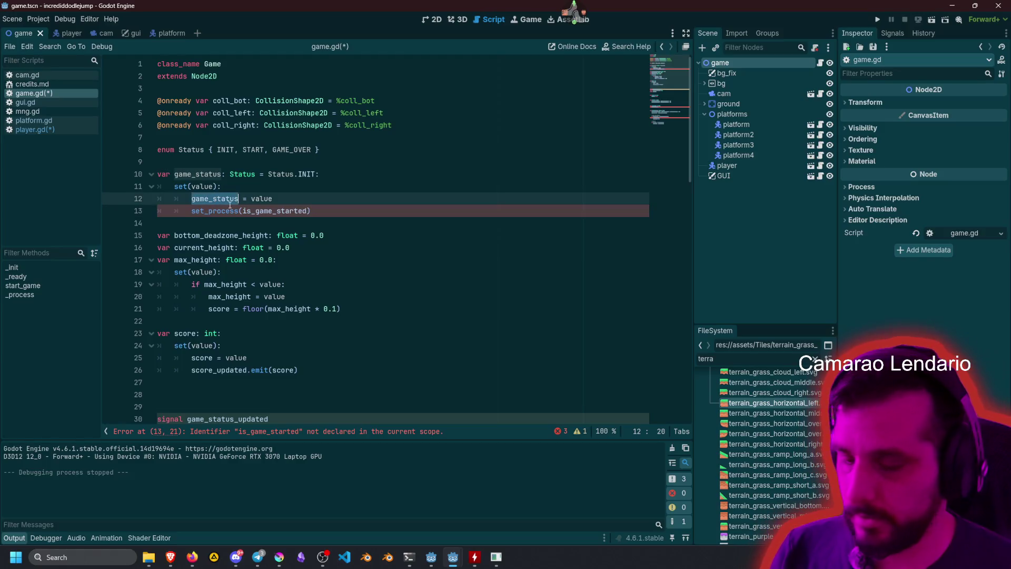
- Replace is_game_started with game_status in the set_process call and add an == comparison
{"action": "double_click", "coordinate": [230, 207]}
{"action": "key", "text": "ctrl+c"}
{"action": "key", "text": "ctrl+shift+Right"}
{"action": "key", "text": "ctrl+v"}
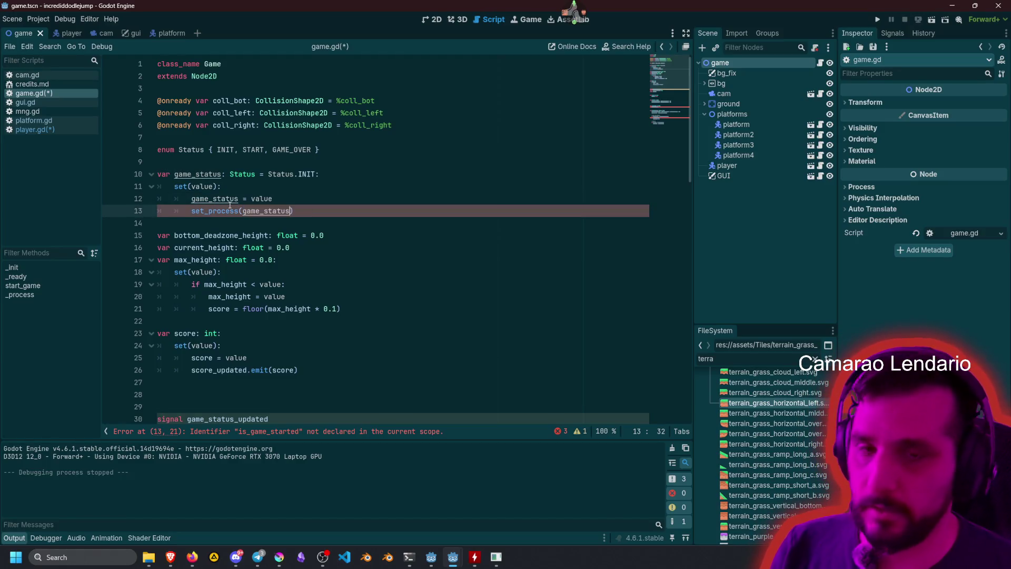
{"action": "type", "text": "=="}
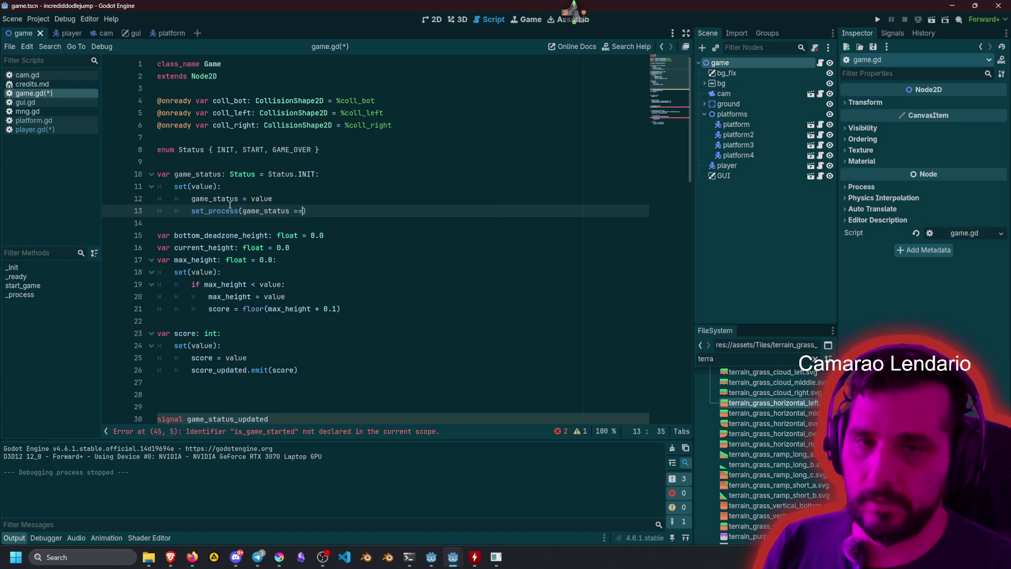
{"action": "left_click", "coordinate": [263, 179]}
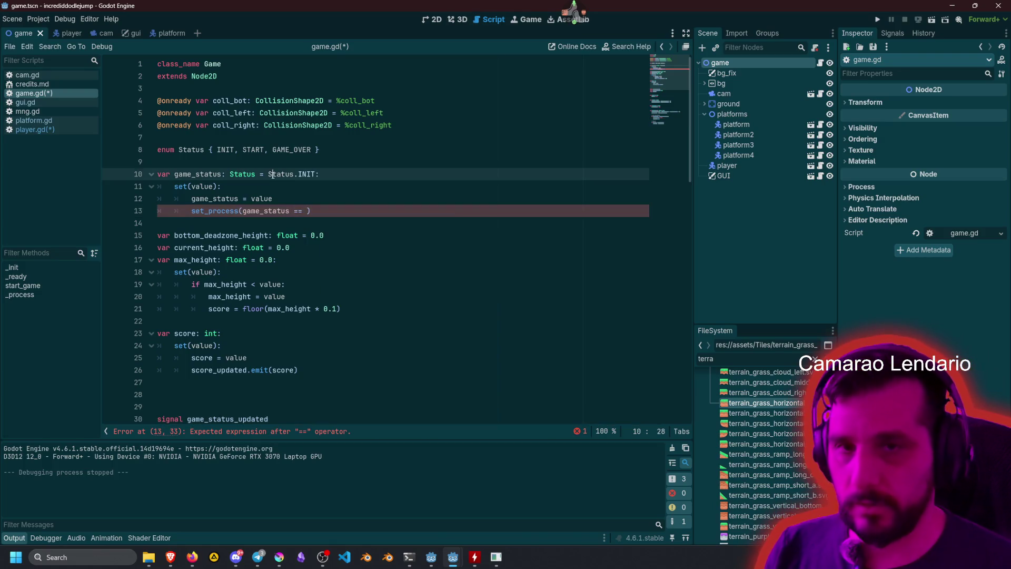
{"action": "key", "text": "ctrl+shift+Right"}
{"action": "key", "text": "ctrl+shift+Right"}
{"action": "key", "text": "ctrl+minus"}
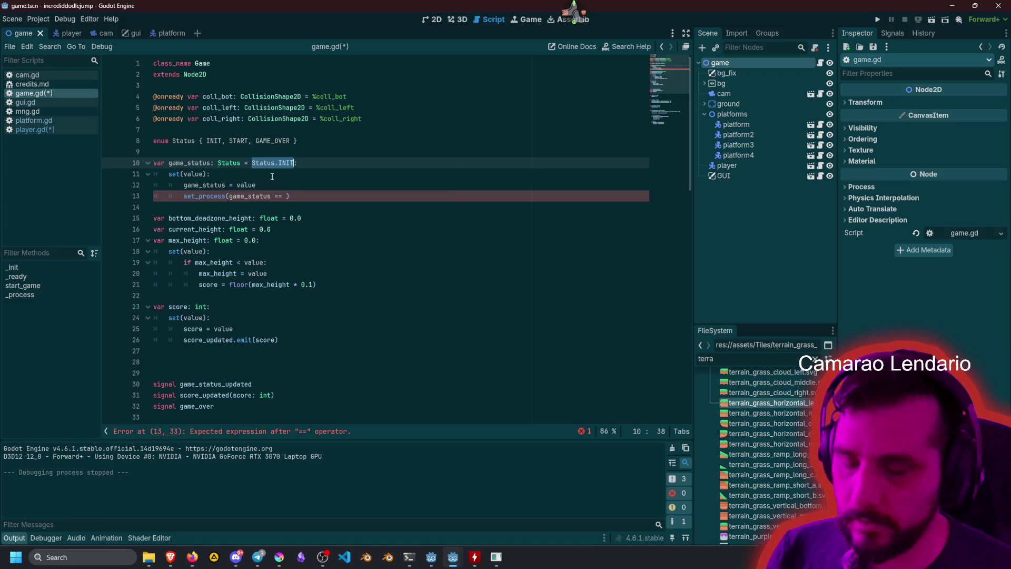
- Rename the enum value START to RUNNING and complete the comparison with Status.RUNNING
{"action": "double_click", "coordinate": [236, 140]}
{"action": "type", "text": "RUNNING"}
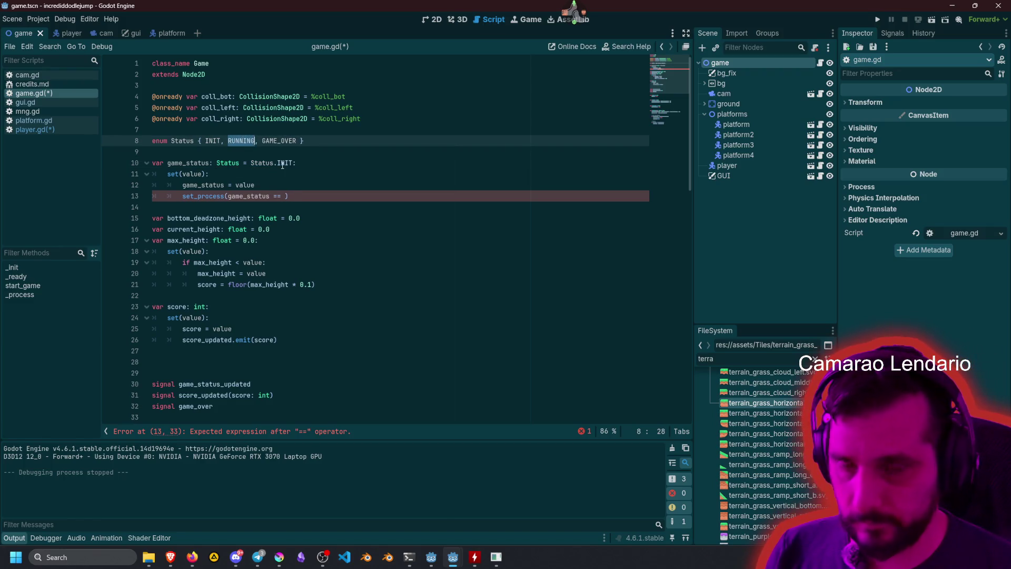
{"action": "left_click", "coordinate": [287, 199]}
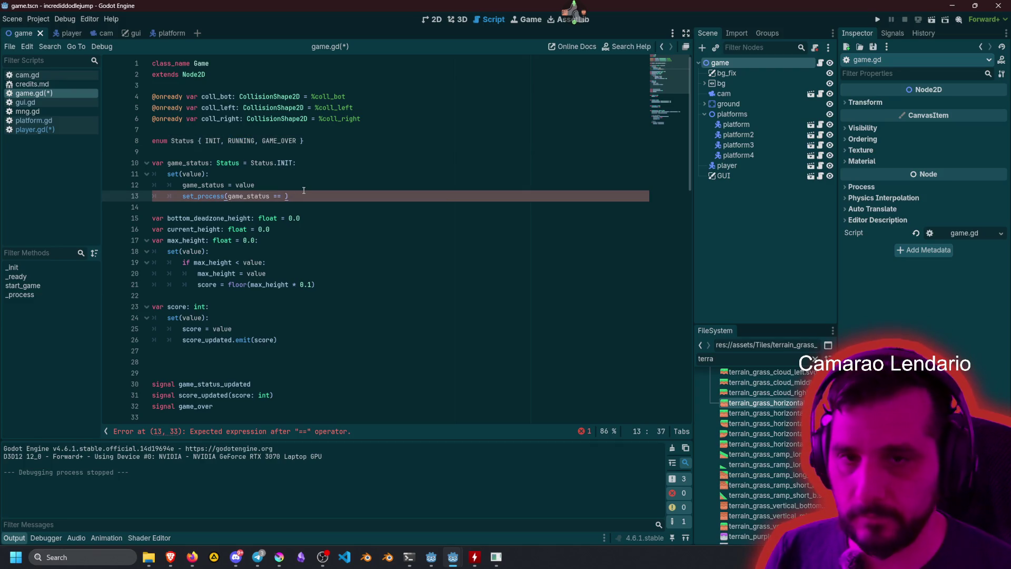
{"action": "key", "text": "ctrl+v"}
{"action": "key", "text": "ctrl+Left"}
{"action": "type", "text": "Status."}
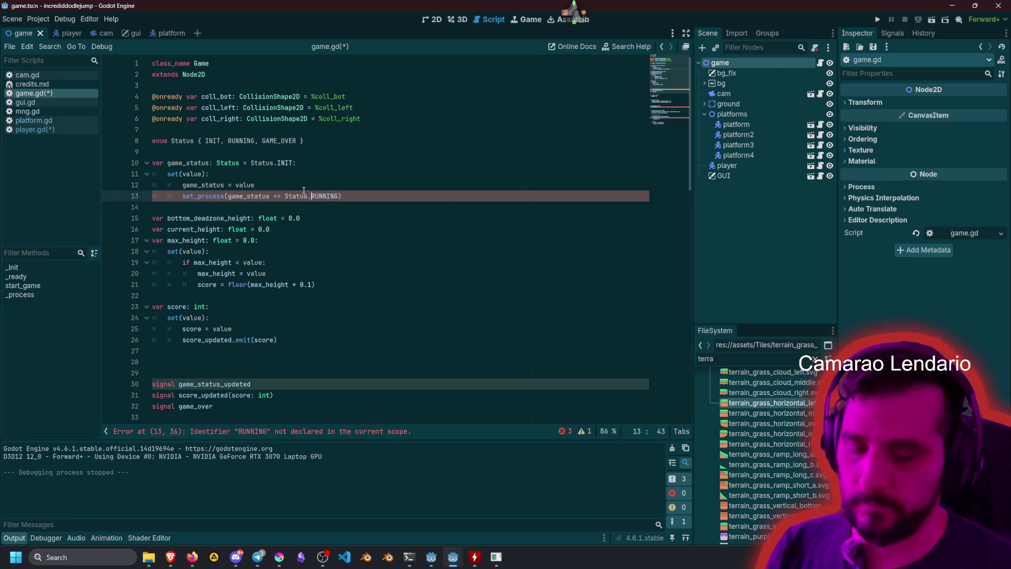
- Review the edited setter line, highlighting game_status, set_process and RUNNING
{"action": "left_click", "coordinate": [301, 188]}
{"action": "double_click", "coordinate": [243, 197]}
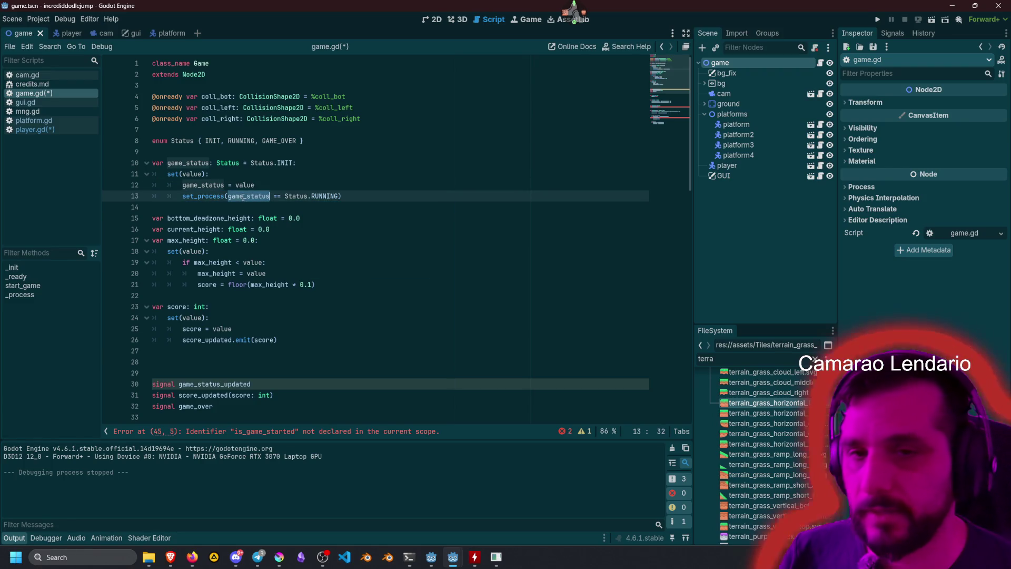
{"action": "left_click", "coordinate": [197, 162]}
{"action": "double_click", "coordinate": [210, 196]}
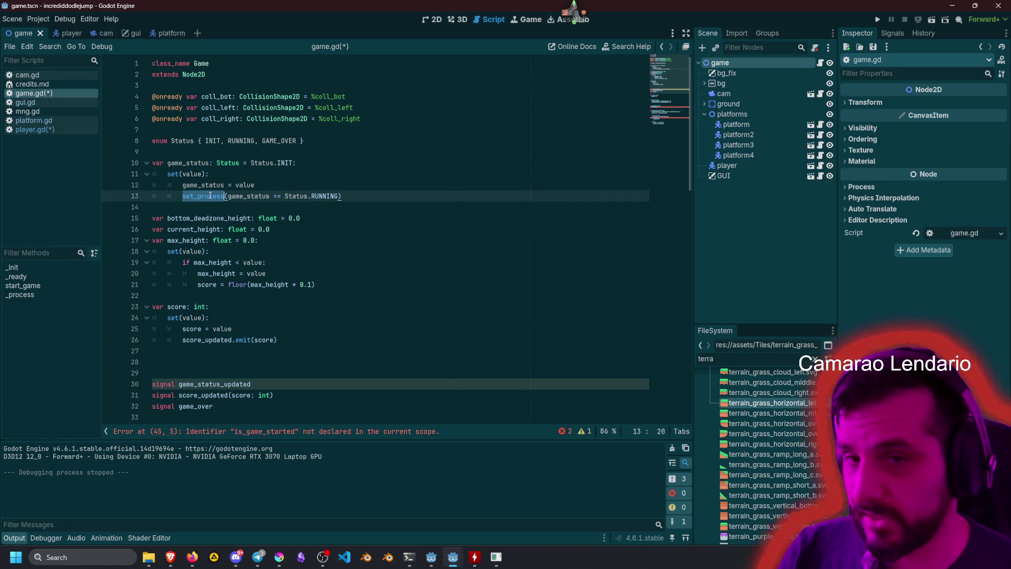
{"action": "double_click", "coordinate": [336, 197]}
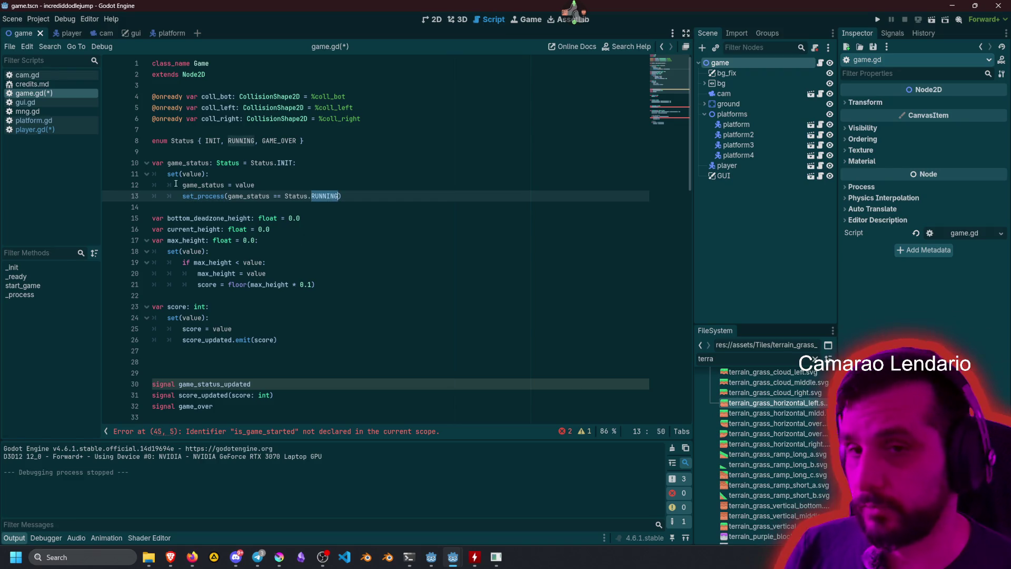
{"action": "mouse_move", "coordinate": [193, 189]}
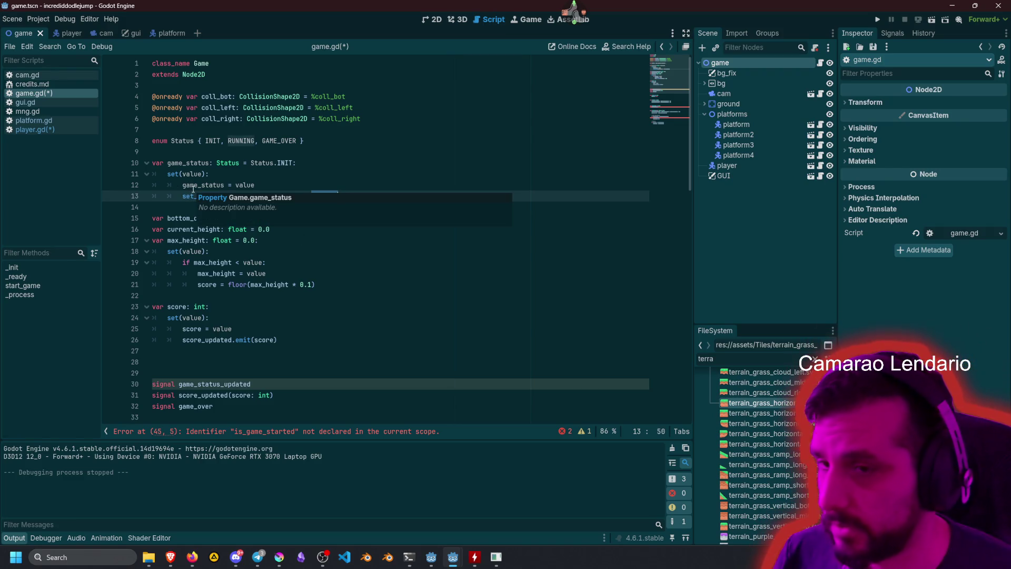
{"action": "left_click", "coordinate": [215, 186]}
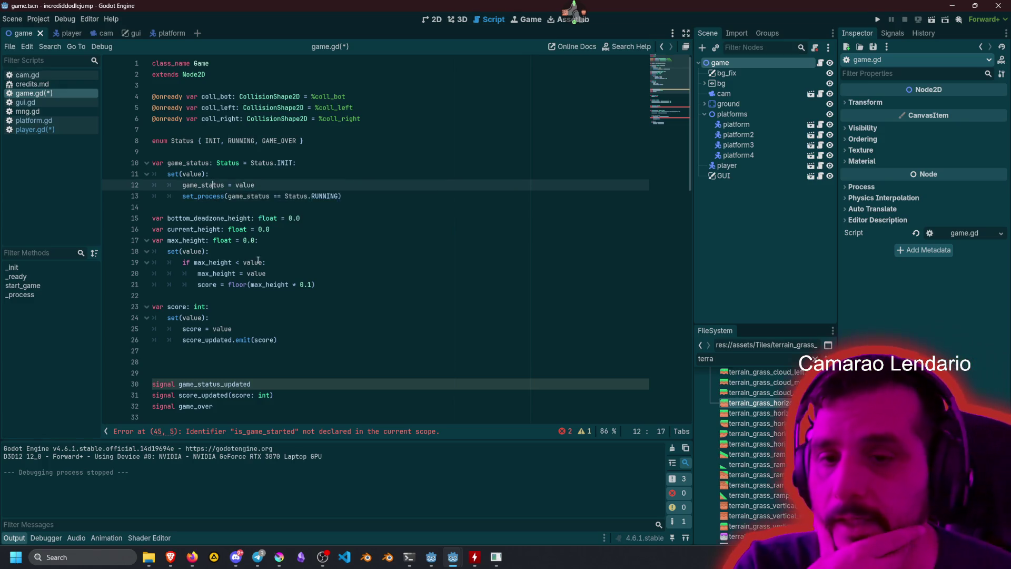
- Scroll through the script and copy the game_status name from its declaration
{"action": "scroll", "coordinate": [222, 354], "scroll_direction": "down", "scroll_amount": 8}
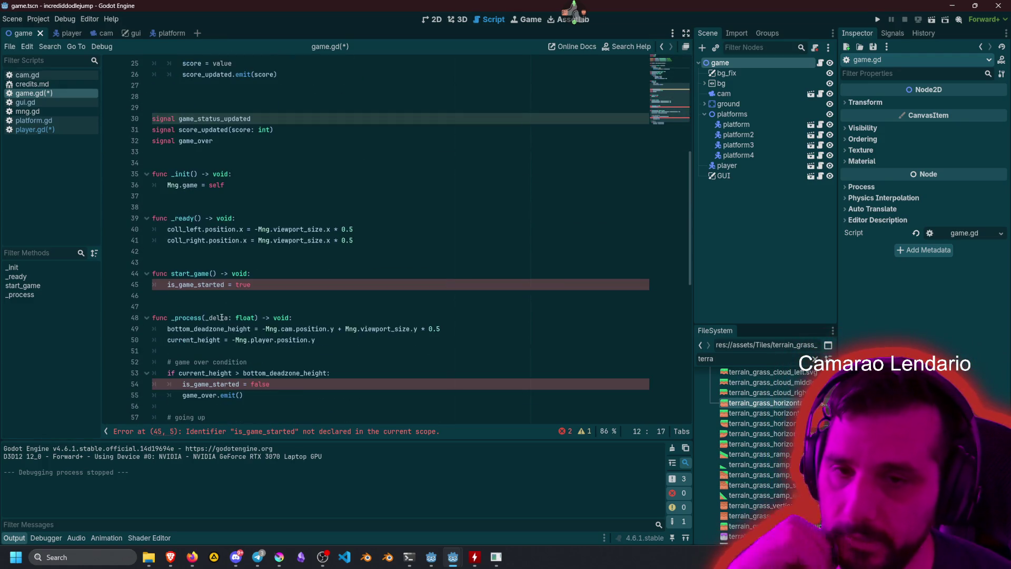
{"action": "scroll", "coordinate": [222, 316], "scroll_direction": "up", "scroll_amount": 6}
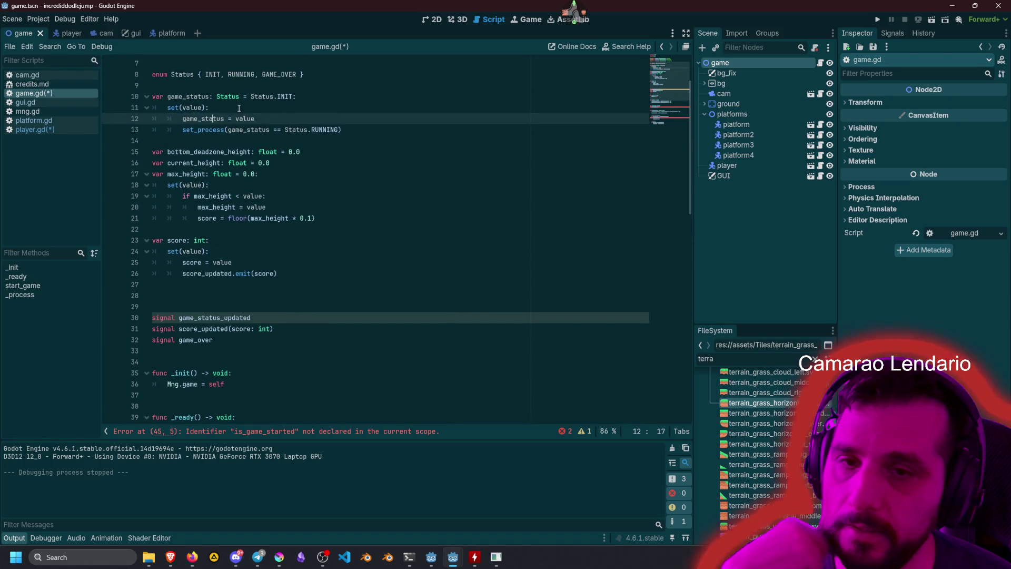
{"action": "scroll", "coordinate": [214, 389], "scroll_direction": "down", "scroll_amount": 1}
{"action": "scroll", "coordinate": [205, 295], "scroll_direction": "up", "scroll_amount": 3}
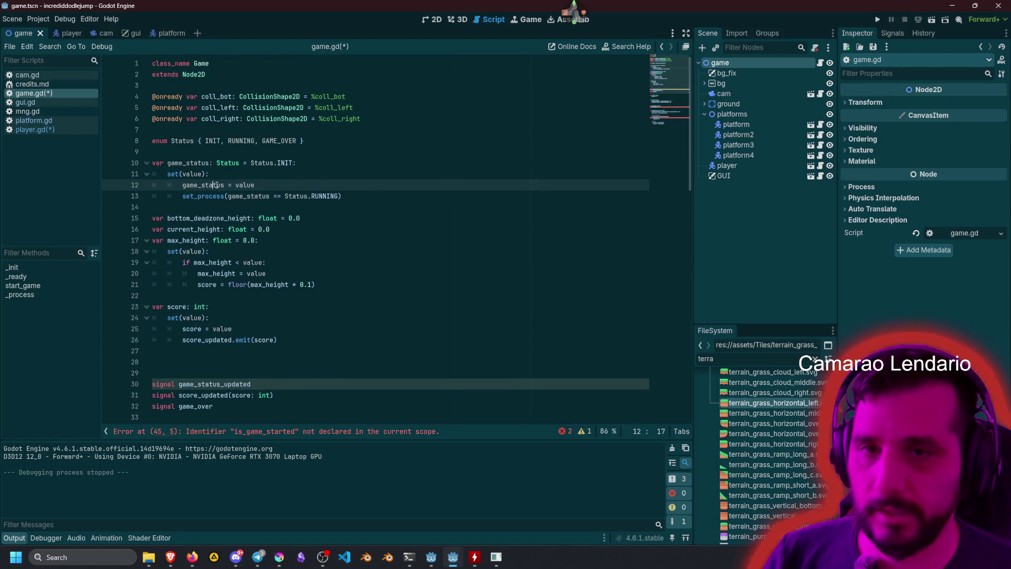
{"action": "left_click", "coordinate": [190, 162]}
{"action": "double_click", "coordinate": [190, 162]}
{"action": "scroll", "coordinate": [220, 330], "scroll_direction": "down", "scroll_amount": 6}
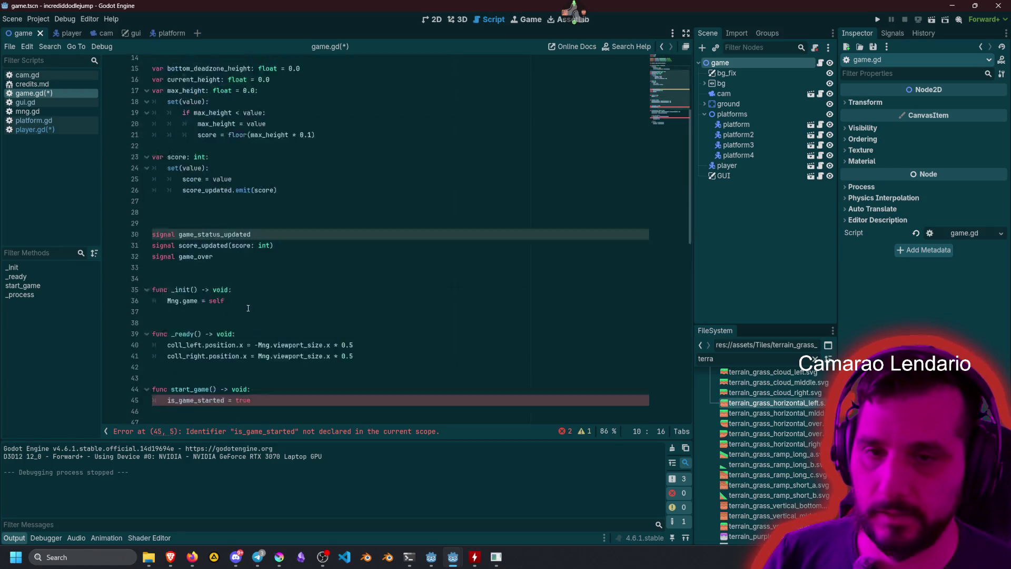
- Change start_game() to assign game_status = Status.RUNNING instead of is_game_started = true
{"action": "double_click", "coordinate": [195, 350]}
{"action": "key", "text": "ctrl+v"}
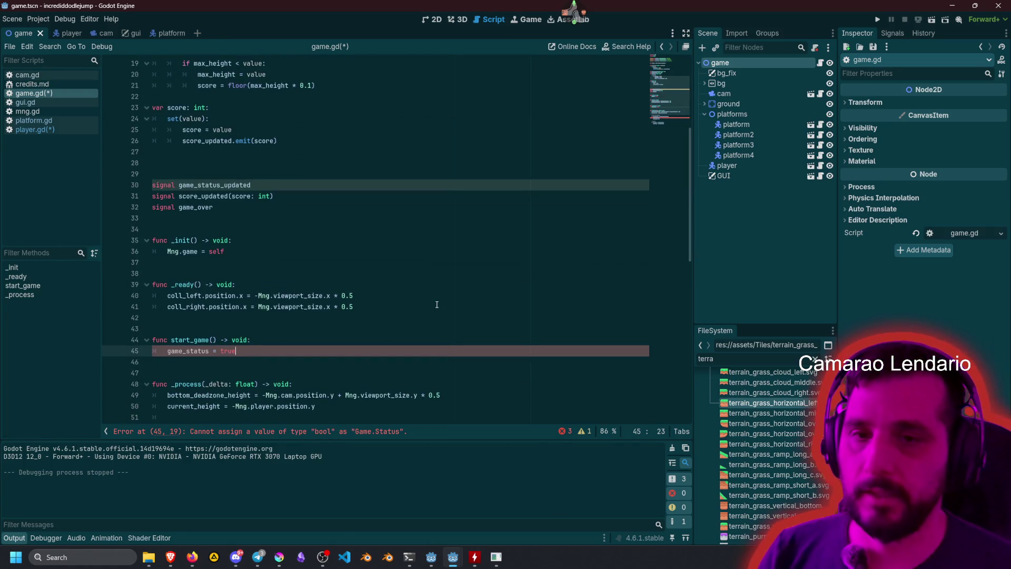
{"action": "double_click", "coordinate": [227, 350]}
{"action": "type", "text": "Status."}
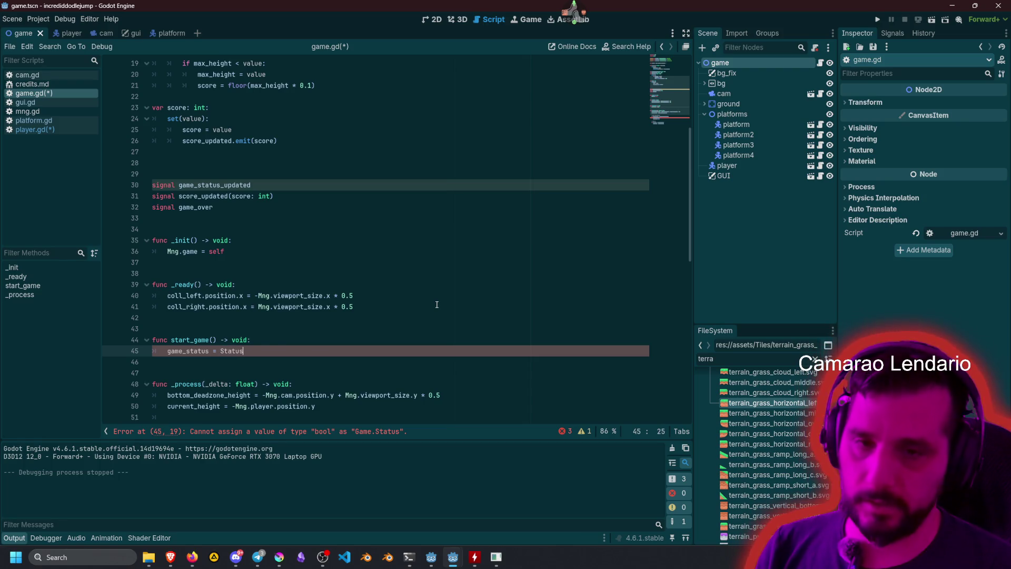
{"action": "type", "text": "R"}
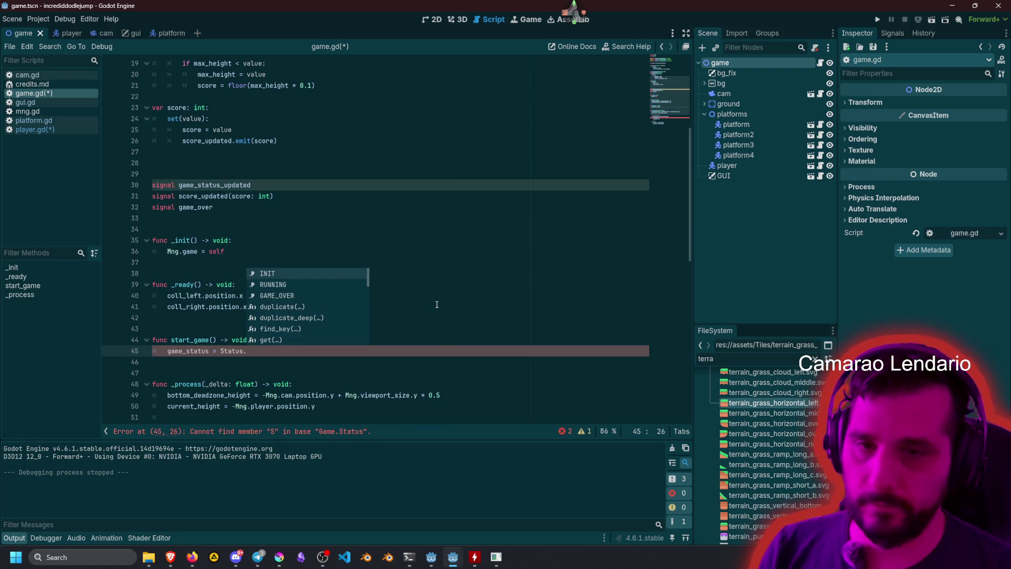
{"action": "key", "text": "Return"}
{"action": "left_click", "coordinate": [437, 306]}
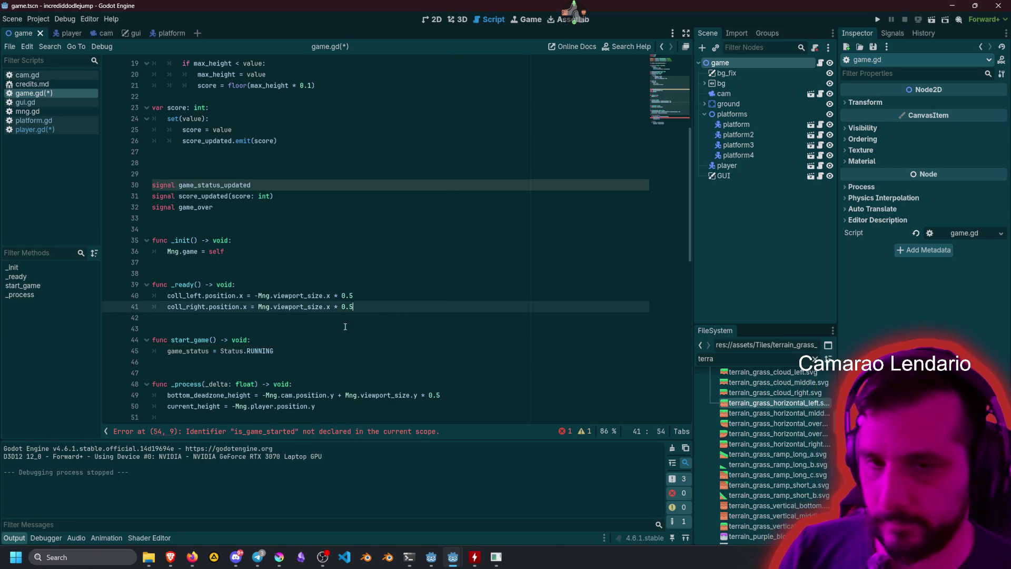
- Review the game_status declaration and the Status enum values INIT, RUNNING, GAME_OVER
{"action": "scroll", "coordinate": [217, 263], "scroll_direction": "up", "scroll_amount": 6}
{"action": "left_click", "coordinate": [273, 218]}
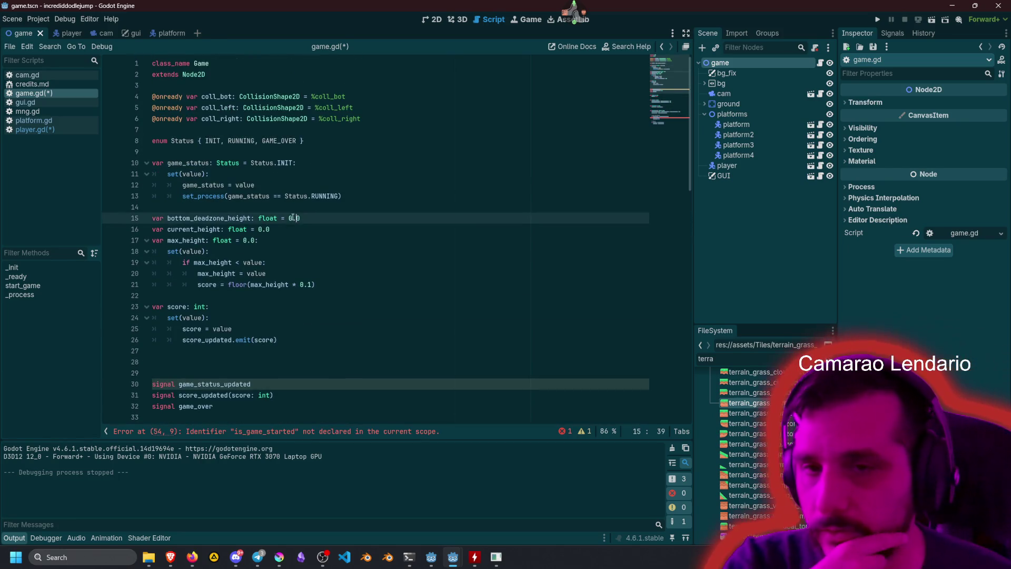
{"action": "left_click", "coordinate": [273, 208]}
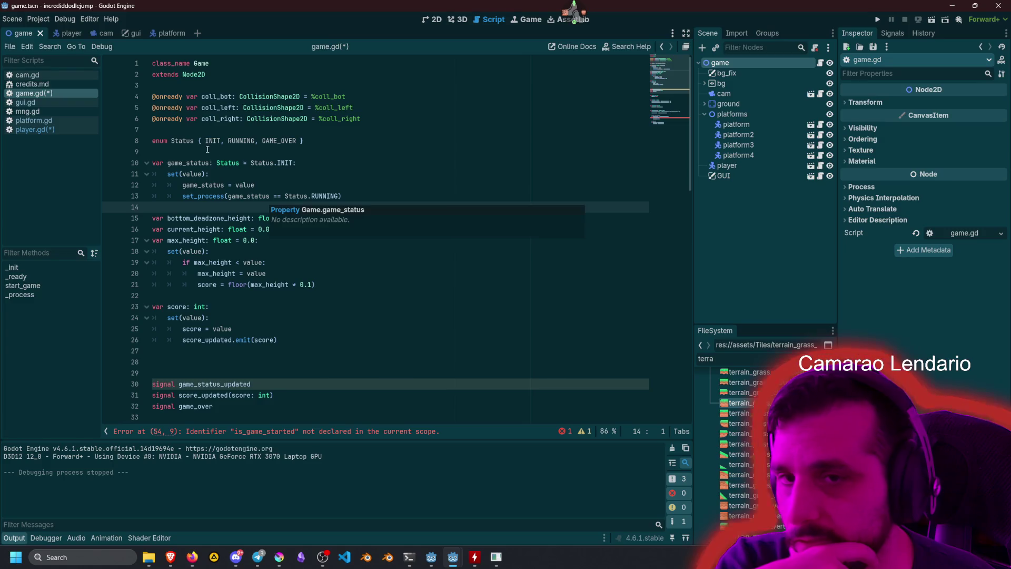
{"action": "double_click", "coordinate": [188, 163]}
{"action": "left_click_drag", "start_coordinate": [205, 140], "coordinate": [299, 137]}
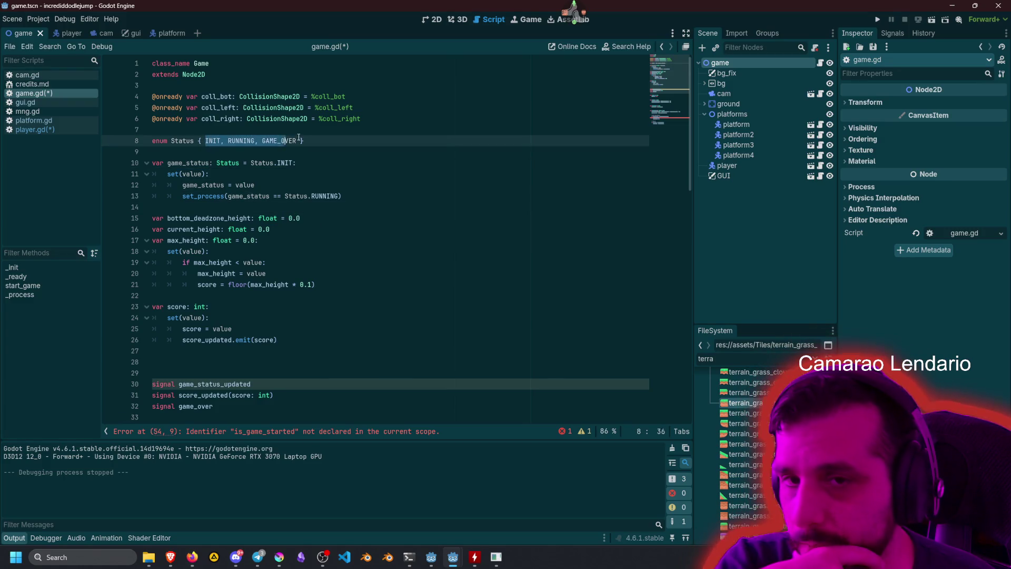
{"action": "key", "text": "Down"}
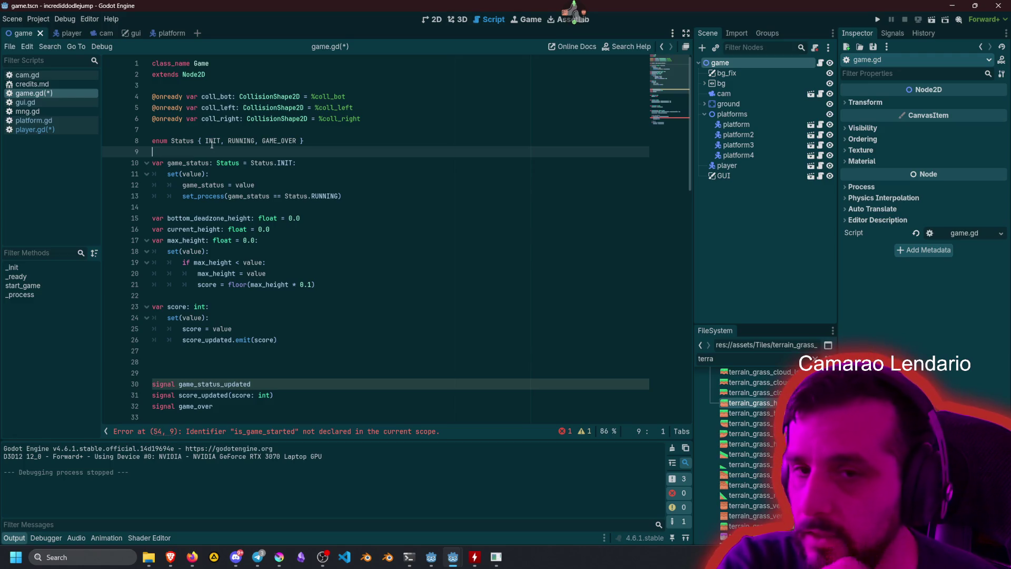
{"action": "left_click", "coordinate": [205, 195]}
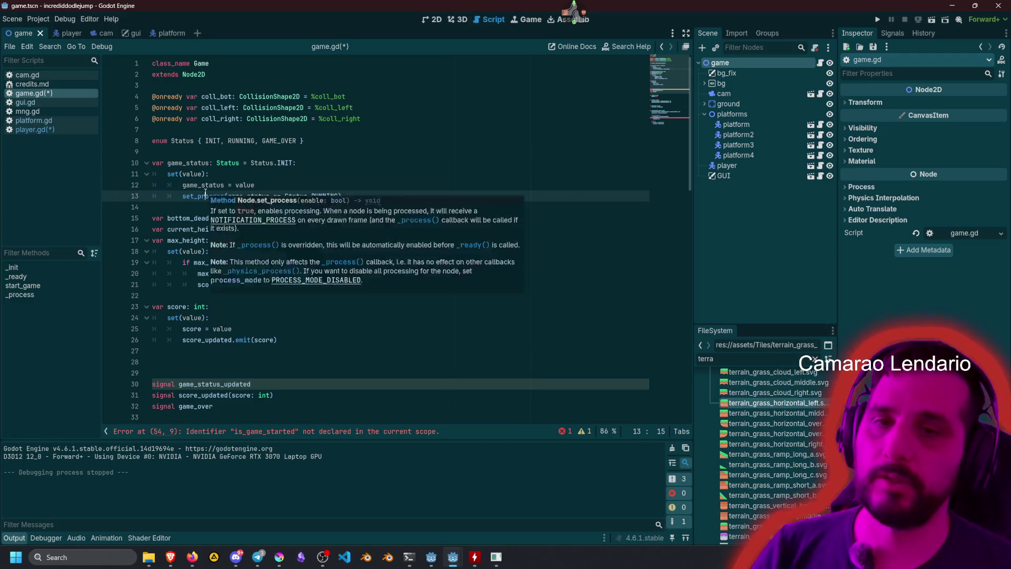
- Insert the condition 'if game_status == value:' at the top of the setter
{"action": "key", "text": "End"}
{"action": "key", "text": "Return"}
{"action": "key", "text": "Up"}
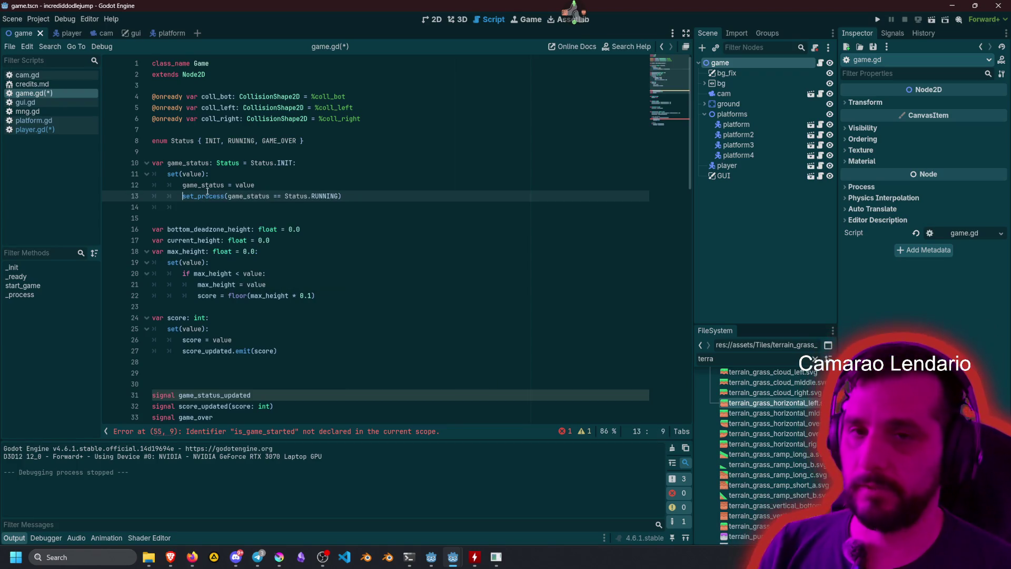
{"action": "key", "text": "Up"}
{"action": "key", "text": "ctrl+shift+Return"}
{"action": "type", "text": "if ga"}
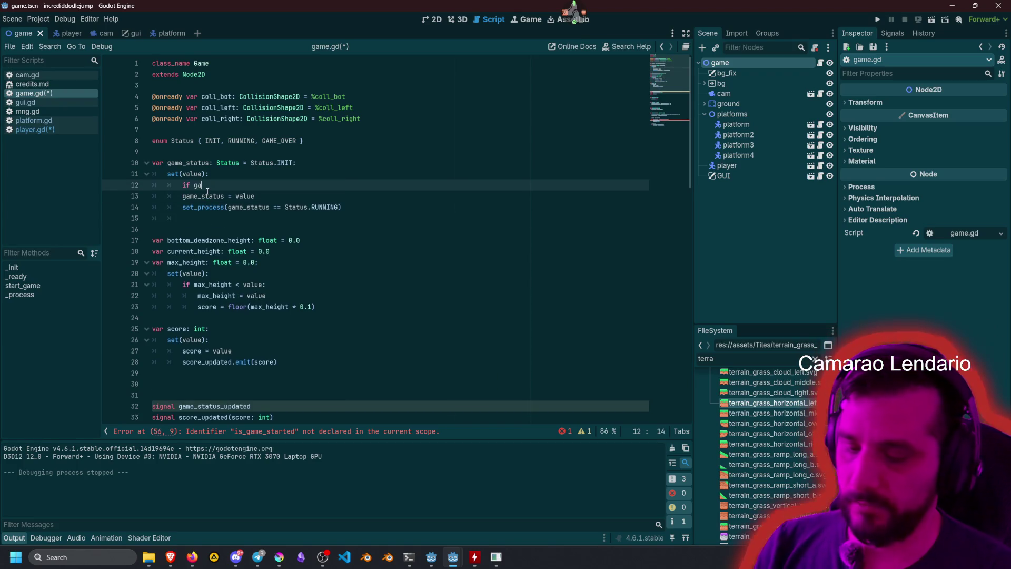
{"action": "type", "text": "me_status !"}
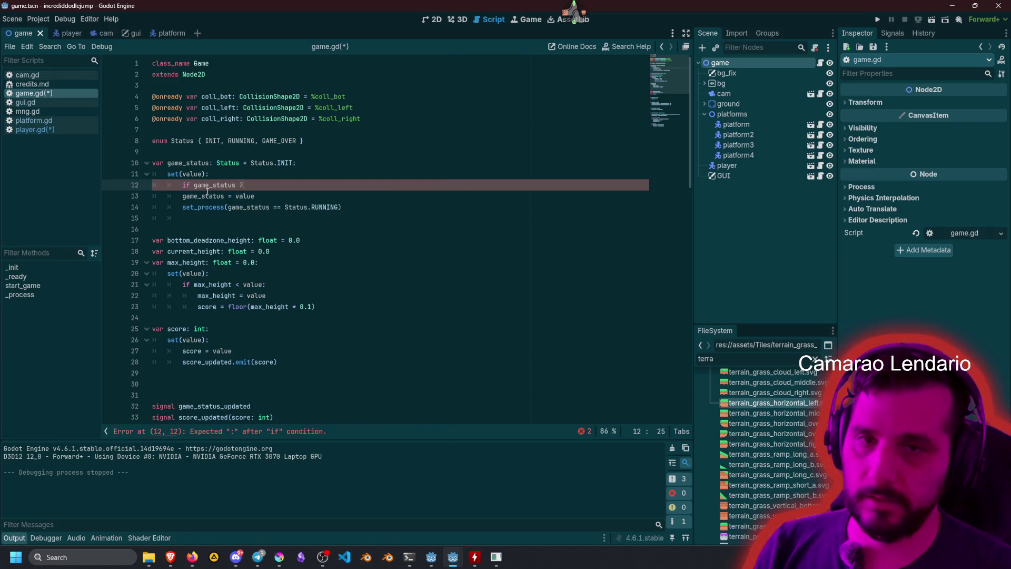
{"action": "key", "text": "BackSpace"}
{"action": "type", "text": "== va"}
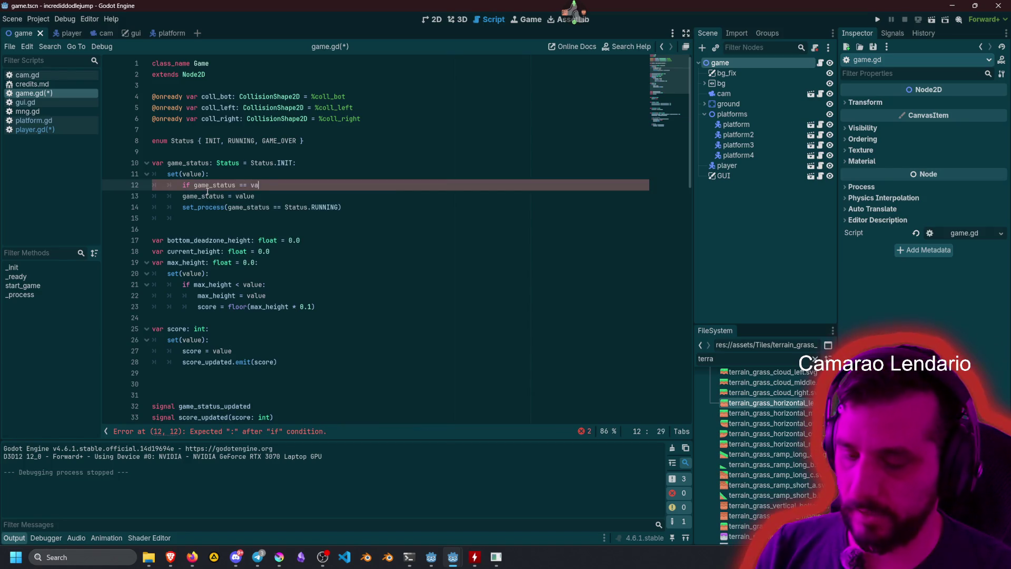
{"action": "type", "text": "lue:"}
- Add a 'return' line under the equality check for an early exit
{"action": "key", "text": "Return"}
{"action": "type", "text": "retn"}
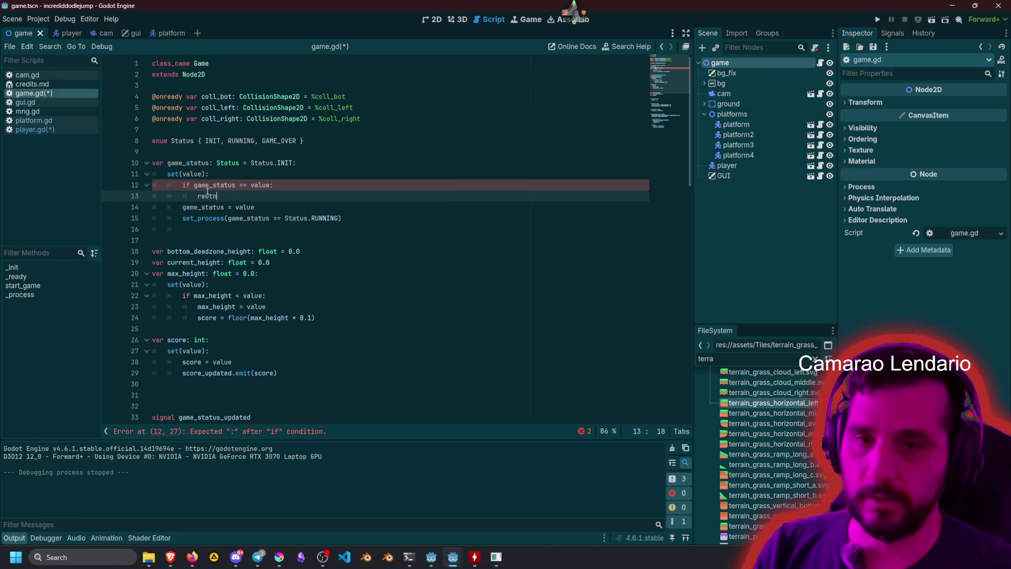
{"action": "key", "text": "BackSpace"}
{"action": "key", "text": "BackSpace"}
{"action": "key", "text": "BackSpace"}
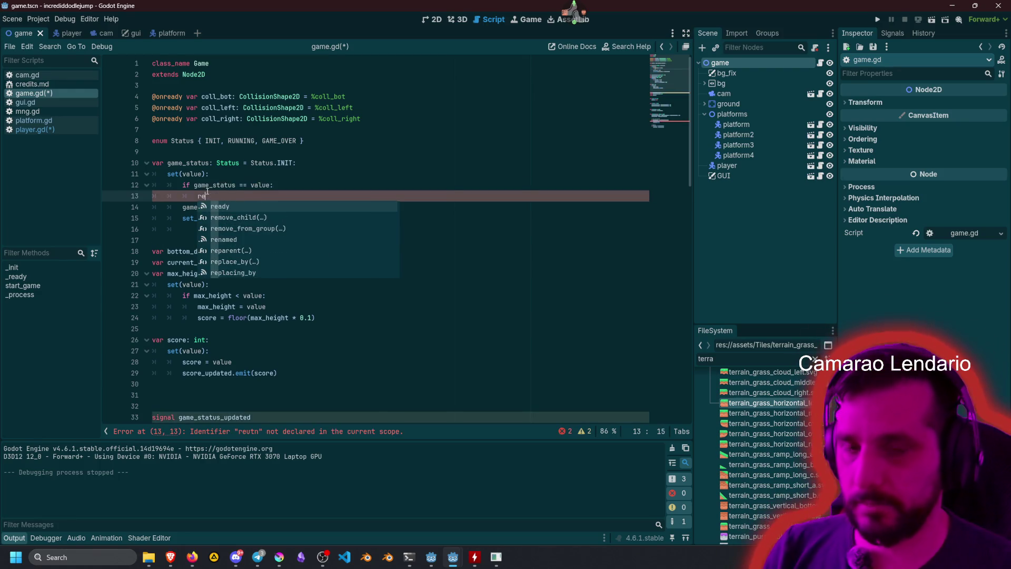
{"action": "type", "text": "turn"}
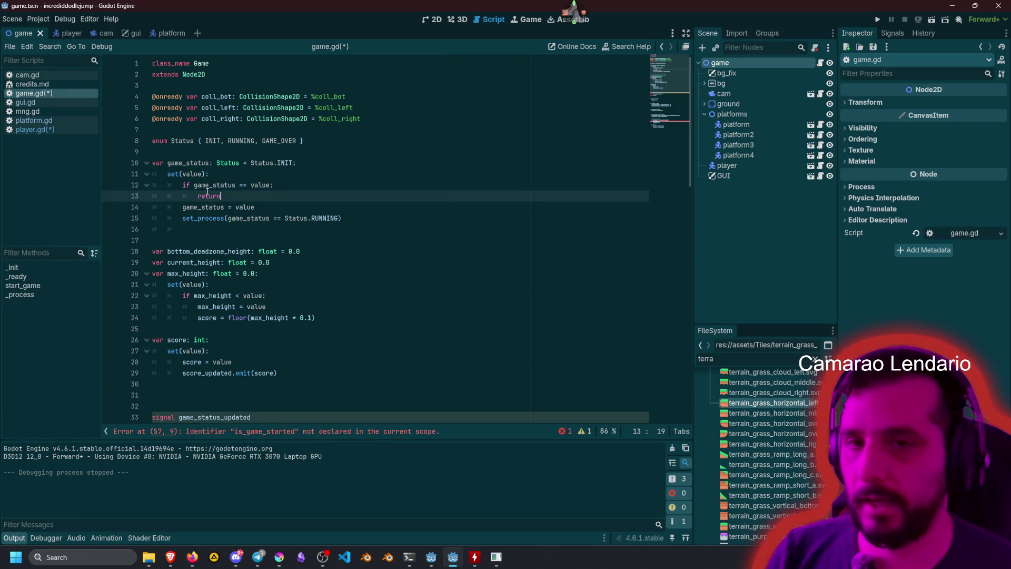
{"action": "left_click", "coordinate": [249, 184]}
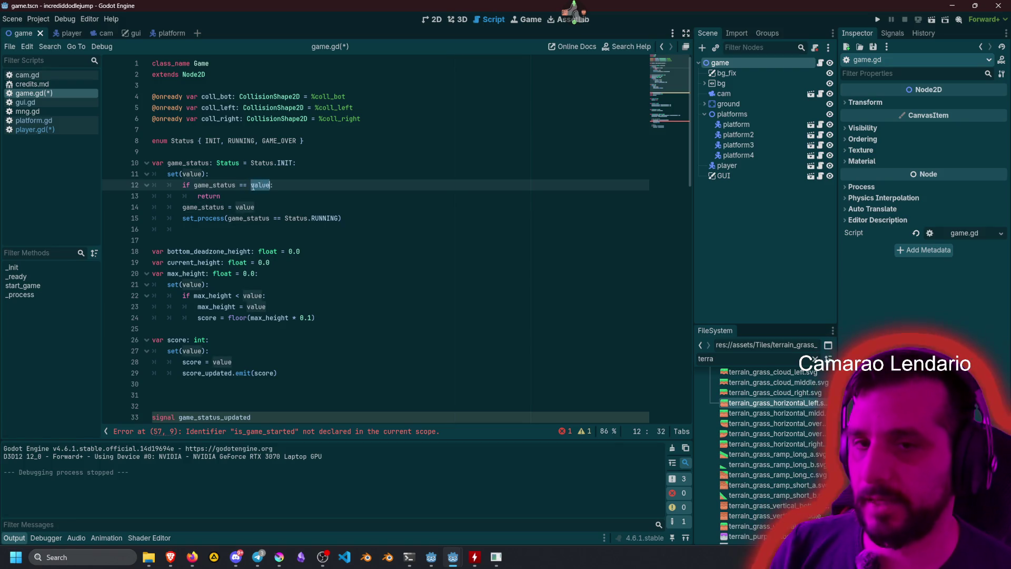
{"action": "key", "text": "Down"}
{"action": "key", "text": "Down"}
{"action": "key", "text": "Down"}
{"action": "key", "text": "Down"}
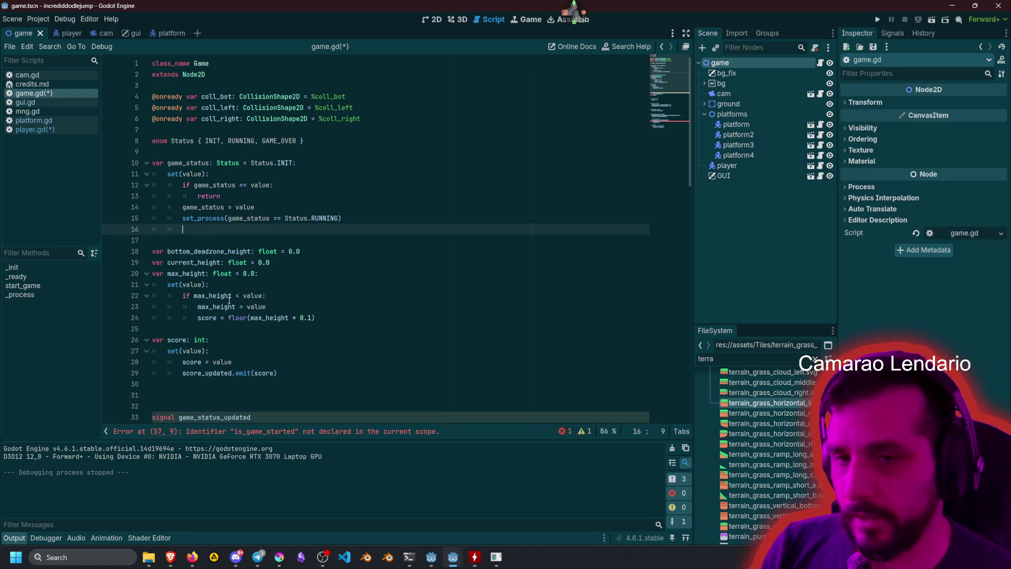
- Give the game_status_updated signal a parameter game_status: Status
{"action": "left_click", "coordinate": [222, 417]}
{"action": "scroll", "coordinate": [222, 417], "scroll_direction": "down", "scroll_amount": 4}
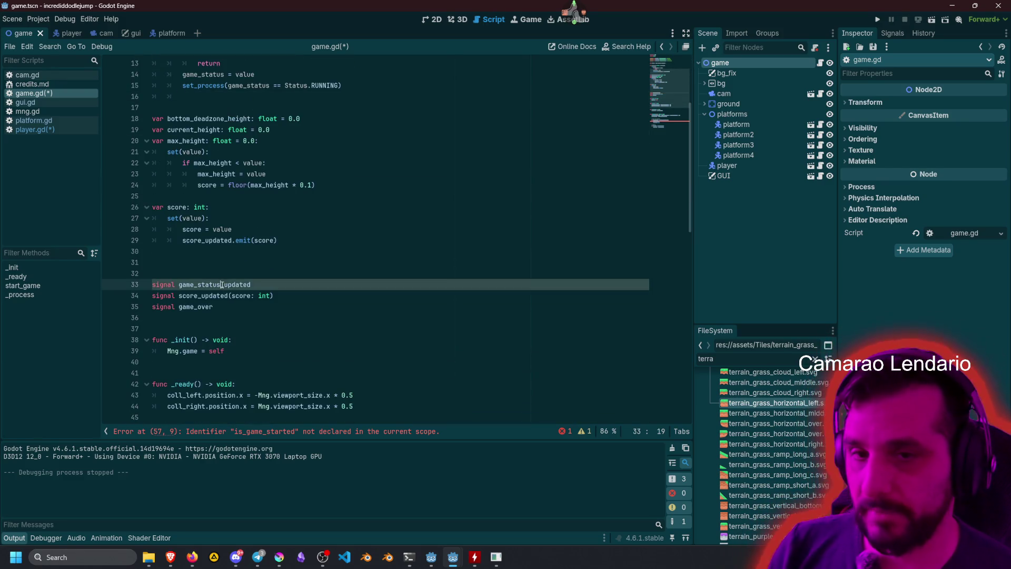
{"action": "type", "text": "(stau"}
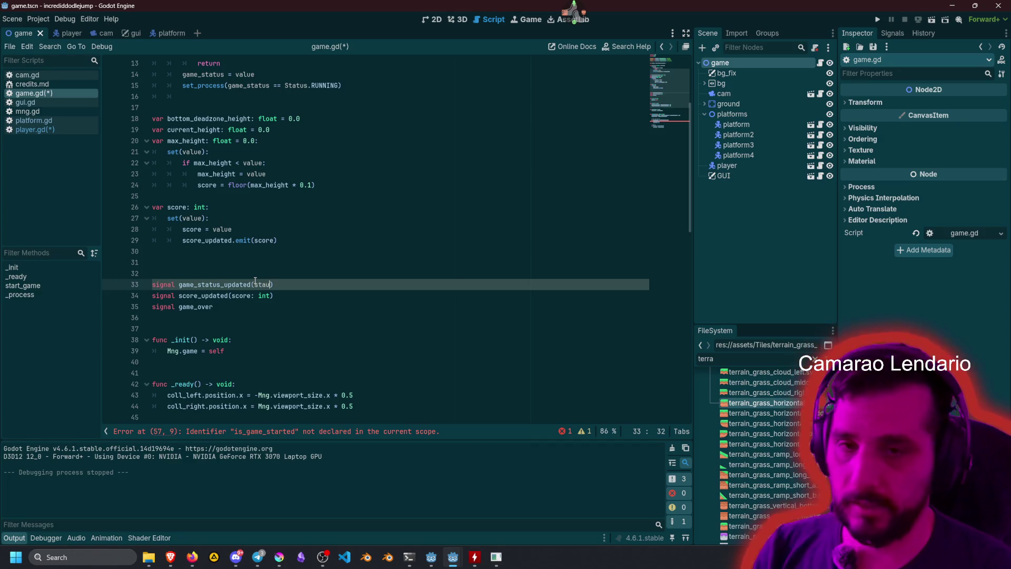
{"action": "key", "text": "BackSpace"}
{"action": "key", "text": "BackSpace"}
{"action": "key", "text": "BackSpace"}
{"action": "type", "text": "game_"}
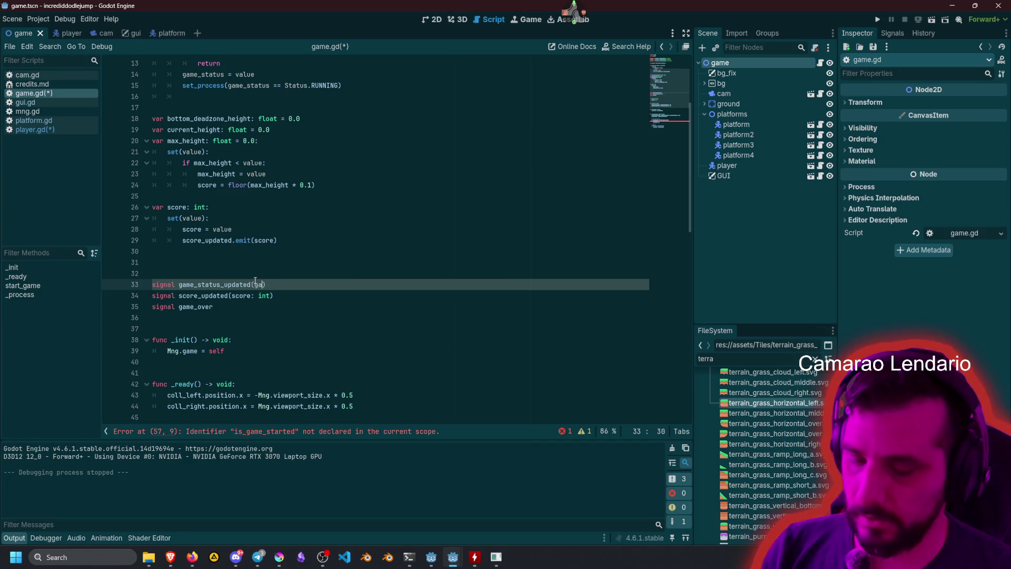
{"action": "type", "text": "status: Sta"}
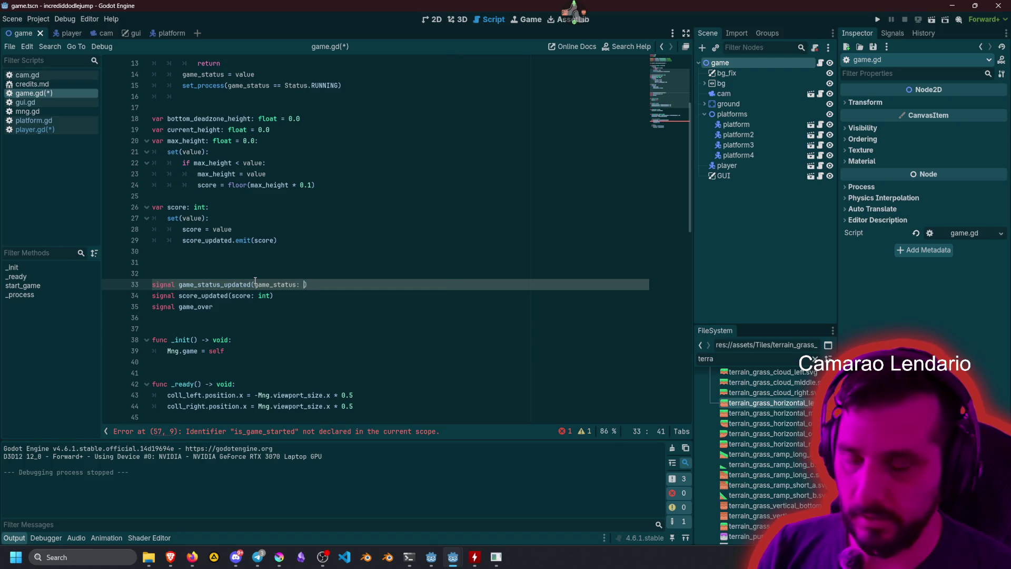
{"action": "type", "text": "tus"}
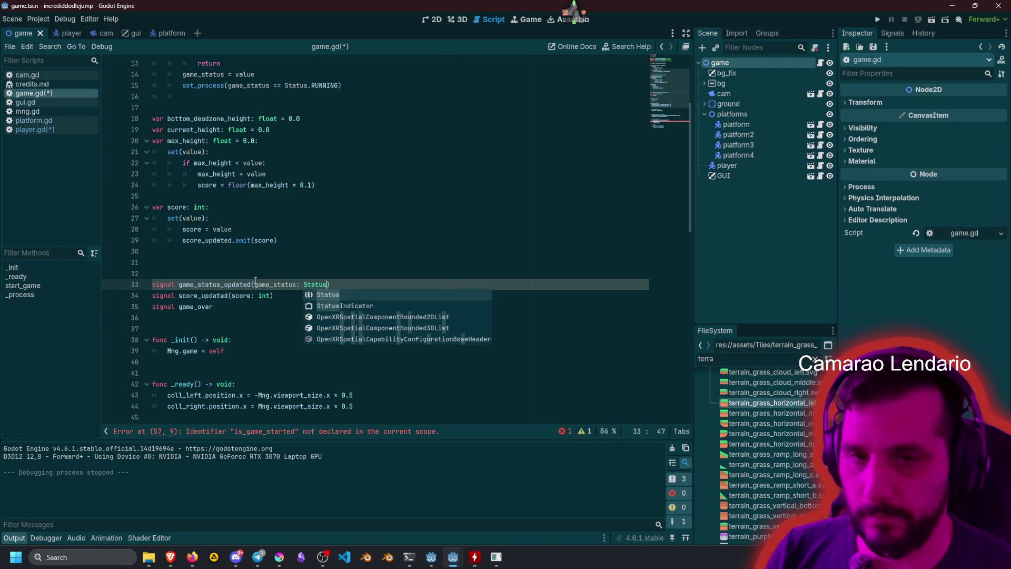
- Emit game_status_updated.emit(game_status) in the setter after set_process
{"action": "double_click", "coordinate": [248, 284]}
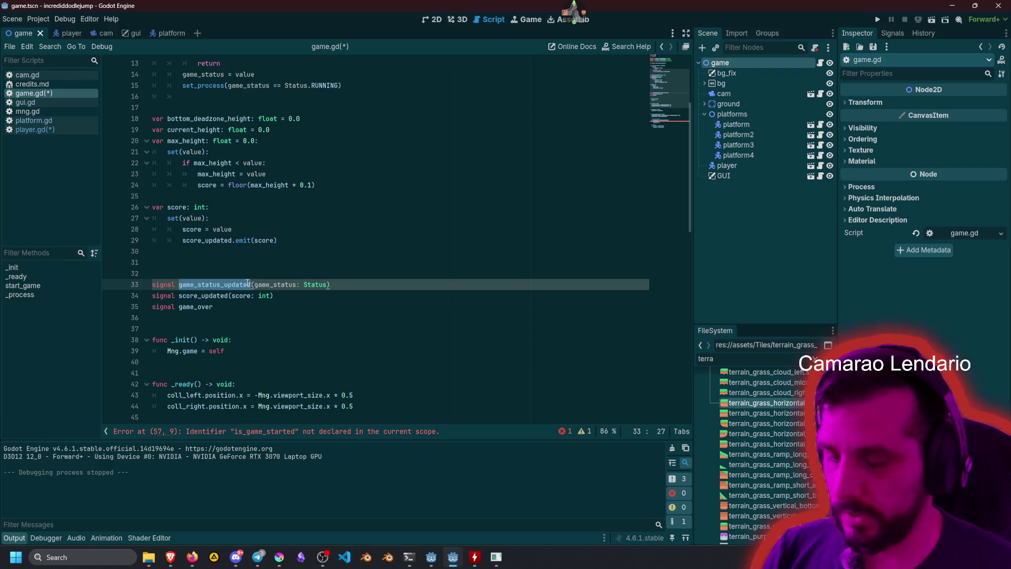
{"action": "key", "text": "ctrl+c"}
{"action": "key", "text": "Up"}
{"action": "key", "text": "Up"}
{"action": "key", "text": "Up"}
{"action": "key", "text": "ctrl+v"}
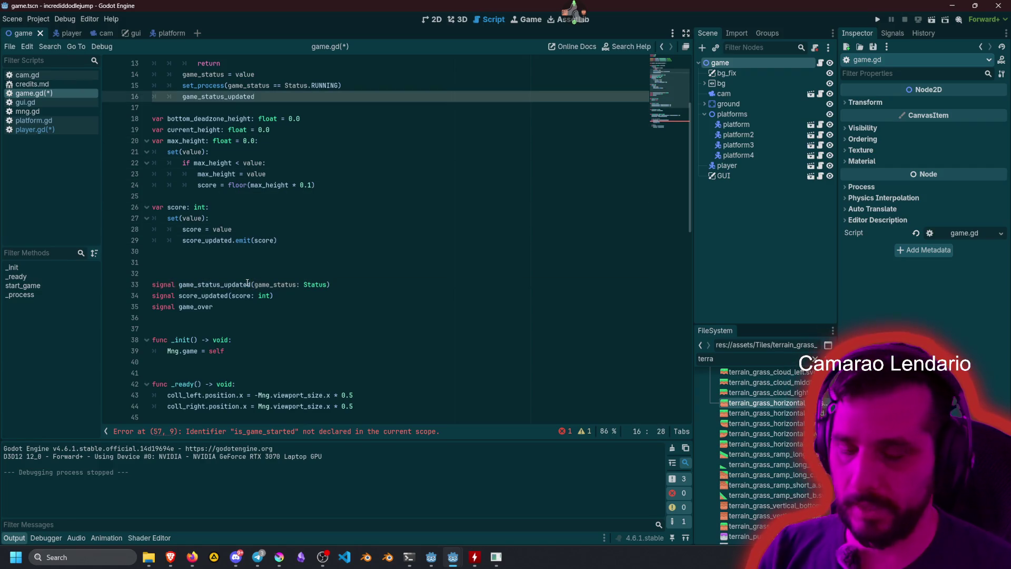
{"action": "type", "text": ".emit("}
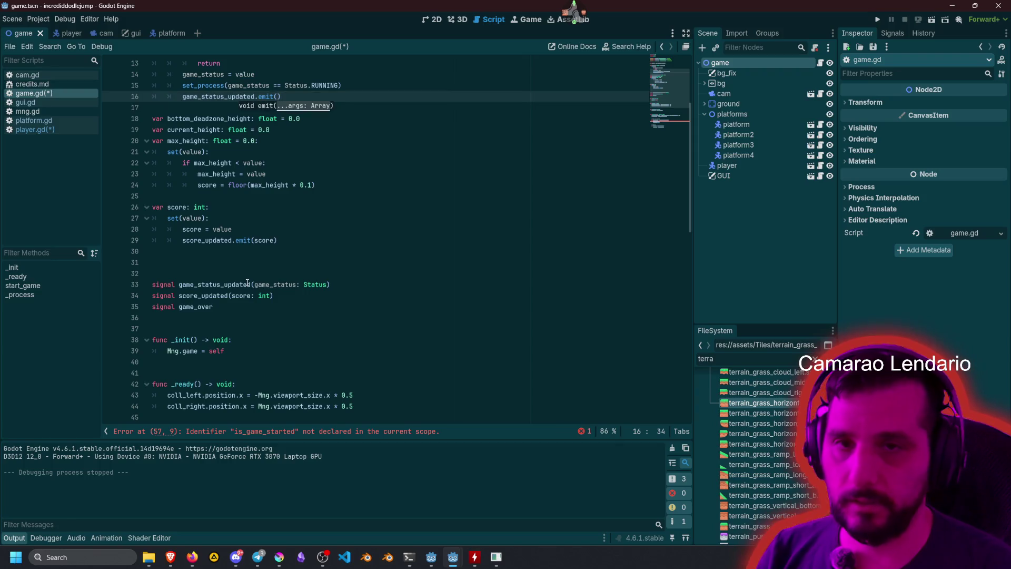
{"action": "type", "text": "game_st"}
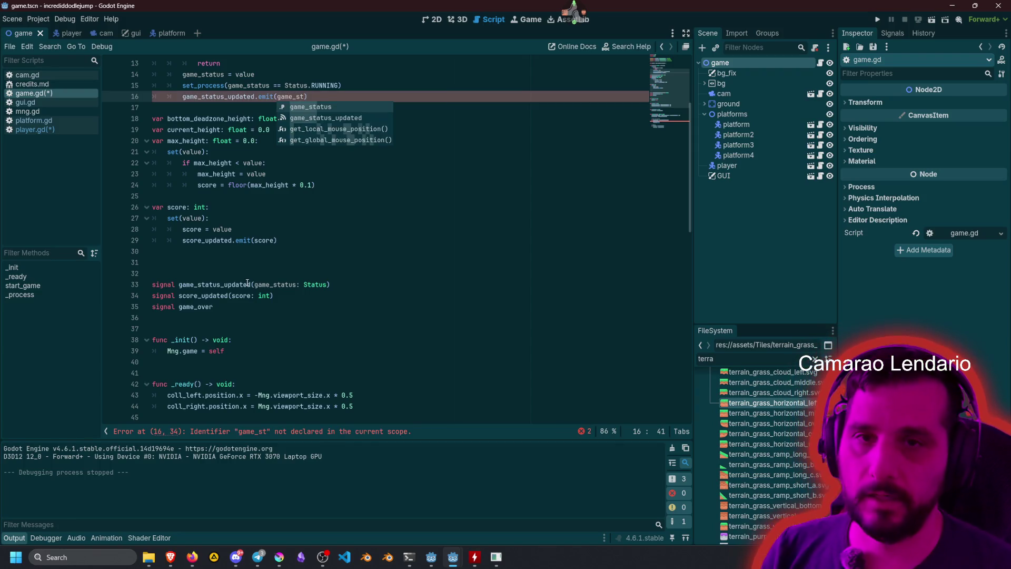
{"action": "key", "text": "Return"}
{"action": "scroll", "coordinate": [219, 226], "scroll_direction": "up", "scroll_amount": 4}
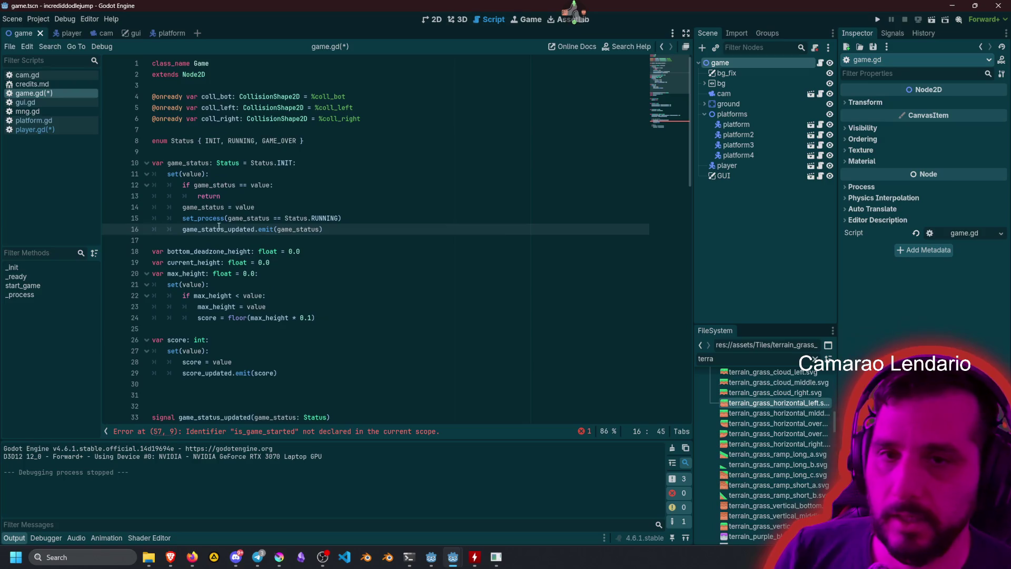
{"action": "double_click", "coordinate": [186, 166]}
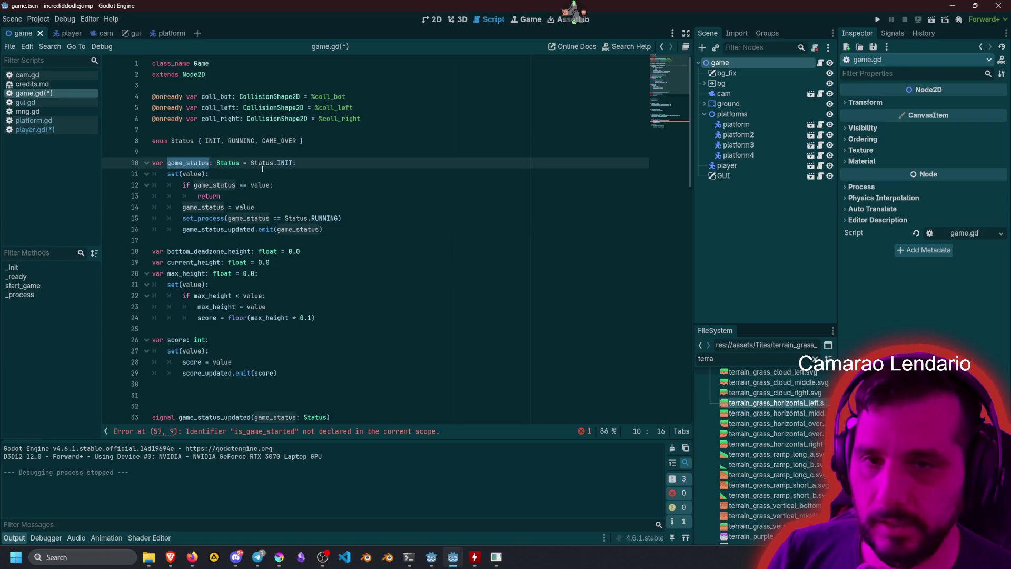
{"action": "key", "text": "ctrl+r"}
- Replace all game_status with status using Match Case and Whole Words
{"action": "left_click", "coordinate": [586, 417]}
{"action": "left_click", "coordinate": [638, 417]}
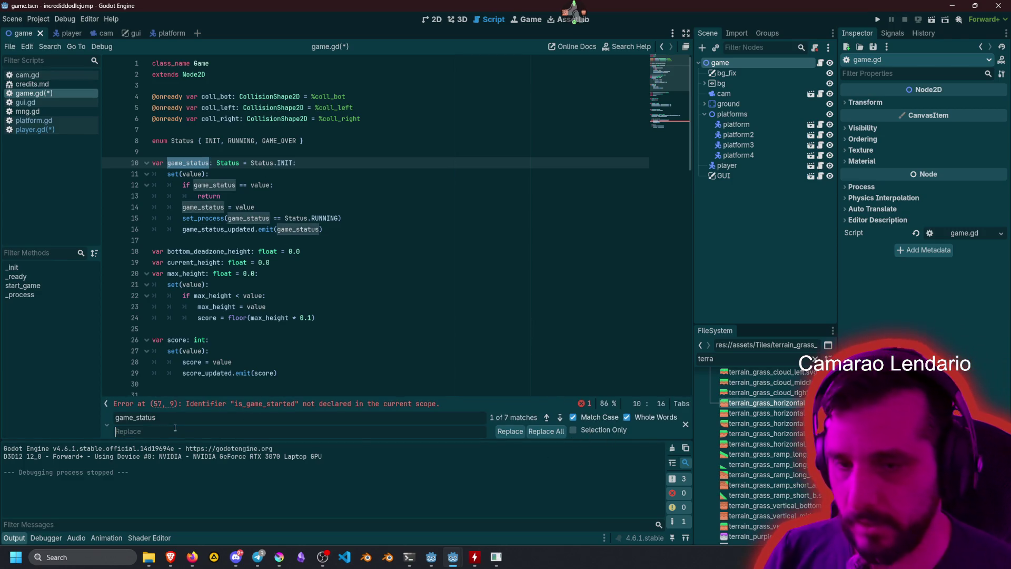
{"action": "type", "text": "status"}
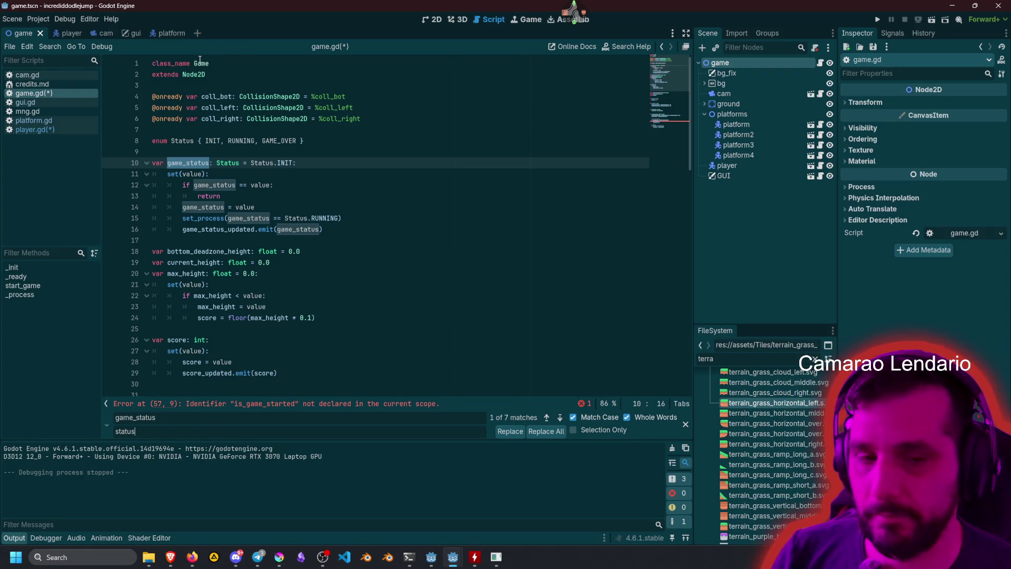
{"action": "left_click", "coordinate": [547, 431]}
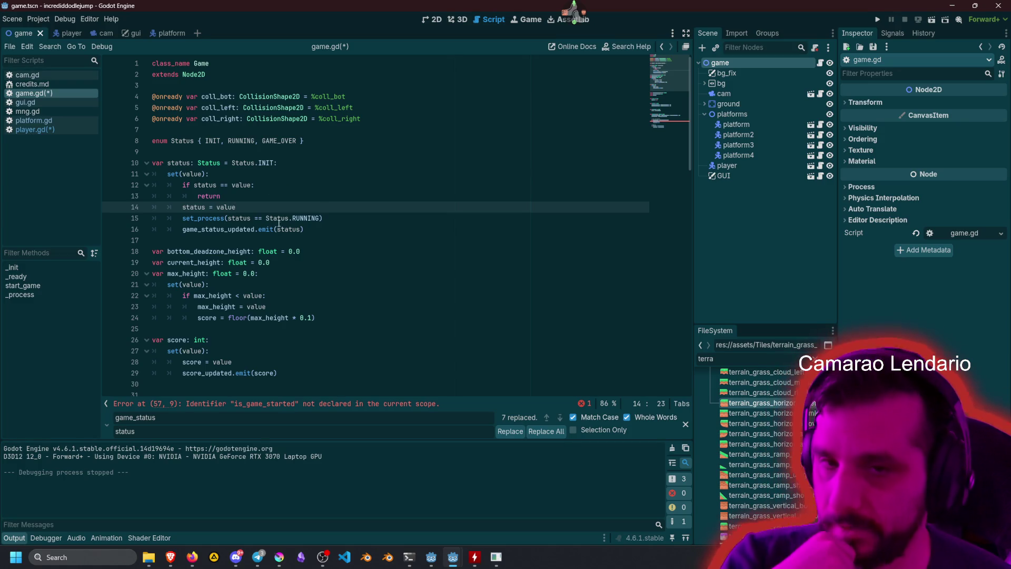
{"action": "scroll", "coordinate": [279, 225], "scroll_direction": "down", "scroll_amount": 6}
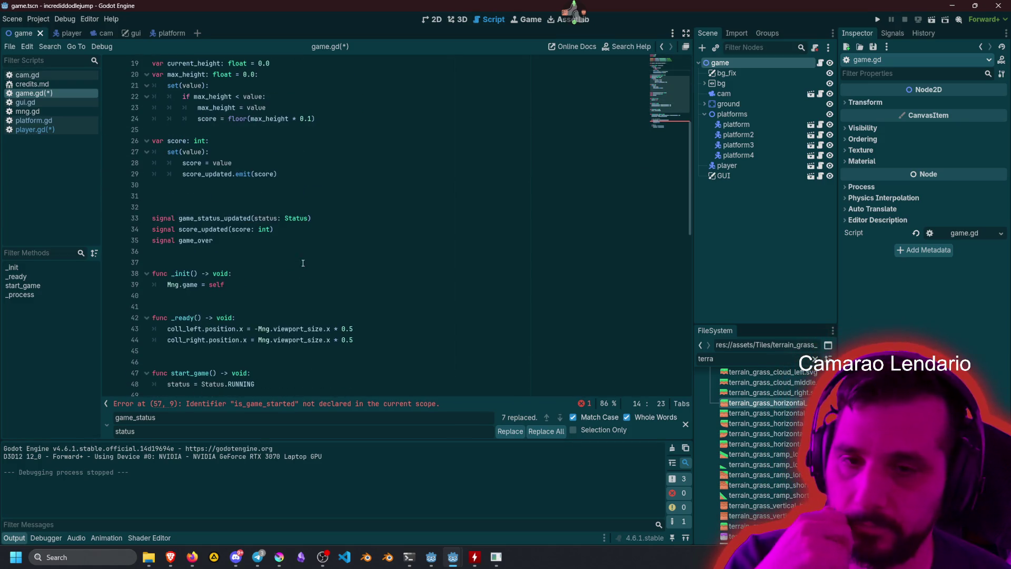
- Rename the signal to status_updated in its declaration and its emit call
{"action": "left_click", "coordinate": [197, 218]}
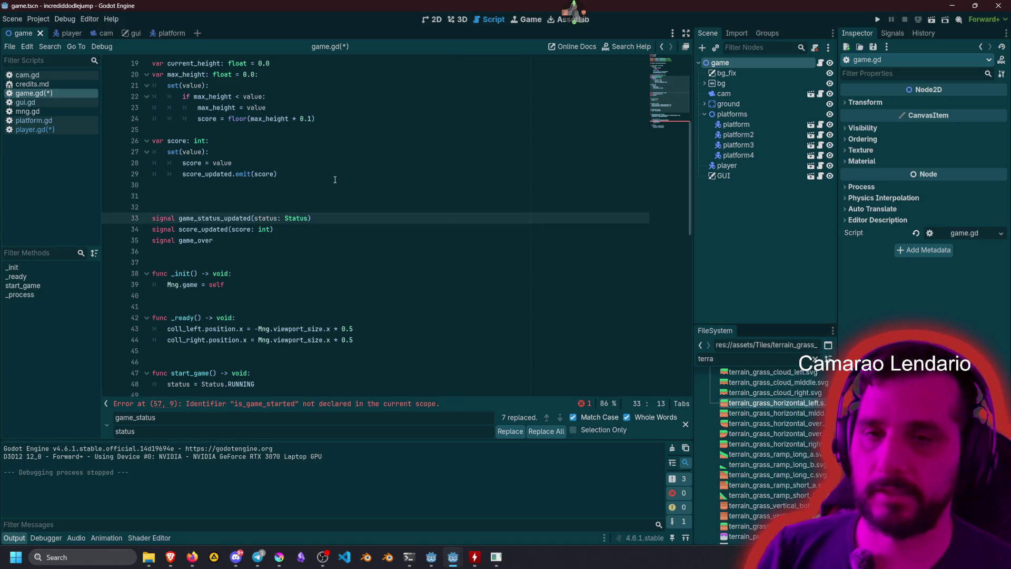
{"action": "key", "text": "BackSpace"}
{"action": "key", "text": "BackSpace"}
{"action": "key", "text": "BackSpace"}
{"action": "double_click", "coordinate": [205, 218]}
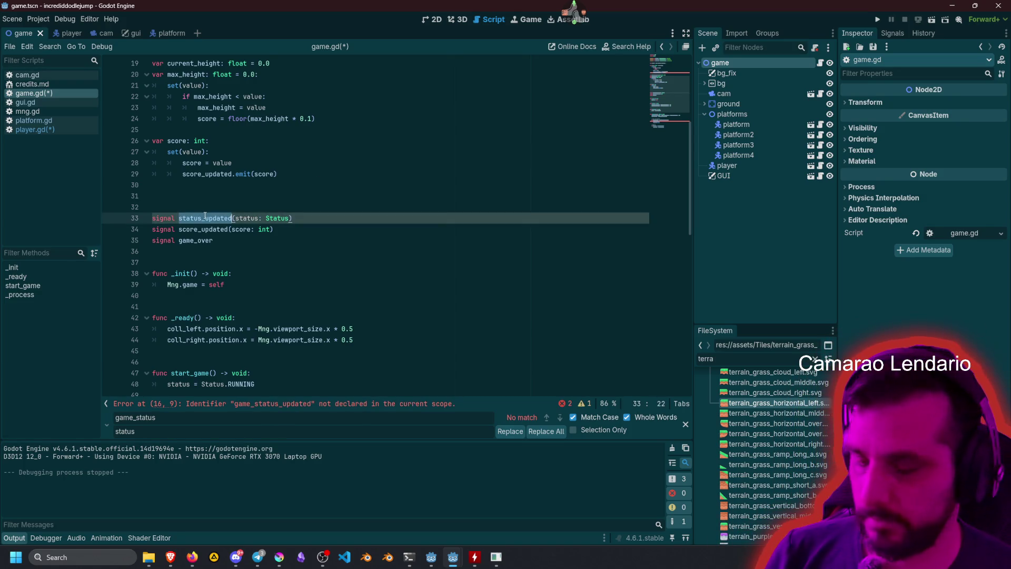
{"action": "scroll", "coordinate": [208, 184], "scroll_direction": "up", "scroll_amount": 4}
{"action": "double_click", "coordinate": [198, 165]}
{"action": "key", "text": "ctrl+v"}
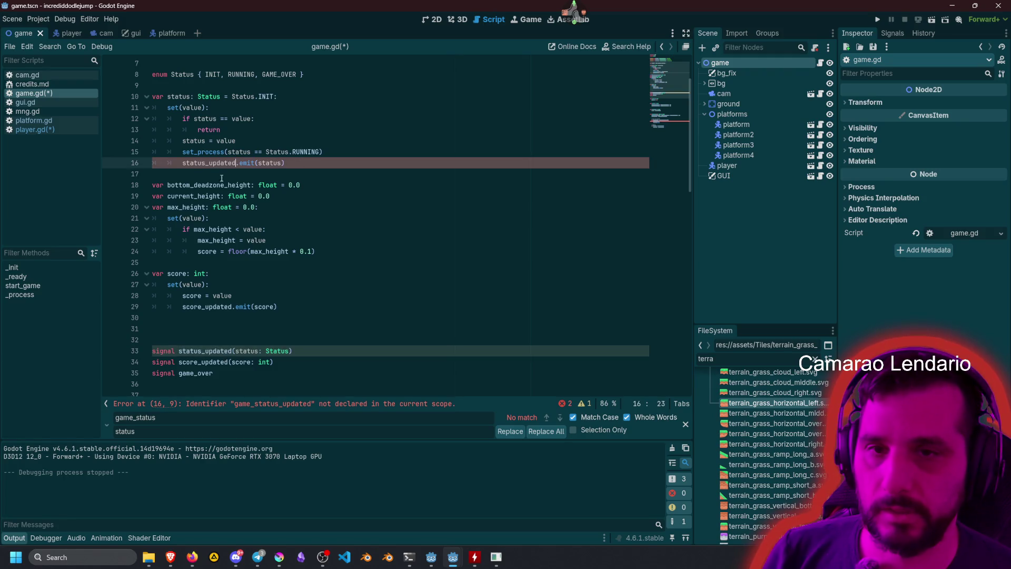
{"action": "left_click", "coordinate": [261, 207]}
{"action": "scroll", "coordinate": [299, 235], "scroll_direction": "down", "scroll_amount": 7}
{"action": "scroll", "coordinate": [299, 234], "scroll_direction": "down", "scroll_amount": 6}
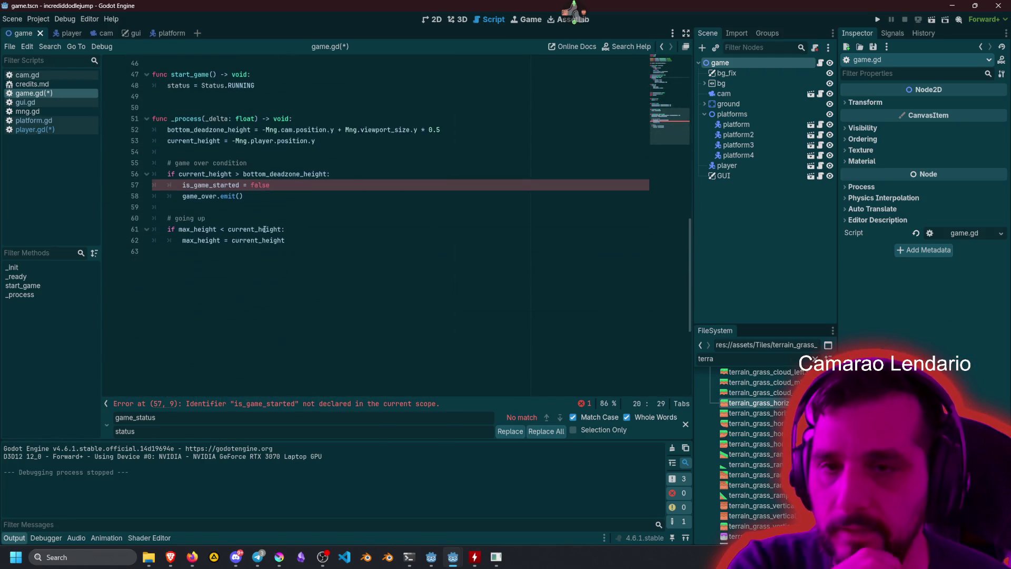
- Replace the is_game_started assignment on game over with status = Status.GAME_OVER
{"action": "double_click", "coordinate": [222, 185]}
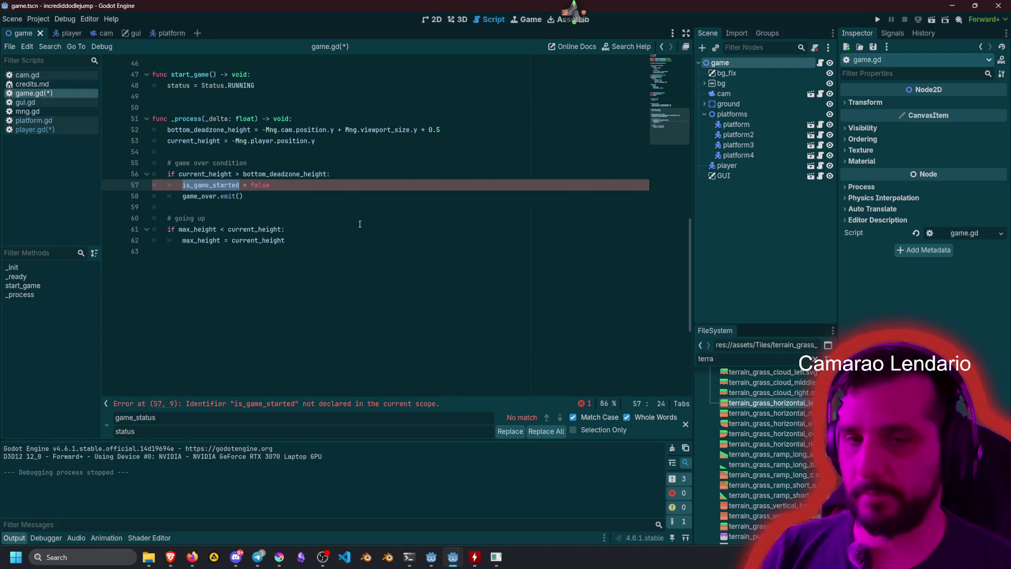
{"action": "key", "text": "shift+End"}
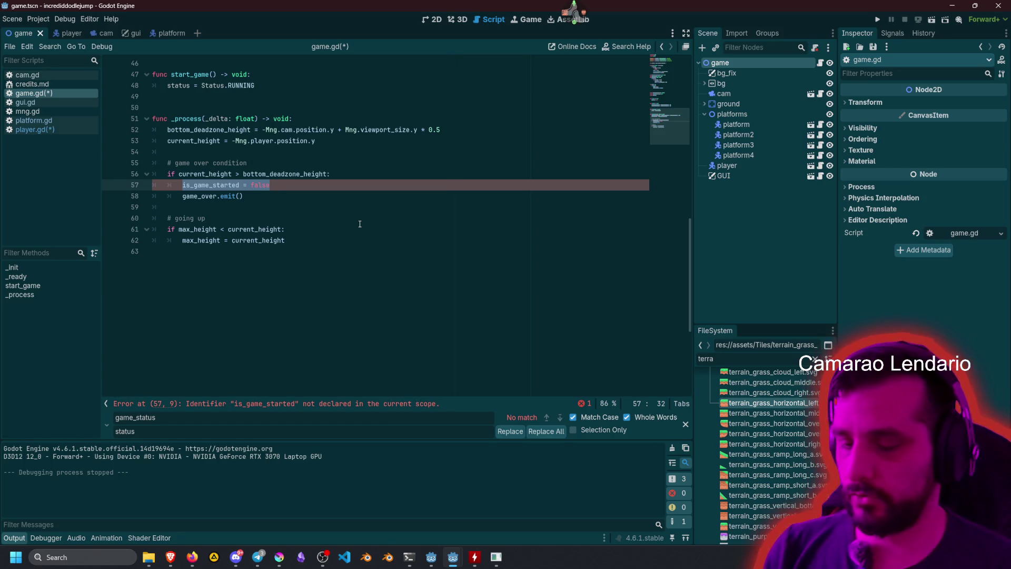
{"action": "type", "text": "status = "}
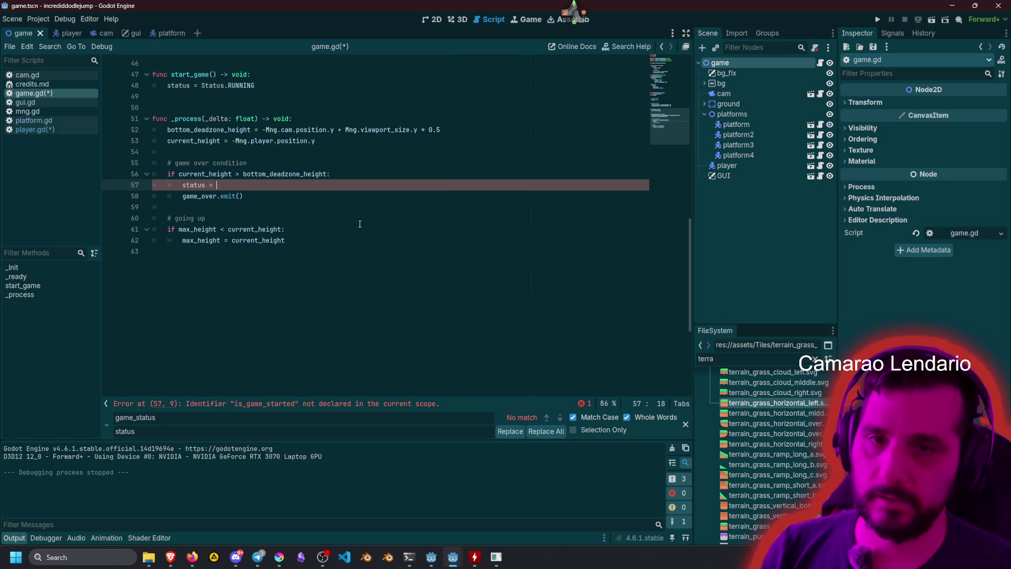
{"action": "type", "text": "Status.C"}
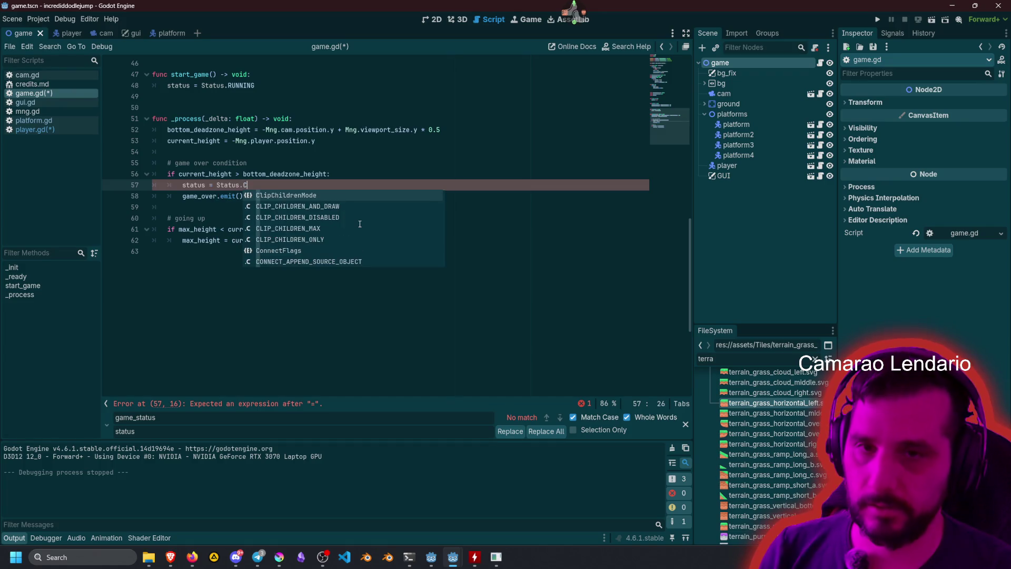
{"action": "key", "text": "BackSpace"}
{"action": "type", "text": "GA"}
{"action": "key", "text": "Return"}
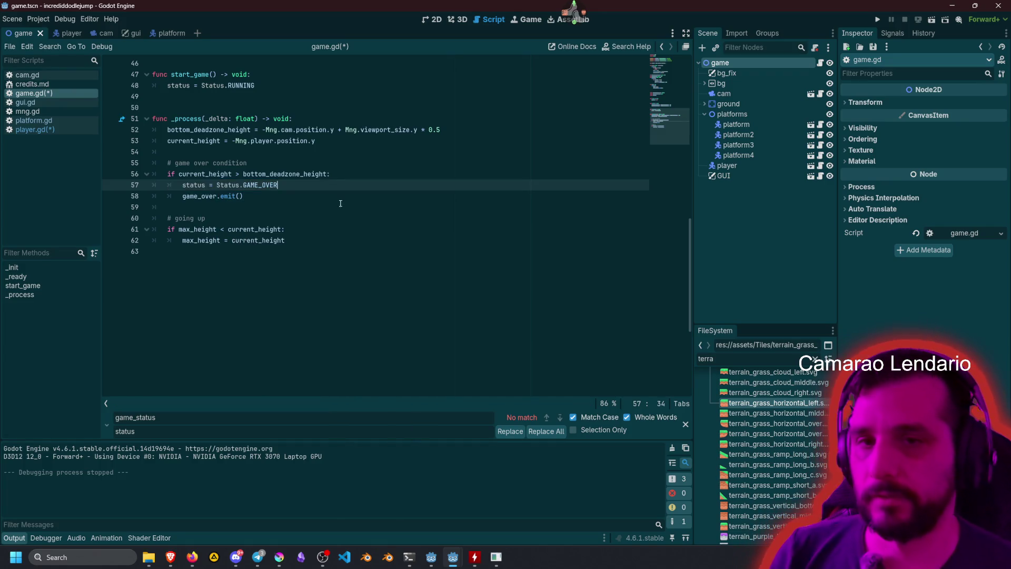
- Delete game_over.emit() and the game_over signal declaration, save, and open player.gd
{"action": "left_click", "coordinate": [266, 196]}
{"action": "double_click", "coordinate": [206, 196]}
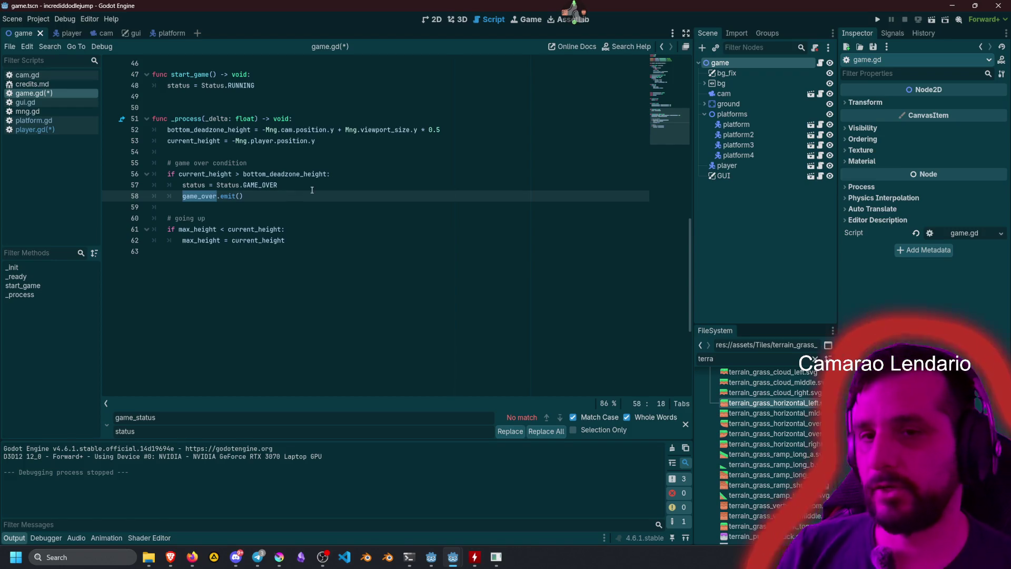
{"action": "key", "text": "shift+End"}
{"action": "key", "text": "BackSpace"}
{"action": "key", "text": "BackSpace"}
{"action": "key", "text": "BackSpace"}
{"action": "scroll", "coordinate": [283, 185], "scroll_direction": "up", "scroll_amount": 8}
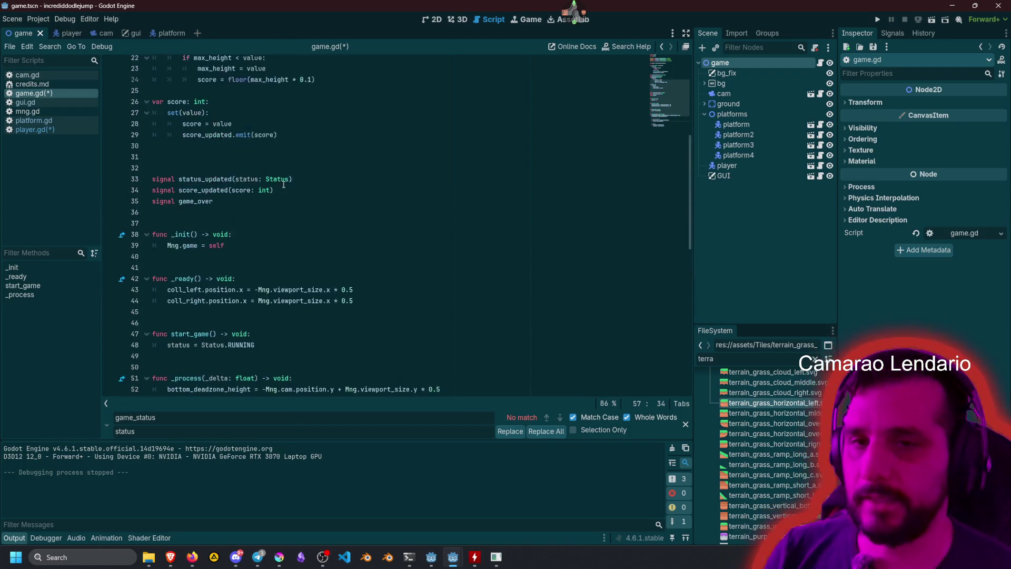
{"action": "left_click", "coordinate": [242, 205]}
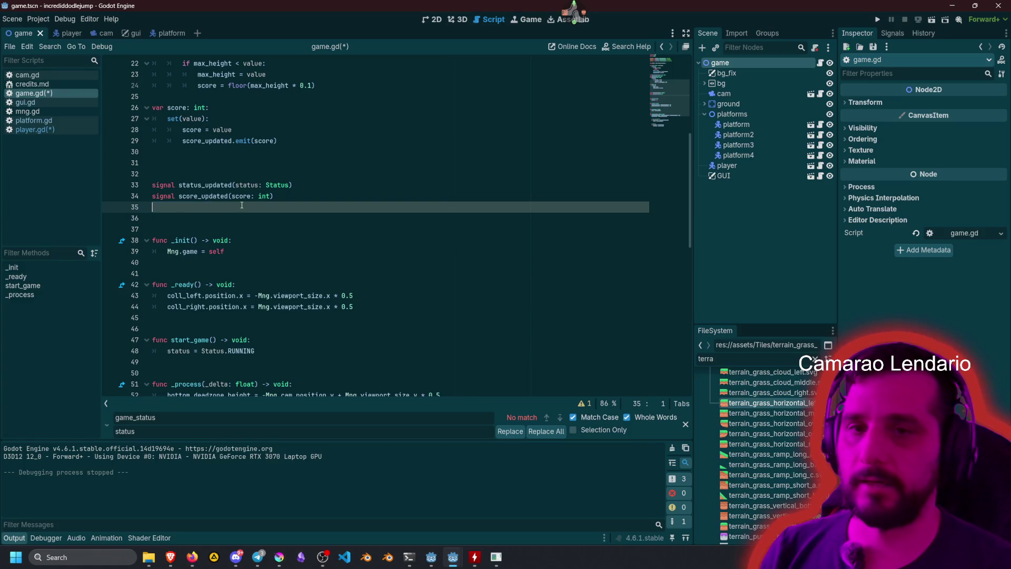
{"action": "key", "text": "ctrl+shift+k"}
{"action": "left_click", "coordinate": [206, 184]}
{"action": "left_click", "coordinate": [219, 158]}
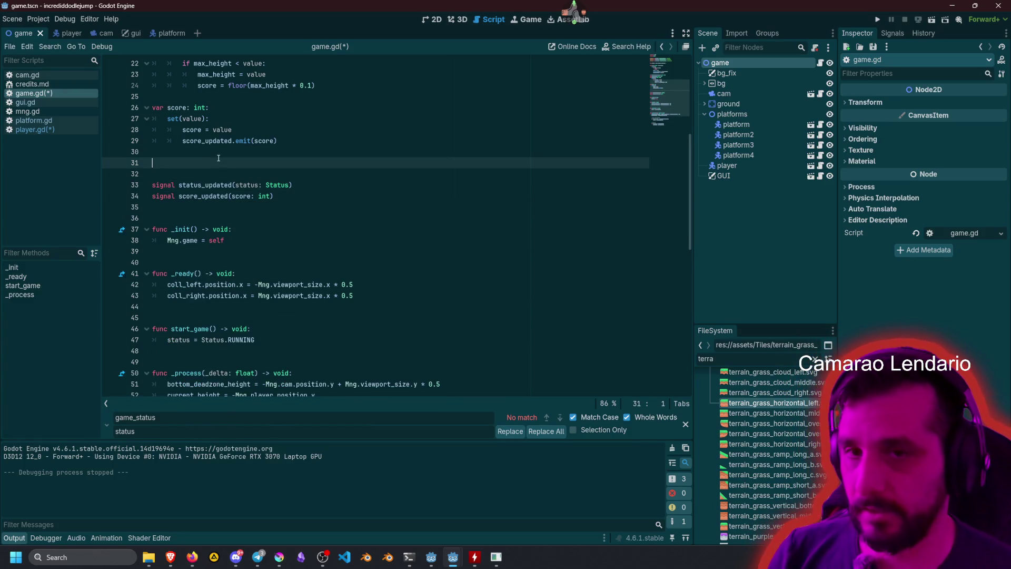
{"action": "key", "text": "Delete"}
{"action": "key", "text": "ctrl+s"}
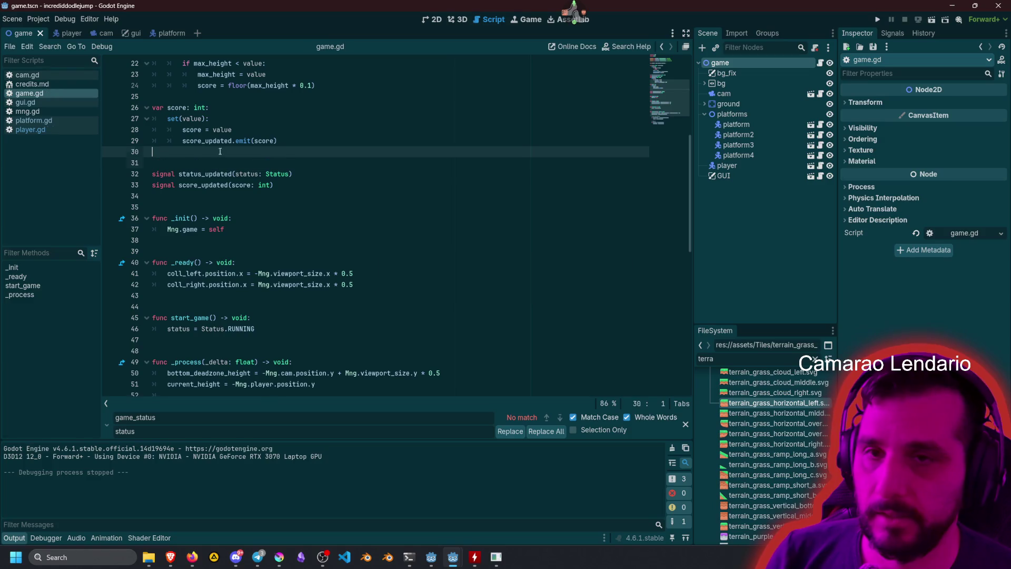
{"action": "left_click", "coordinate": [35, 129]}
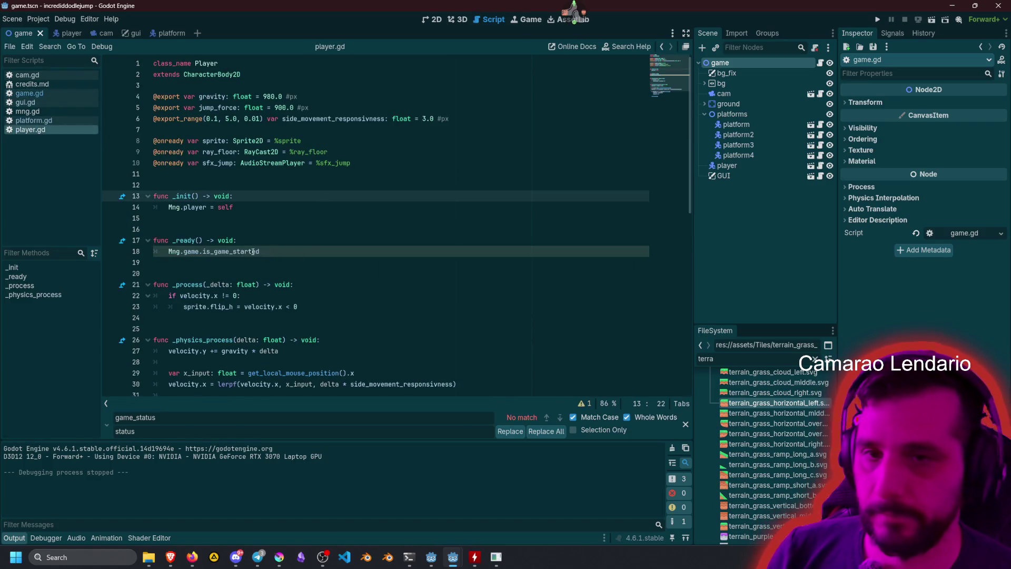
- Replace the is_game_started check in _ready with set_process(Mng.game.status
{"action": "left_click", "coordinate": [236, 251]}
{"action": "key", "text": "shift+Home"}
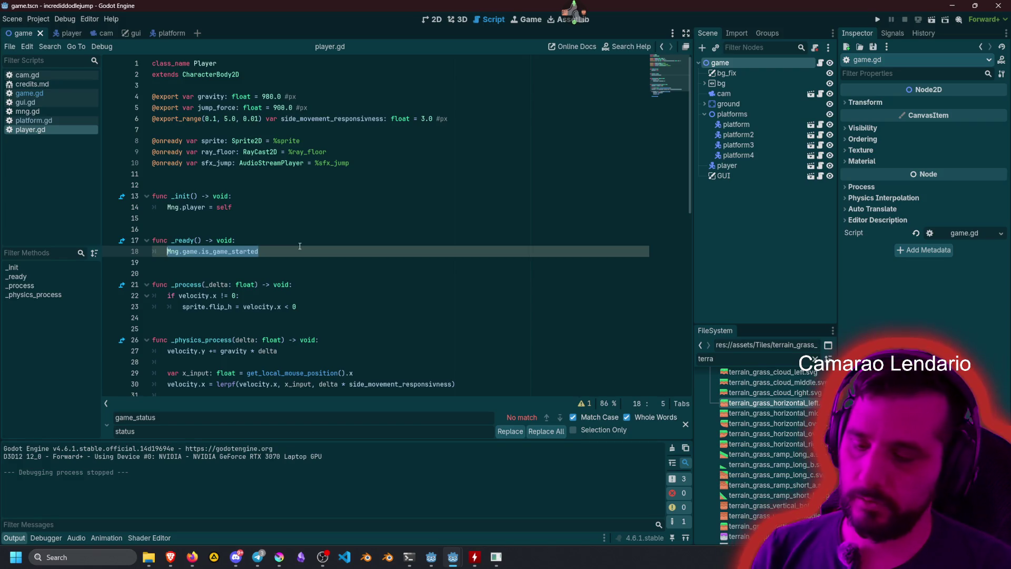
{"action": "type", "text": "set_pro"}
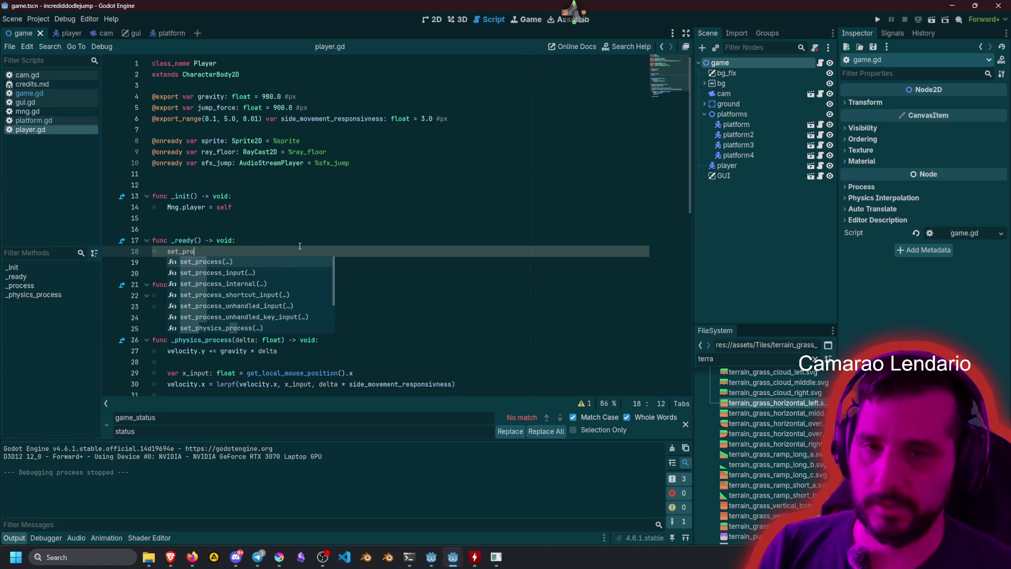
{"action": "key", "text": "Return"}
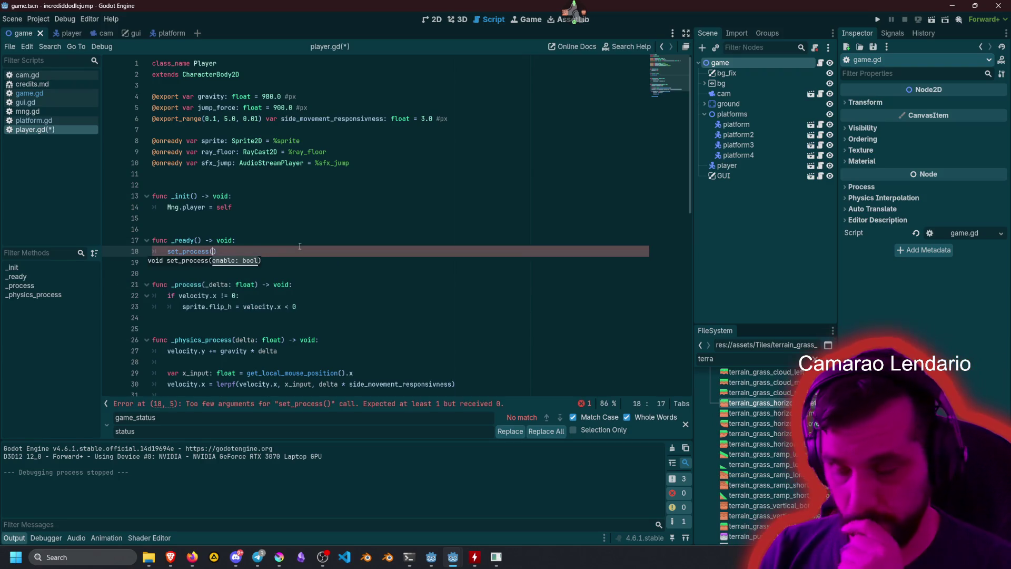
{"action": "type", "text": "Mng.ga"}
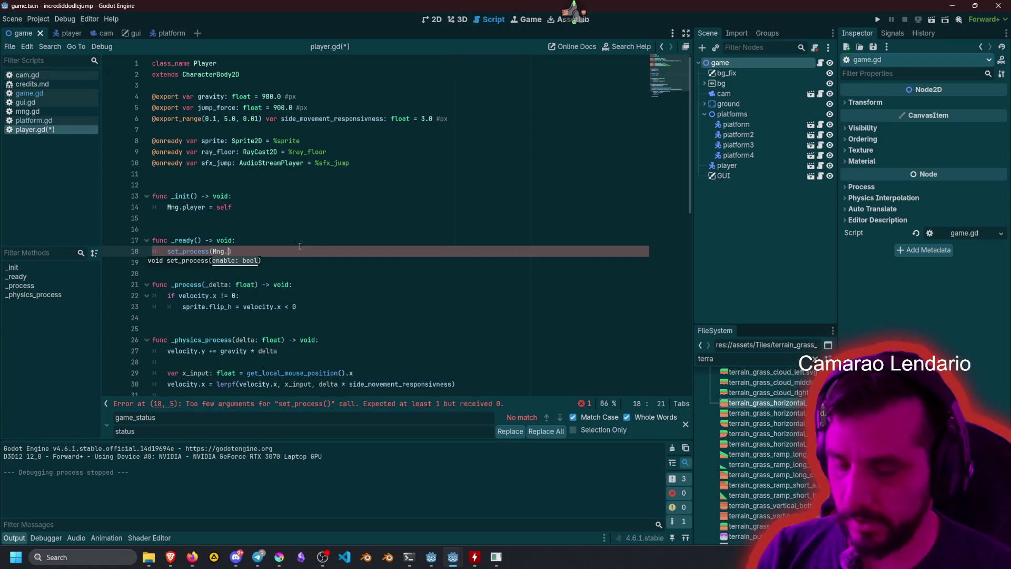
{"action": "key", "text": "Return"}
{"action": "type", "text": ".st"}
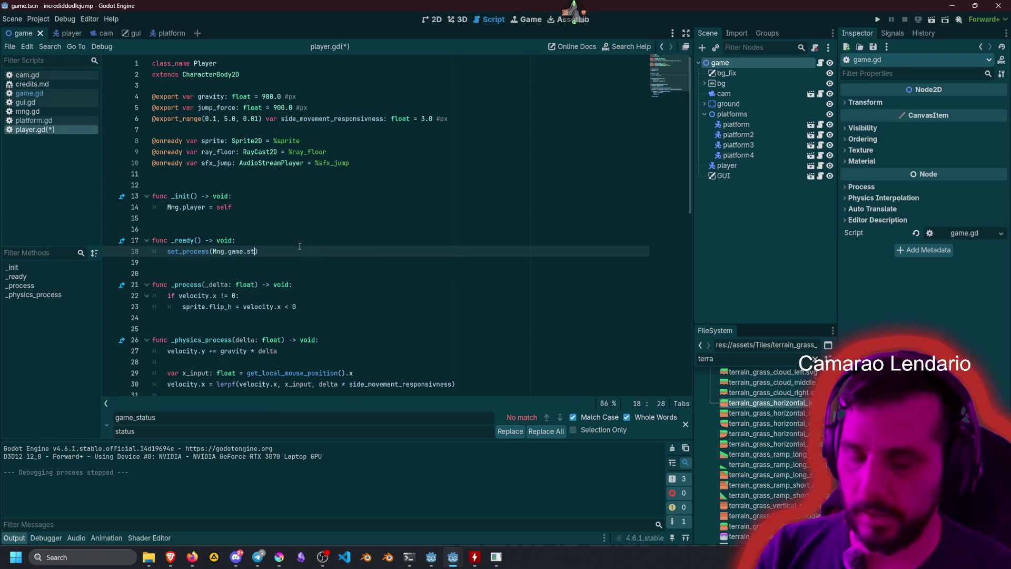
{"action": "key", "text": "Escape"}
{"action": "key", "text": "Down"}
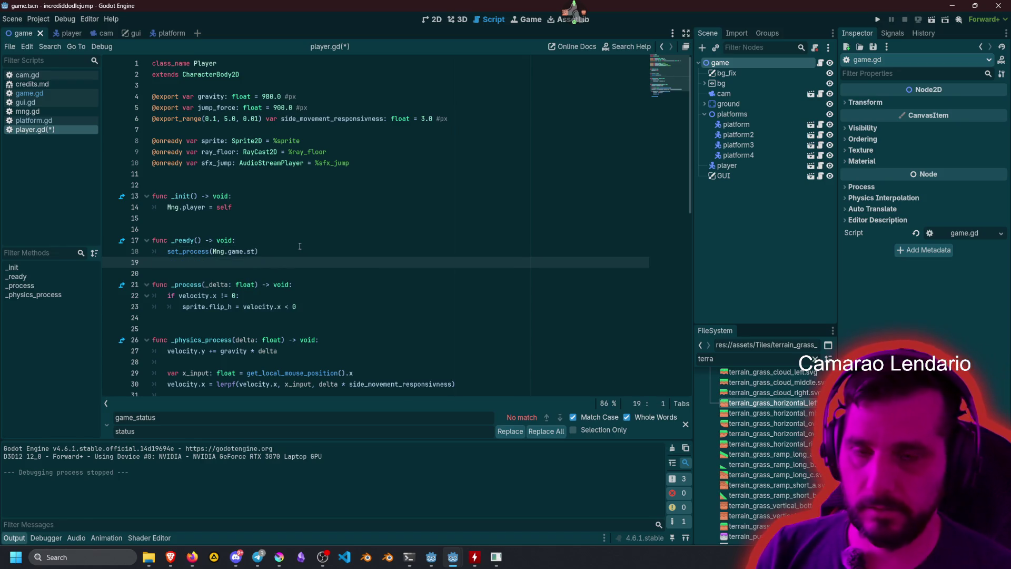
{"action": "key", "text": "Up"}
{"action": "key", "text": "ctrl+space"}
{"action": "key", "text": "Return"}
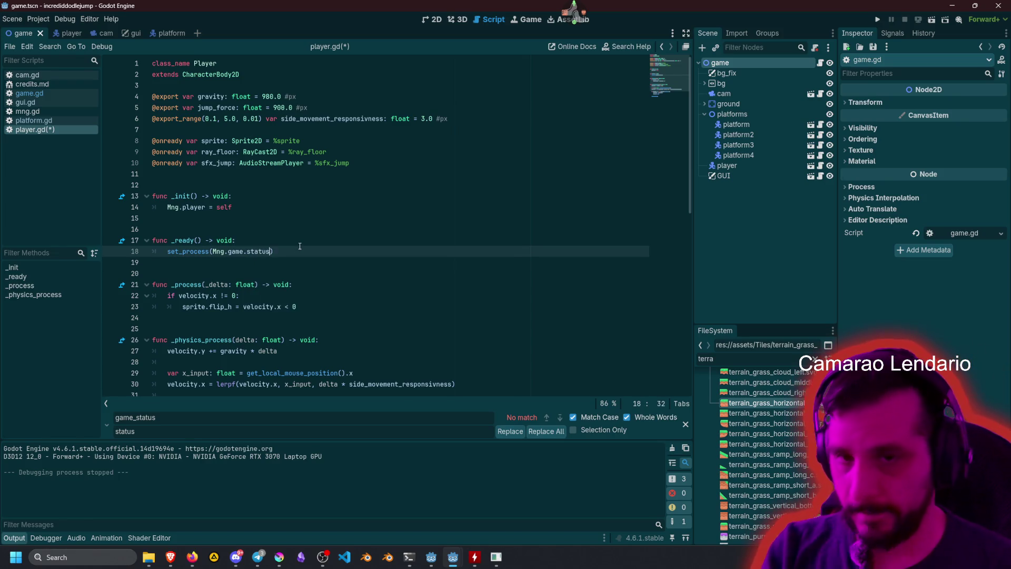
- Complete the set_process argument with == Game.Status.RUNNING
{"action": "type", "text": "== Gam"}
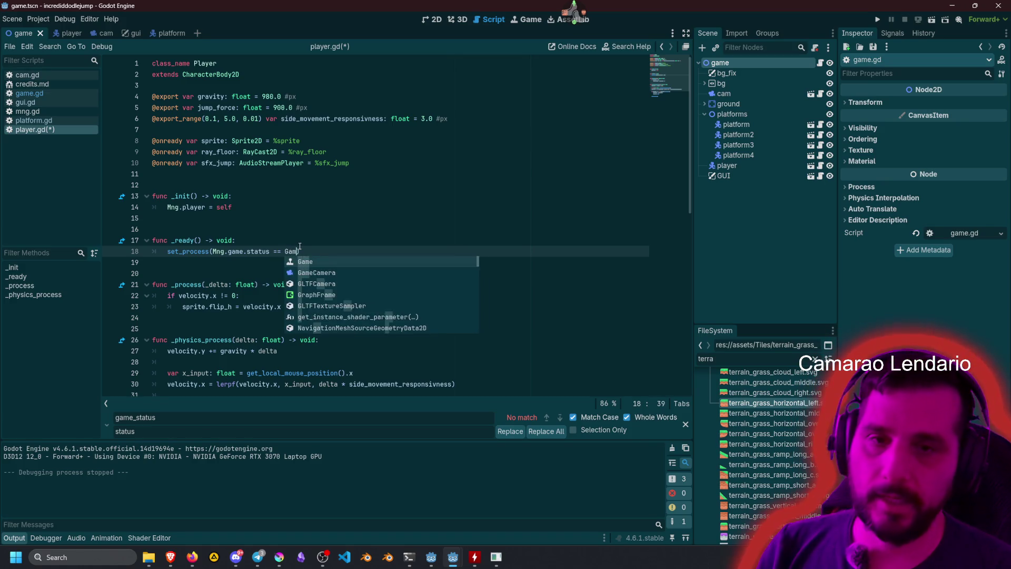
{"action": "type", "text": "e.Sta"}
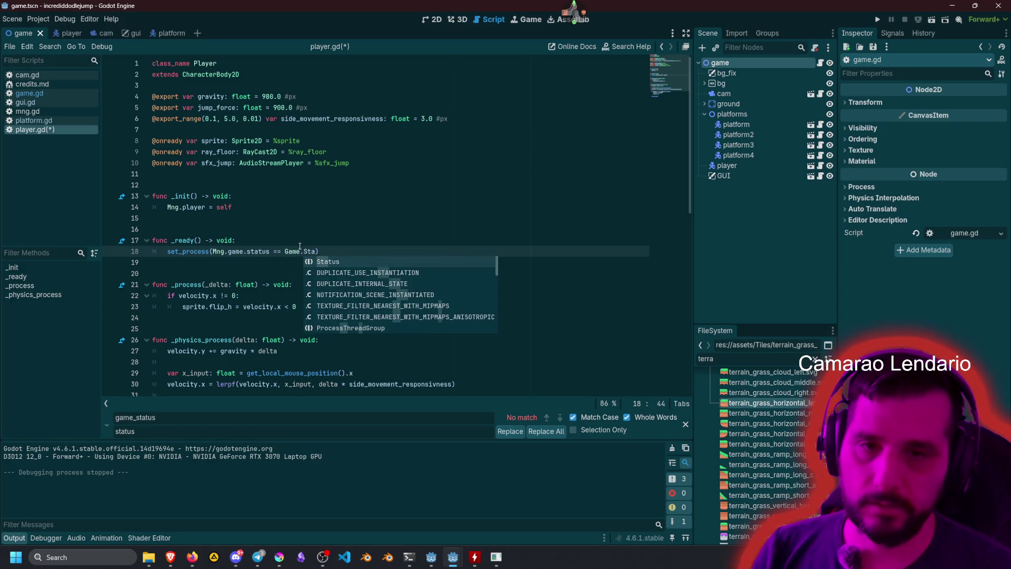
{"action": "key", "text": "Return"}
{"action": "type", "text": "."}
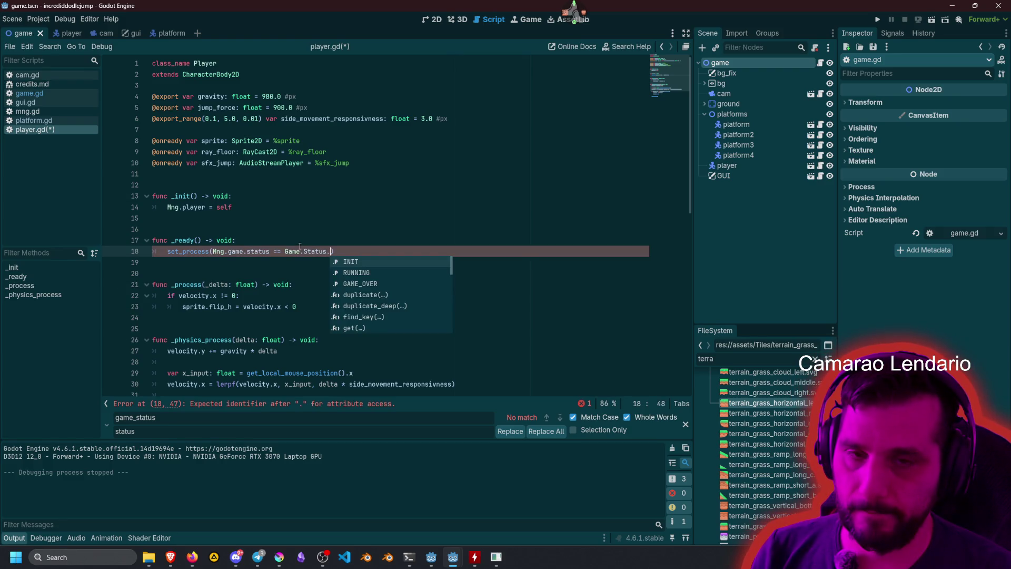
{"action": "key", "text": "Down"}
{"action": "key", "text": "Return"}
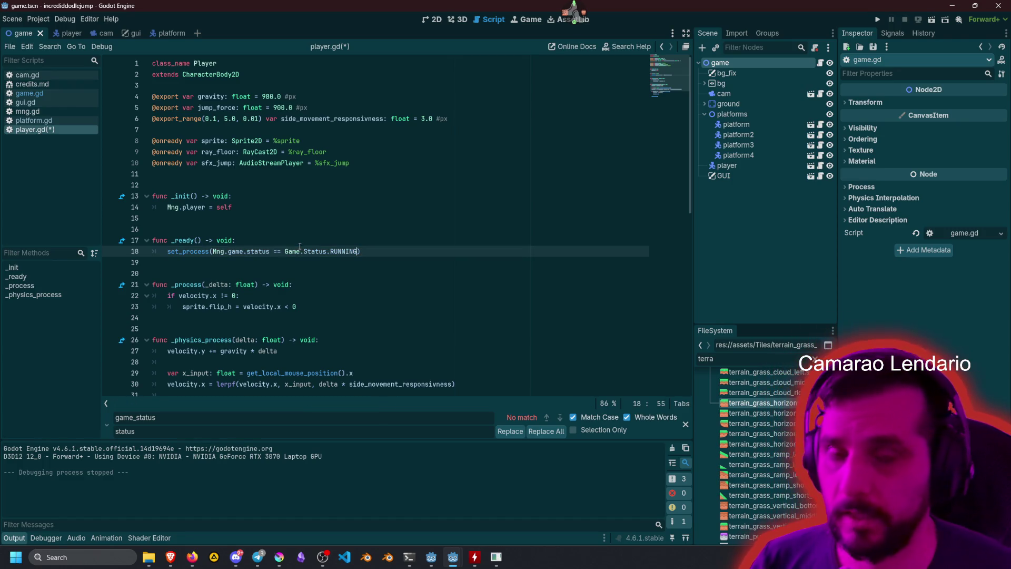
- Add a new line calling Mng.game.status_updated.connect below set_process
{"action": "key", "text": "Return"}
{"action": "key", "text": "Up"}
{"action": "key", "text": "ctrl+Right"}
{"action": "key", "text": "ctrl+Right"}
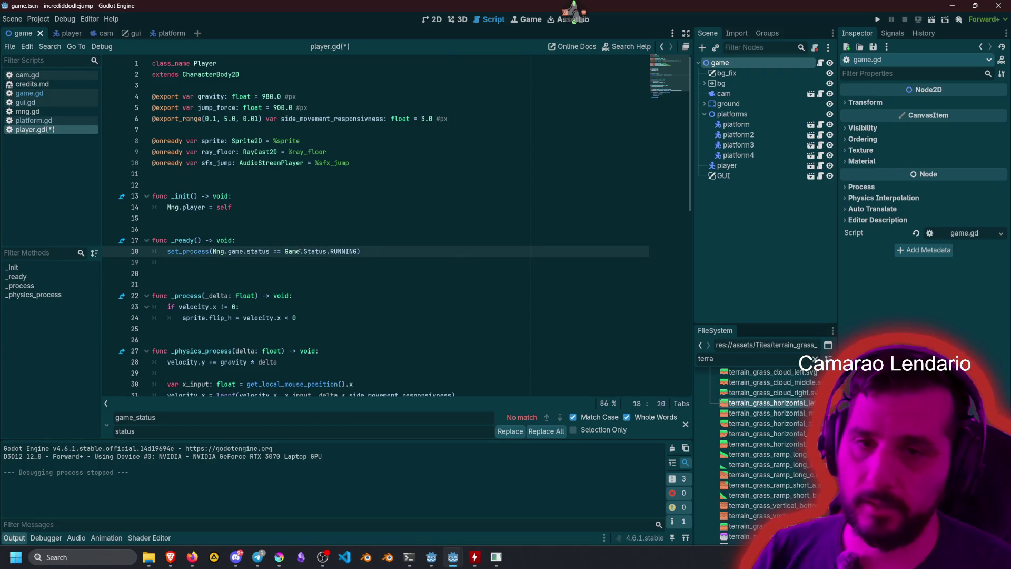
{"action": "key", "text": "ctrl+shift+Right"}
{"action": "key", "text": "ctrl+shift+Right"}
{"action": "key", "text": "ctrl+shift+Right"}
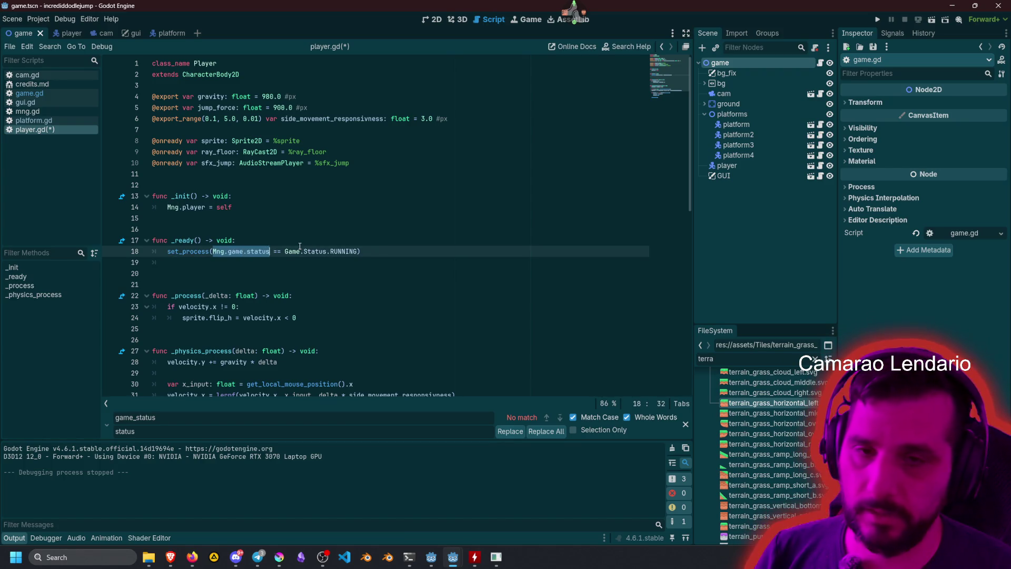
{"action": "key", "text": "ctrl+c"}
{"action": "key", "text": "Down"}
{"action": "key", "text": "ctrl+v"}
{"action": "type", "text": "_updated"}
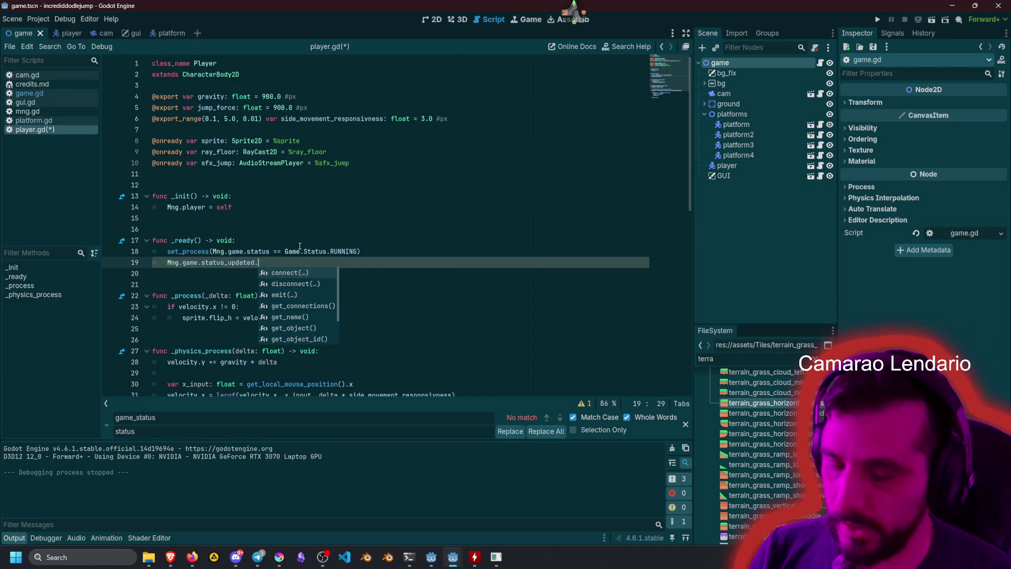
{"action": "key", "text": "Return"}
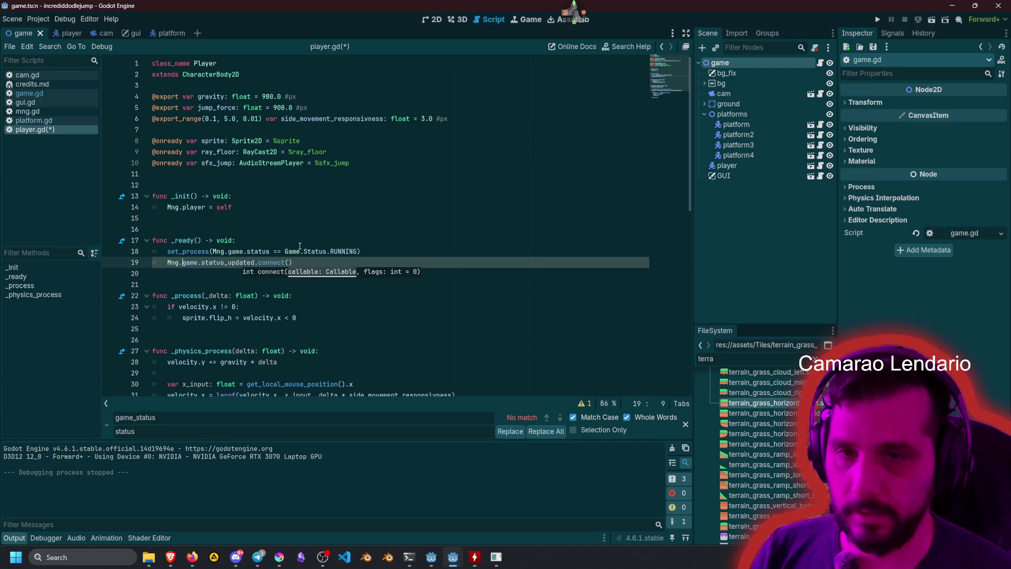
- Pass _on_game_status_updated as the handler in the connect call
{"action": "key", "text": "ctrl+shift+Right"}
{"action": "key", "text": "ctrl+shift+Right"}
{"action": "key", "text": "End"}
{"action": "key", "text": "Left"}
{"action": "type", "text": "_on_"}
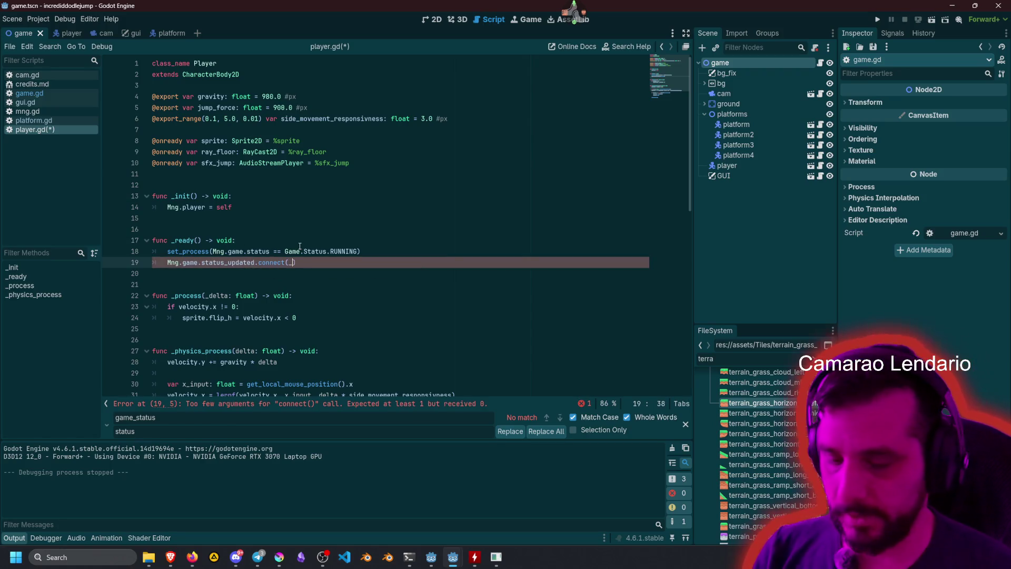
{"action": "type", "text": "game_status_updated"}
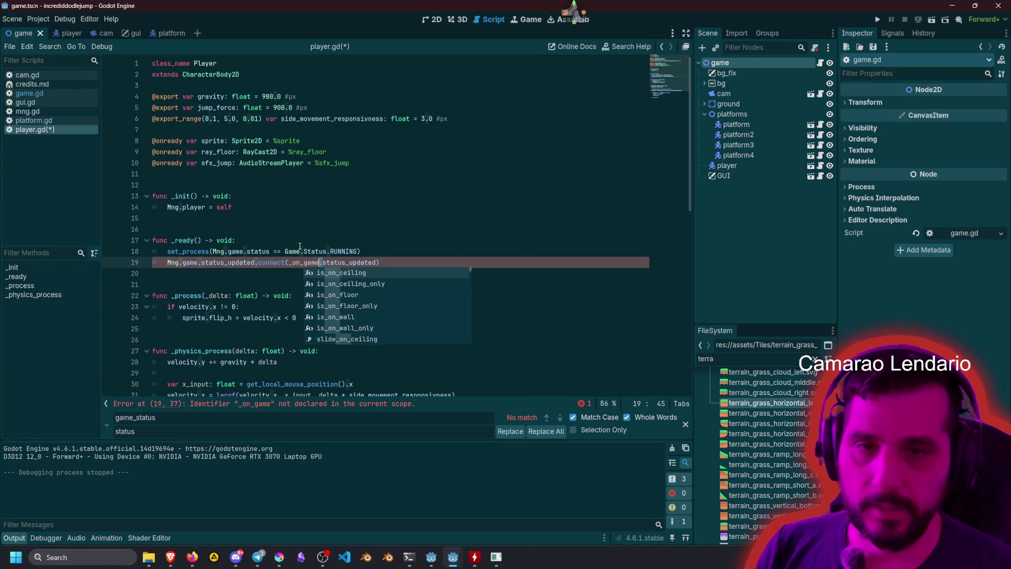
{"action": "left_click", "coordinate": [300, 232]}
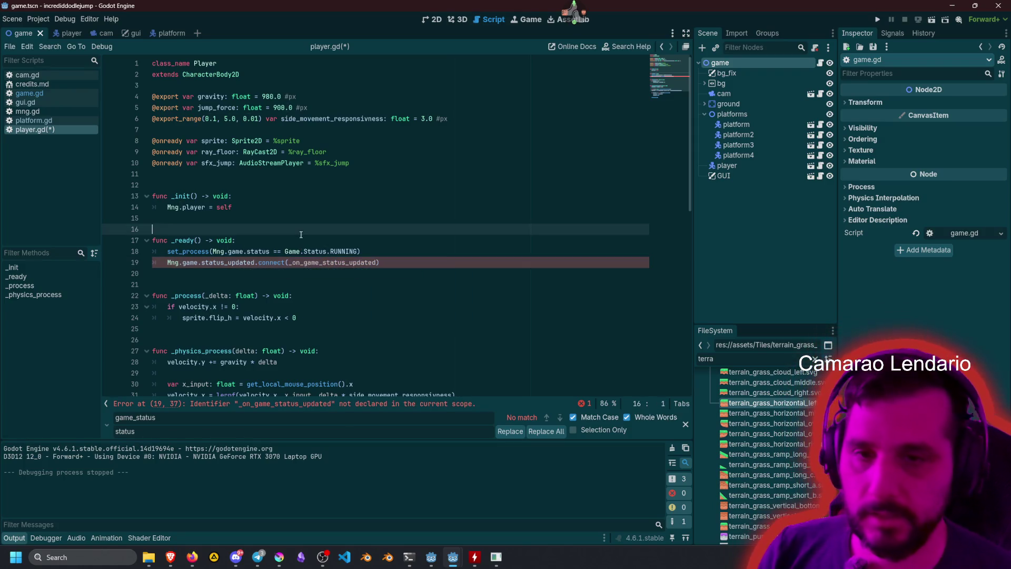
{"action": "left_click", "coordinate": [322, 271]}
{"action": "key", "text": "Left"}
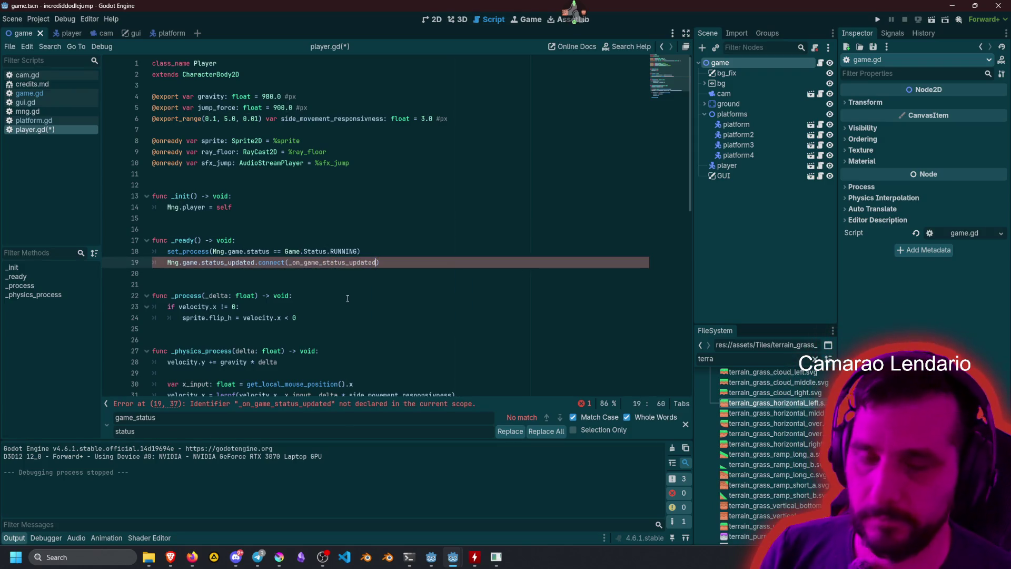
{"action": "double_click", "coordinate": [345, 262]}
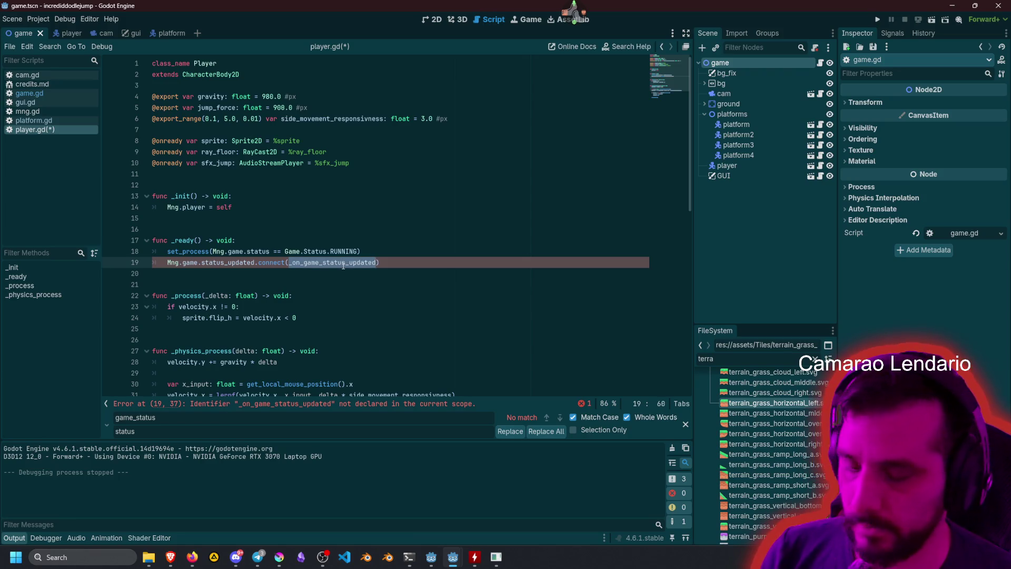
- Scroll down and place the caret on the script's last line
{"action": "left_click", "coordinate": [353, 295]}
{"action": "scroll", "coordinate": [353, 302], "scroll_direction": "down", "scroll_amount": 1}
{"action": "scroll", "coordinate": [353, 302], "scroll_direction": "down", "scroll_amount": 5}
{"action": "scroll", "coordinate": [295, 290], "scroll_direction": "up", "scroll_amount": 3}
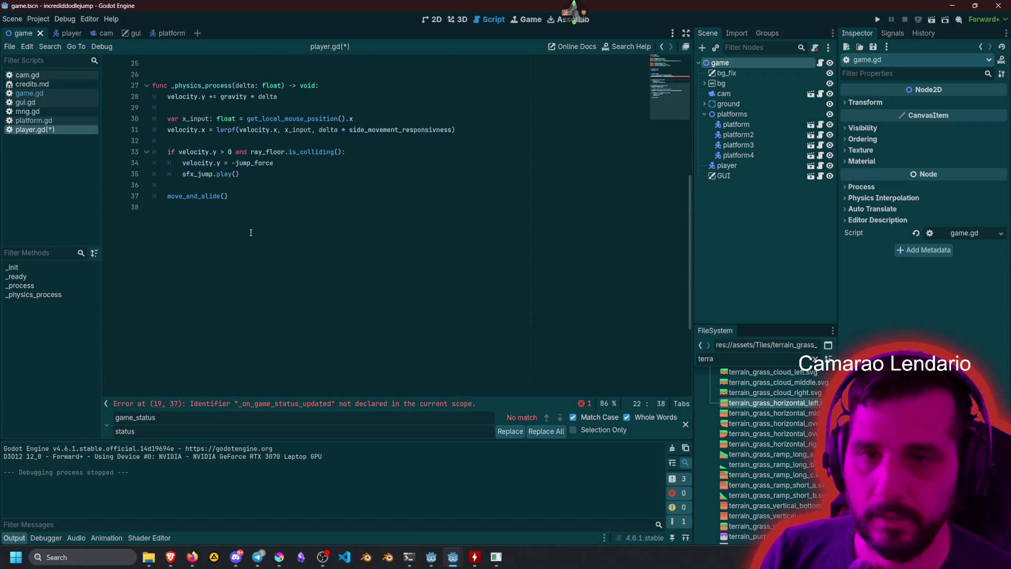
{"action": "left_click", "coordinate": [242, 279]}
- Declare func _on_game_status_updated(game_status: Game.Status) -> void: below the last function
{"action": "key", "text": "Return"}
{"action": "key", "text": "Return"}
{"action": "type", "text": "func"}
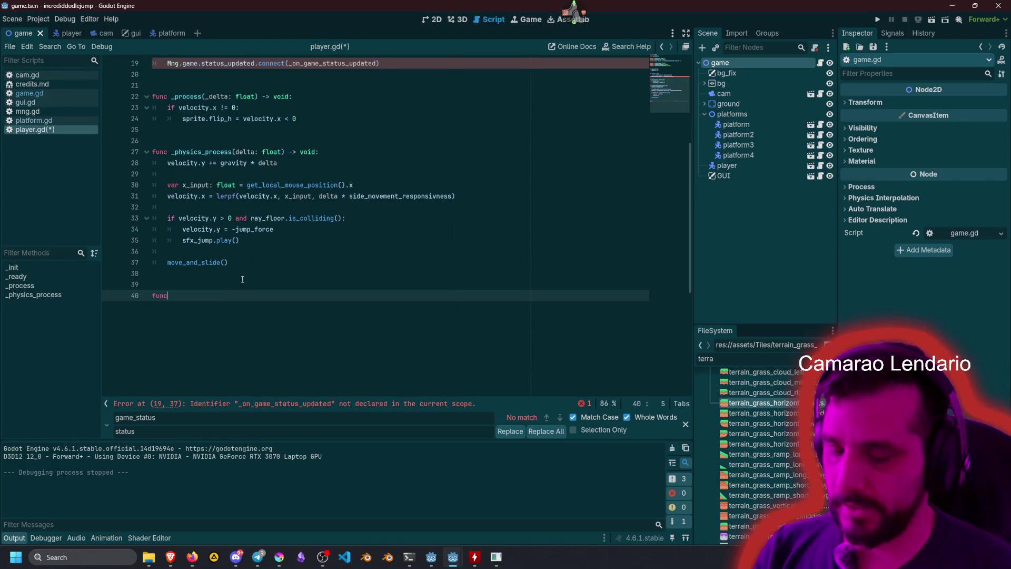
{"action": "key", "text": "ctrl+v"}
{"action": "type", "text": "(game_status"}
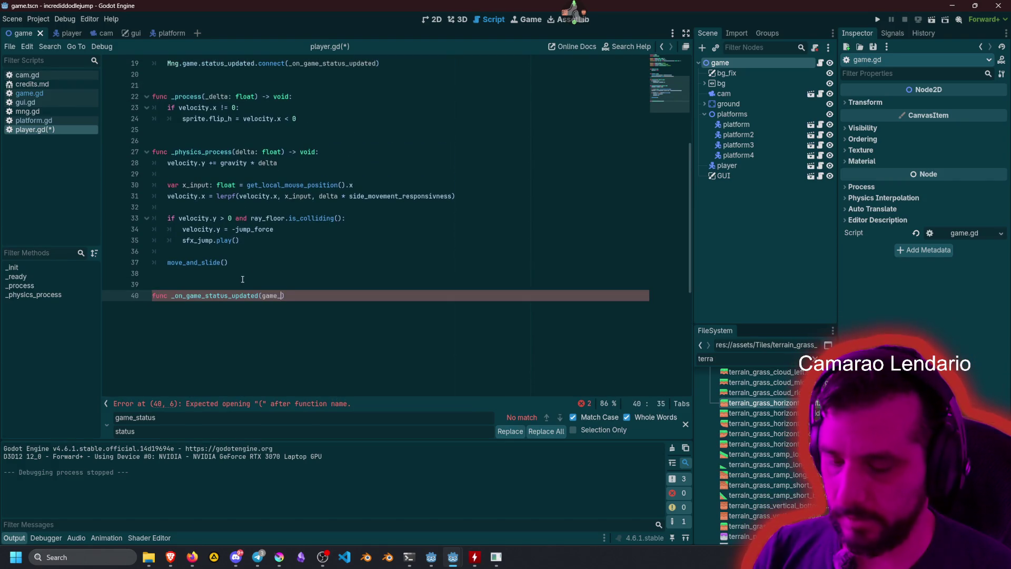
{"action": "type", "text": ": Game"}
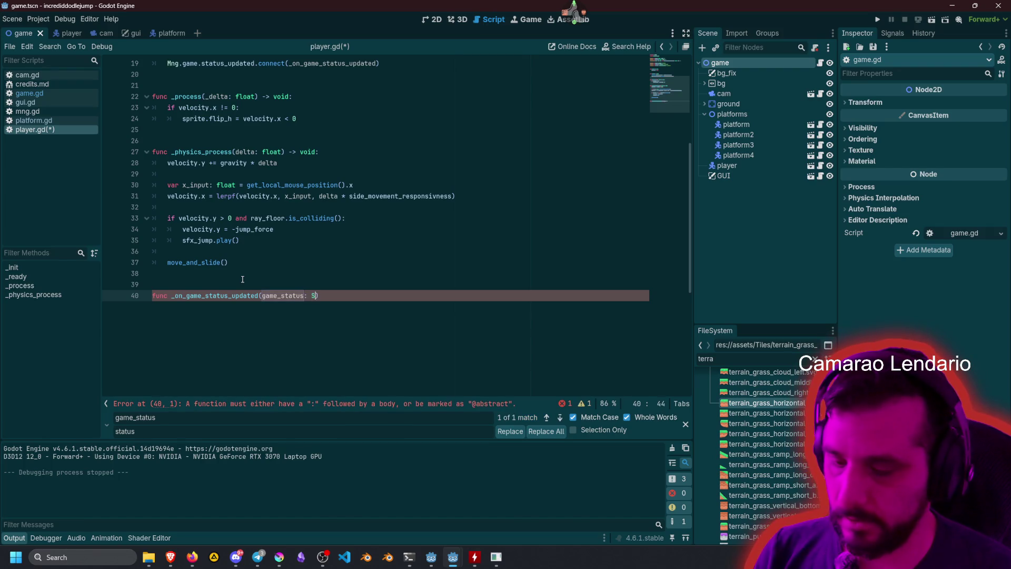
{"action": "type", "text": ".Status) -> "}
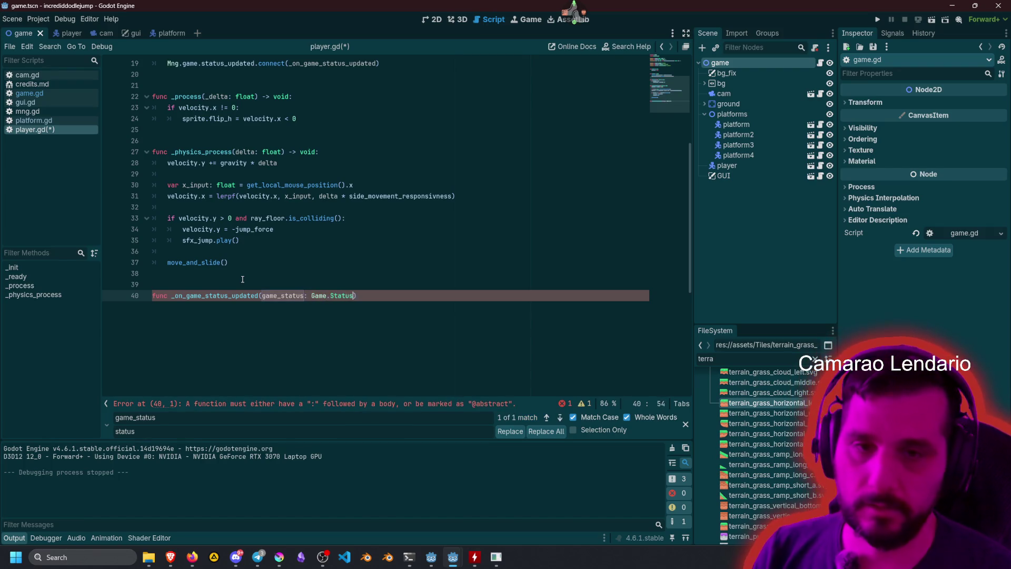
{"action": "type", "text": "void:"}
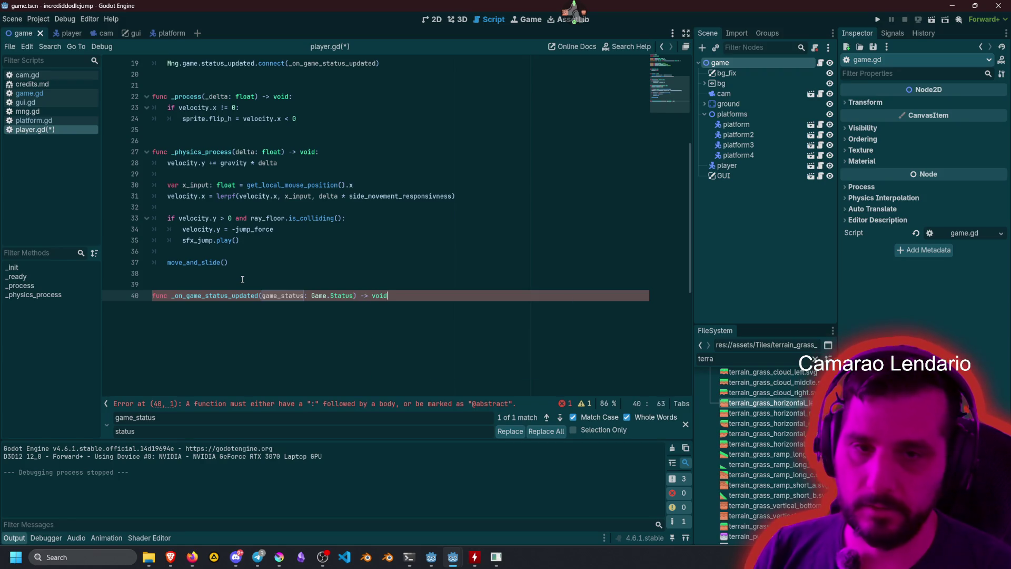
{"action": "key", "text": "Return"}
- Start the handler body with an if statement on game_status
{"action": "double_click", "coordinate": [273, 298]}
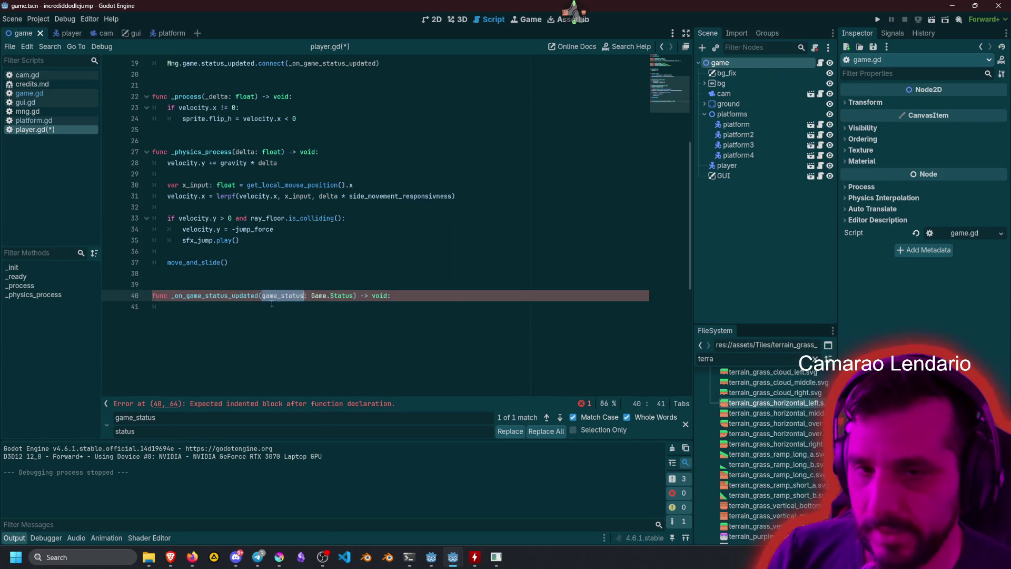
{"action": "left_click", "coordinate": [236, 304]}
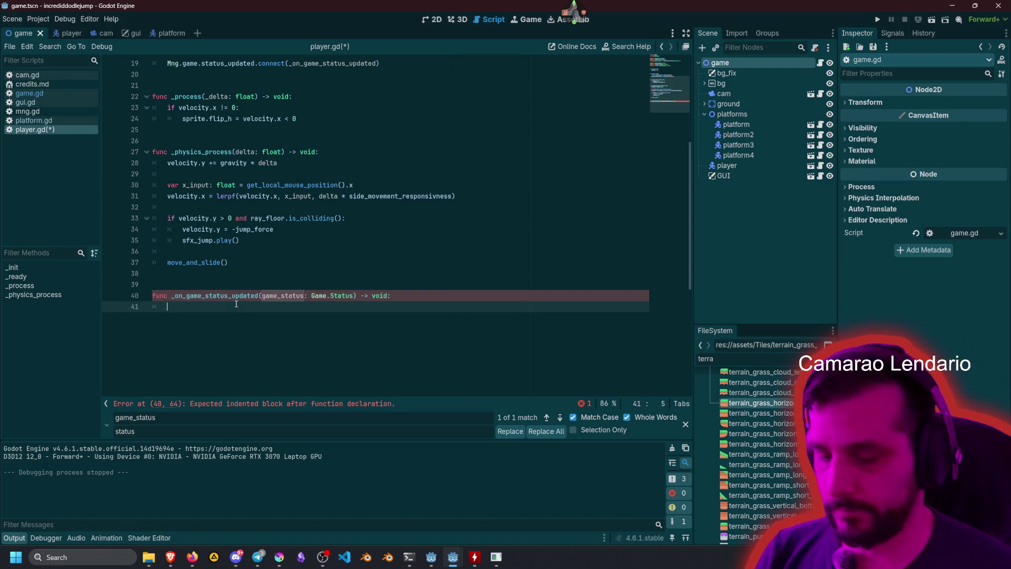
{"action": "type", "text": "if ga"}
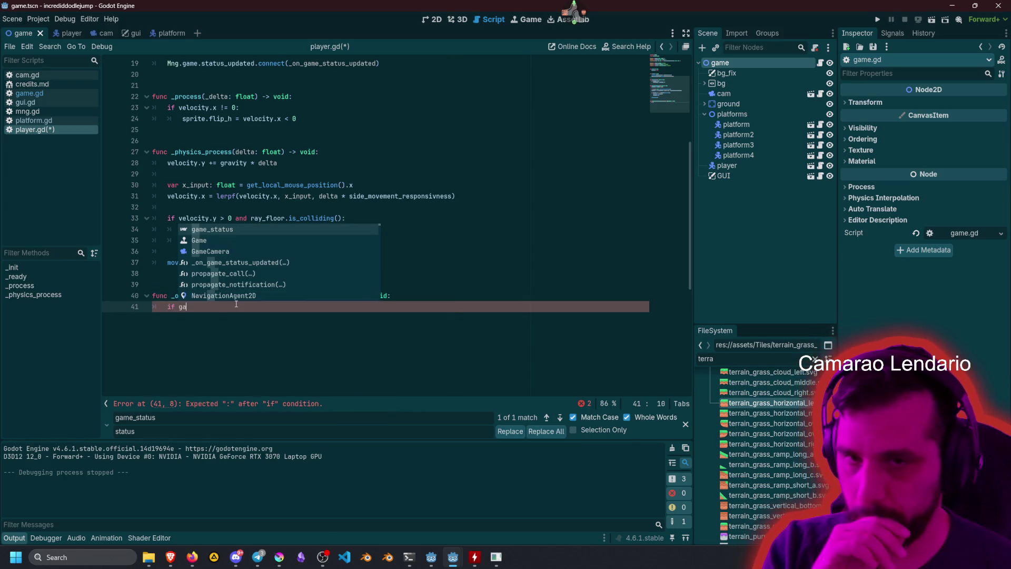
{"action": "key", "text": "Return"}
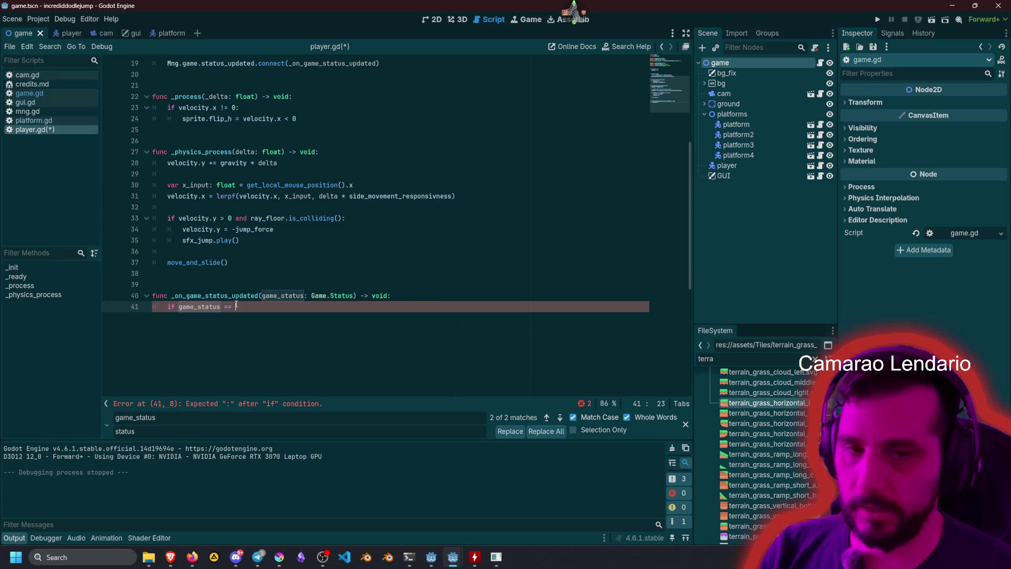
{"action": "key", "text": "Escape"}
{"action": "key", "text": "Escape"}
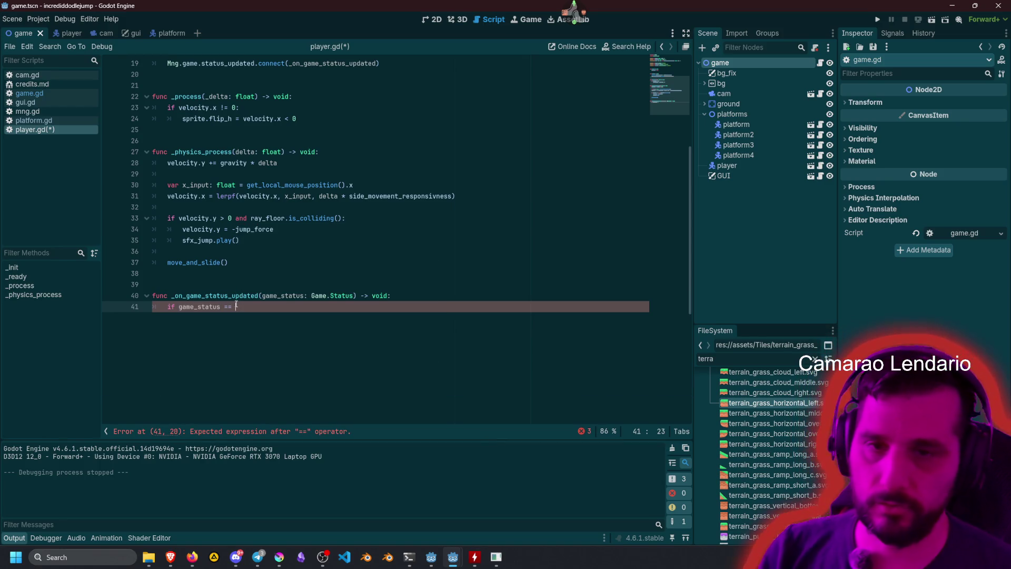
- Complete the condition as if game_status == Game.Status.GAME_OVER: using autocomplete
{"action": "key", "text": "Up"}
{"action": "key", "text": "ctrl+Right"}
{"action": "key", "text": "ctrl+Right"}
{"action": "key", "text": "ctrl+Right"}
{"action": "key", "text": "ctrl+shift+Right"}
{"action": "key", "text": "ctrl+shift+Right"}
{"action": "key", "text": "ctrl+shift+Right"}
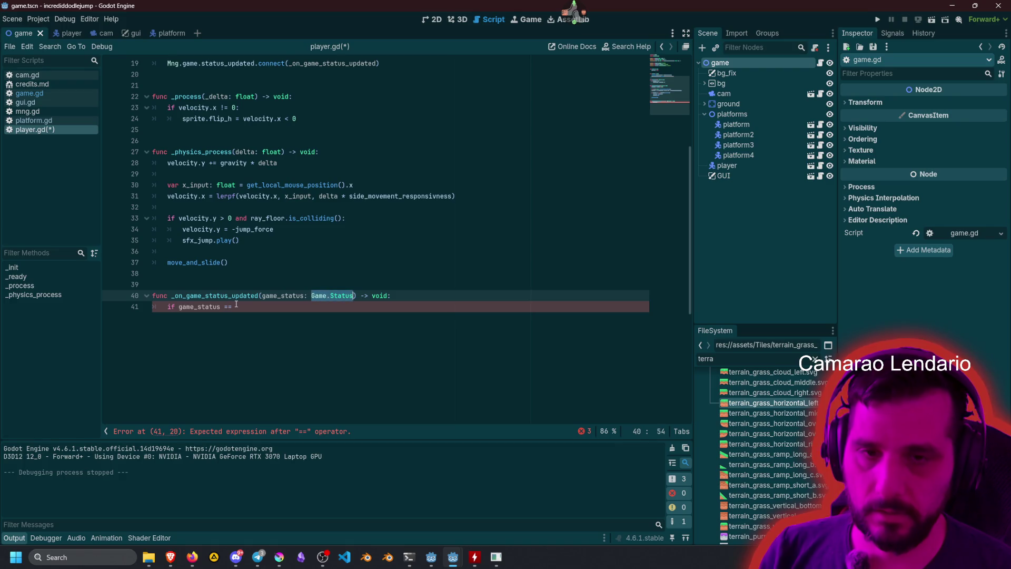
{"action": "key", "text": "ctrl+c"}
{"action": "key", "text": "Down"}
{"action": "key", "text": "ctrl+v"}
{"action": "type", "text": ".GA"}
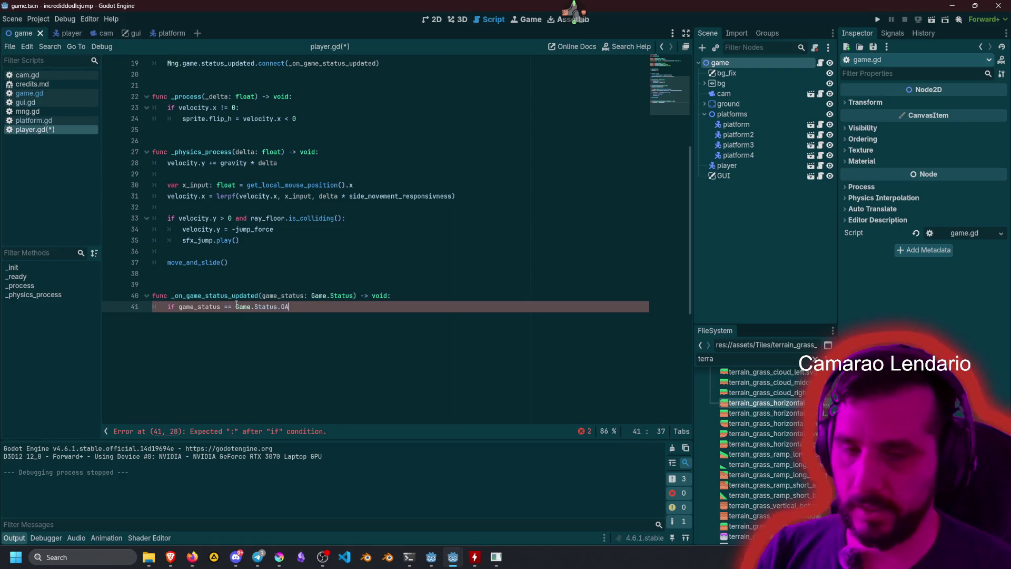
{"action": "key", "text": "Return"}
{"action": "type", "text": ":"}
{"action": "key", "text": "Return"}
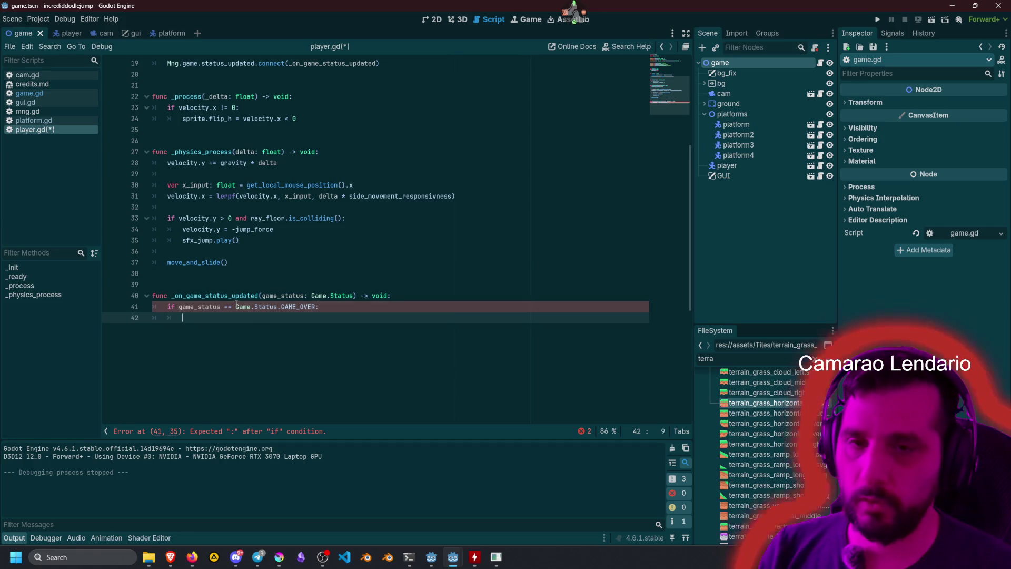
- Call queue_free() inside the GAME_OVER block and step back out of it
{"action": "type", "text": "queu"}
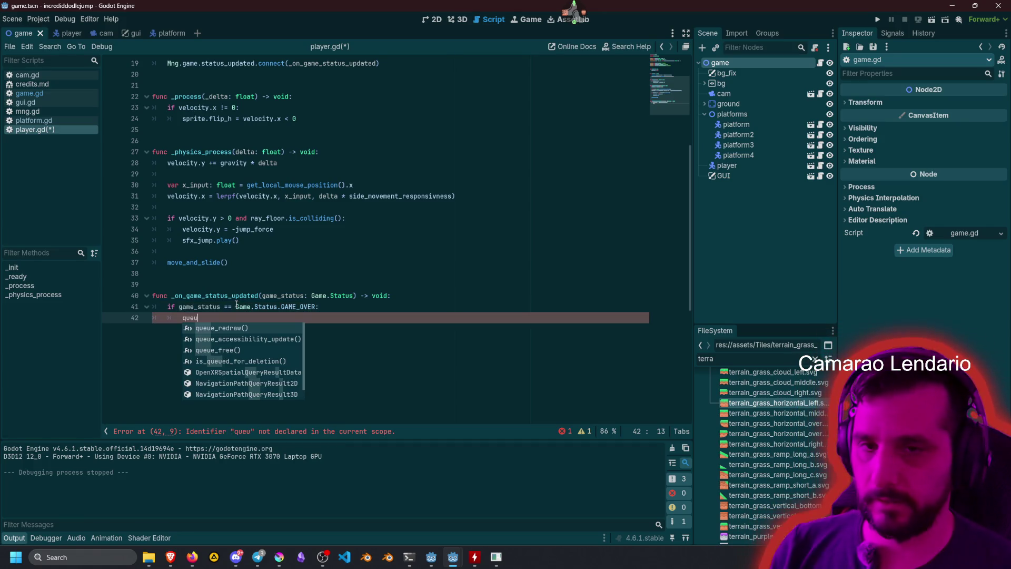
{"action": "key", "text": "Down"}
{"action": "key", "text": "Down"}
{"action": "key", "text": "Return"}
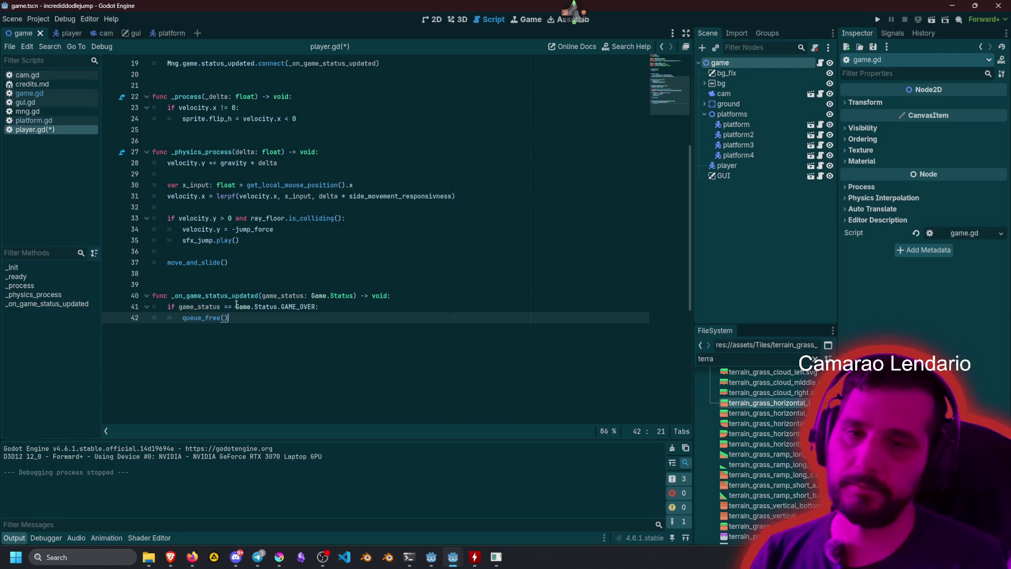
{"action": "key", "text": "Return"}
{"action": "key", "text": "BackSpace"}
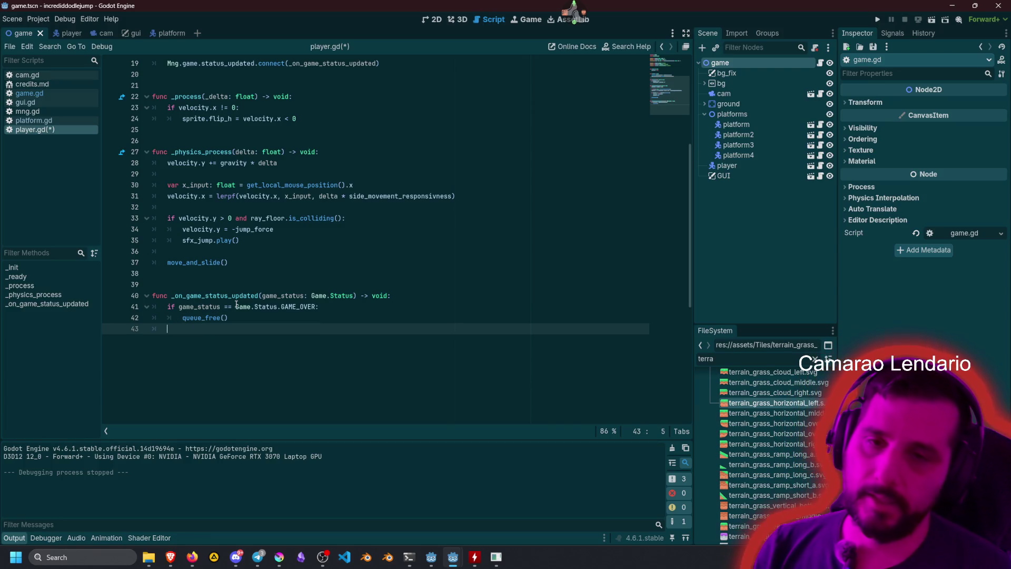
{"action": "scroll", "coordinate": [236, 304], "scroll_direction": "up", "scroll_amount": 4}
- Copy the set_process call into the status handler and duplicate it as set_physics_process
{"action": "left_click", "coordinate": [167, 184]}
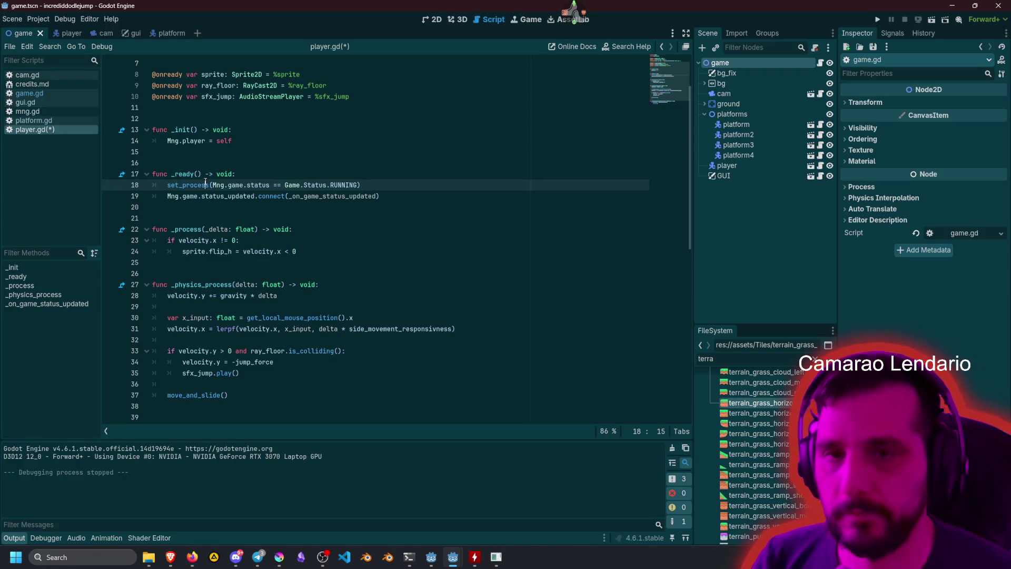
{"action": "key", "text": "shift+End"}
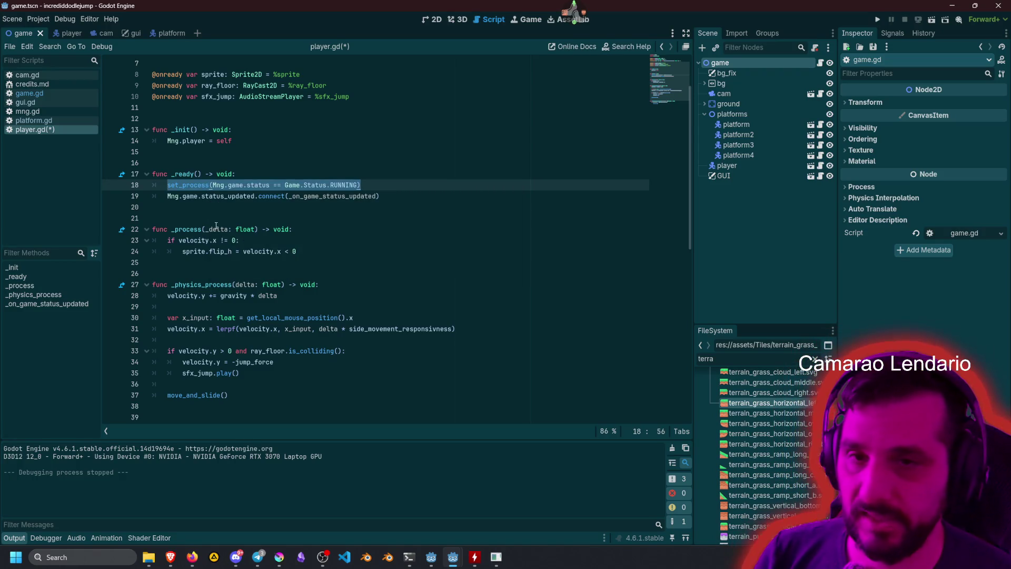
{"action": "scroll", "coordinate": [210, 298], "scroll_direction": "down", "scroll_amount": 4}
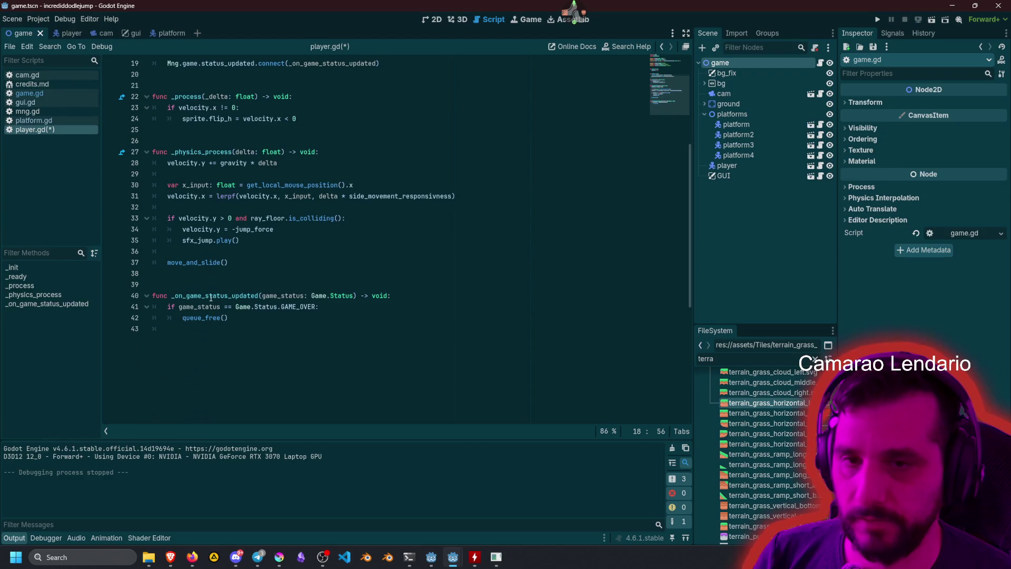
{"action": "left_click", "coordinate": [244, 328]}
{"action": "key", "text": "ctrl+v"}
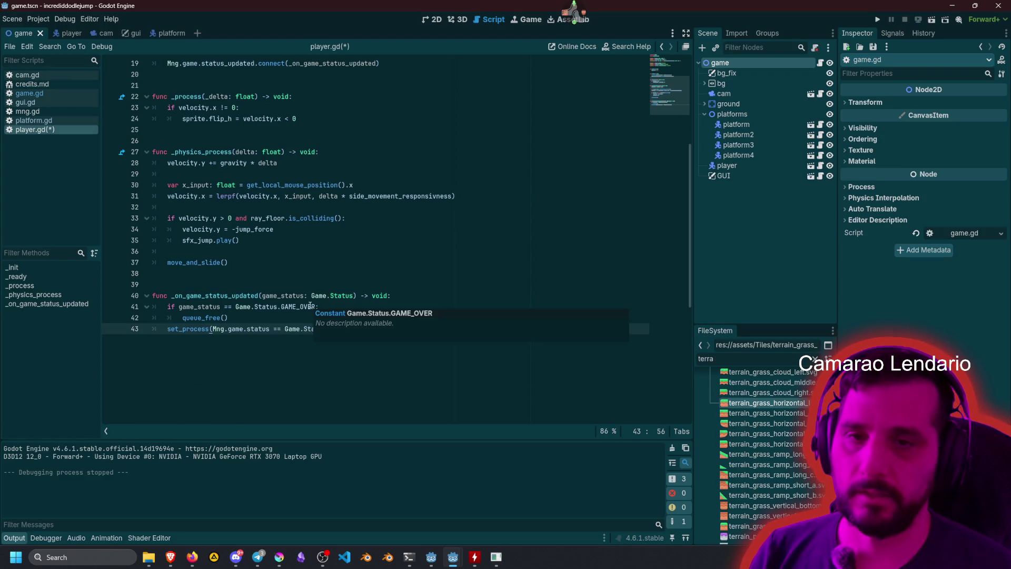
{"action": "key", "text": "ctrl+shift+d"}
{"action": "key", "text": "ctrl+Left"}
{"action": "key", "text": "ctrl+Left"}
{"action": "key", "text": "ctrl+Left"}
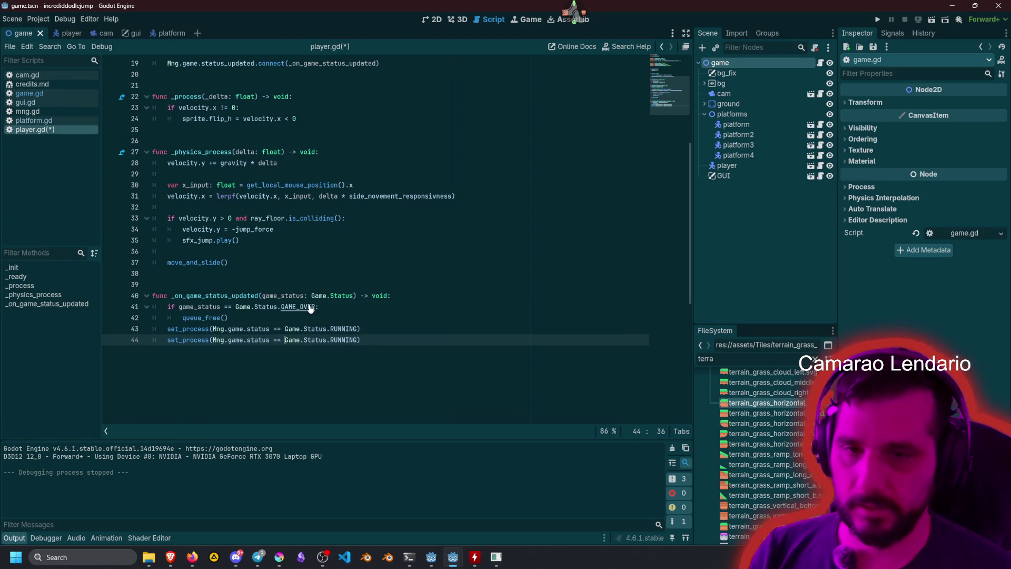
{"action": "key", "text": "ctrl+Left"}
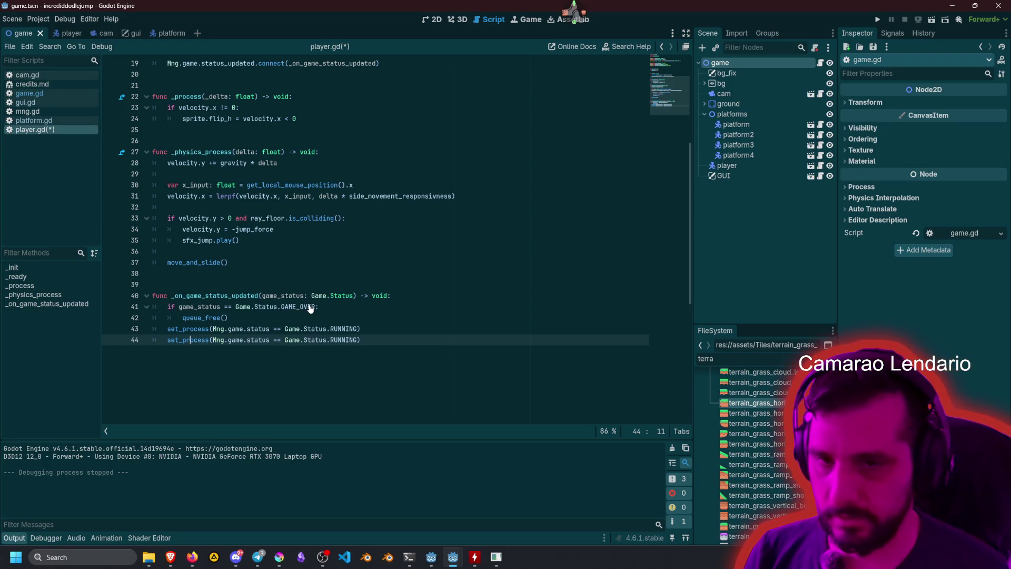
{"action": "type", "text": "hys"}
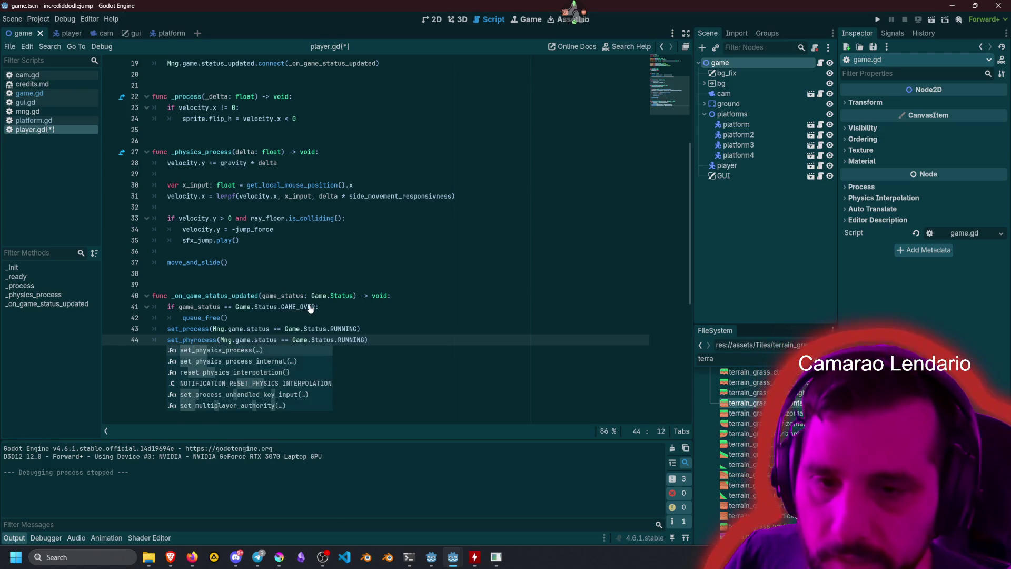
{"action": "key", "text": "Tab"}
{"action": "key", "text": "End"}
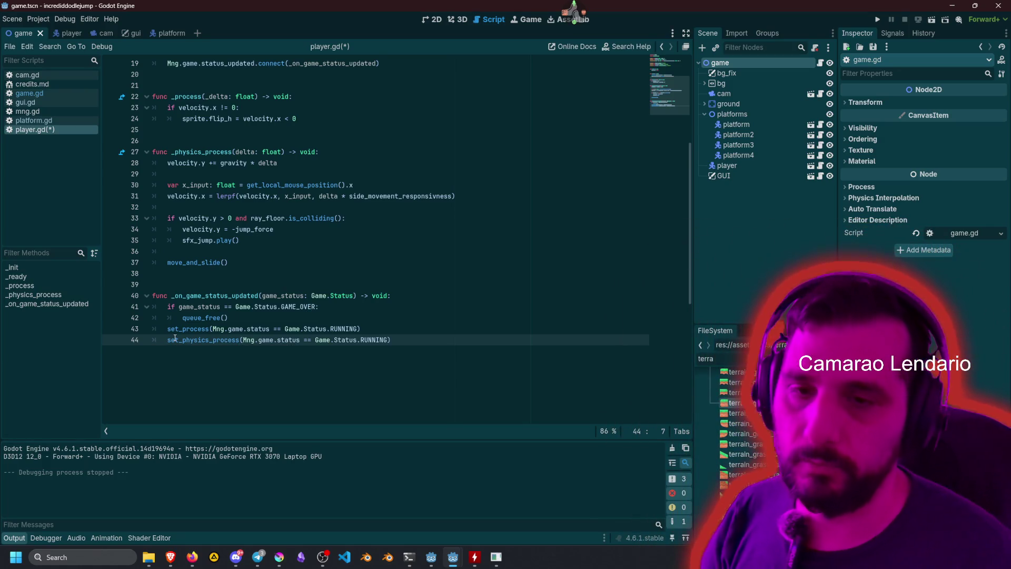
{"action": "key", "text": "shift+Home"}
- Compare the _process and _physics_process function names in player.gd
{"action": "double_click", "coordinate": [199, 152]}
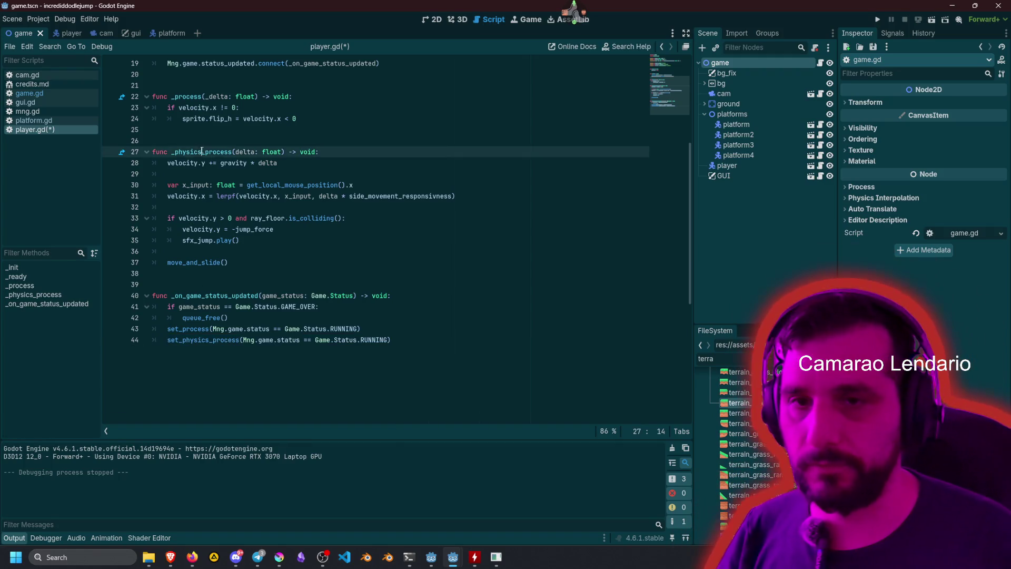
{"action": "double_click", "coordinate": [188, 96]}
{"action": "double_click", "coordinate": [195, 151]}
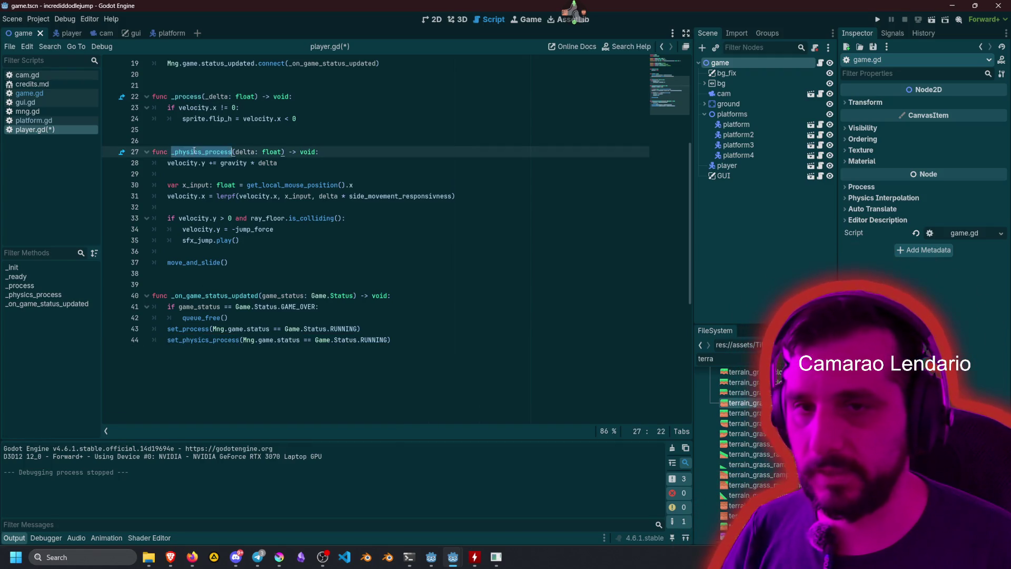
{"action": "scroll", "coordinate": [227, 181], "scroll_direction": "up", "scroll_amount": 3}
{"action": "scroll", "coordinate": [227, 181], "scroll_direction": "up", "scroll_amount": 2}
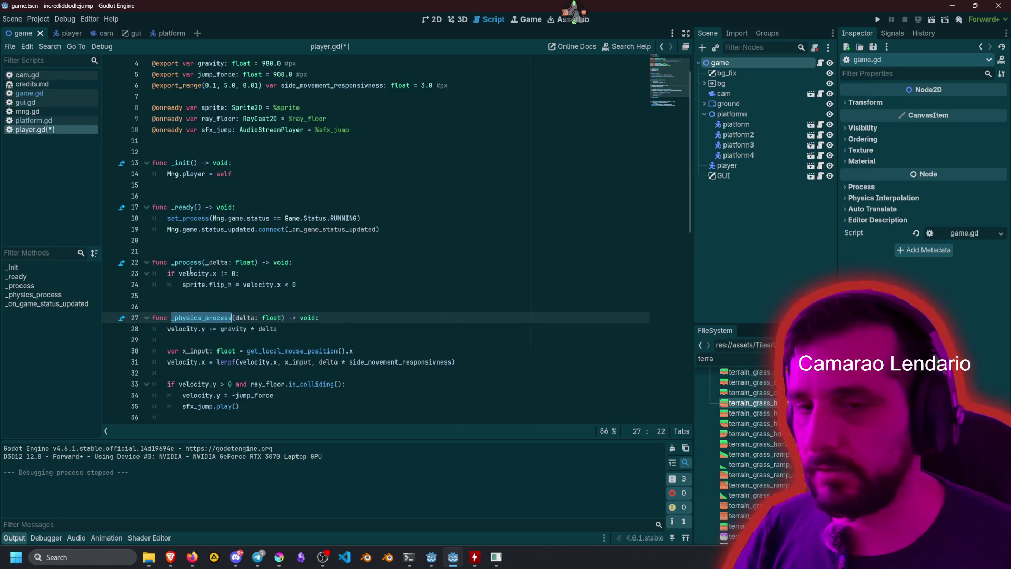
- Add a set_physics_process copy of the set_process line in _ready, above the signal connection
{"action": "left_click", "coordinate": [205, 230]}
{"action": "key", "text": "End"}
{"action": "key", "text": "Return"}
{"action": "key", "text": "ctrl+v"}
{"action": "type", "text": "physics_"}
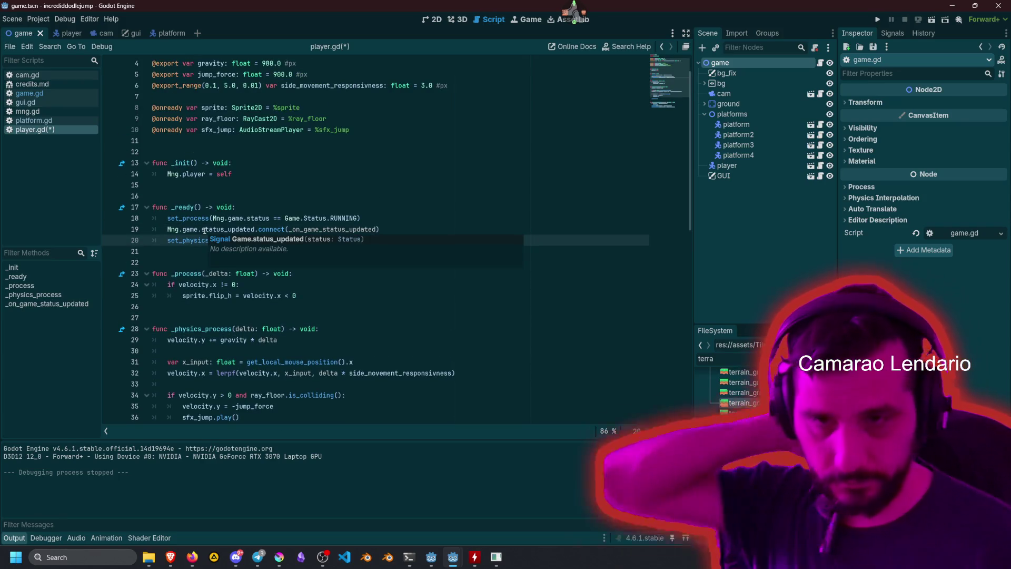
{"action": "left_click", "coordinate": [205, 231]}
{"action": "key", "text": "alt+Down"}
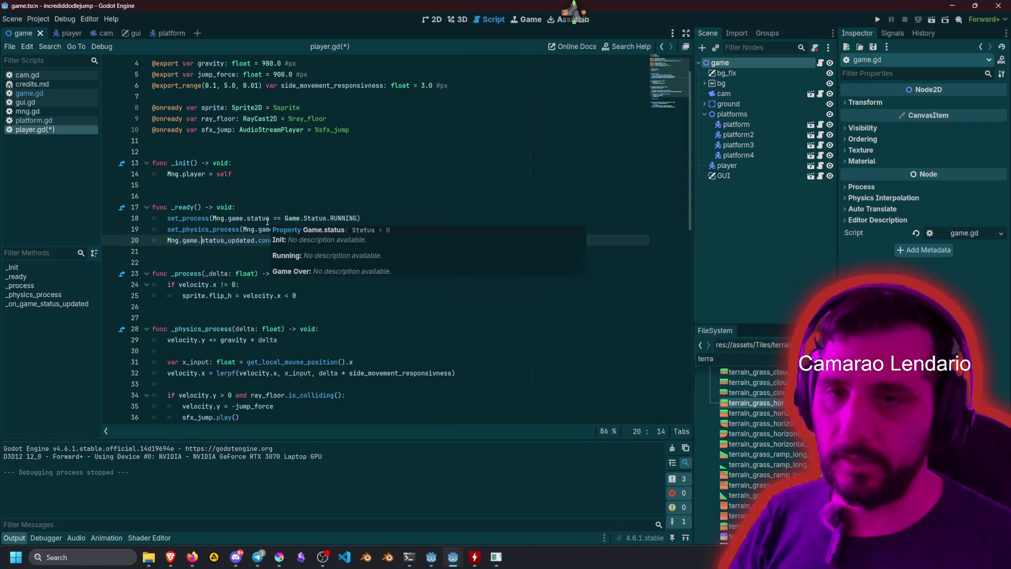
{"action": "left_click", "coordinate": [266, 186]}
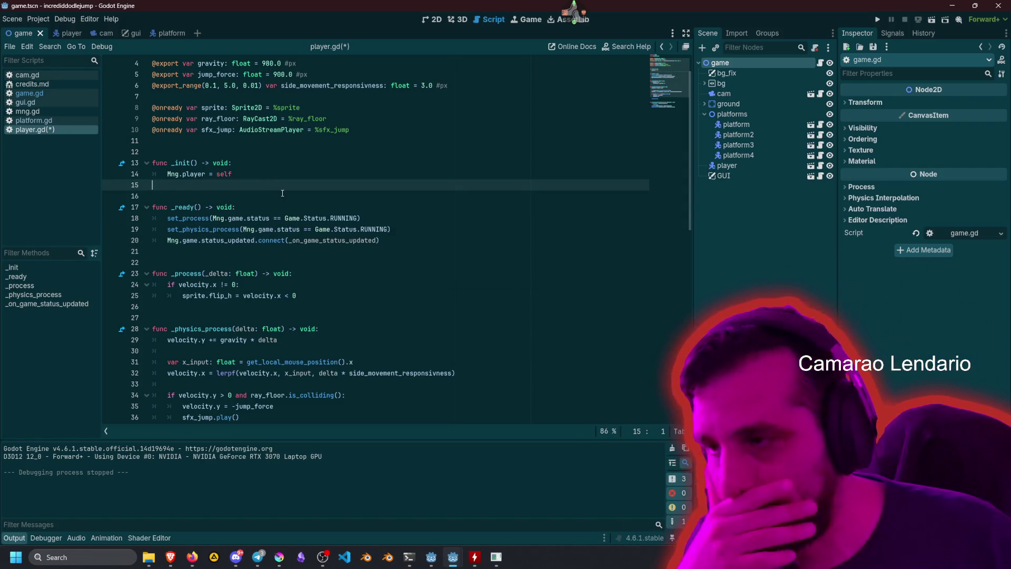
- Save player.gd and review the status handler's lines
{"action": "scroll", "coordinate": [287, 203], "scroll_direction": "down", "scroll_amount": 7}
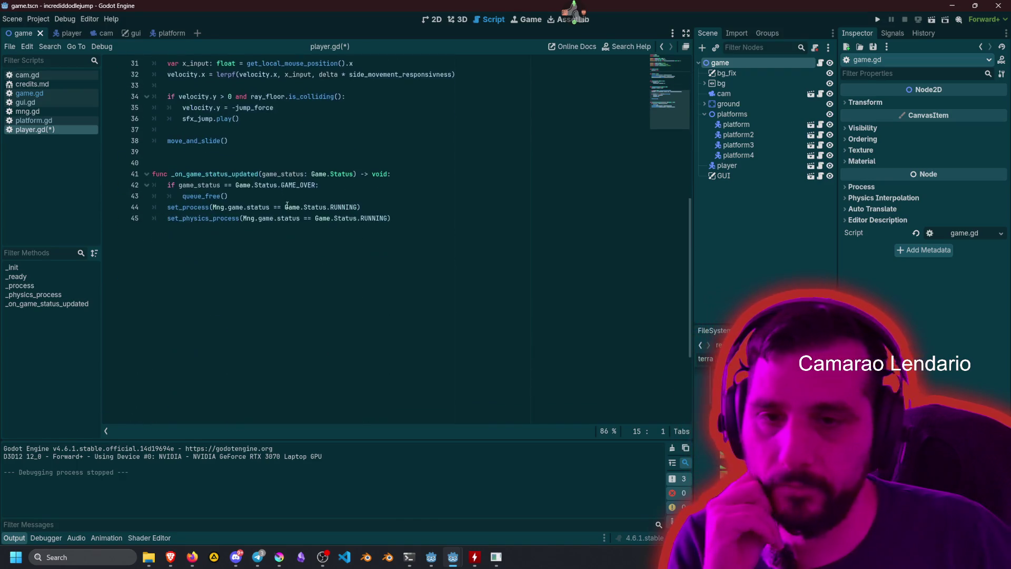
{"action": "left_click", "coordinate": [316, 198]}
{"action": "key", "text": "ctrl+s"}
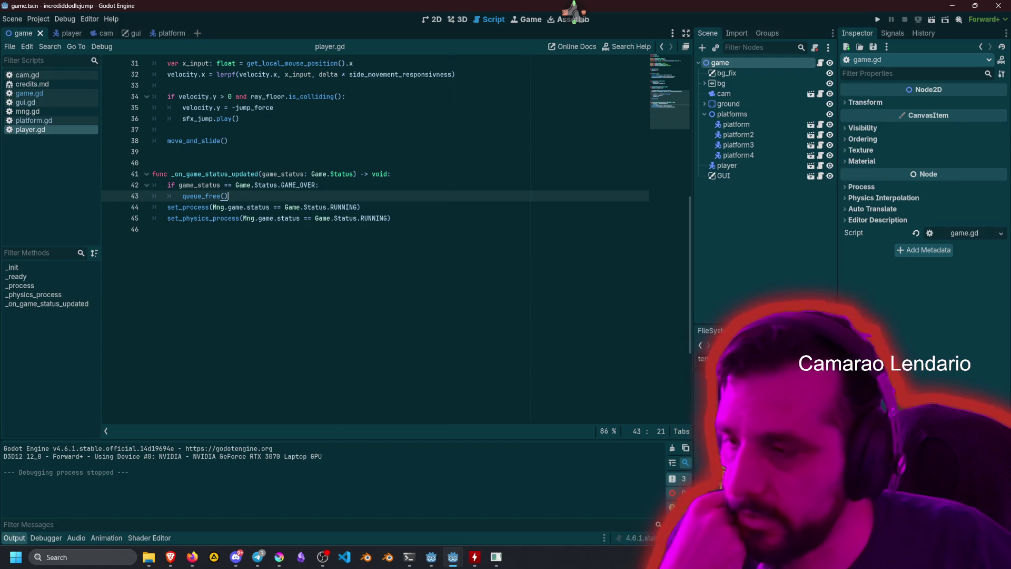
{"action": "left_click", "coordinate": [342, 186]}
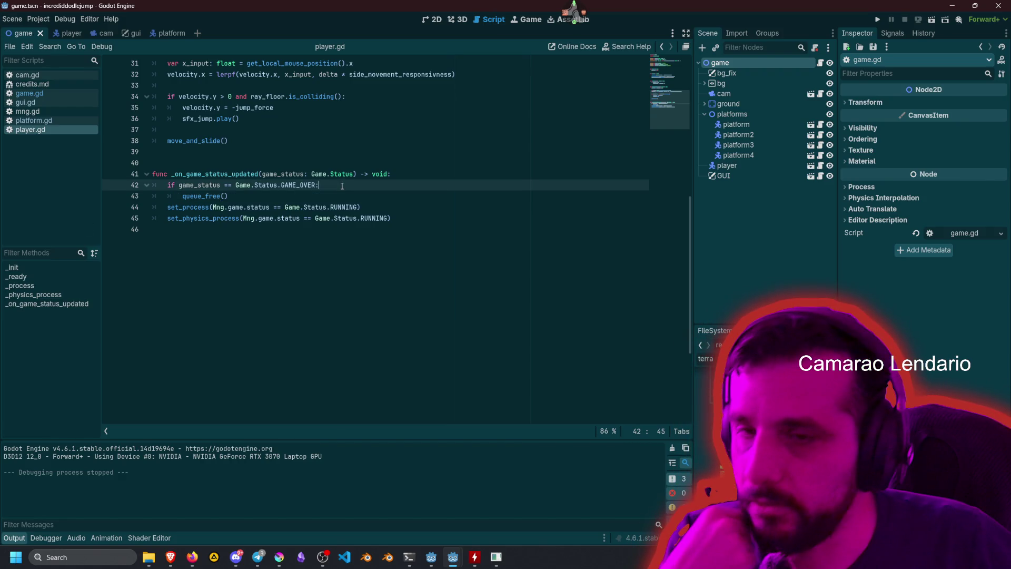
{"action": "left_click", "coordinate": [233, 163]}
{"action": "scroll", "coordinate": [233, 254], "scroll_direction": "up", "scroll_amount": 3}
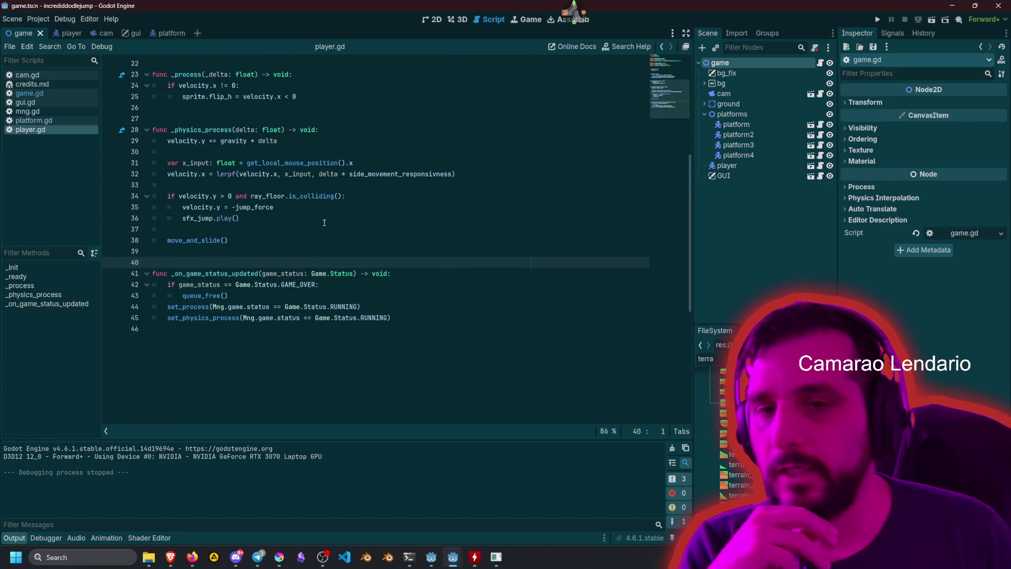
{"action": "mouse_move", "coordinate": [253, 284]}
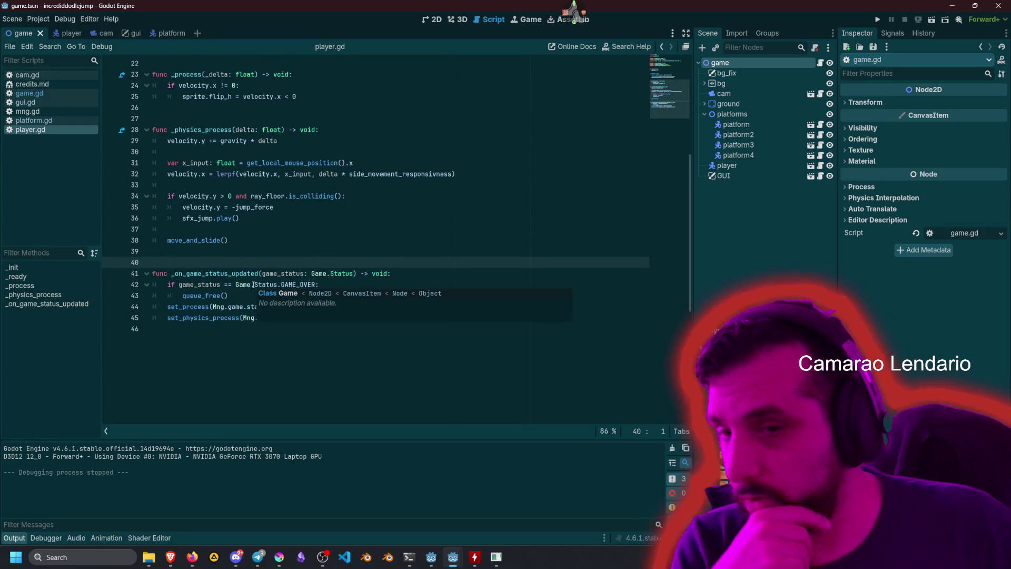
{"action": "key", "text": "Up"}
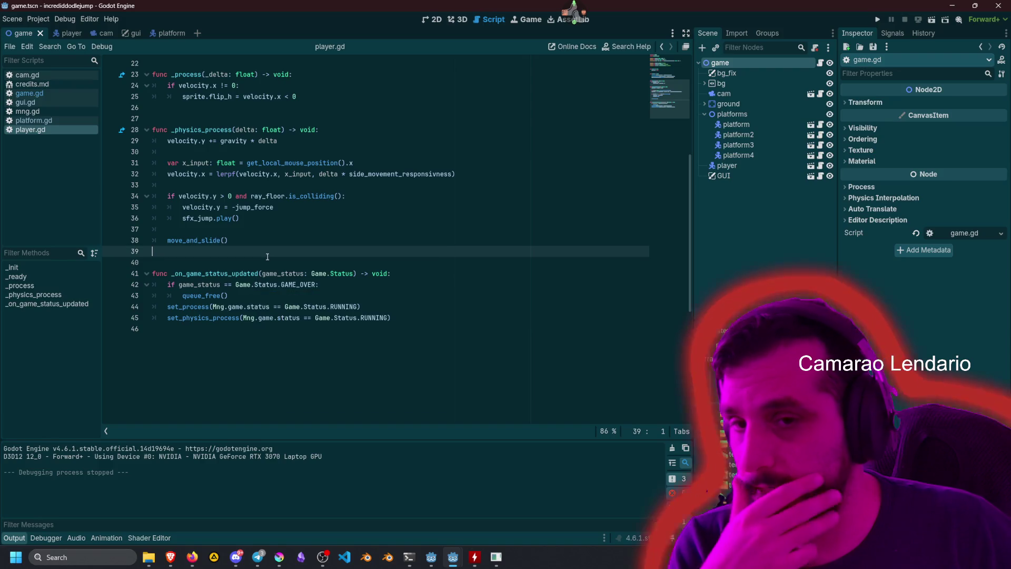
- Open gui.gd, then show the game scene in 2D and select the GUI node
{"action": "left_click", "coordinate": [42, 102]}
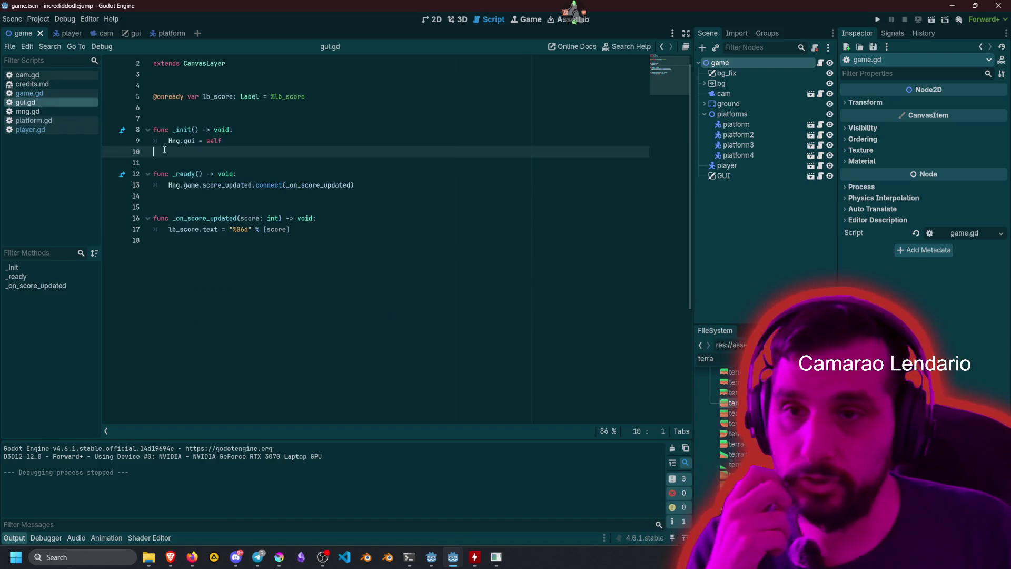
{"action": "key", "text": "Down"}
{"action": "key", "text": "Down"}
{"action": "key", "text": "Down"}
{"action": "left_click", "coordinate": [432, 19]}
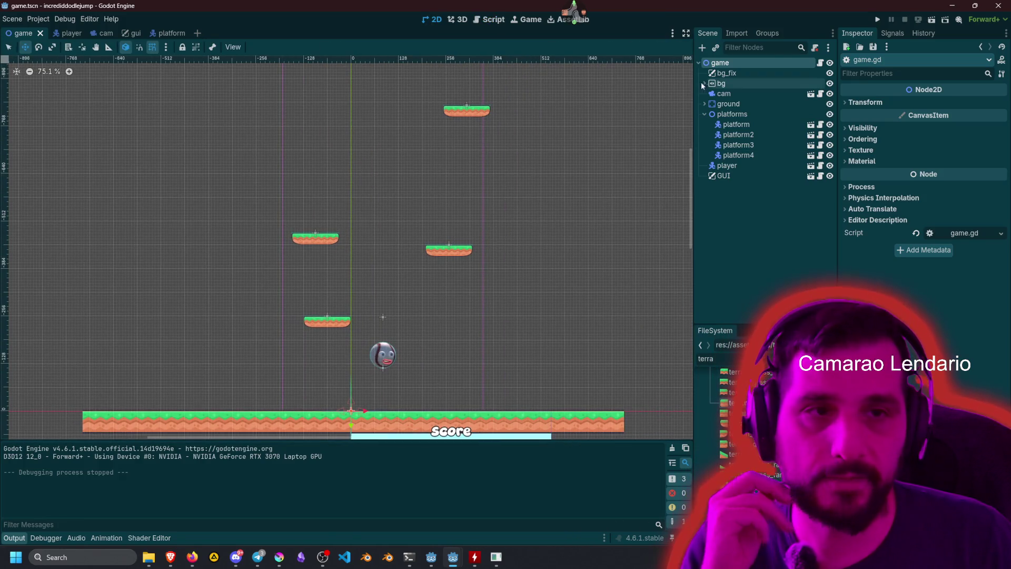
{"action": "left_click", "coordinate": [800, 176]}
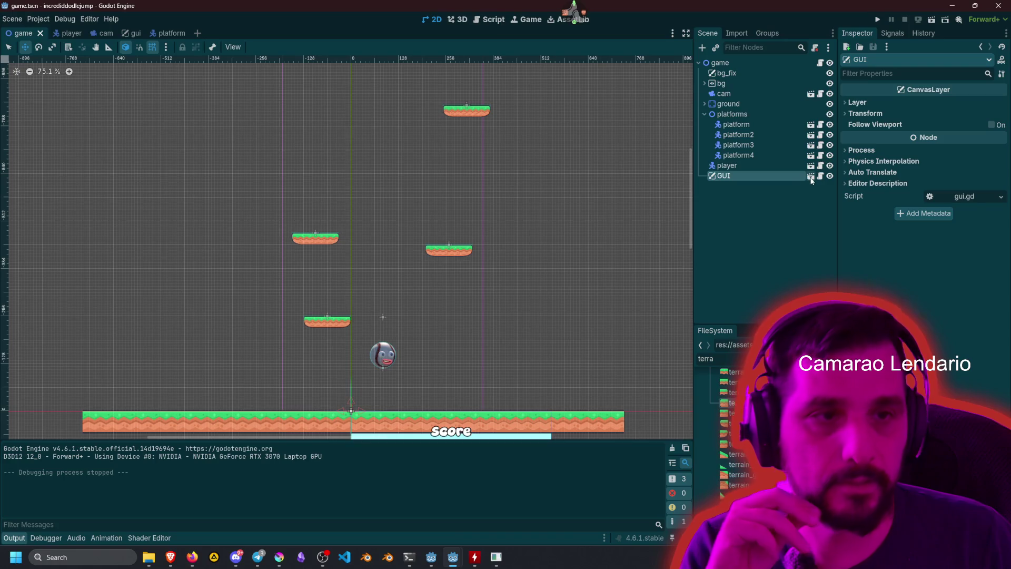
- In the gui scene, duplicate lb_score and anchor the copy at screen centre
{"action": "left_click", "coordinate": [811, 176]}
{"action": "scroll", "coordinate": [295, 172], "scroll_direction": "down", "scroll_amount": 3}
{"action": "scroll", "coordinate": [295, 171], "scroll_direction": "down", "scroll_amount": 2}
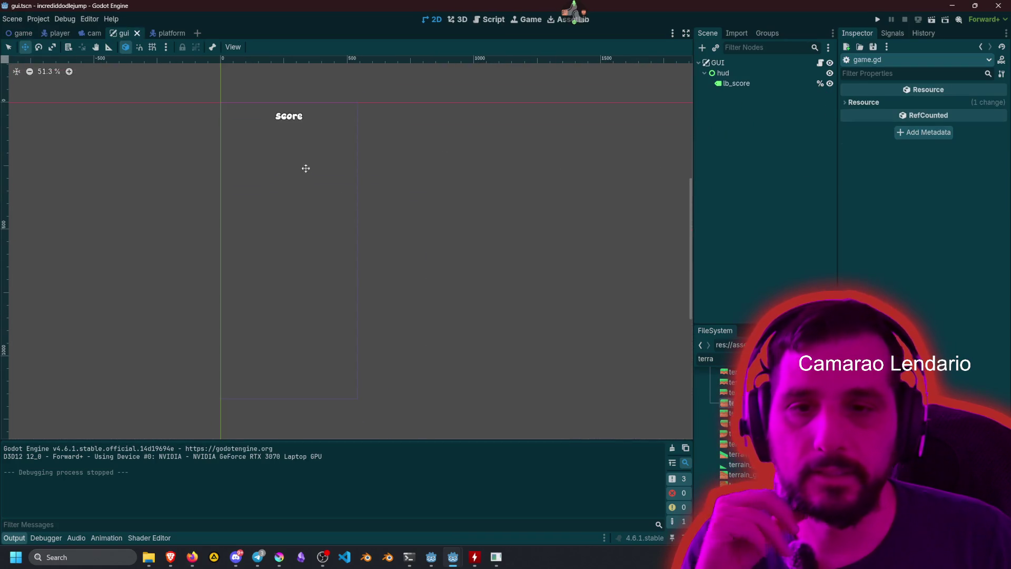
{"action": "left_click", "coordinate": [732, 84]}
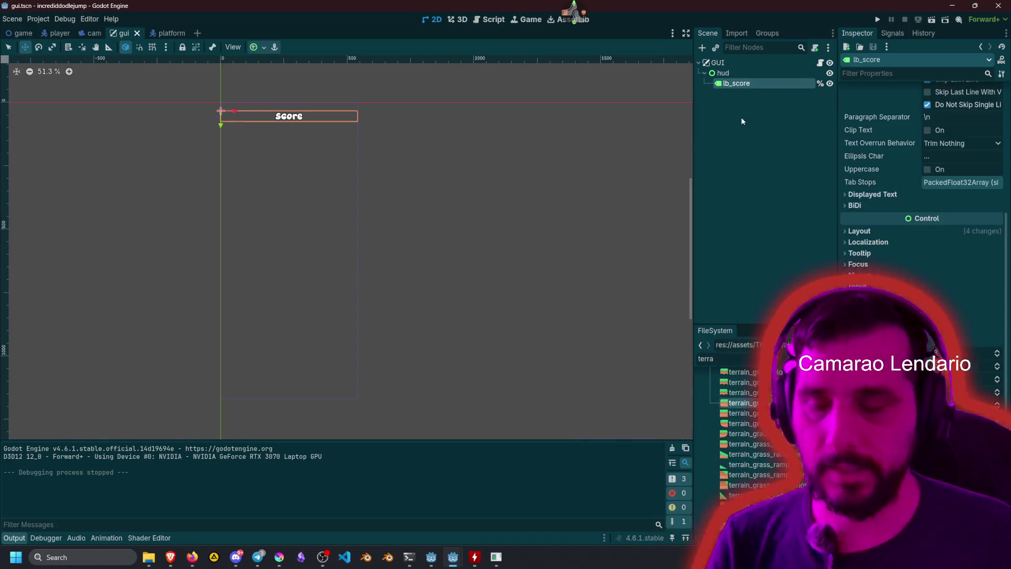
{"action": "key", "text": "ctrl+d"}
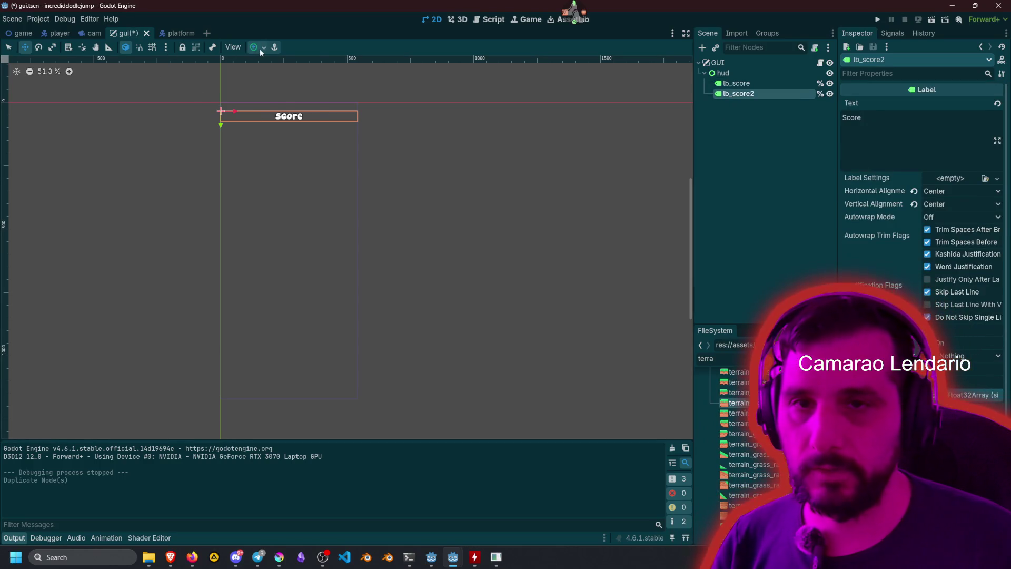
{"action": "left_click", "coordinate": [261, 48]}
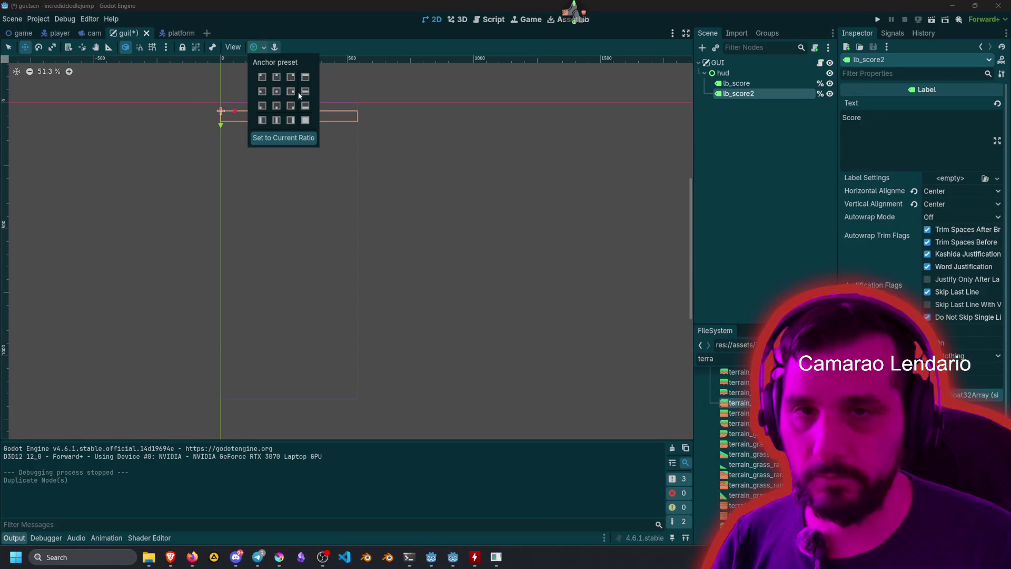
{"action": "left_click", "coordinate": [305, 91]}
- Rename the copied label to lb_status and set its text to status
{"action": "left_click", "coordinate": [737, 140]}
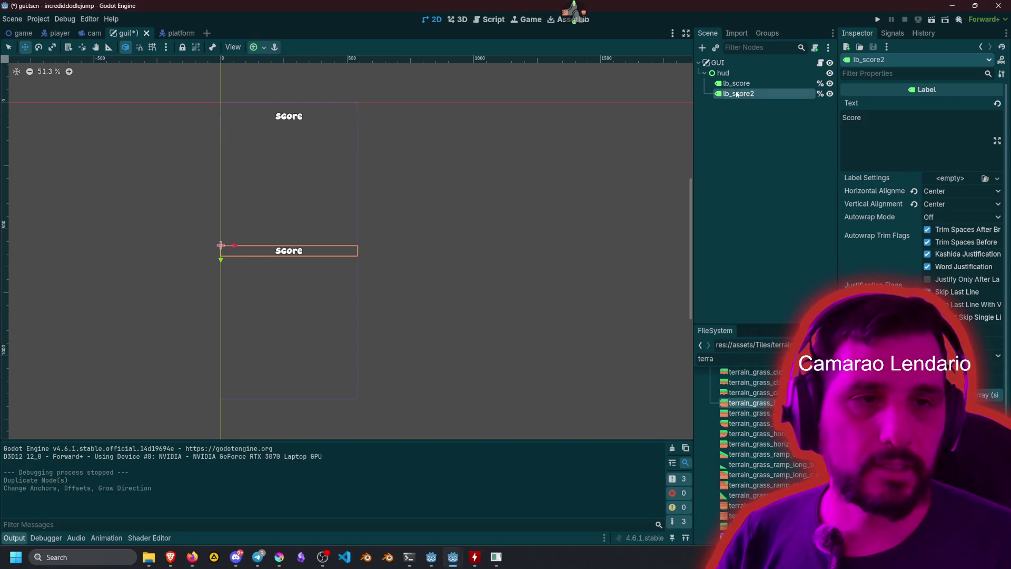
{"action": "double_click", "coordinate": [765, 93]}
{"action": "double_click", "coordinate": [766, 93]}
{"action": "type", "text": "status"}
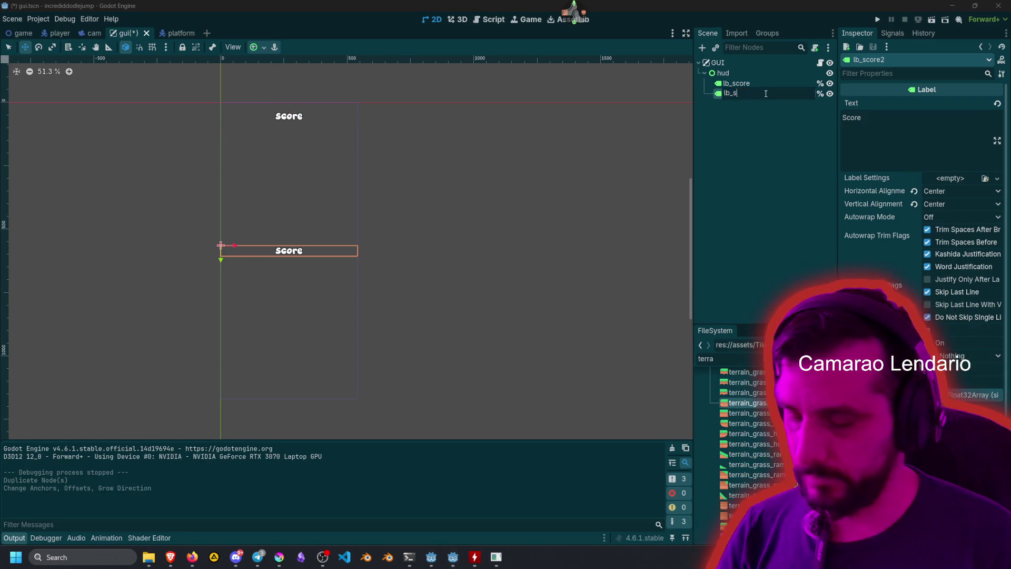
{"action": "key", "text": "Return"}
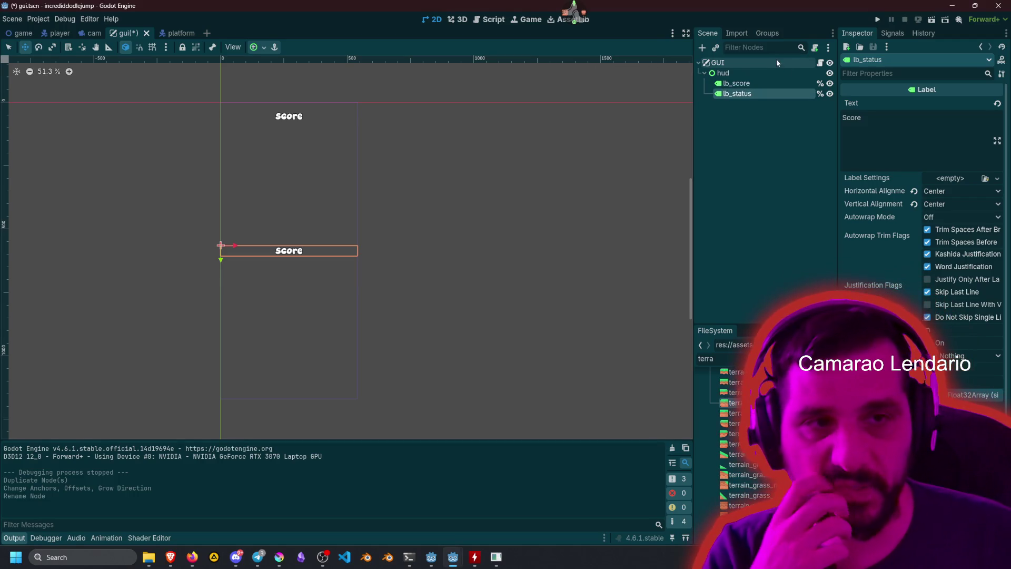
{"action": "left_click", "coordinate": [935, 142]}
{"action": "key", "text": "ctrl+a"}
{"action": "type", "text": "status"}
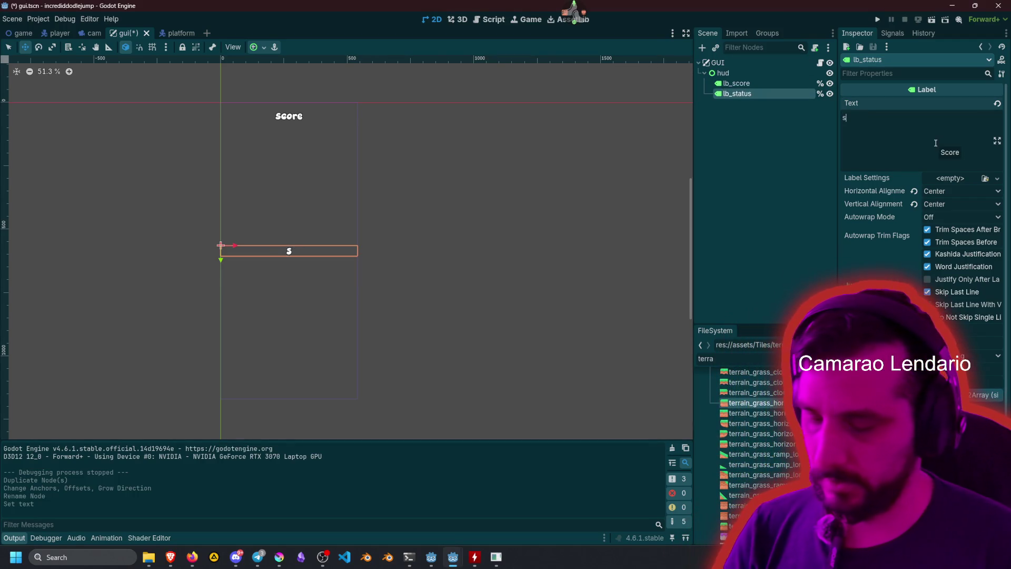
- Open the GUI node's script gui.gd
{"action": "left_click", "coordinate": [783, 150]}
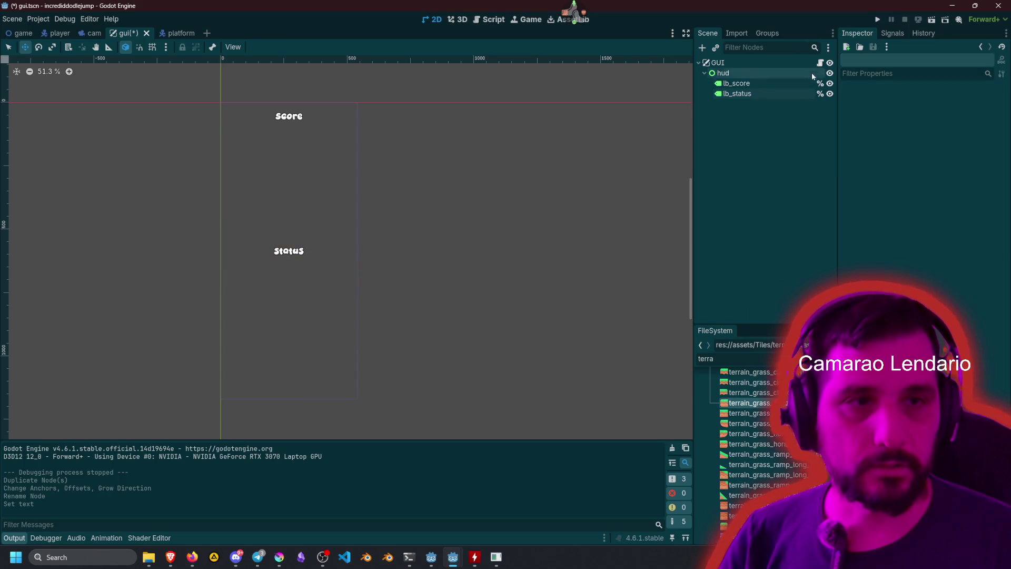
{"action": "left_click", "coordinate": [820, 62]}
{"action": "left_click", "coordinate": [552, 139]}
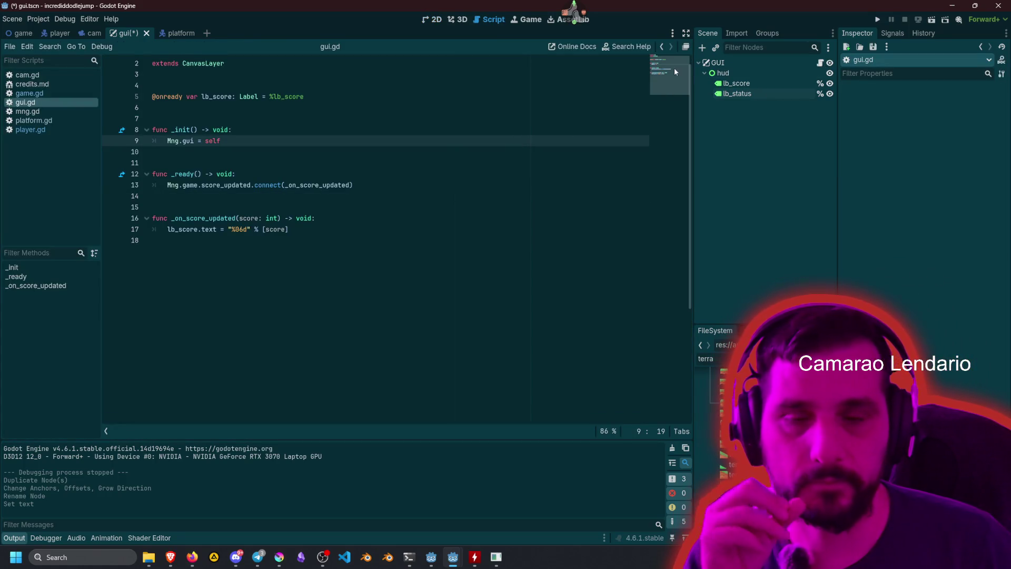
- Duplicate the score connect line in _ready and change its signal to status_updated
{"action": "scroll", "coordinate": [675, 71], "scroll_direction": "up", "scroll_amount": 1}
{"action": "left_click", "coordinate": [367, 119]}
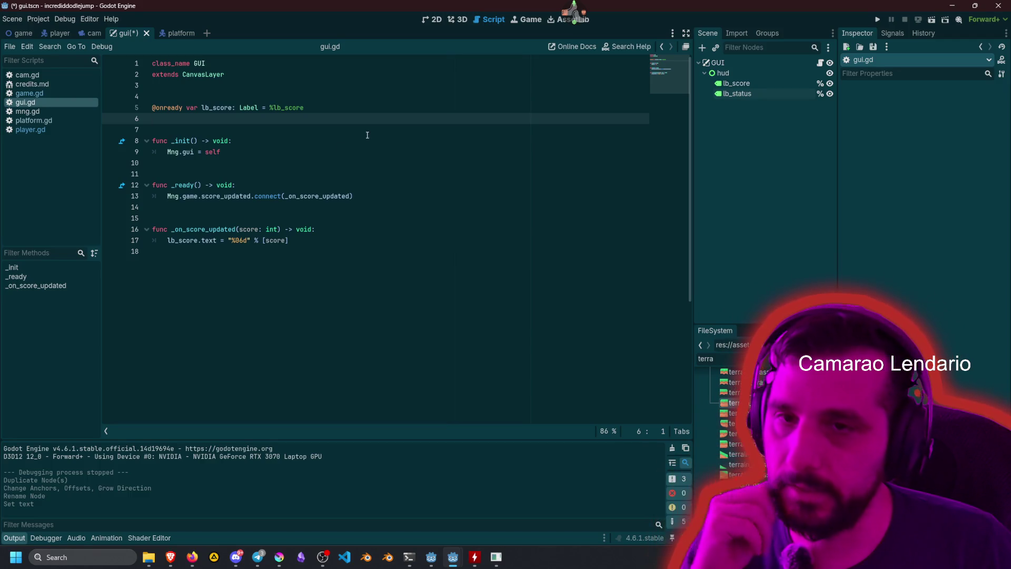
{"action": "left_click", "coordinate": [218, 196]}
{"action": "key", "text": "ctrl+d"}
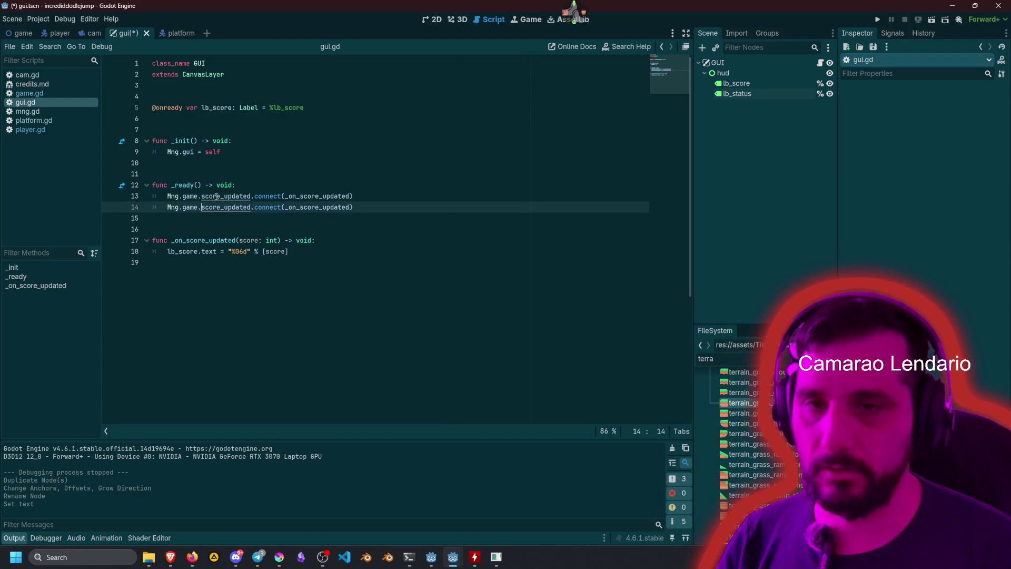
{"action": "key", "text": "ctrl+shift+Right"}
{"action": "type", "text": "stat"}
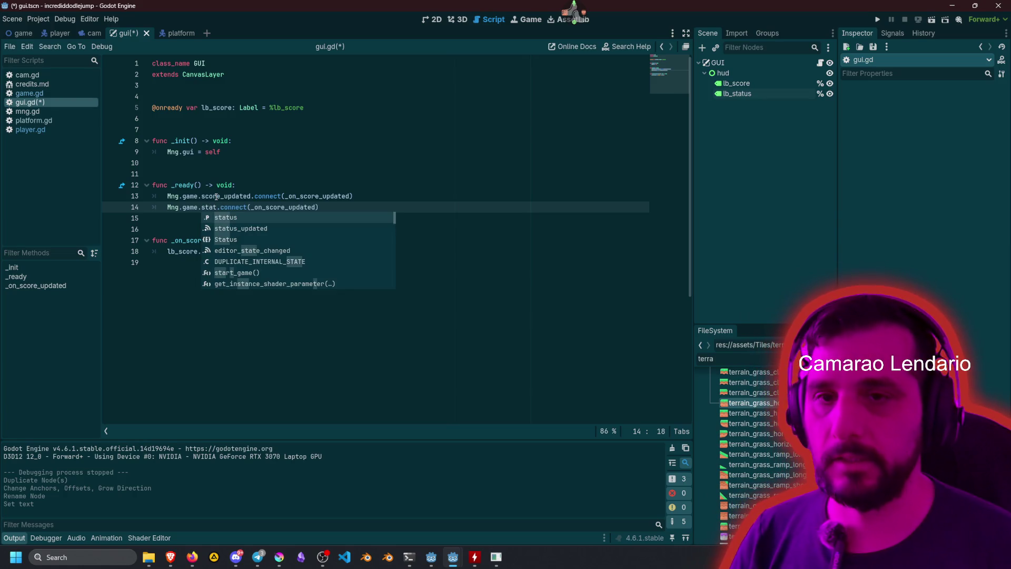
{"action": "key", "text": "Down"}
{"action": "key", "text": "Return"}
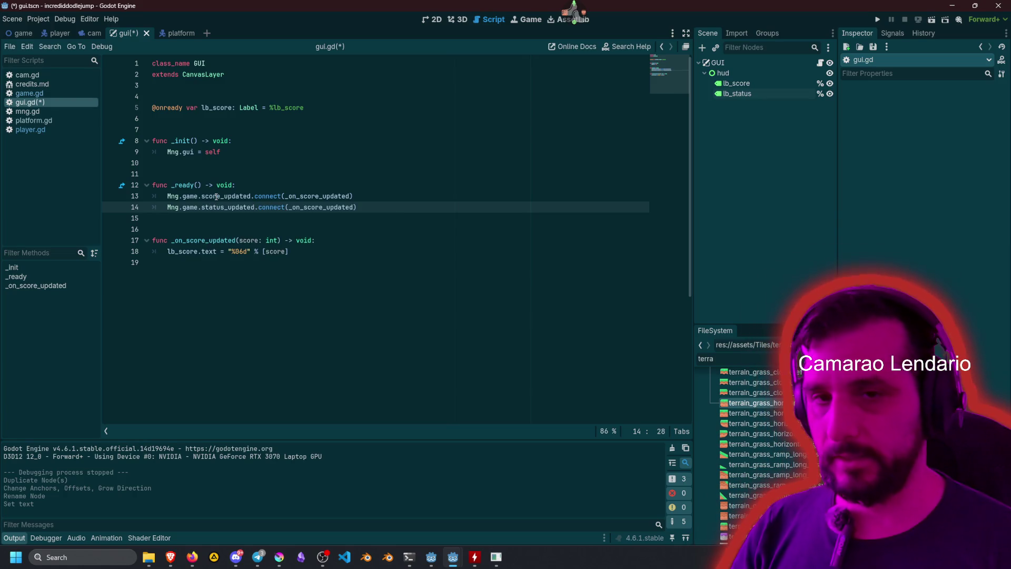
- Change the copied connection's callback to _on_game_status_updated and switch to player.gd
{"action": "key", "text": "ctrl+shift+Left"}
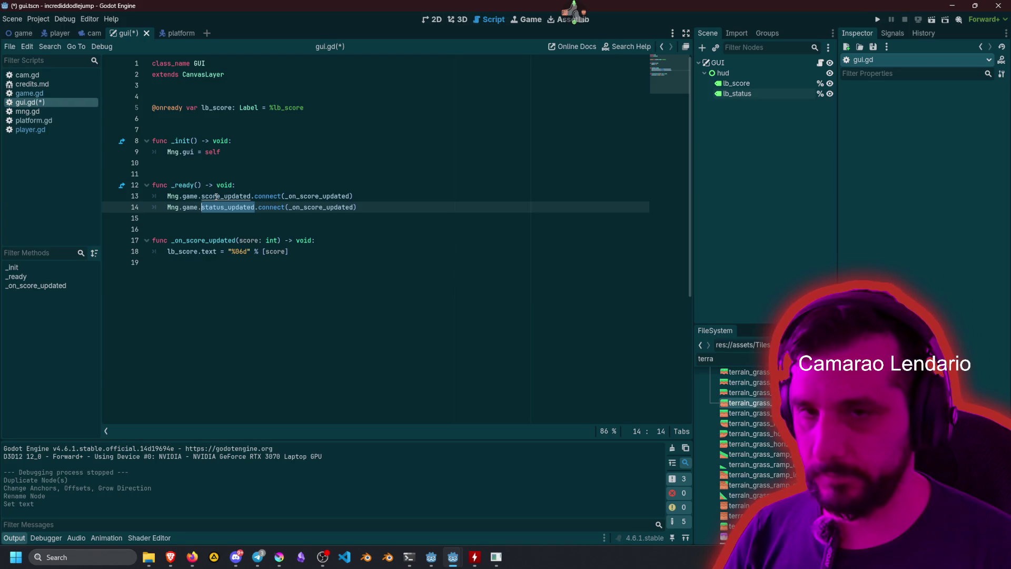
{"action": "key", "text": "End"}
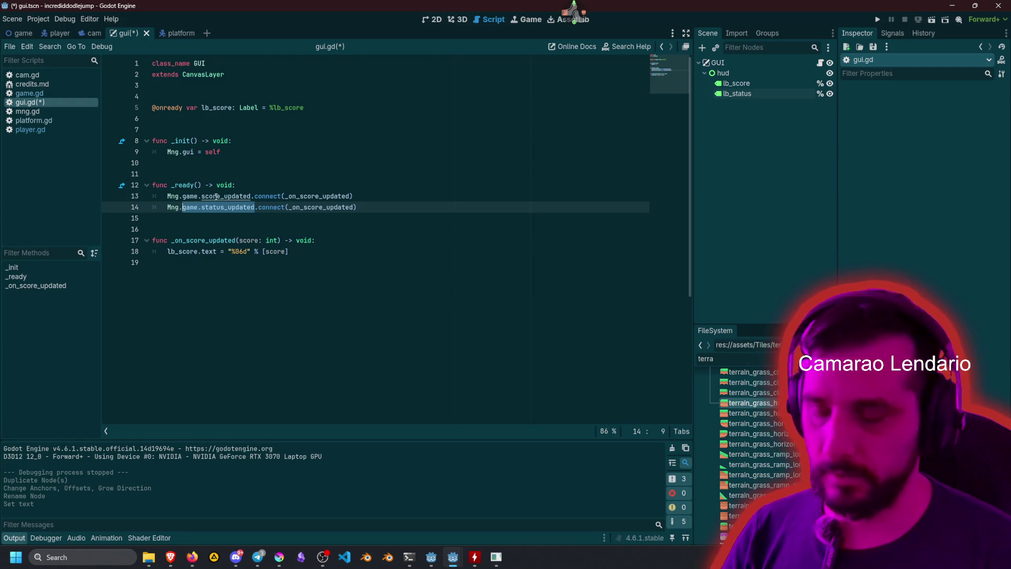
{"action": "key", "text": "Left"}
{"action": "key", "text": "ctrl+shift+Left"}
{"action": "type", "text": "_on_game.status_updated"}
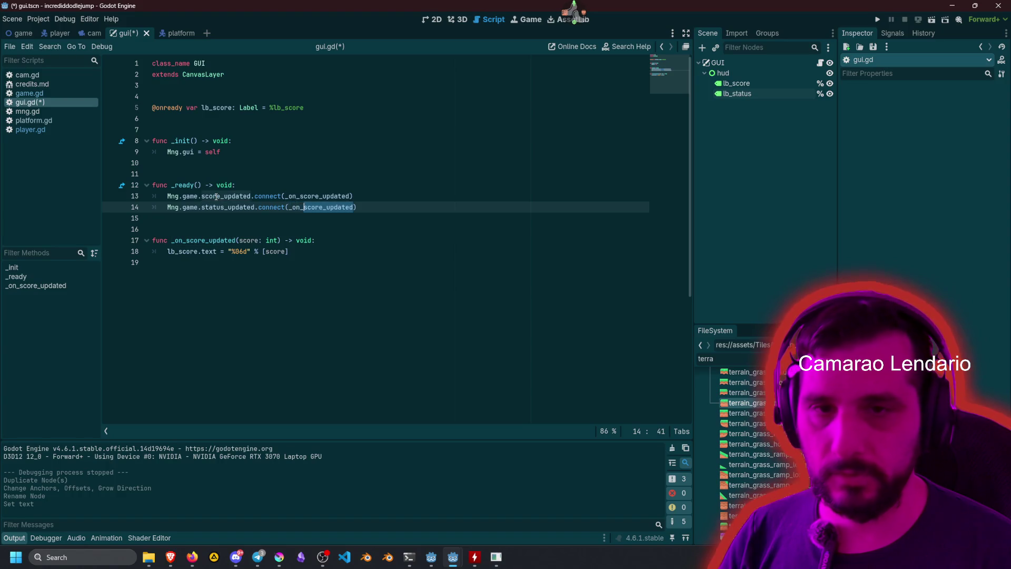
{"action": "key", "text": "ctrl+Left"}
{"action": "key", "text": "BackSpace"}
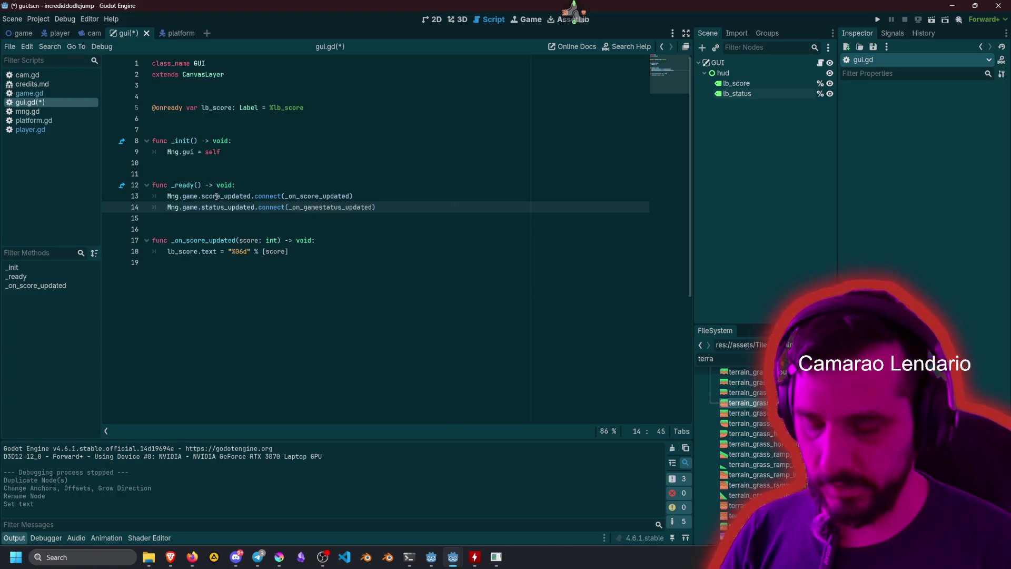
{"action": "left_click", "coordinate": [59, 129]}
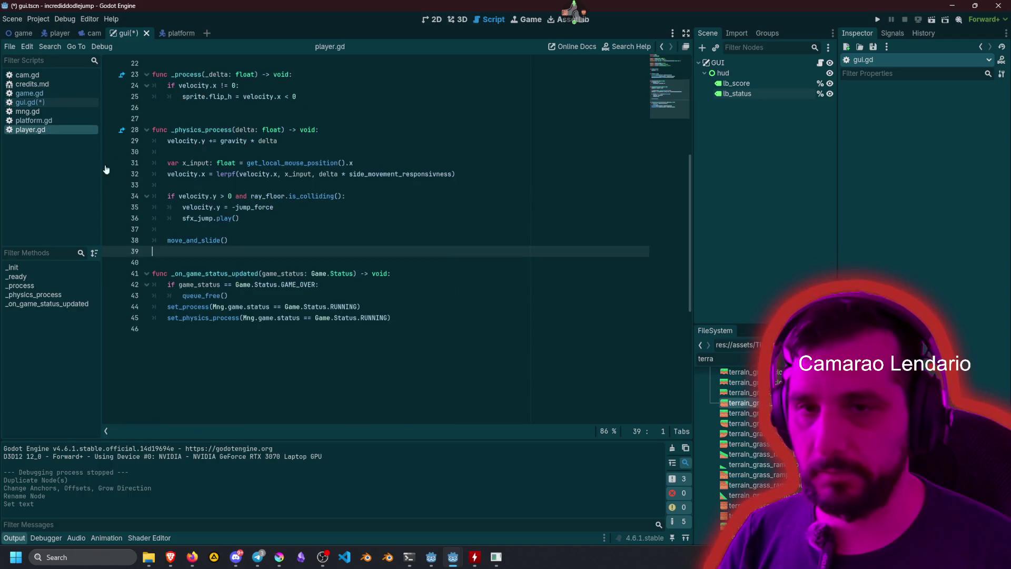
- Copy the _on_game_status_updated declaration from player.gd into gui.gd with a pass body
{"action": "left_click", "coordinate": [238, 269]}
{"action": "triple_click", "coordinate": [238, 269]}
{"action": "key", "text": "ctrl+c"}
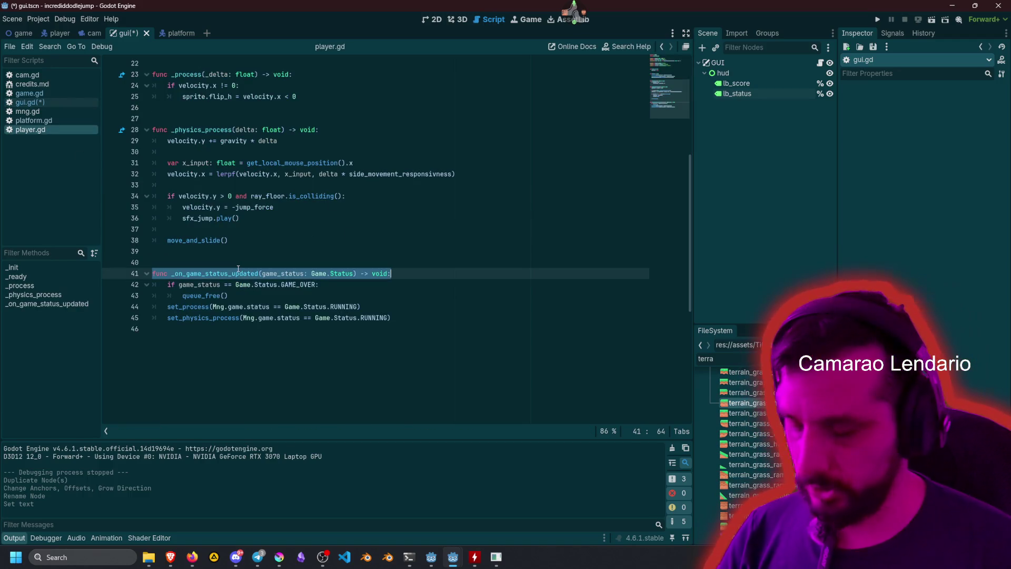
{"action": "left_click", "coordinate": [37, 102]}
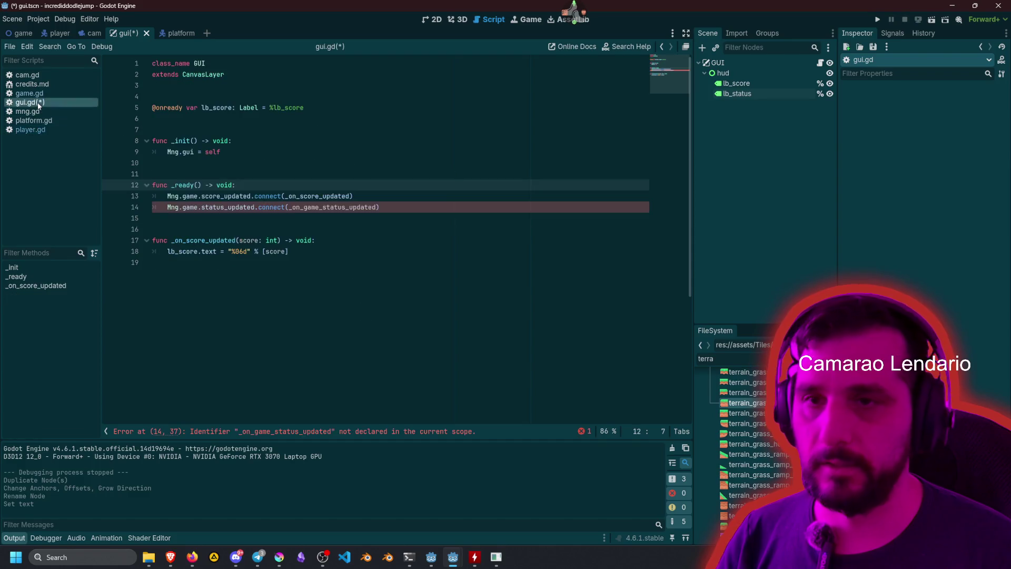
{"action": "left_click", "coordinate": [258, 275]}
{"action": "key", "text": "Return"}
{"action": "key", "text": "Return"}
{"action": "key", "text": "ctrl+v"}
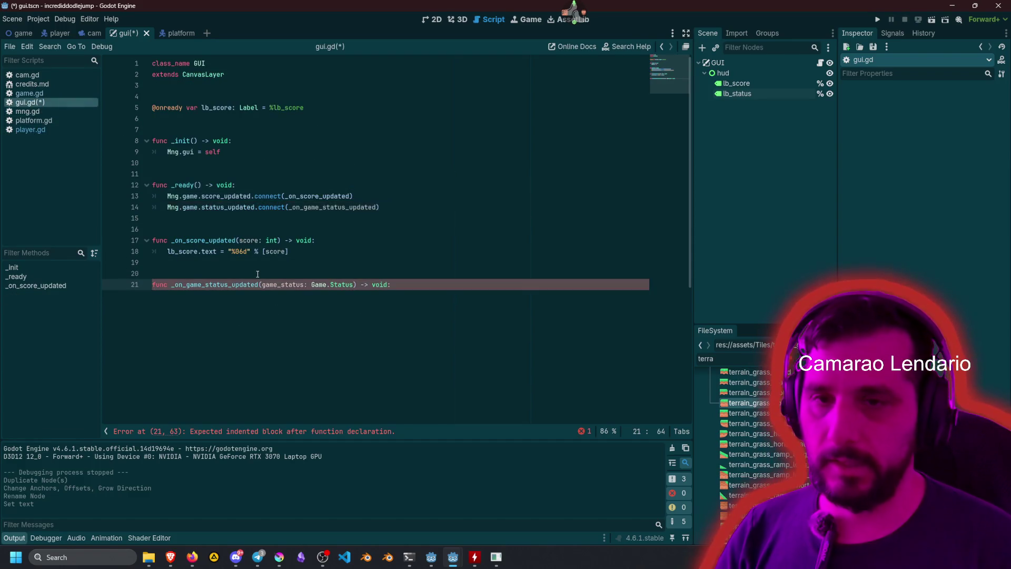
{"action": "key", "text": "Return"}
{"action": "type", "text": "pass"}
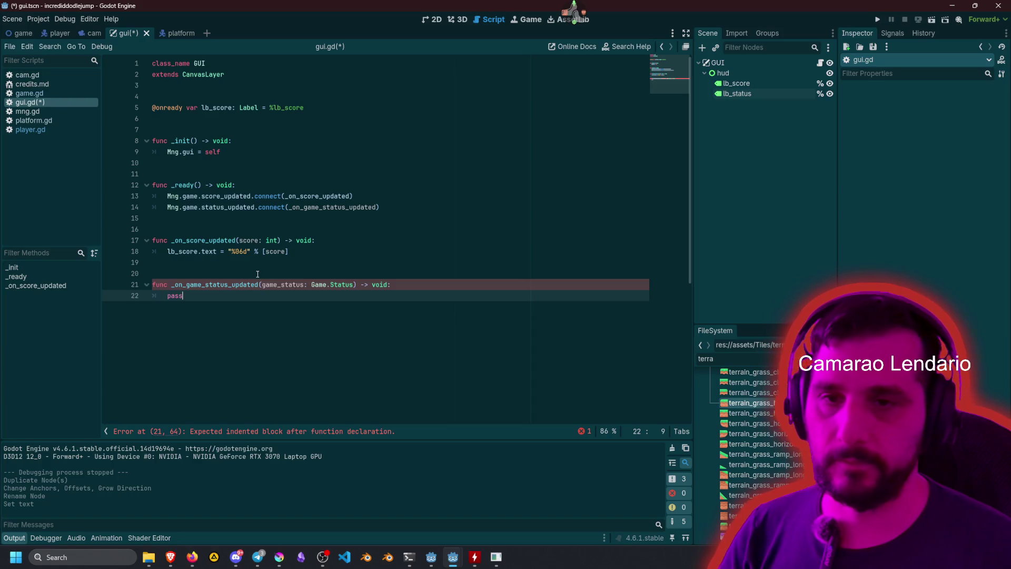
- Drag in an onready lb_status reference and replace pass with lb_status.text
{"action": "left_click", "coordinate": [243, 276]}
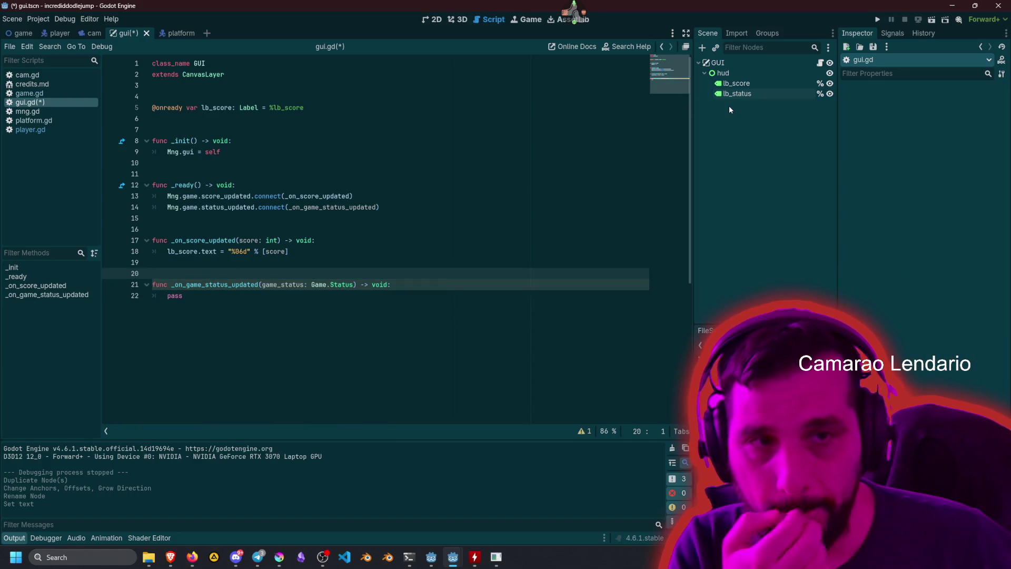
{"action": "mouse_move", "coordinate": [737, 93]}
{"action": "left_mouse_down"}
{"action": "mouse_move", "coordinate": [332, 127]}
{"action": "mouse_move", "coordinate": [237, 119]}
{"action": "left_mouse_up"}
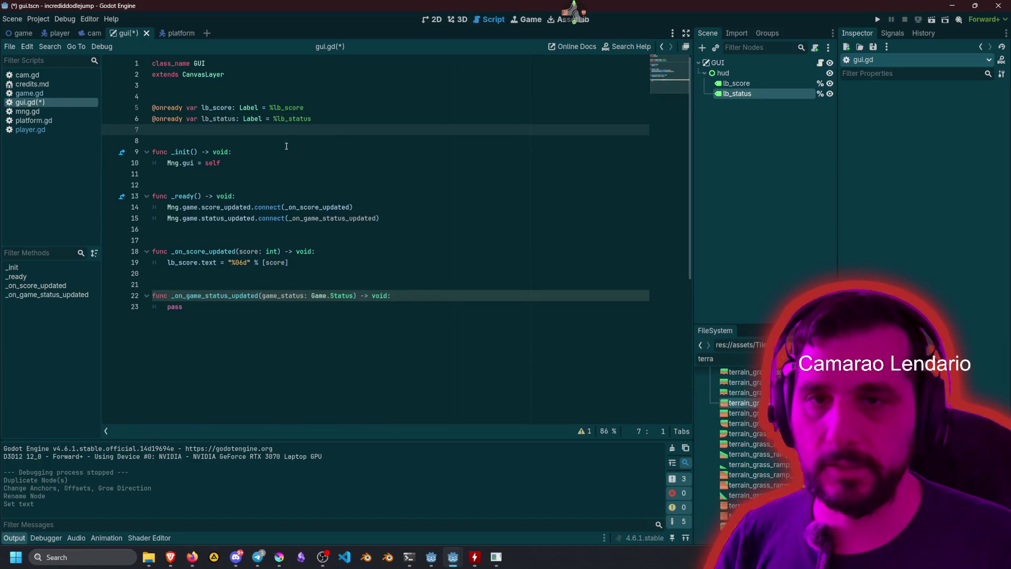
{"action": "double_click", "coordinate": [229, 119]}
{"action": "key", "text": "Down"}
{"action": "key", "text": "Down"}
{"action": "key", "text": "Down"}
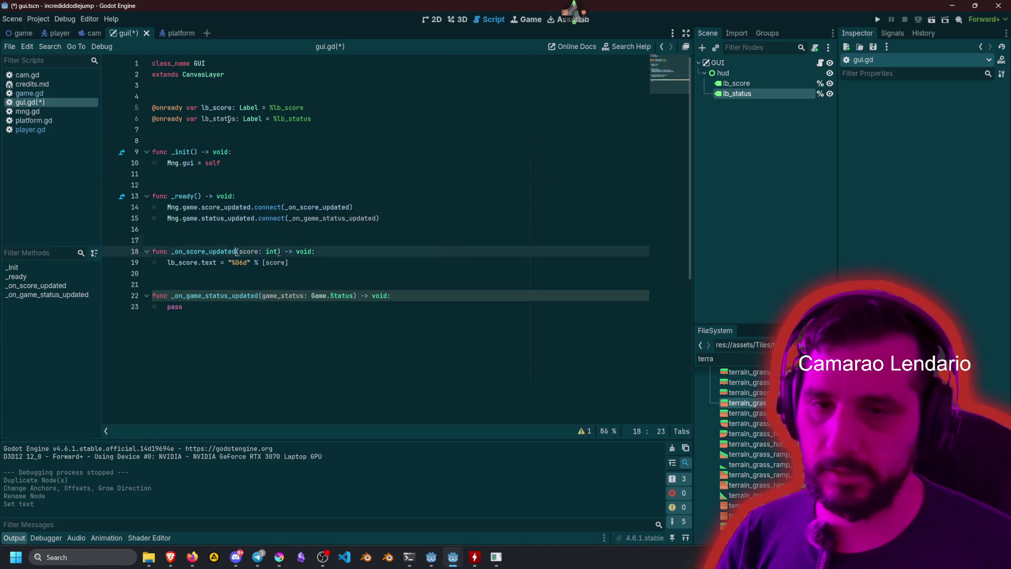
{"action": "key", "text": "Up"}
{"action": "key", "text": "Down"}
{"action": "key", "text": "ctrl+shift+Left"}
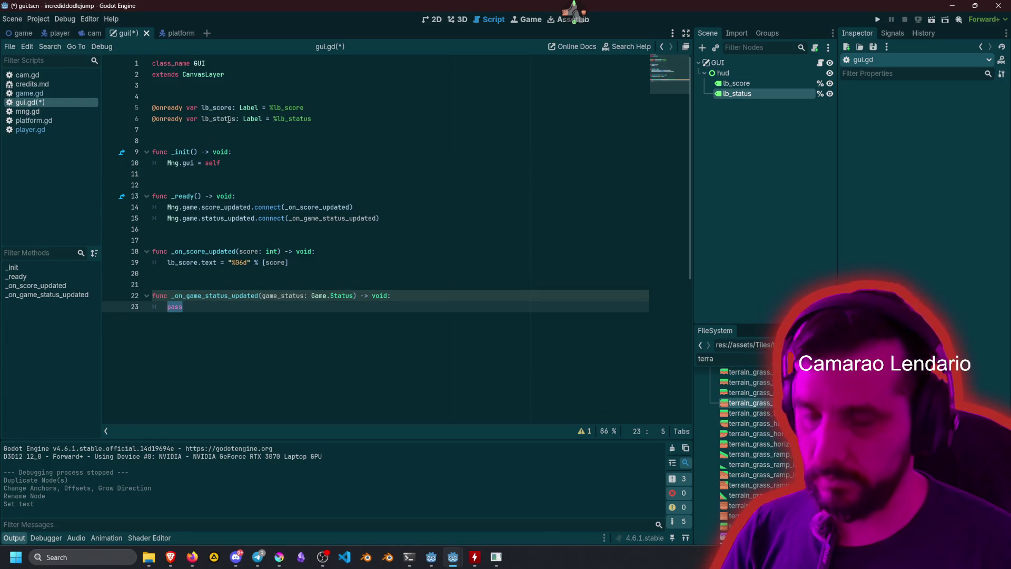
{"action": "type", "text": "lb_status."}
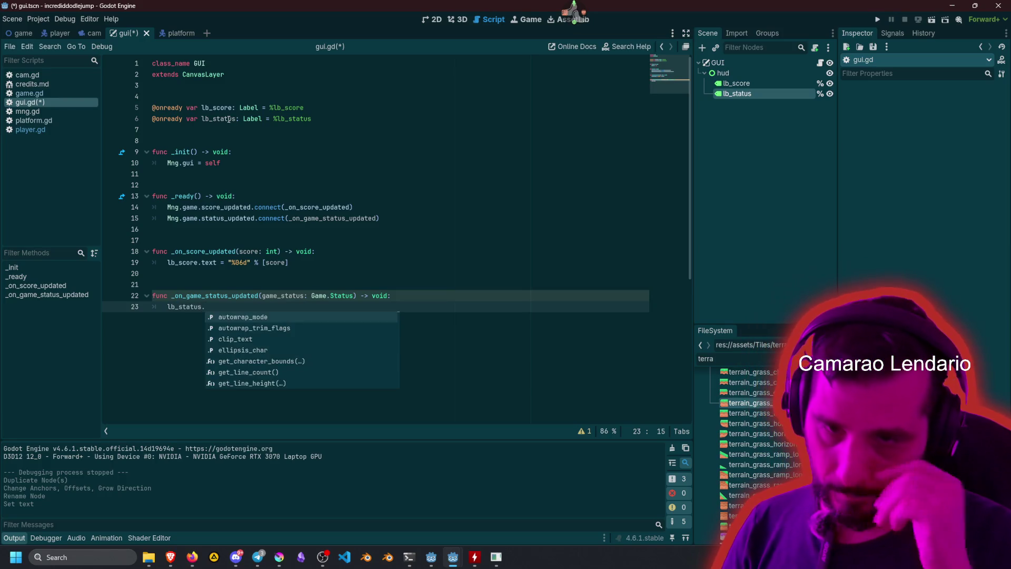
{"action": "type", "text": "text ="}
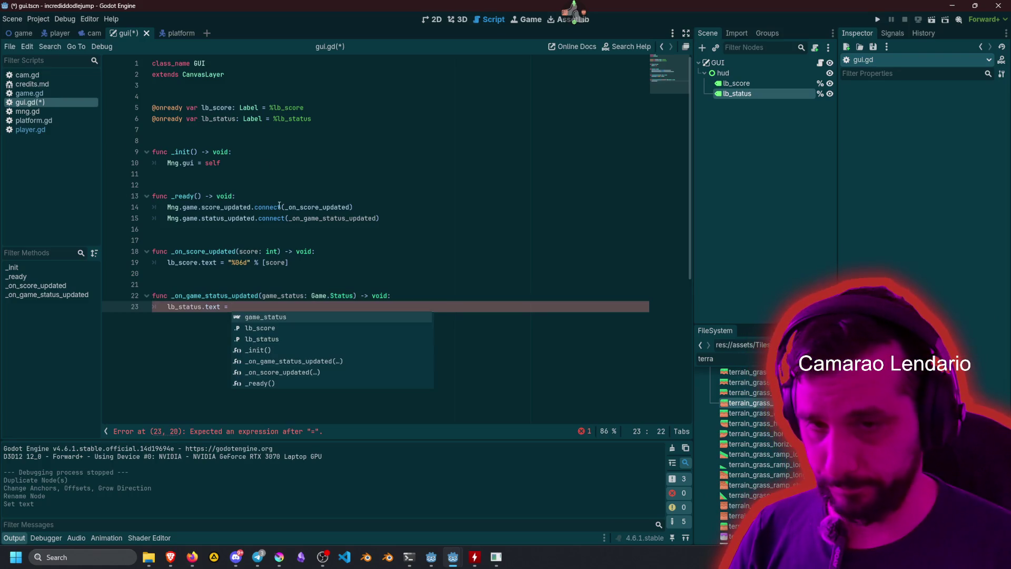
- Assign Game.Status.keys() to lb_status.text in the handler
{"action": "left_click", "coordinate": [320, 295]}
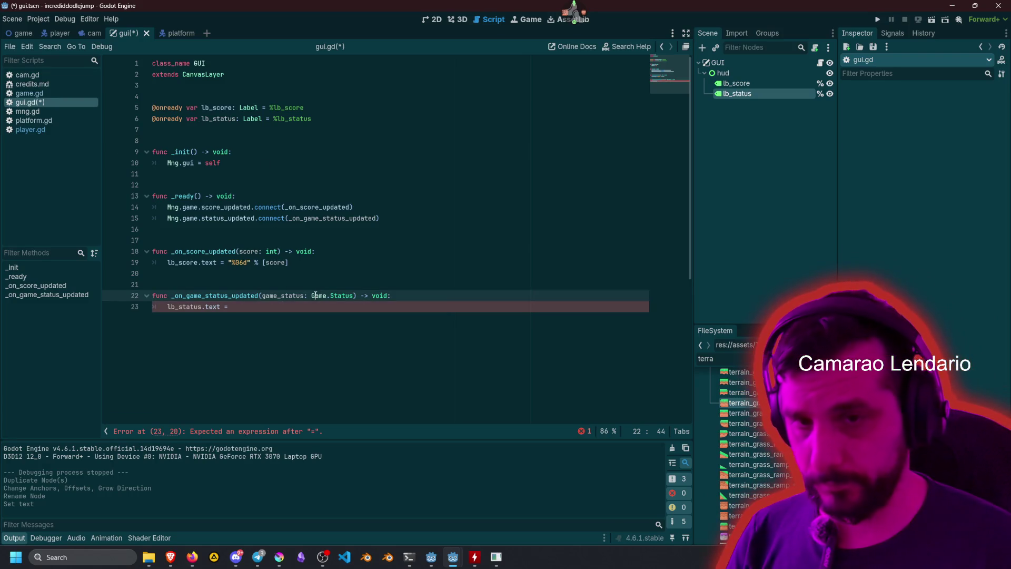
{"action": "double_click", "coordinate": [317, 295]}
{"action": "key", "text": "ctrl+shift+Right"}
{"action": "key", "text": "ctrl+c"}
{"action": "key", "text": "Down"}
{"action": "key", "text": "ctrl+v"}
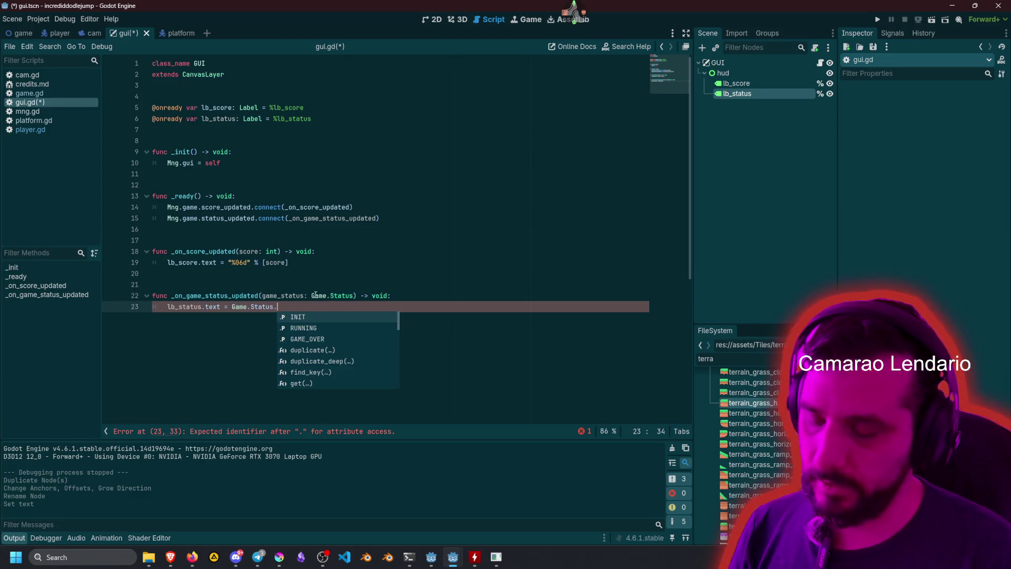
{"action": "type", "text": "ke"}
{"action": "key", "text": "Return"}
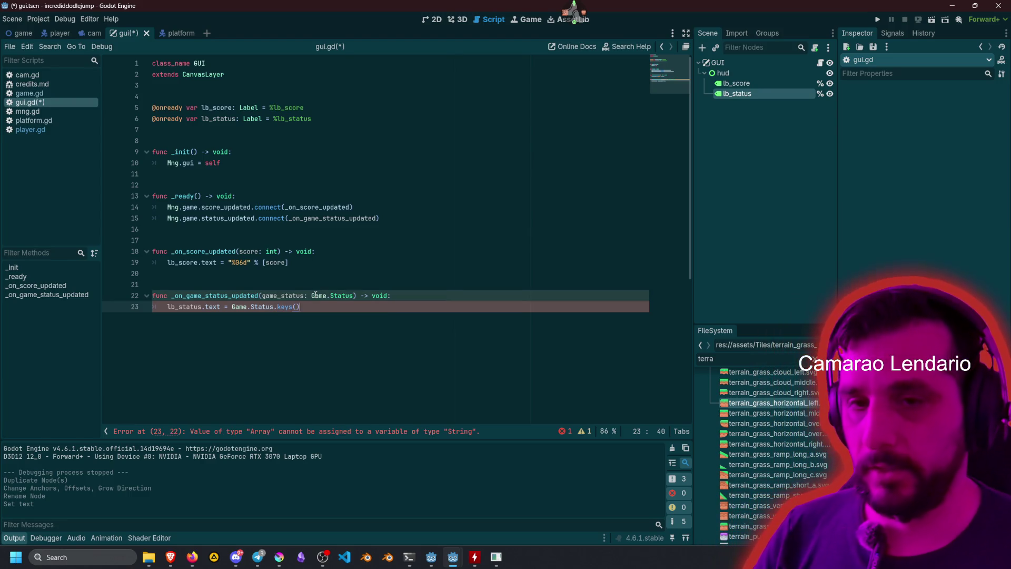
- Index the status keys with [game_status as int]
{"action": "type", "text": "["}
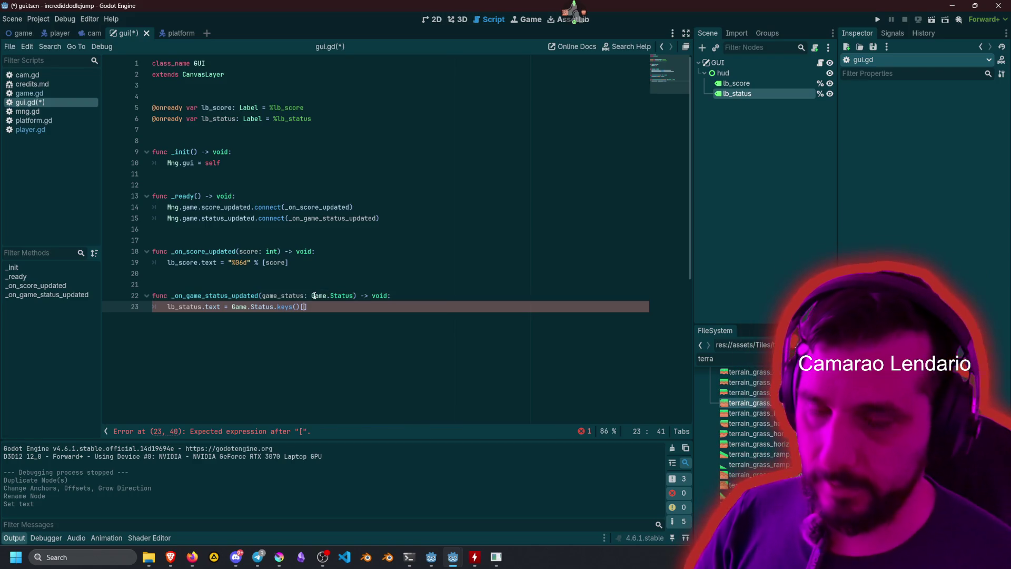
{"action": "double_click", "coordinate": [290, 296]}
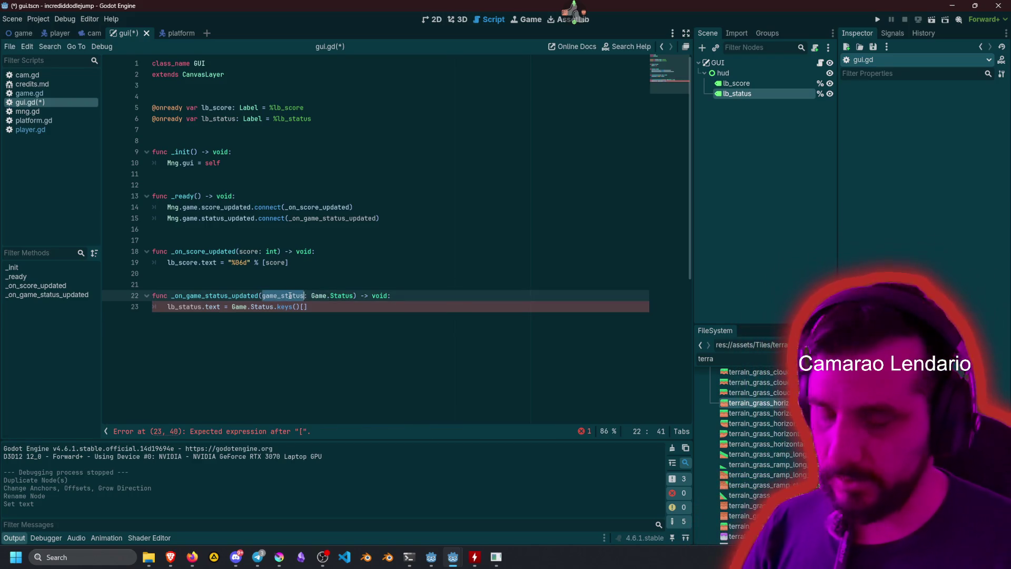
{"action": "key", "text": "Down"}
{"action": "key", "text": "ctrl+v"}
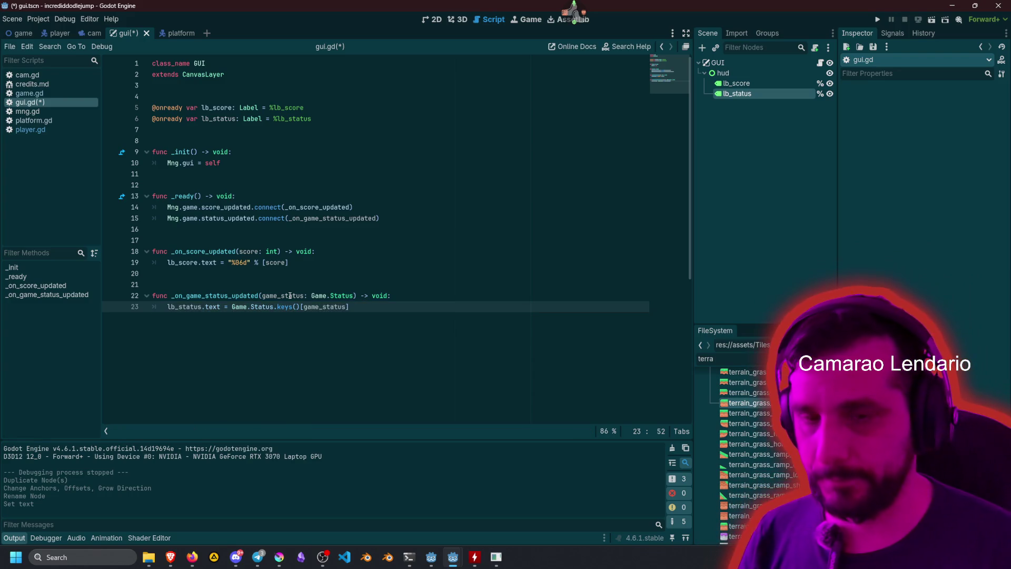
{"action": "type", "text": "as int"}
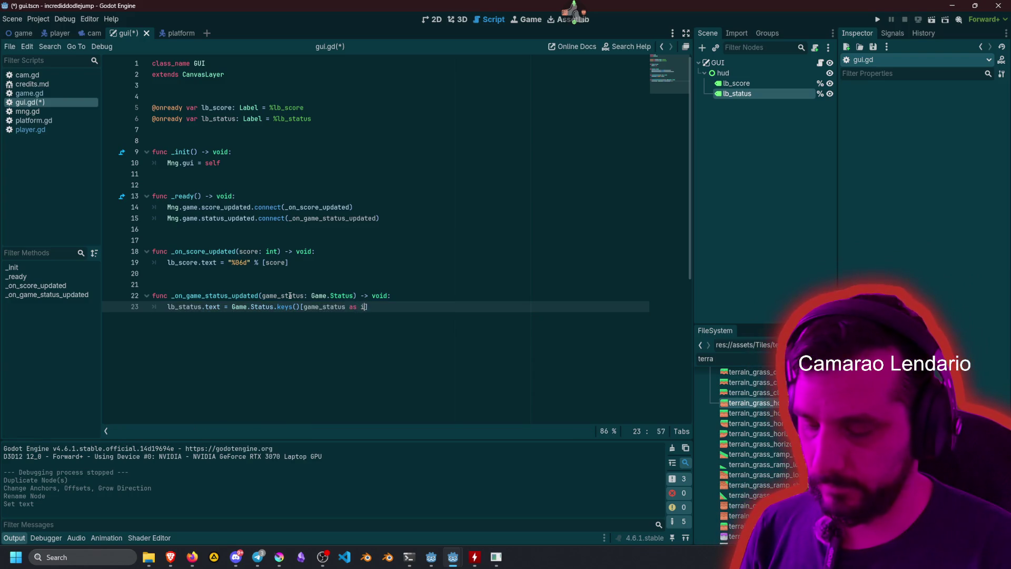
{"action": "left_click", "coordinate": [295, 286]}
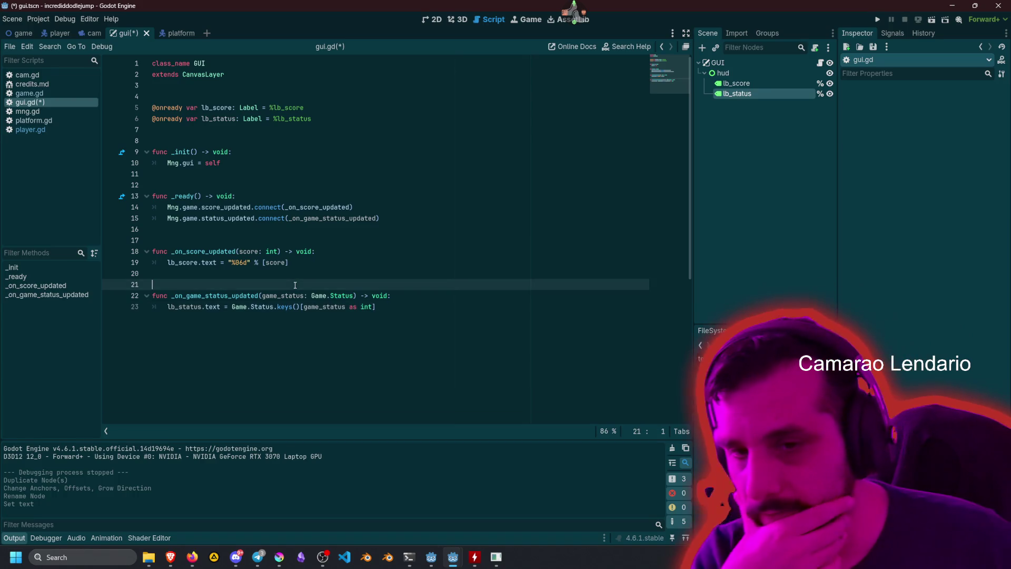
{"action": "left_click", "coordinate": [253, 303]}
- Wrap the keys expression in str(...) and append .capitalize() on line 23
{"action": "left_click", "coordinate": [233, 306]}
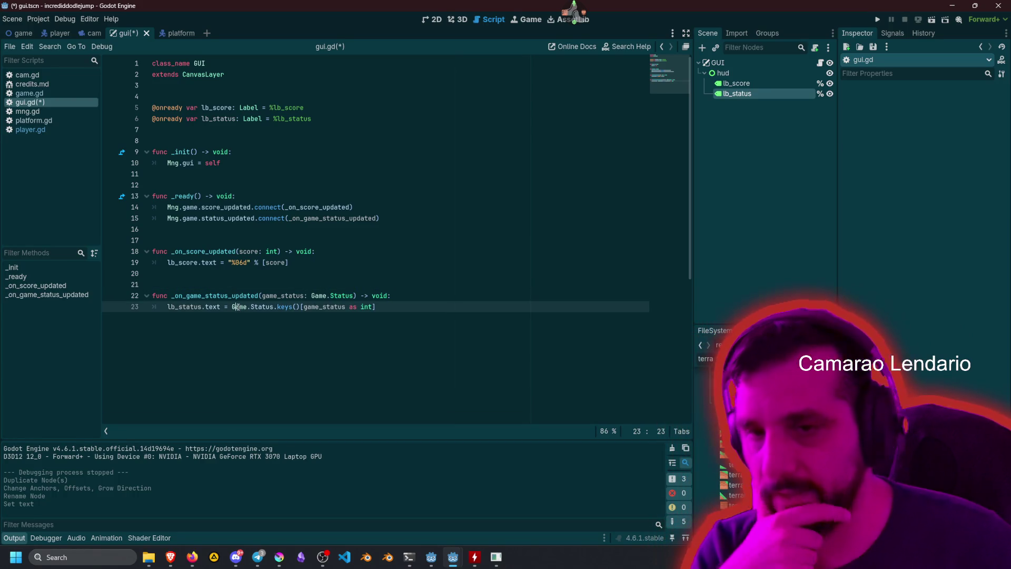
{"action": "key", "text": "shift+End"}
{"action": "type", "text": "("}
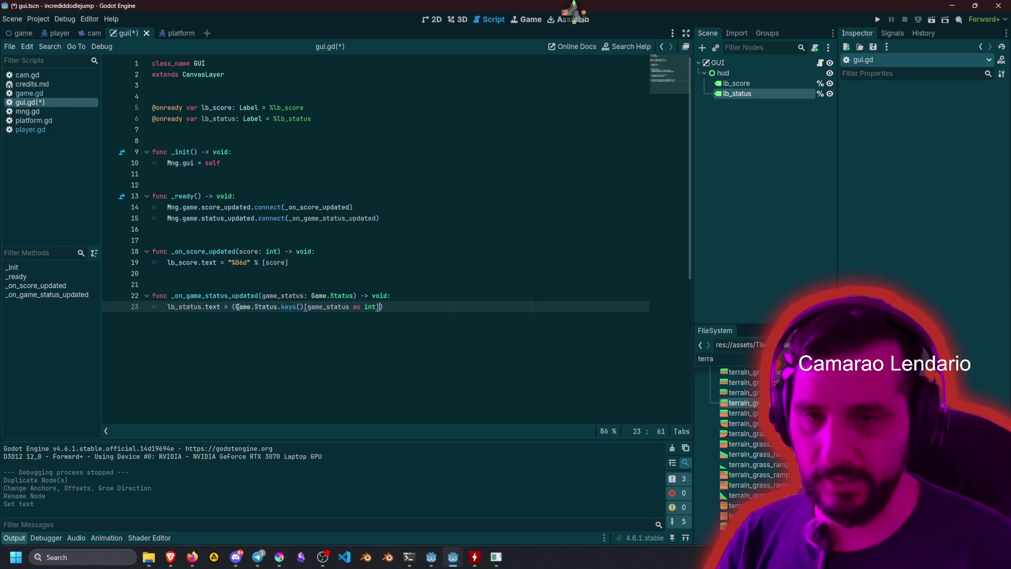
{"action": "key", "text": "End"}
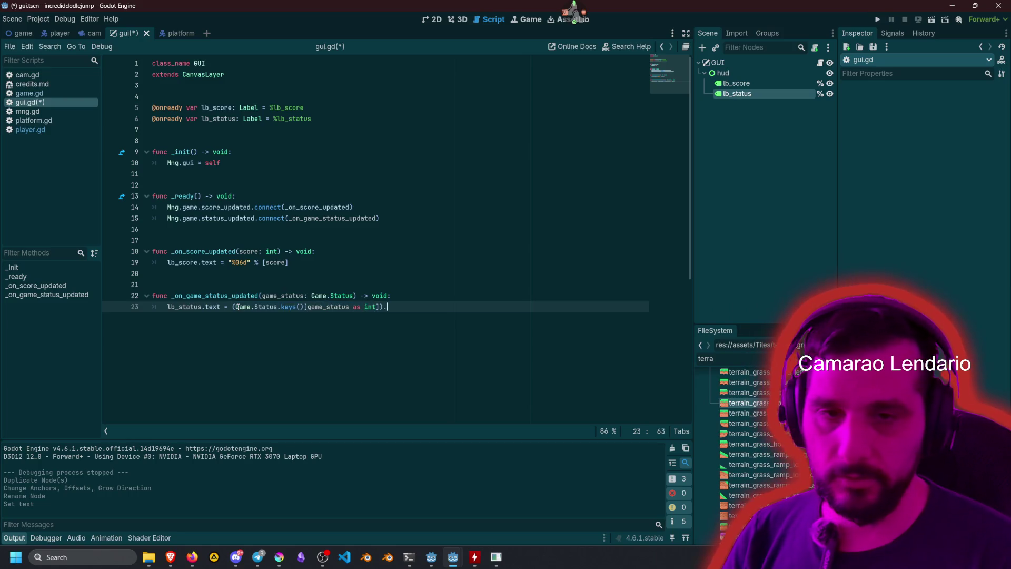
{"action": "key", "text": "ctrl+Left"}
{"action": "key", "text": "ctrl+Left"}
{"action": "key", "text": "ctrl+Left"}
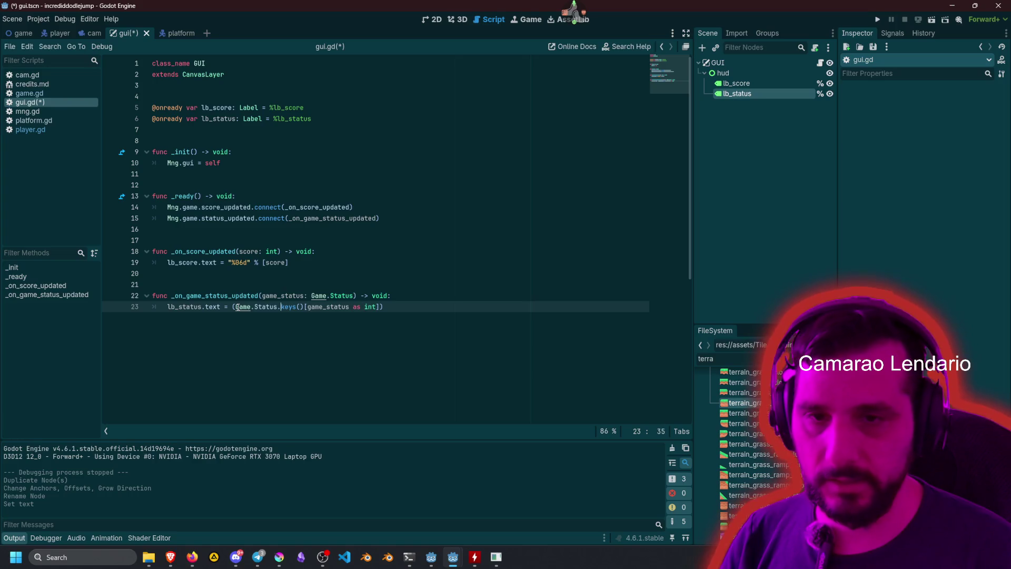
{"action": "key", "text": "ctrl+Left"}
{"action": "key", "text": "ctrl+Left"}
{"action": "key", "text": "ctrl+Left"}
{"action": "type", "text": "str"}
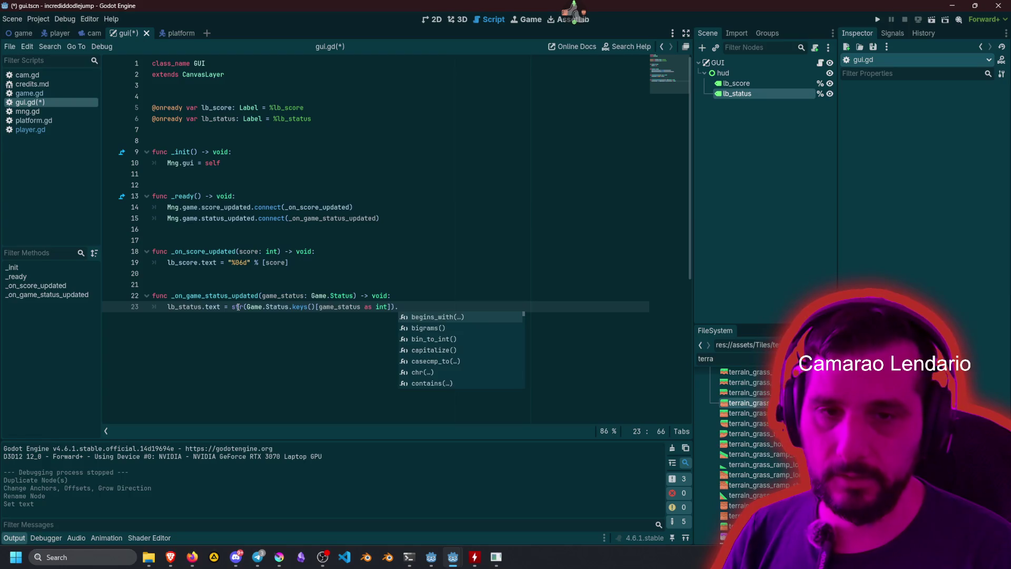
{"action": "type", "text": "cap"}
{"action": "key", "text": "Return"}
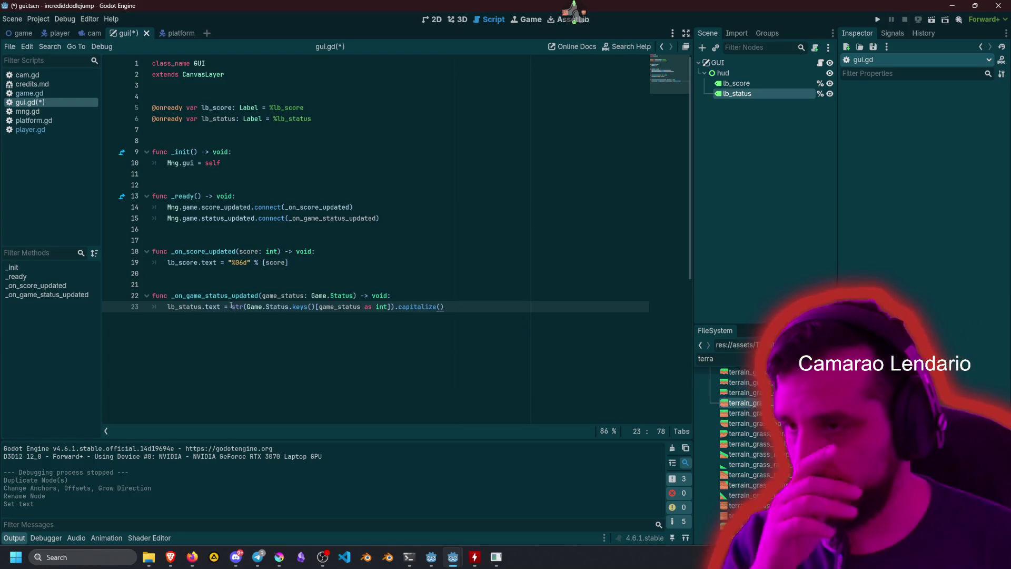
{"action": "left_click", "coordinate": [191, 307]}
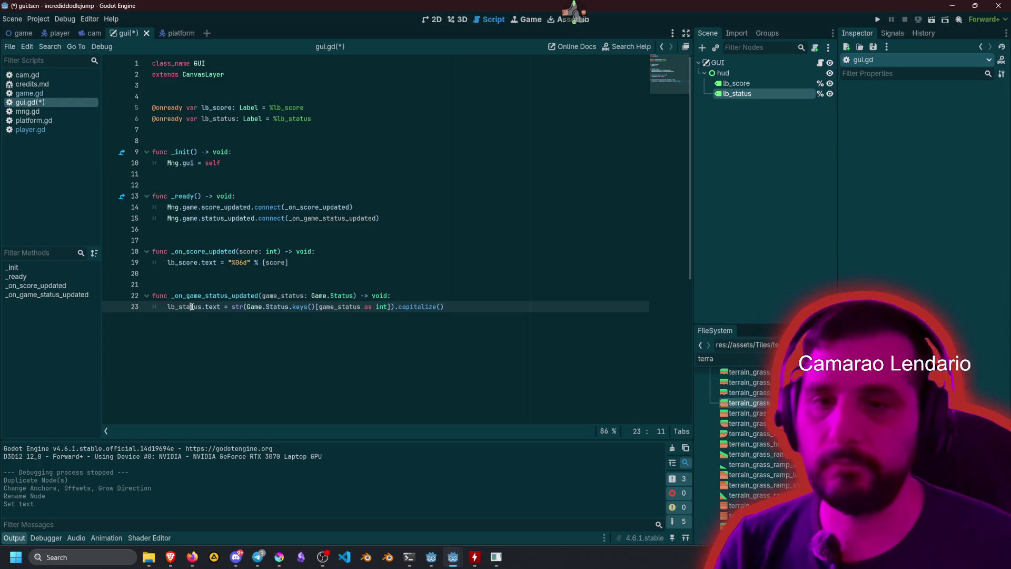
{"action": "key", "text": "ctrl+Return"}
- Copy lb_status onto new line 24 as lb_status.visible, checking the Game.Status enum and game_status parameter
{"action": "double_click", "coordinate": [191, 307]}
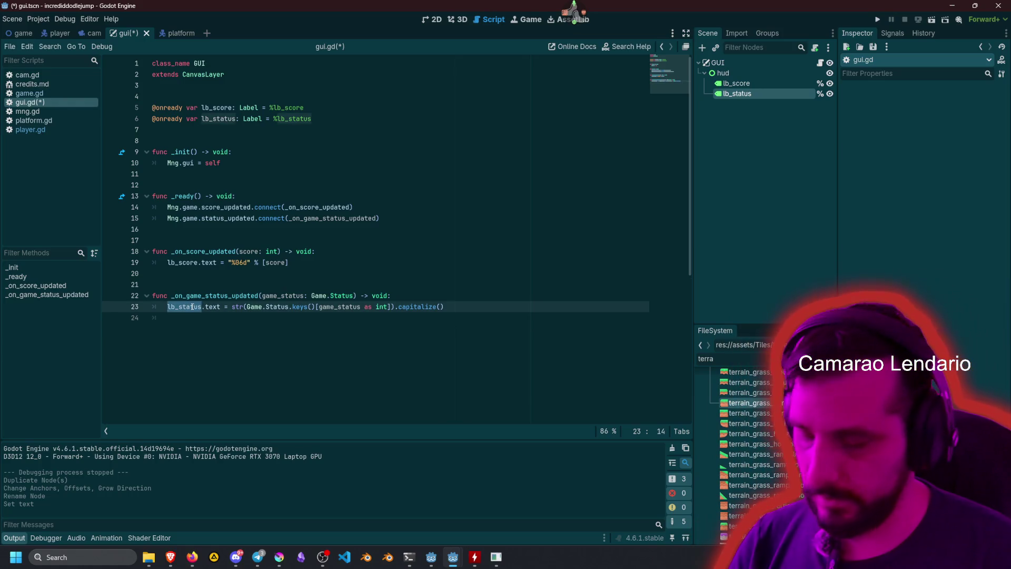
{"action": "key", "text": "ctrl+c"}
{"action": "key", "text": "Down"}
{"action": "key", "text": "ctrl+v"}
{"action": "type", "text": "visi"}
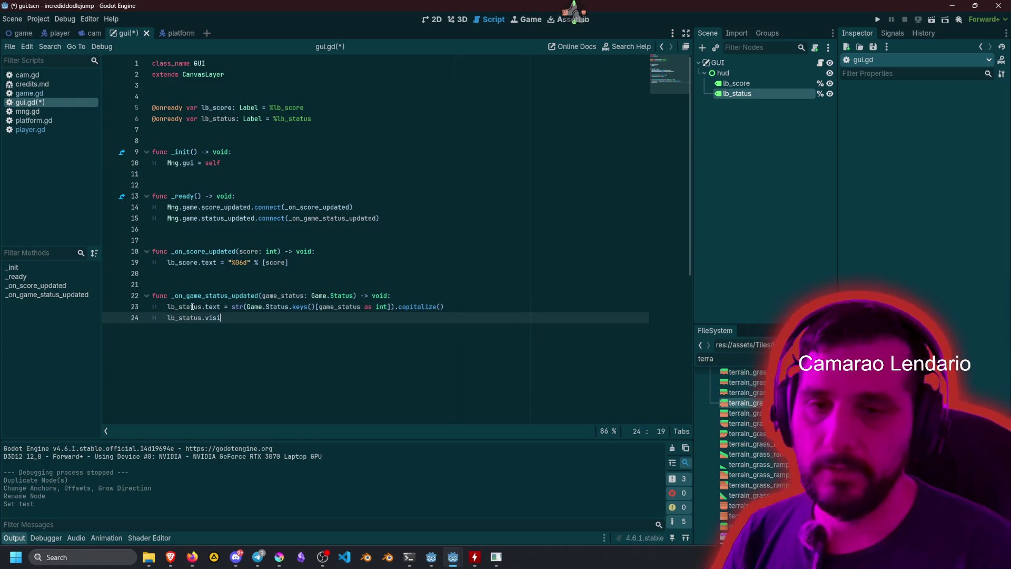
{"action": "type", "text": "ble ="}
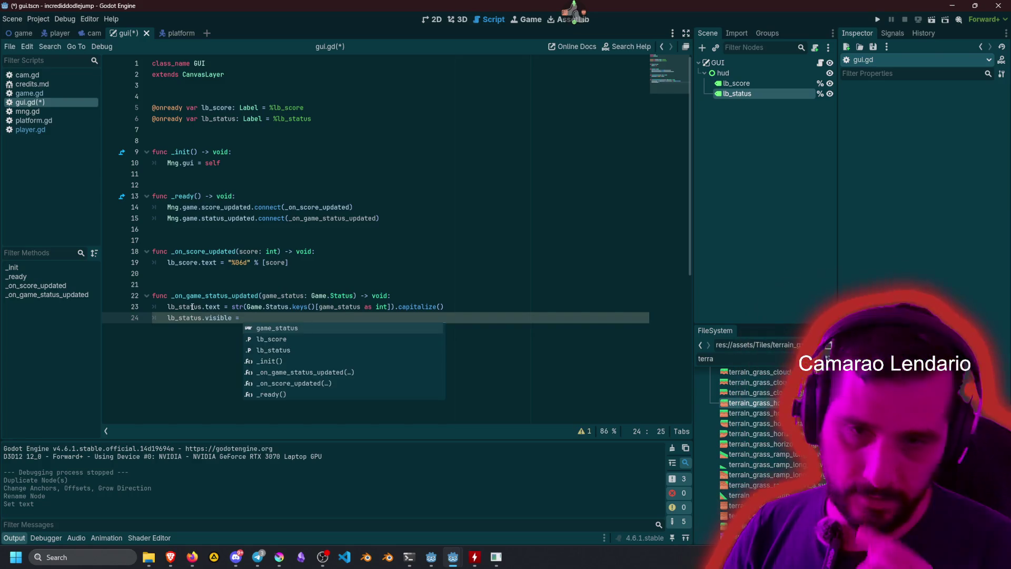
{"action": "left_click", "coordinate": [280, 305]}
{"action": "mouse_move", "coordinate": [280, 305]}
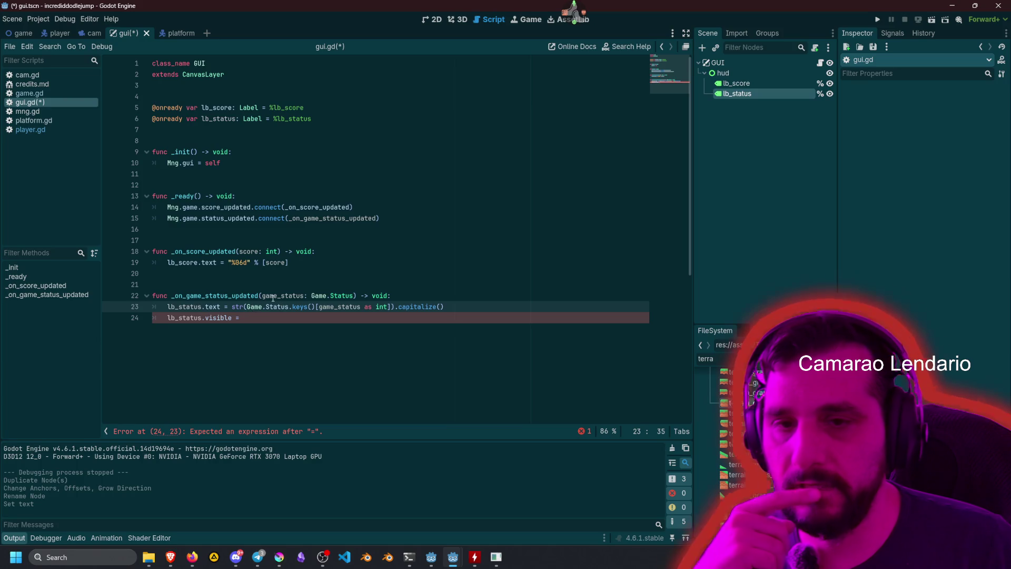
{"action": "left_click", "coordinate": [313, 306], "text": "ctrl"}
- Complete the line as lb_status.visible = game_status != Game.Status.RUNNING and save gui.gd
{"action": "key", "text": "alt+Left"}
{"action": "type", "text": "game_status !="}
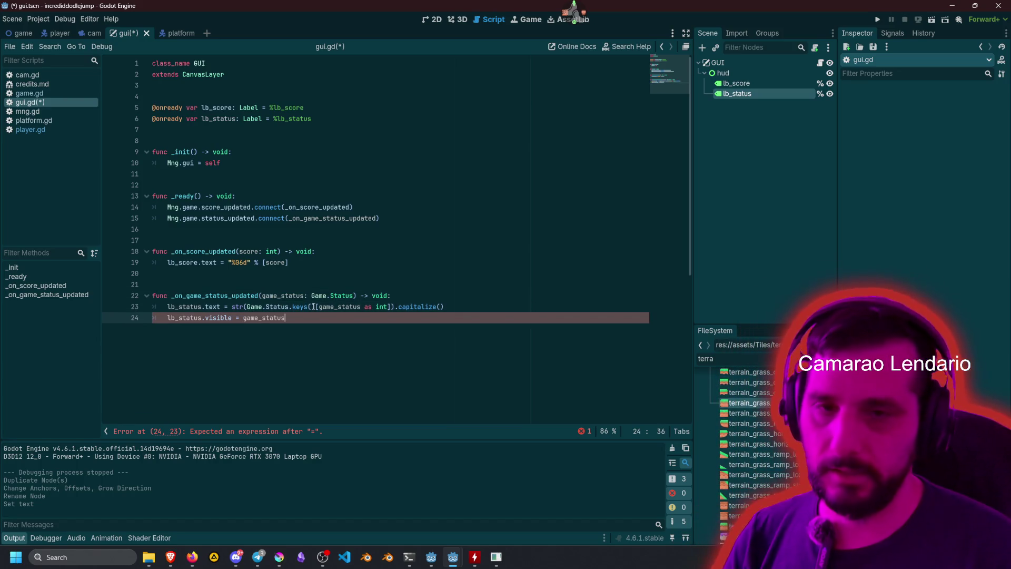
{"action": "type", "text": " Gmae"}
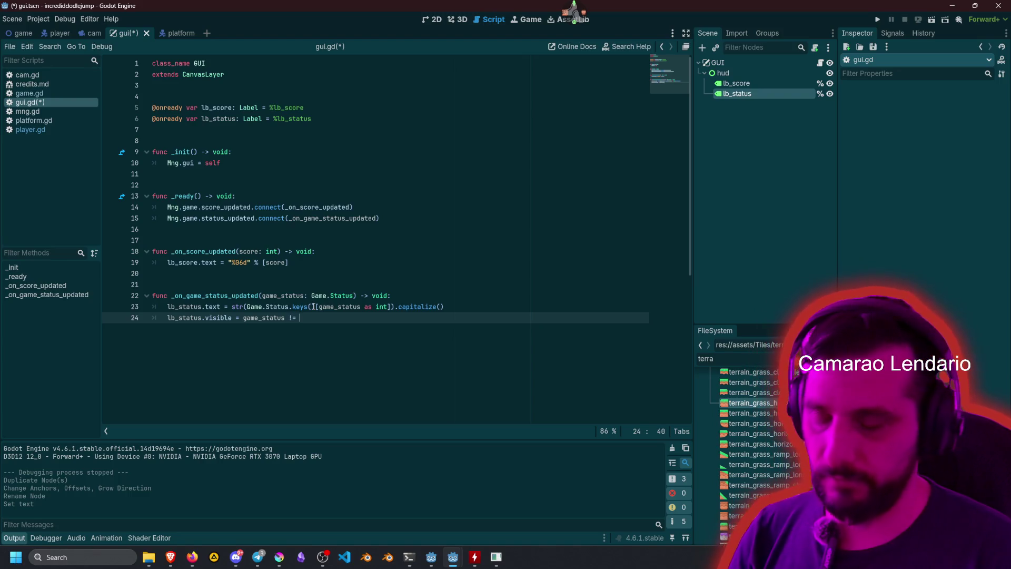
{"action": "type", "text": "St"}
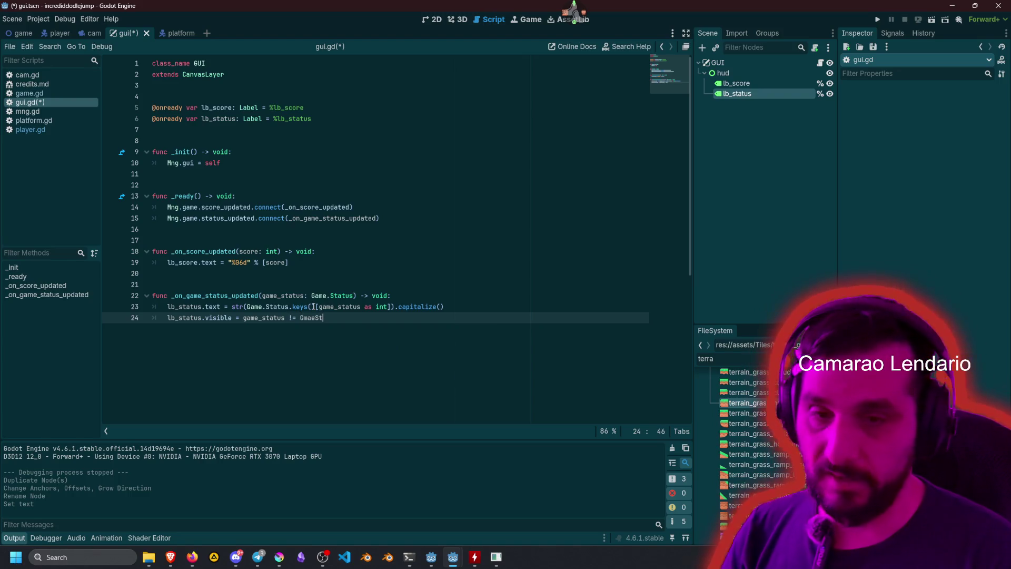
{"action": "key", "text": "Left"}
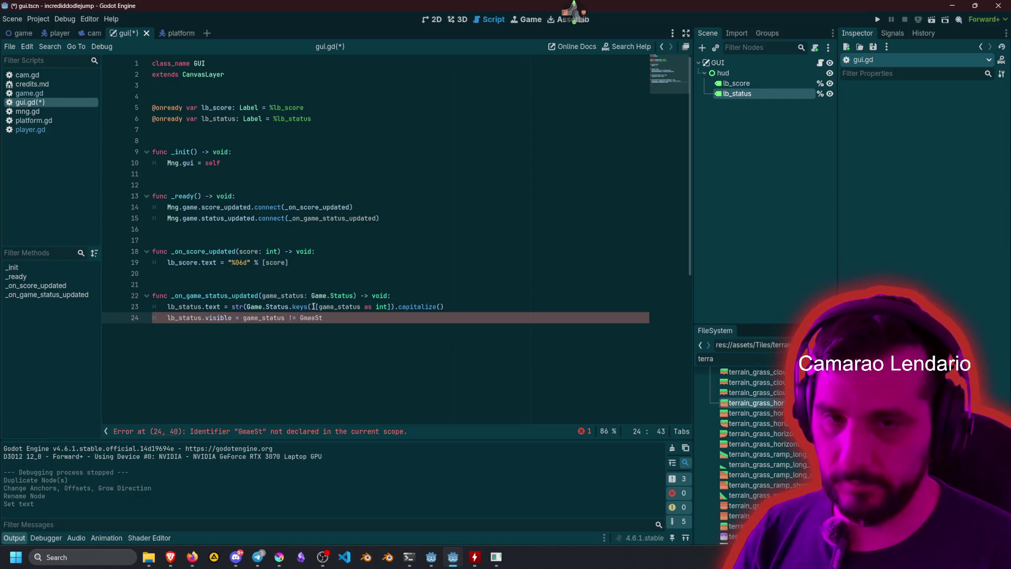
{"action": "key", "text": "Delete"}
{"action": "type", "text": "e"}
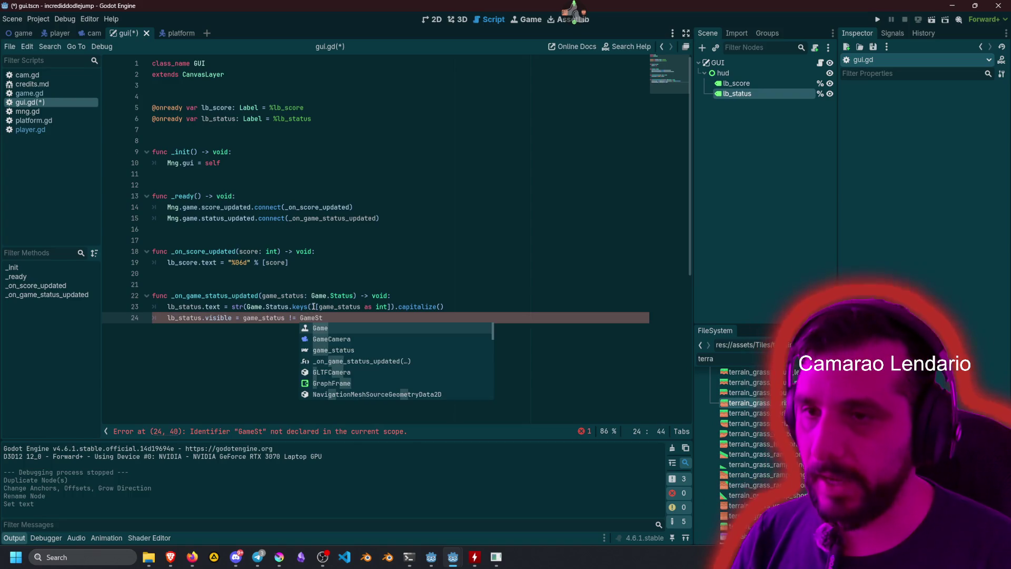
{"action": "type", "text": ".Sta"}
{"action": "key", "text": "Return"}
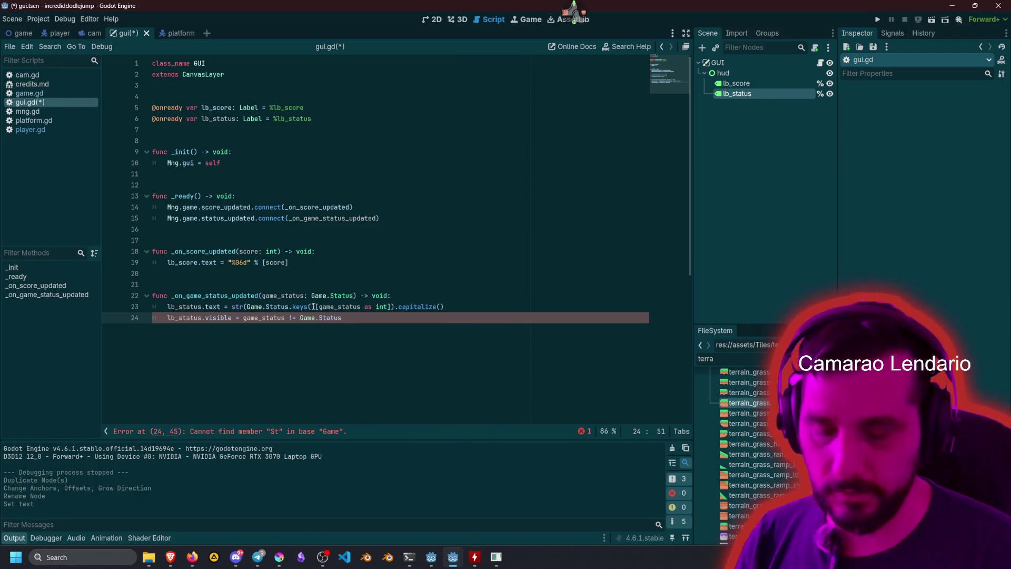
{"action": "type", "text": ".RU"}
{"action": "key", "text": "Return"}
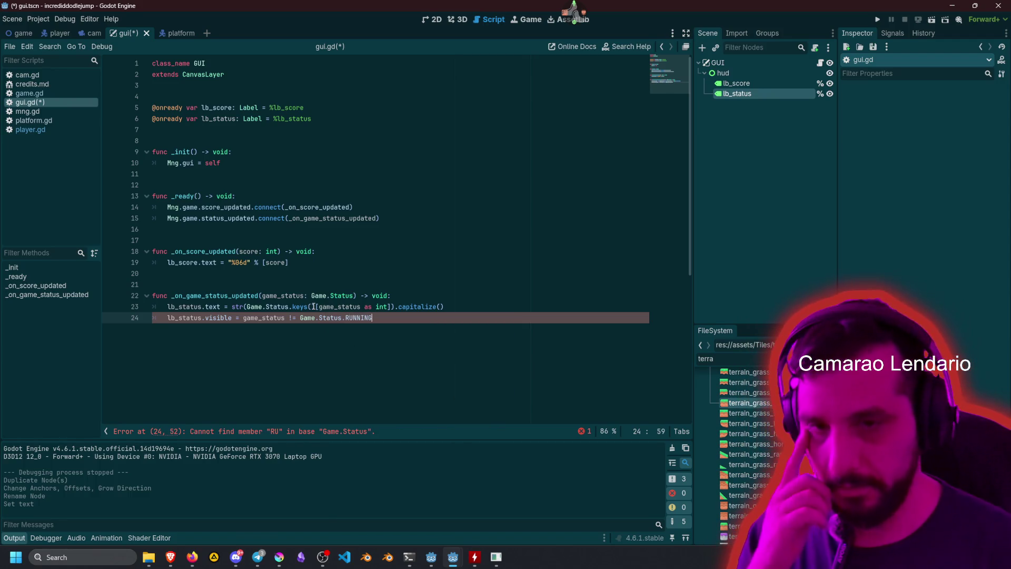
{"action": "left_click", "coordinate": [266, 317]}
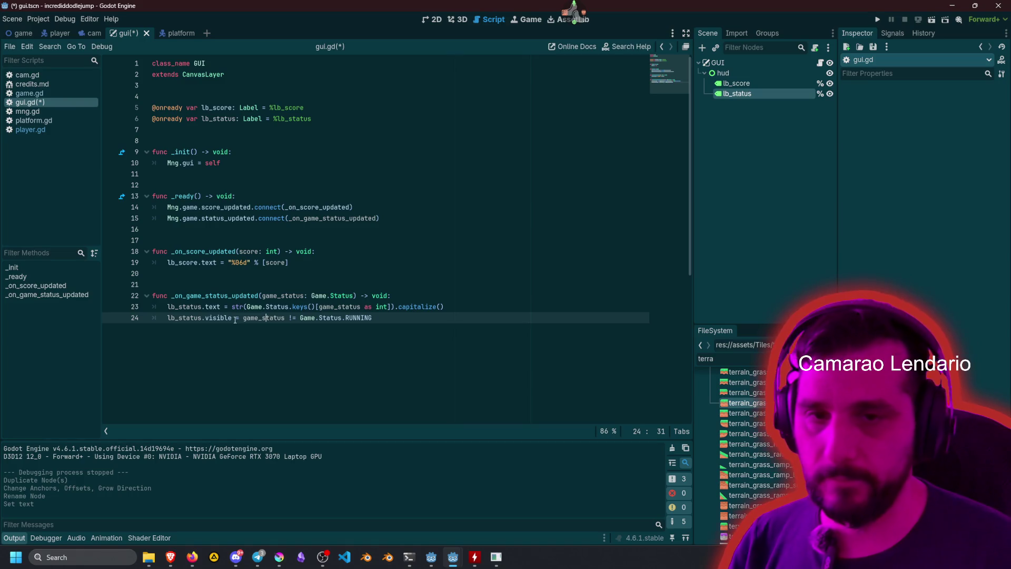
{"action": "key", "text": "ctrl+s"}
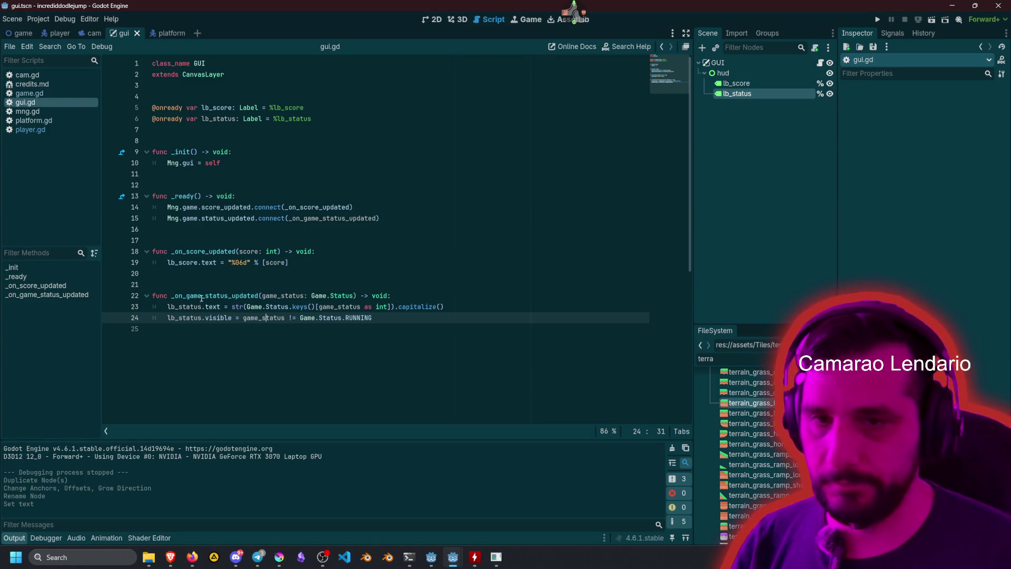
{"action": "double_click", "coordinate": [201, 296]}
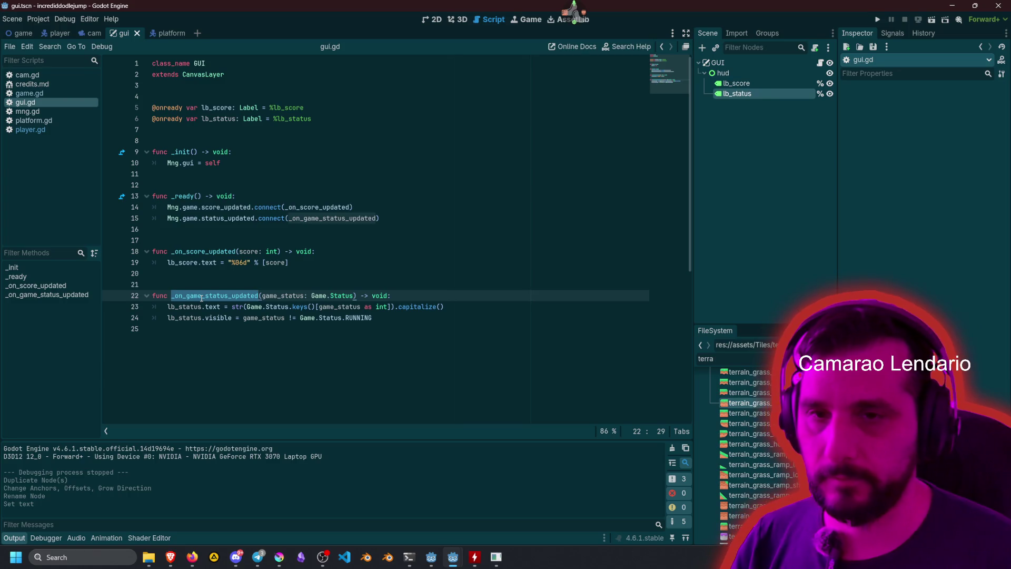
- Start a call to _on_game_status_updated( on a new line 16 at the end of _ready
{"action": "key", "text": "ctrl+c"}
{"action": "key", "text": "Up"}
{"action": "key", "text": "Up"}
{"action": "key", "text": "Up"}
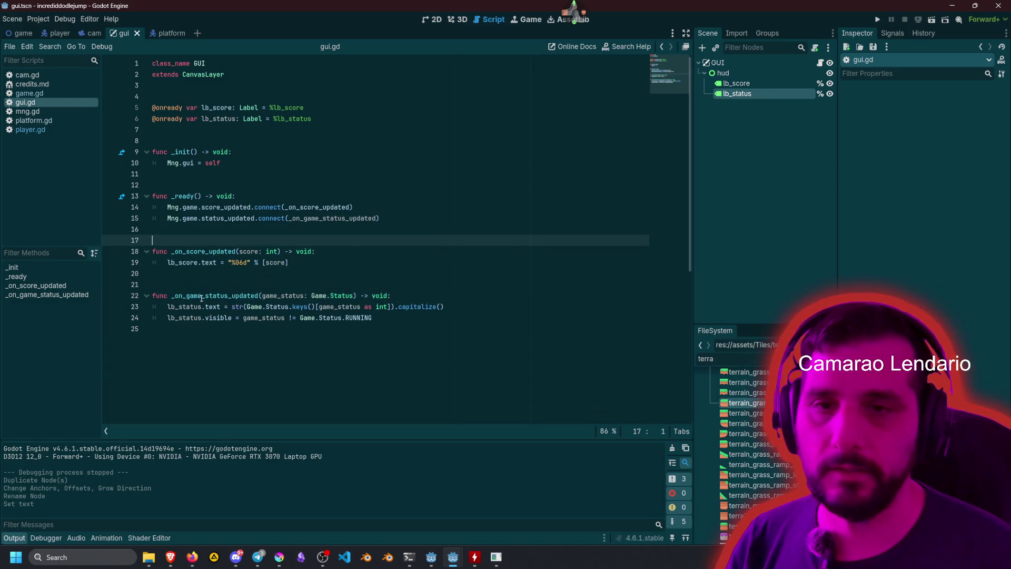
{"action": "key", "text": "End"}
{"action": "key", "text": "Return"}
{"action": "key", "text": "ctrl+v"}
{"action": "type", "text": "("}
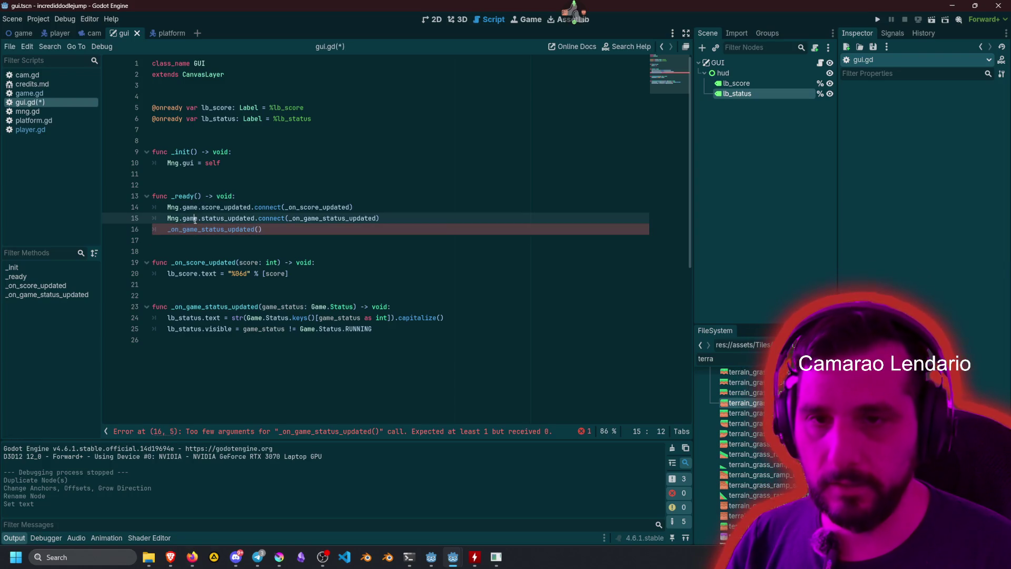
- Pass Mng.game.status as the call's argument, replacing a mistaken start_game() completion
{"action": "double_click", "coordinate": [173, 218]}
{"action": "key", "text": "ctrl+shift+Right"}
{"action": "key", "text": "ctrl+shift+Right"}
{"action": "key", "text": "ctrl+c"}
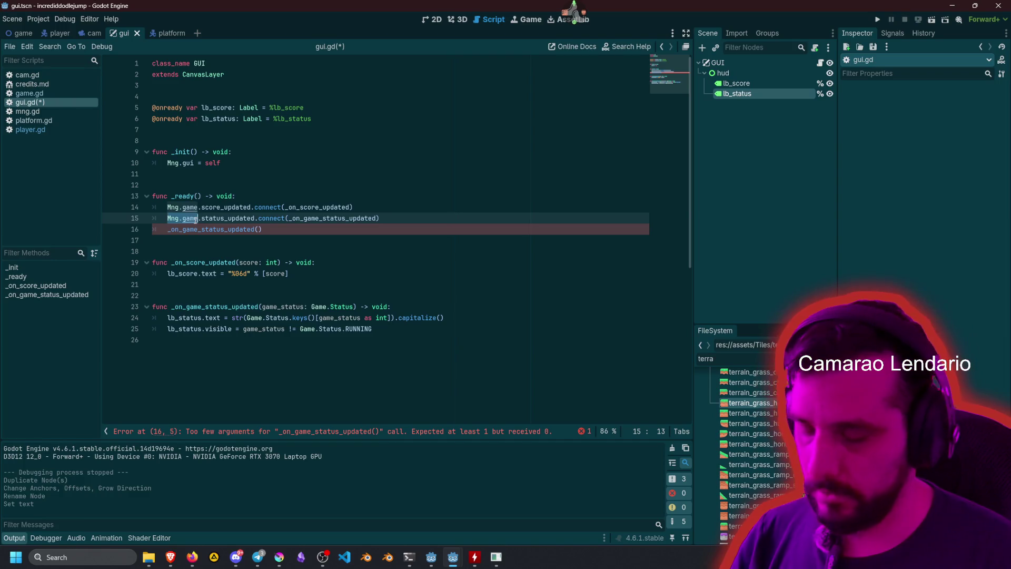
{"action": "key", "text": "Down"}
{"action": "key", "text": "End"}
{"action": "key", "text": "Left"}
{"action": "key", "text": "ctrl+v"}
{"action": "type", "text": ".sta"}
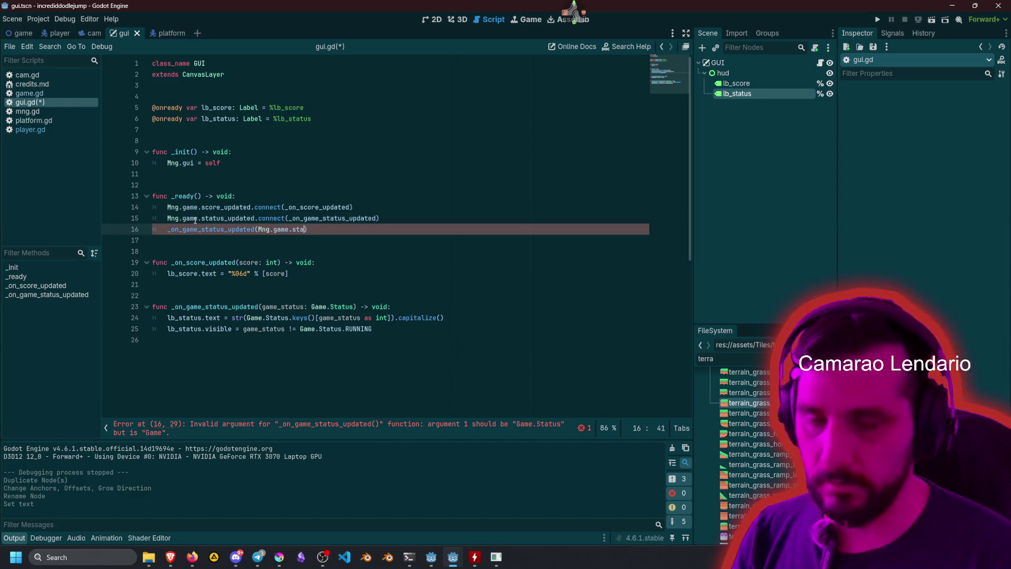
{"action": "key", "text": "Return"}
{"action": "key", "text": "ctrl+shift+Left"}
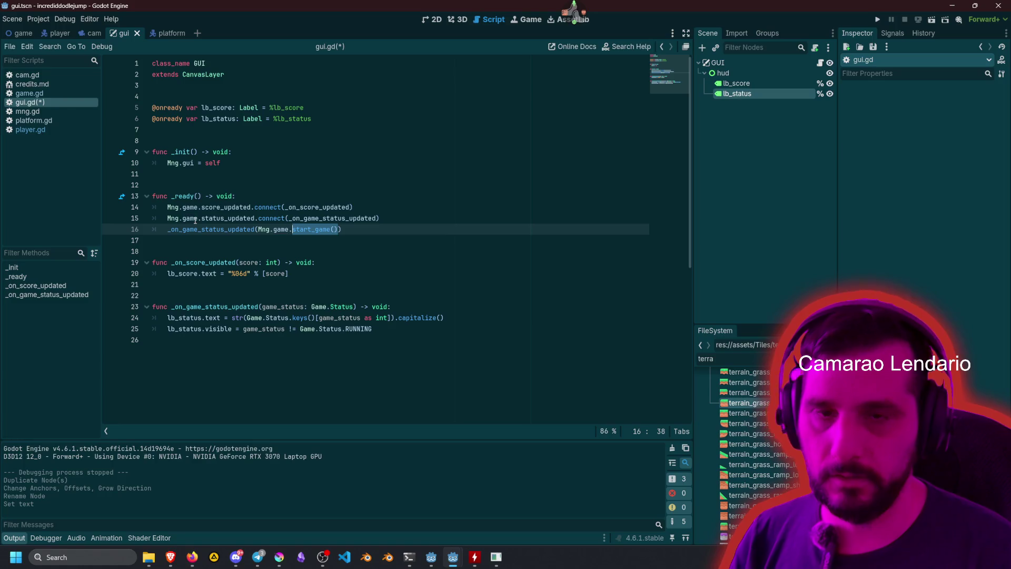
{"action": "key", "text": "BackSpace"}
{"action": "type", "text": "stat"}
{"action": "key", "text": "Return"}
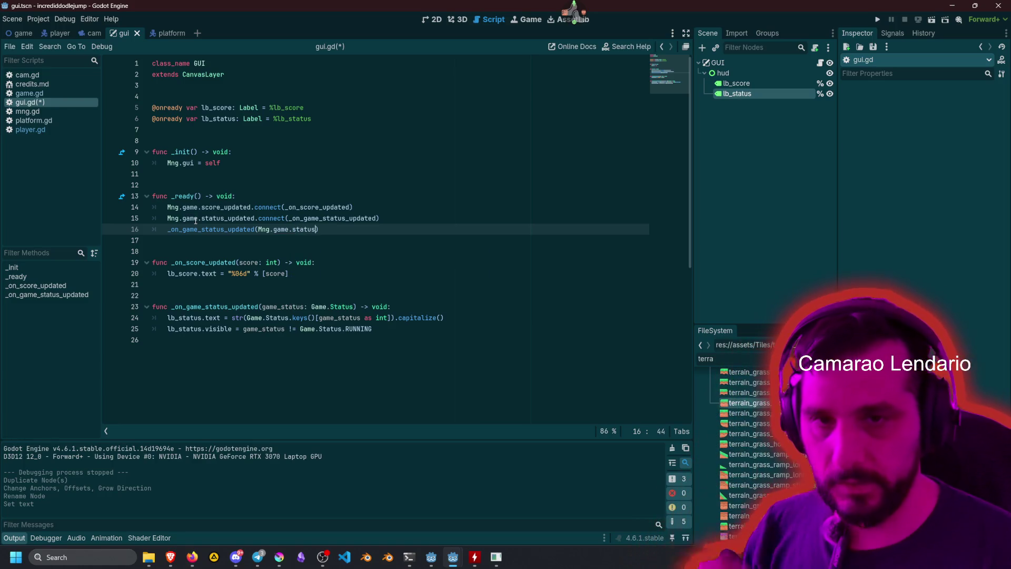
- Save gui.gd and run the game with F5 to test the status label
{"action": "key", "text": "ctrl+s"}
{"action": "left_click", "coordinate": [354, 170]}
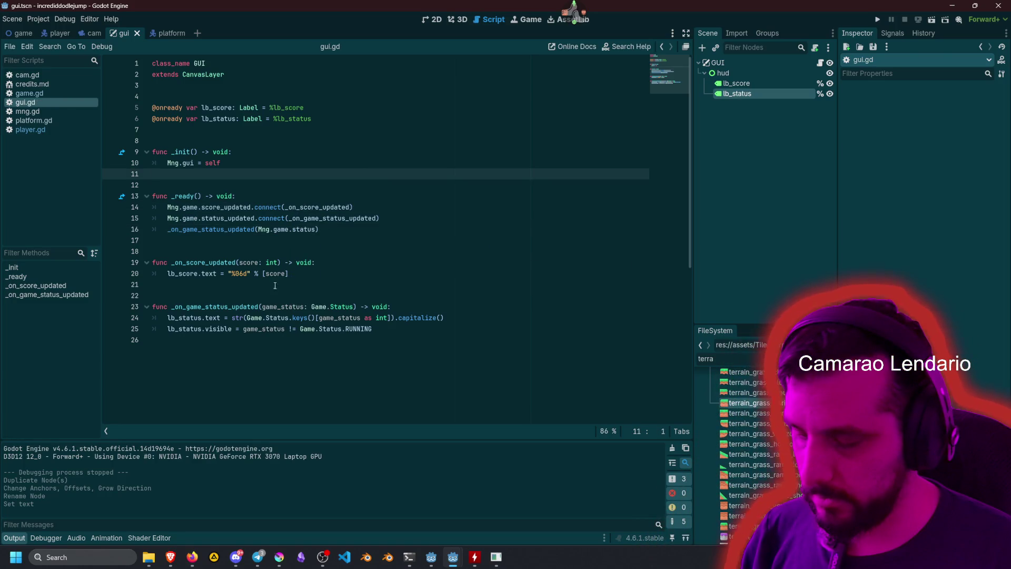
{"action": "key", "text": "F5"}
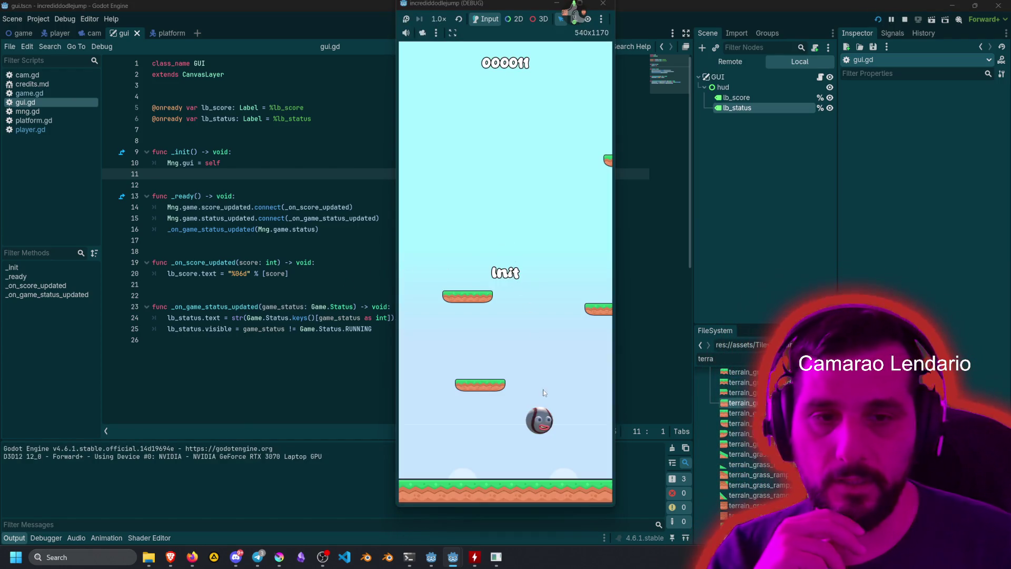
- Stop the running game with F8 after checking its Init label and score
{"action": "key", "text": "F8"}
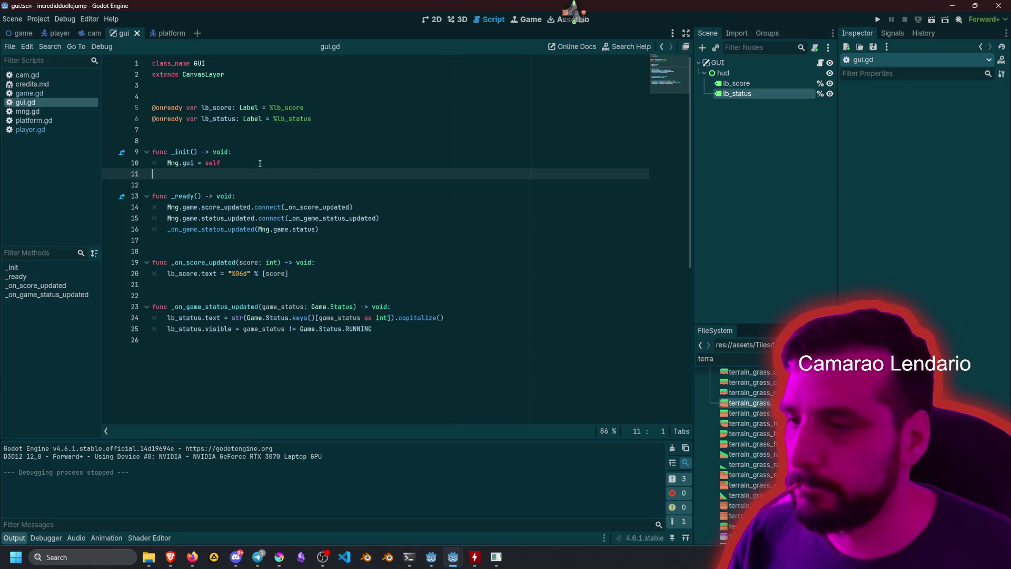
- Return from the browser to gui.gd's _ready, then open game.gd and the game scene
{"action": "key", "text": "alt+Tab"}
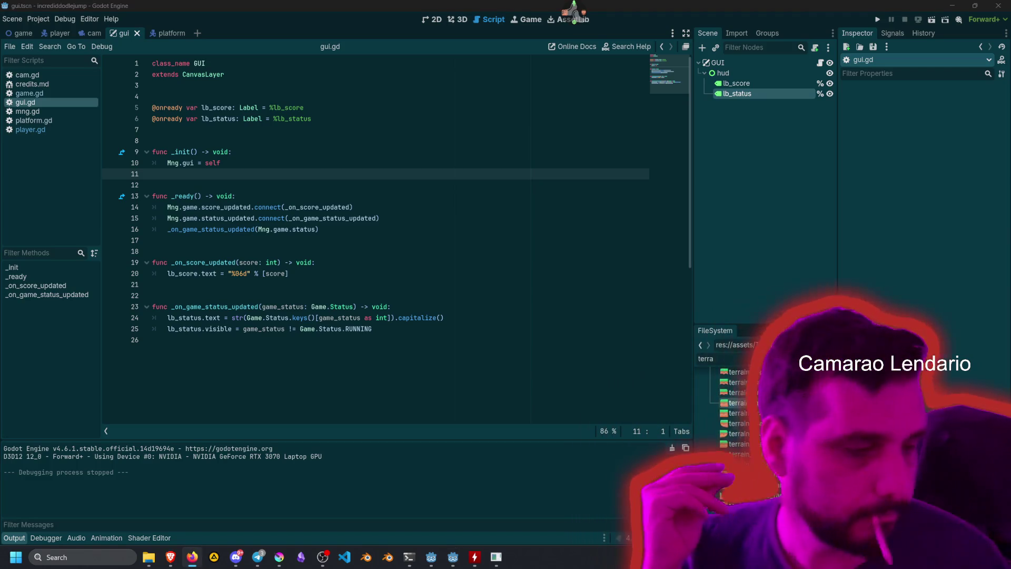
{"action": "left_click", "coordinate": [315, 240]}
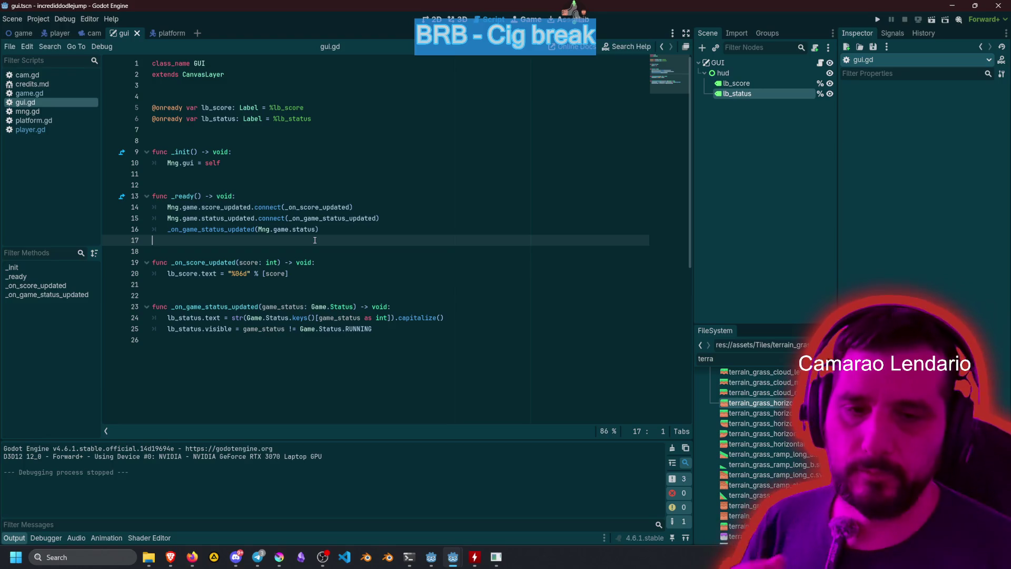
{"action": "left_click", "coordinate": [312, 195]}
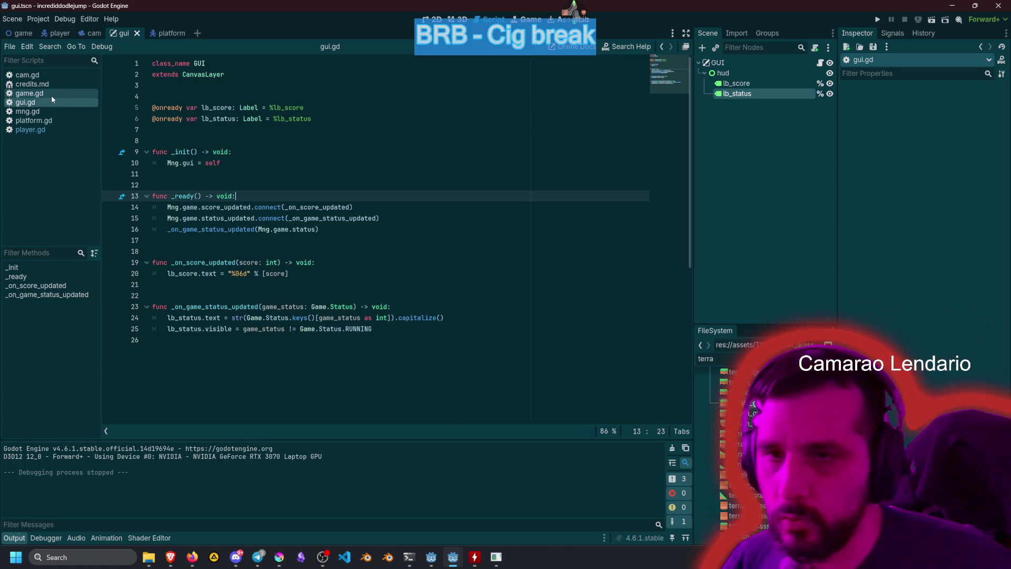
{"action": "left_click", "coordinate": [51, 96]}
{"action": "left_click", "coordinate": [29, 33]}
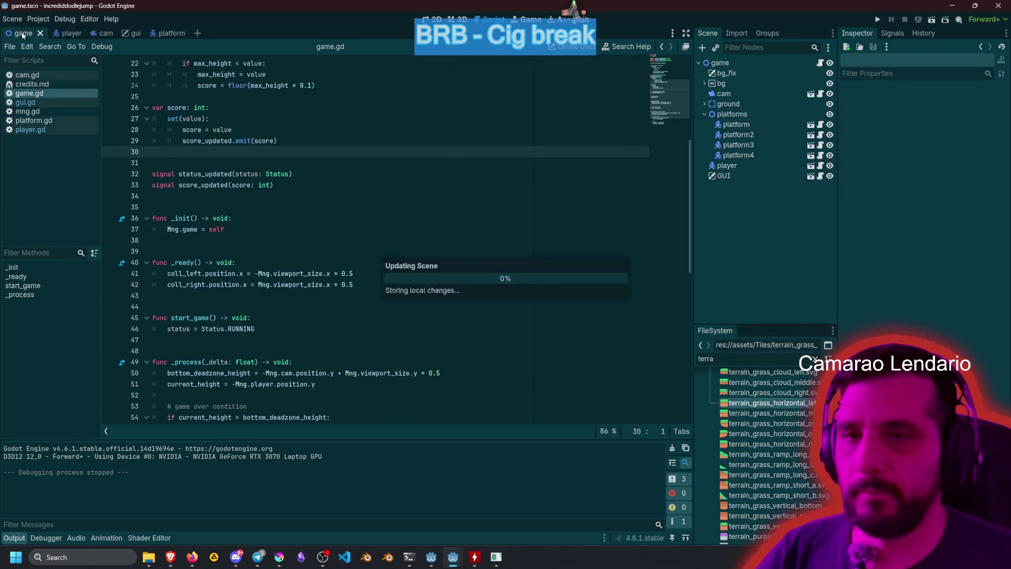
- Attach a new res://platforms.gd script to the platforms node in the 2D game scene
{"action": "left_click", "coordinate": [428, 19]}
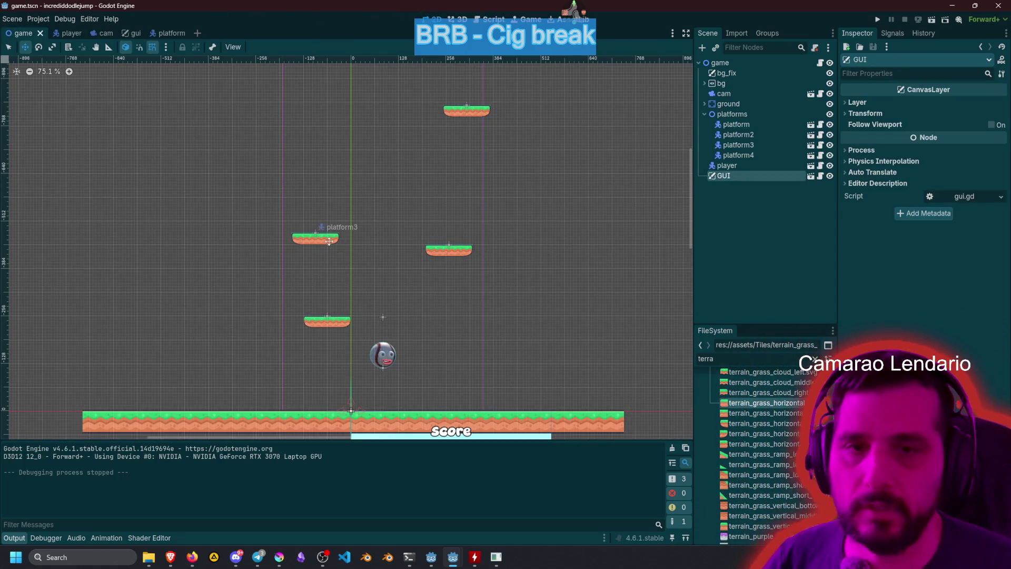
{"action": "left_click", "coordinate": [734, 114]}
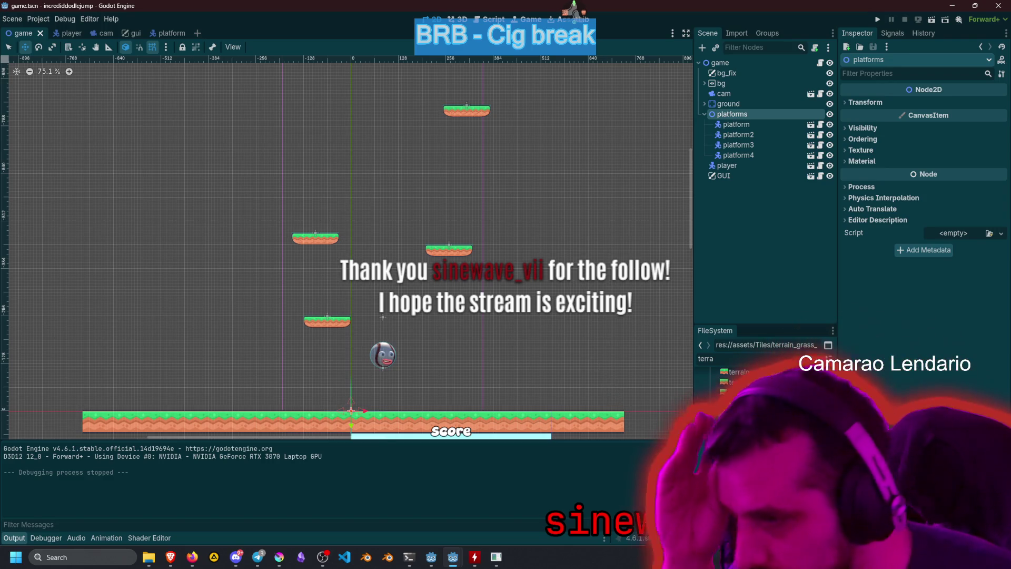
{"action": "key", "text": "alt+Tab"}
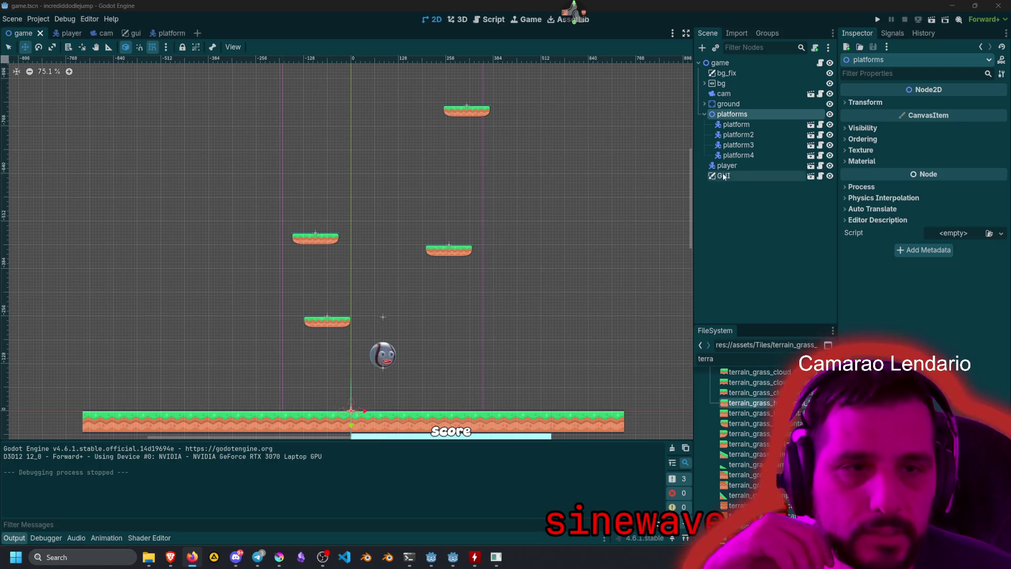
{"action": "right_click", "coordinate": [753, 116]}
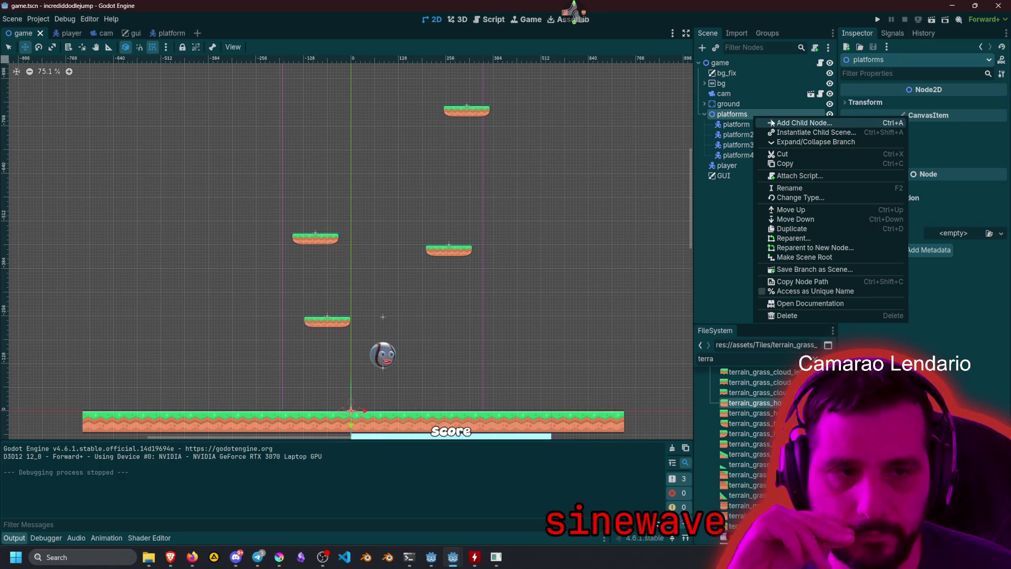
{"action": "left_click", "coordinate": [801, 176]}
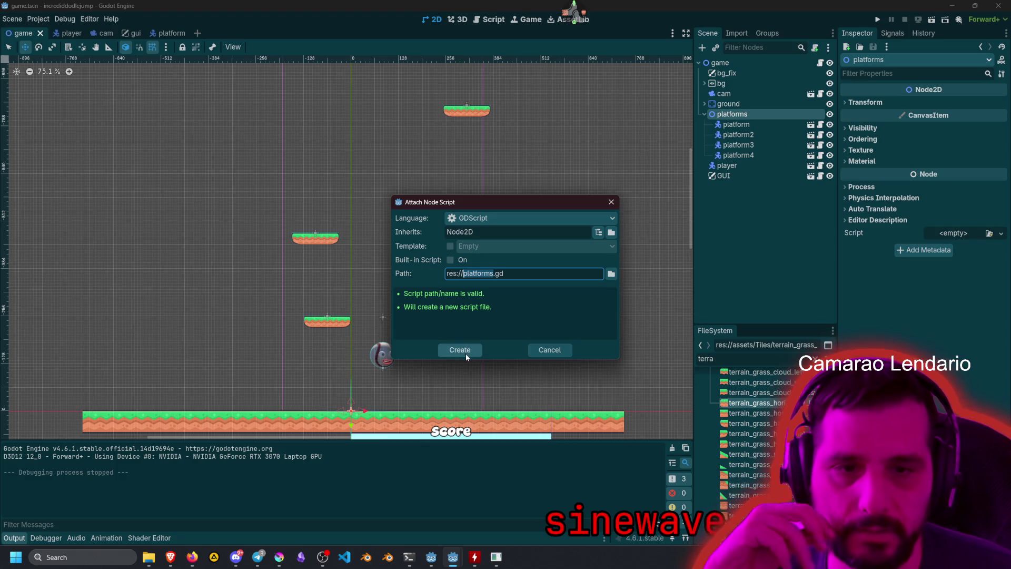
{"action": "left_click", "coordinate": [460, 350]}
{"action": "key", "text": "Return"}
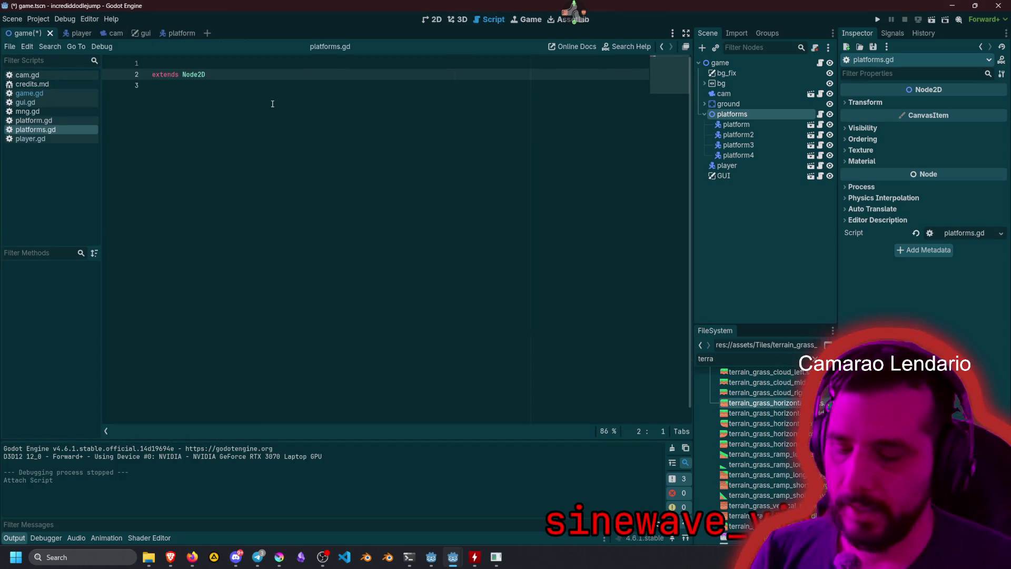
- Add class_name PlatformsMng as the first line, with blank lines below extends Node2D
{"action": "key", "text": "Up"}
{"action": "type", "text": "class_name "}
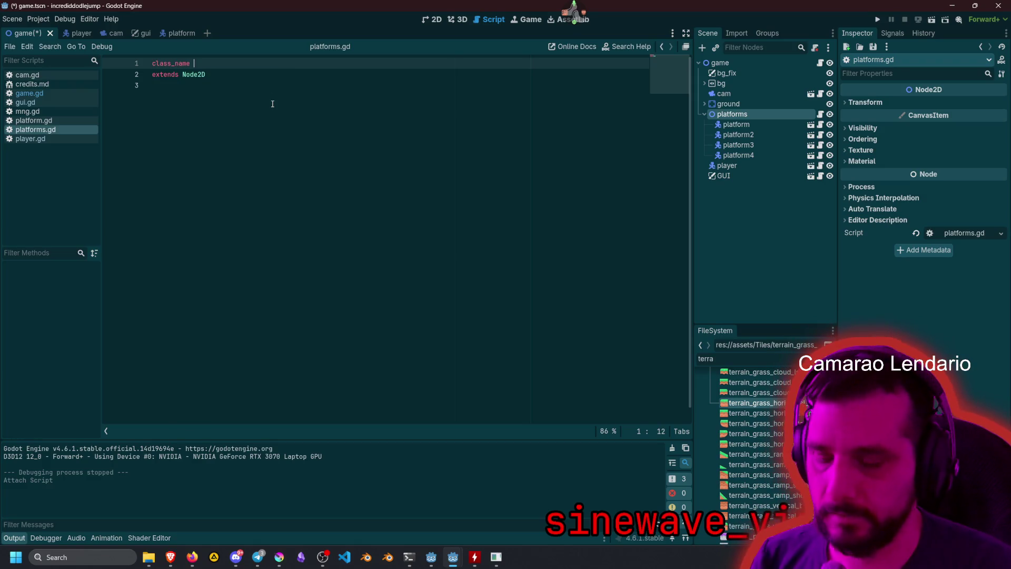
{"action": "type", "text": "Plat"}
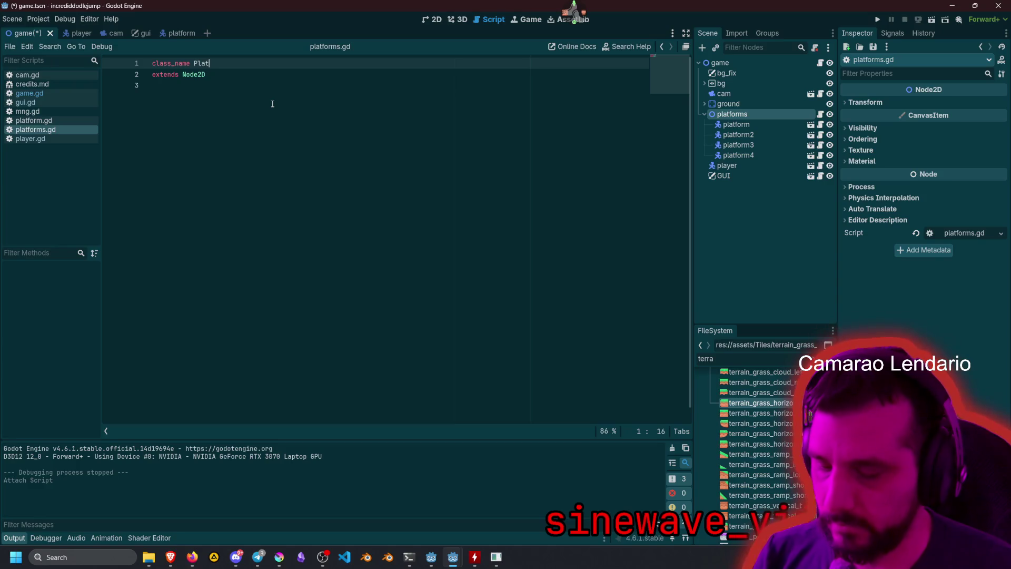
{"action": "type", "text": "formsMng"}
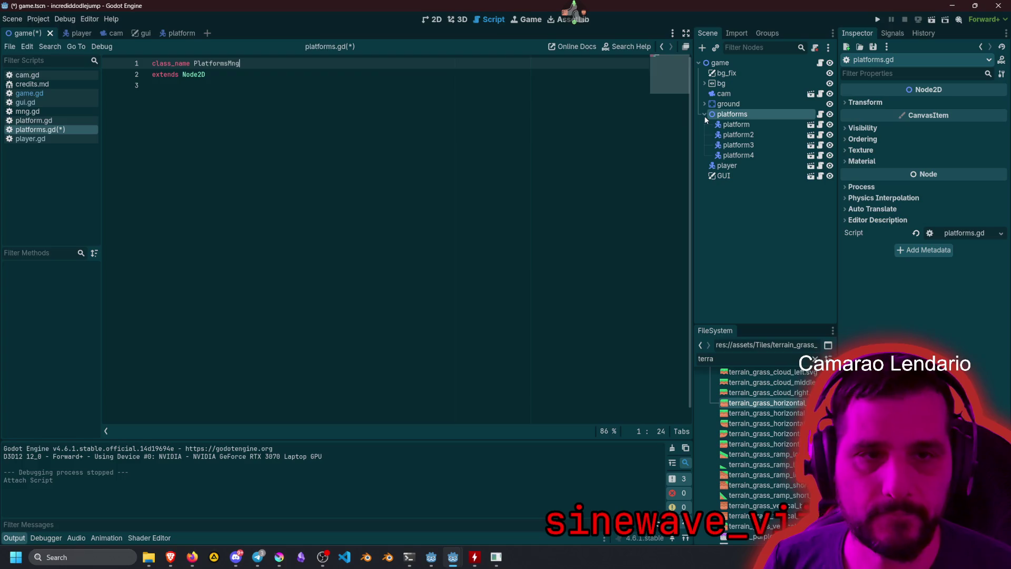
{"action": "left_click", "coordinate": [309, 87]}
{"action": "key", "text": "Return"}
{"action": "key", "text": "Return"}
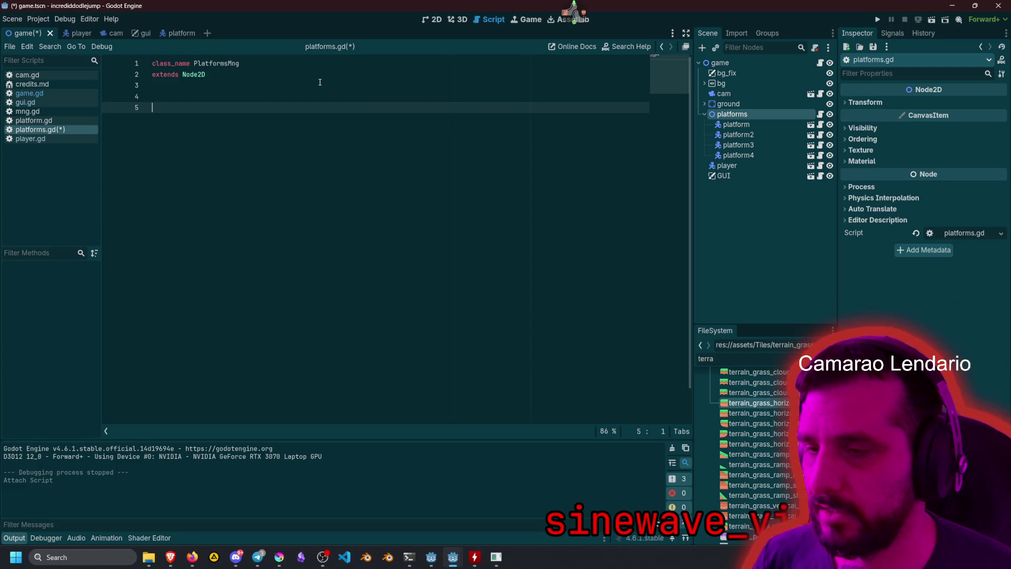
{"action": "key", "text": "Up"}
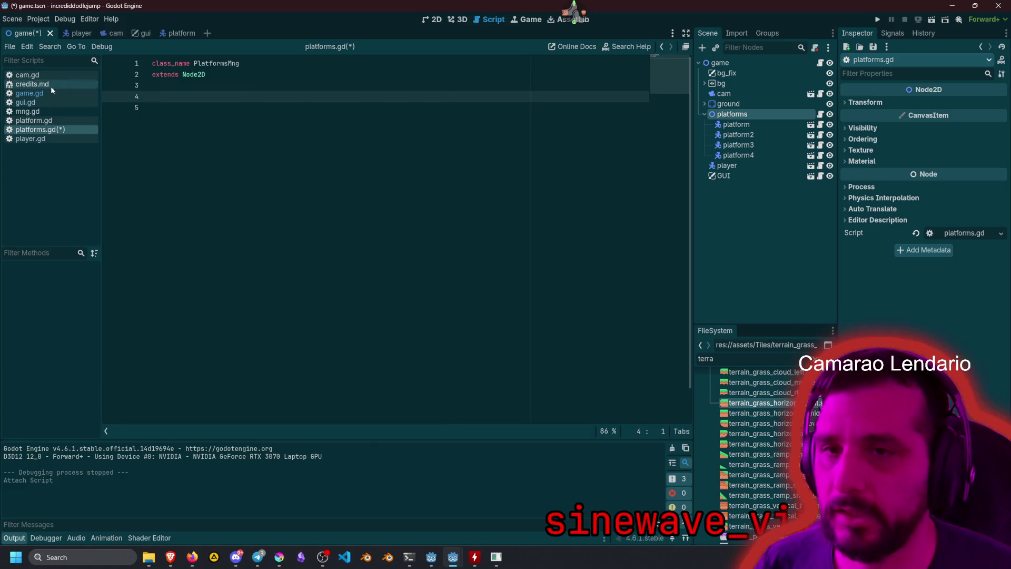
{"action": "left_click", "coordinate": [37, 93]}
{"action": "scroll", "coordinate": [586, 95], "scroll_direction": "up", "scroll_amount": 7}
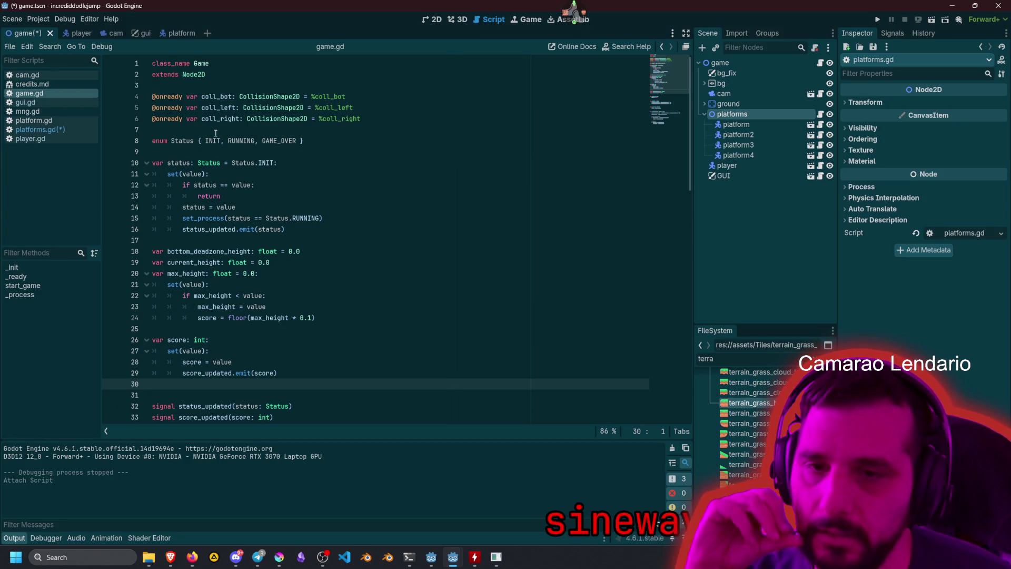
{"action": "scroll", "coordinate": [200, 153], "scroll_direction": "down", "scroll_amount": 4}
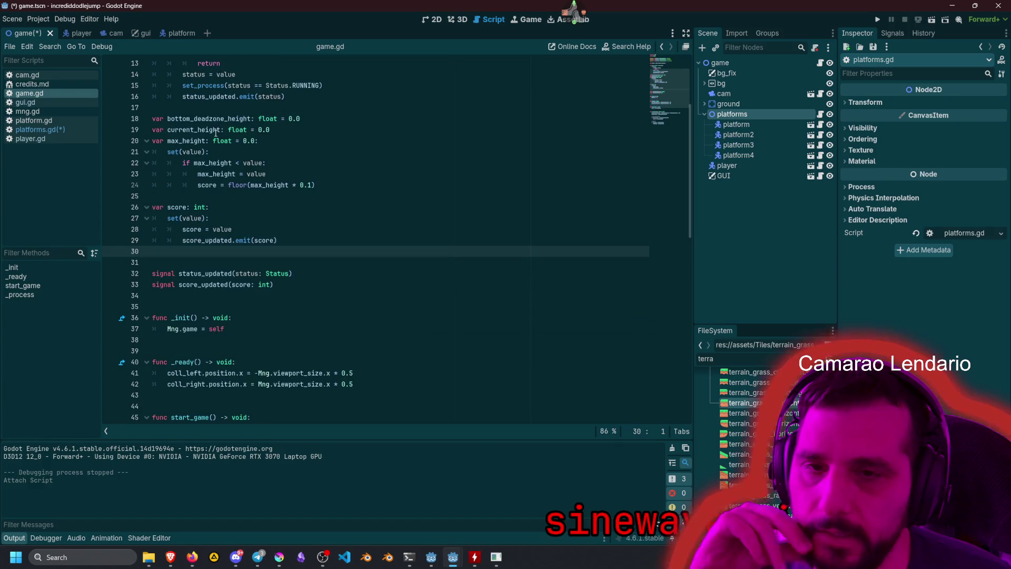
{"action": "double_click", "coordinate": [187, 141]}
{"action": "left_click", "coordinate": [210, 152]}
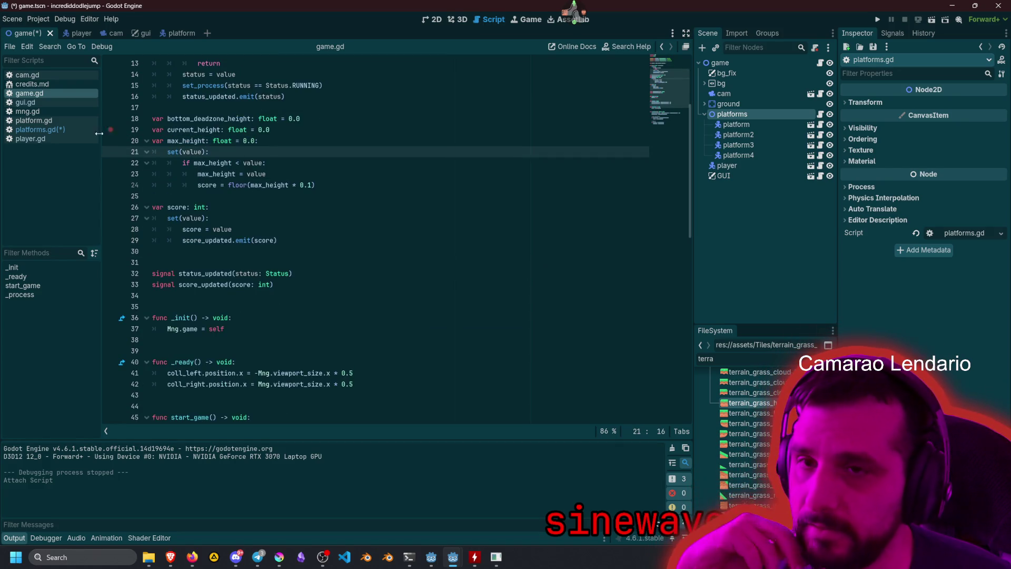
{"action": "left_click", "coordinate": [40, 129]}
{"action": "left_click", "coordinate": [266, 121]}
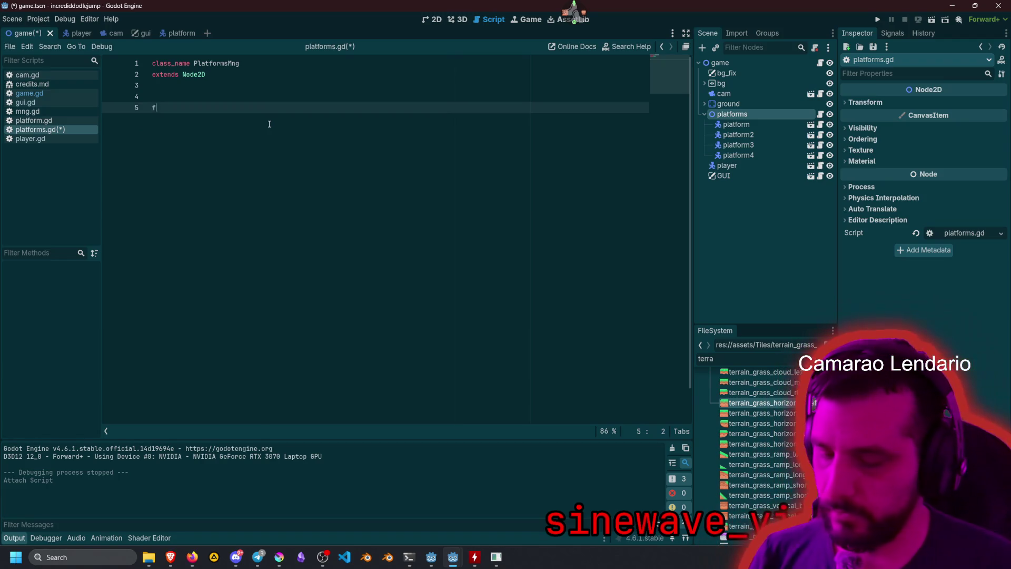
- Declare a _ready function in platforms.gd, replacing the autocompleted _init
{"action": "type", "text": "unc _ini"}
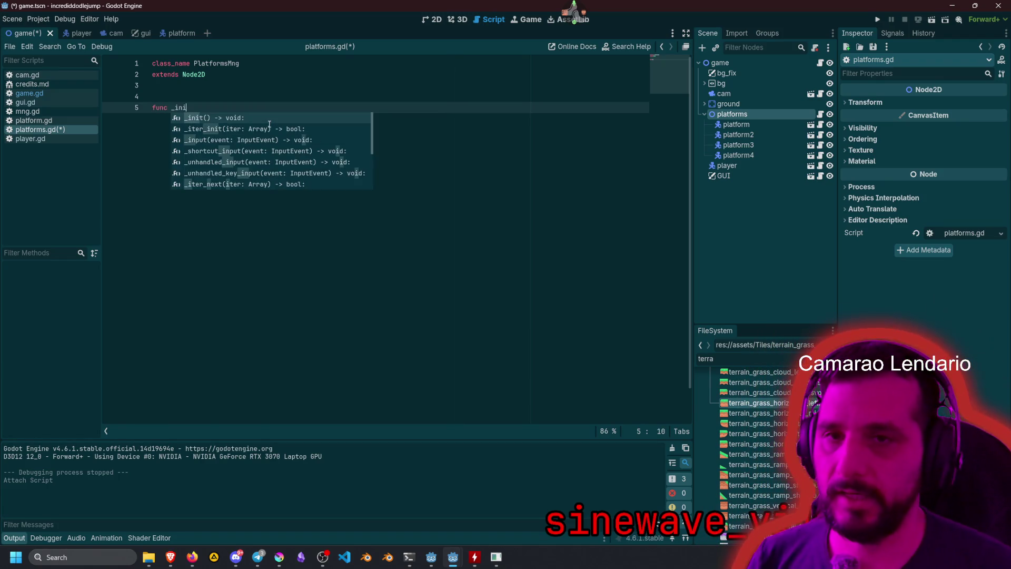
{"action": "key", "text": "Return"}
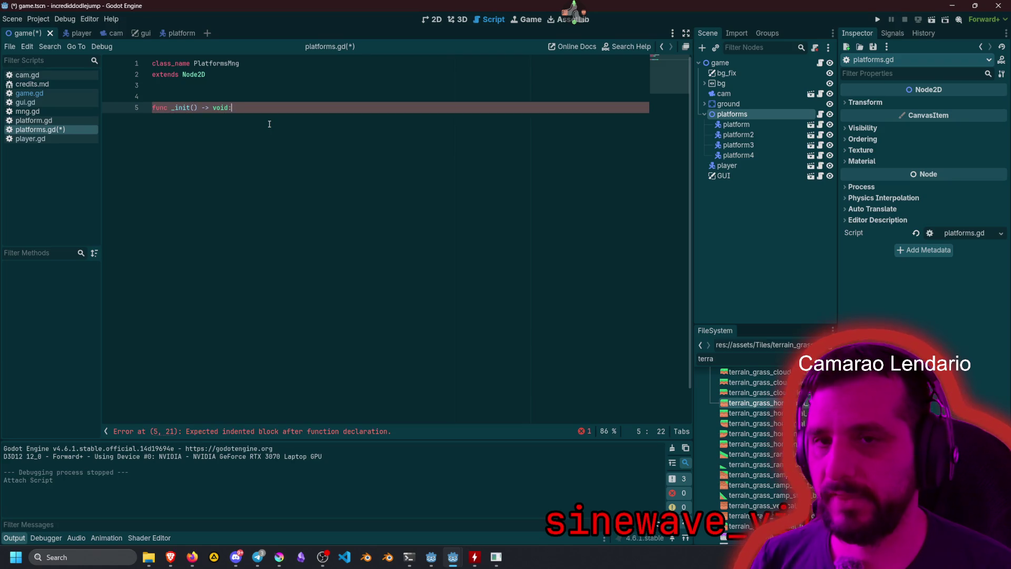
{"action": "key", "text": "Left"}
{"action": "key", "text": "Left"}
{"action": "key", "text": "Left"}
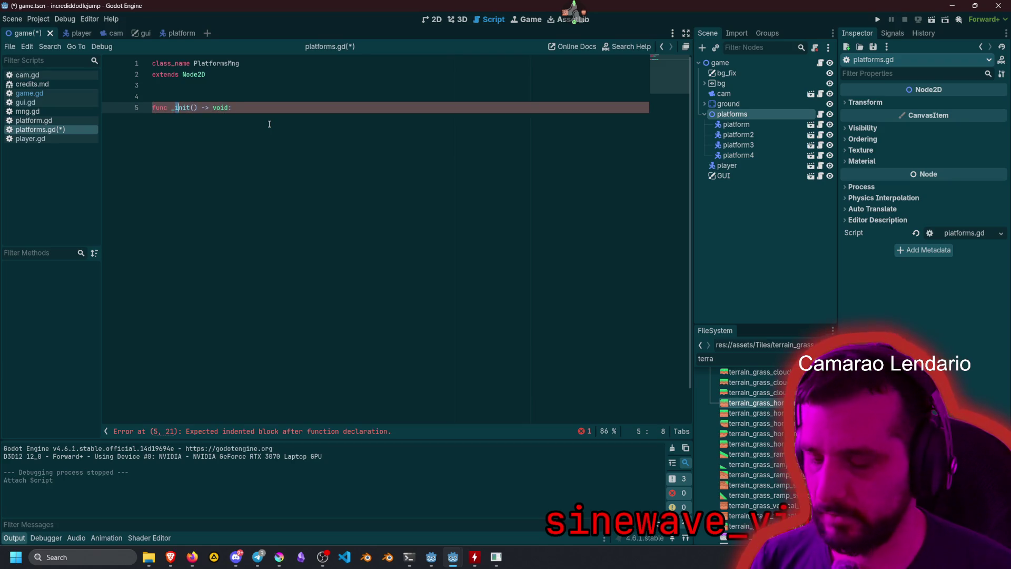
{"action": "key", "text": "ctrl+shift+Right"}
{"action": "type", "text": "red"}
{"action": "key", "text": "Return"}
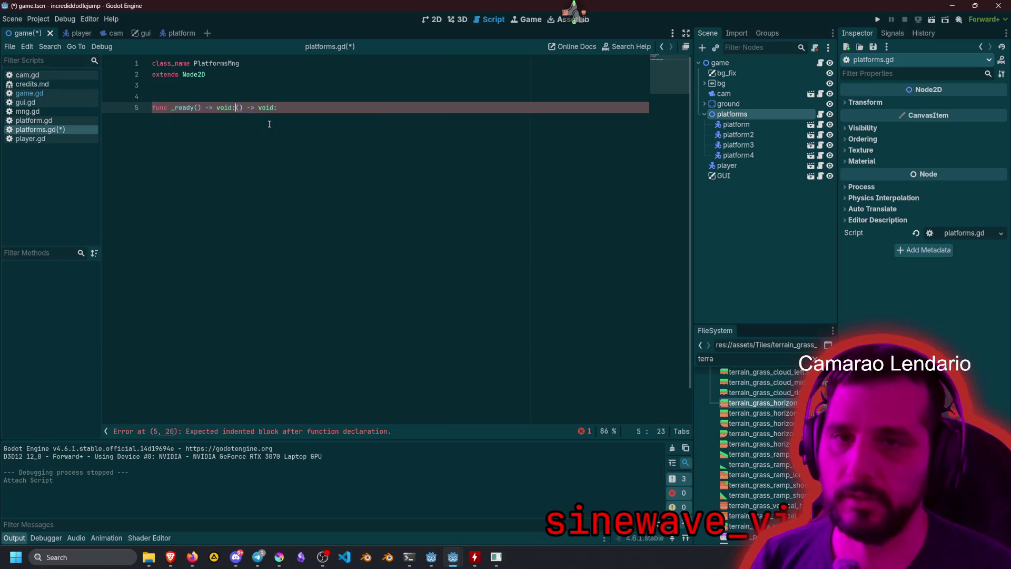
{"action": "key", "text": "shift+End"}
{"action": "key", "text": "Delete"}
{"action": "key", "text": "Return"}
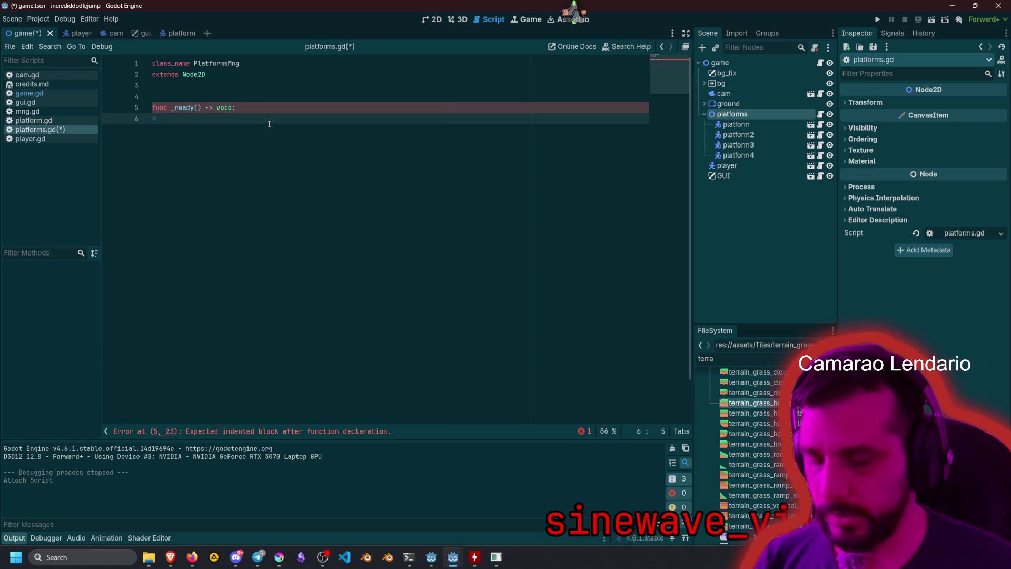
- Add 'var game: Game' with a getter returning Mng.game above _ready
{"action": "key", "text": "Up"}
{"action": "key", "text": "Up"}
{"action": "key", "text": "Return"}
{"action": "key", "text": "Return"}
{"action": "key", "text": "Up"}
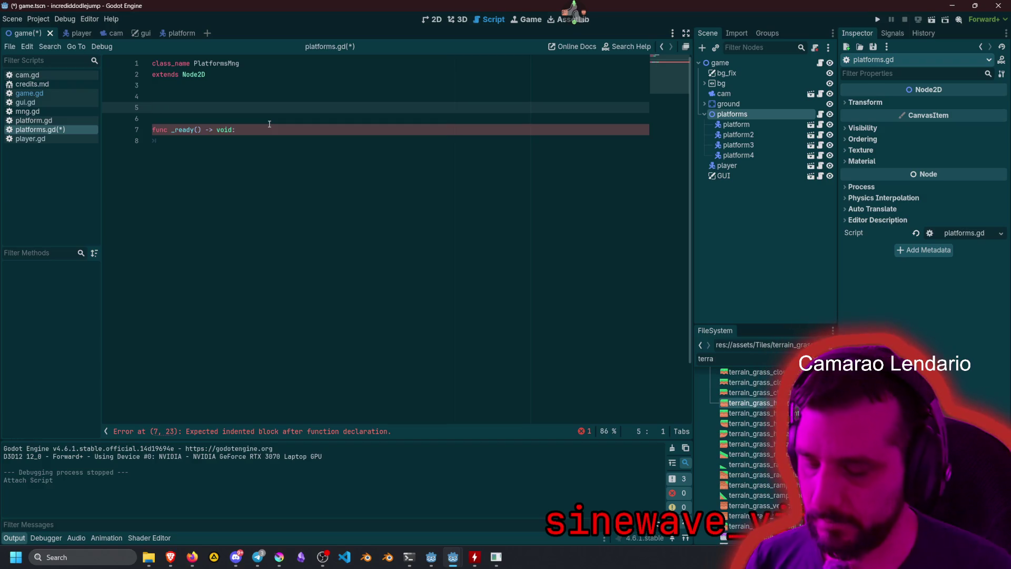
{"action": "type", "text": "var game: "}
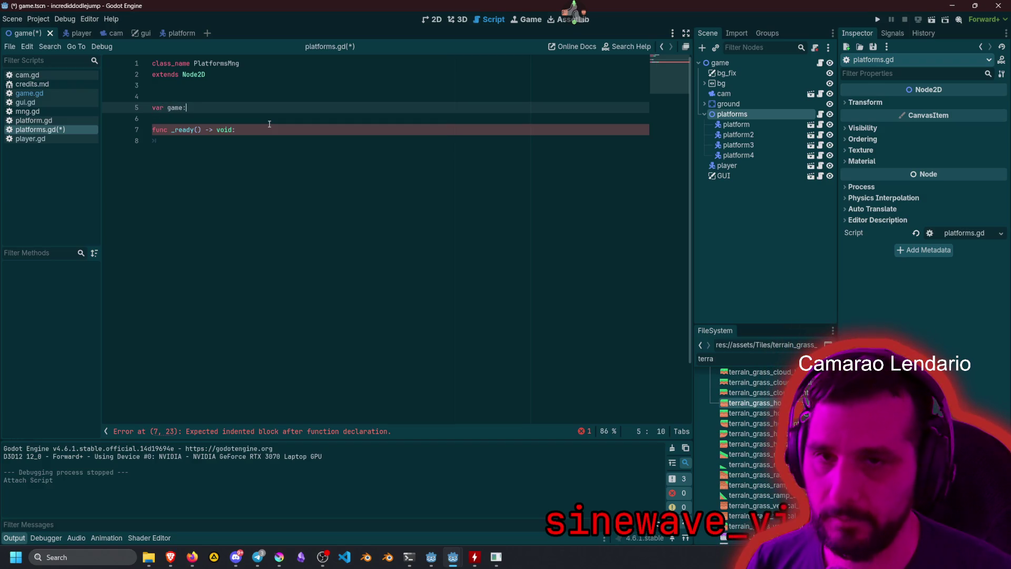
{"action": "type", "text": "Game:"}
{"action": "key", "text": "Return"}
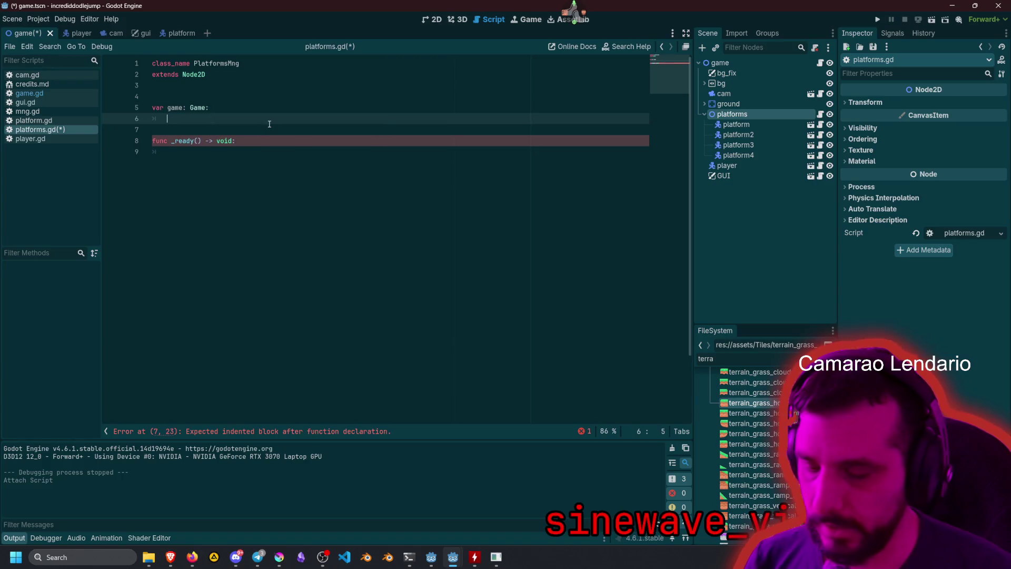
{"action": "type", "text": "get: return "}
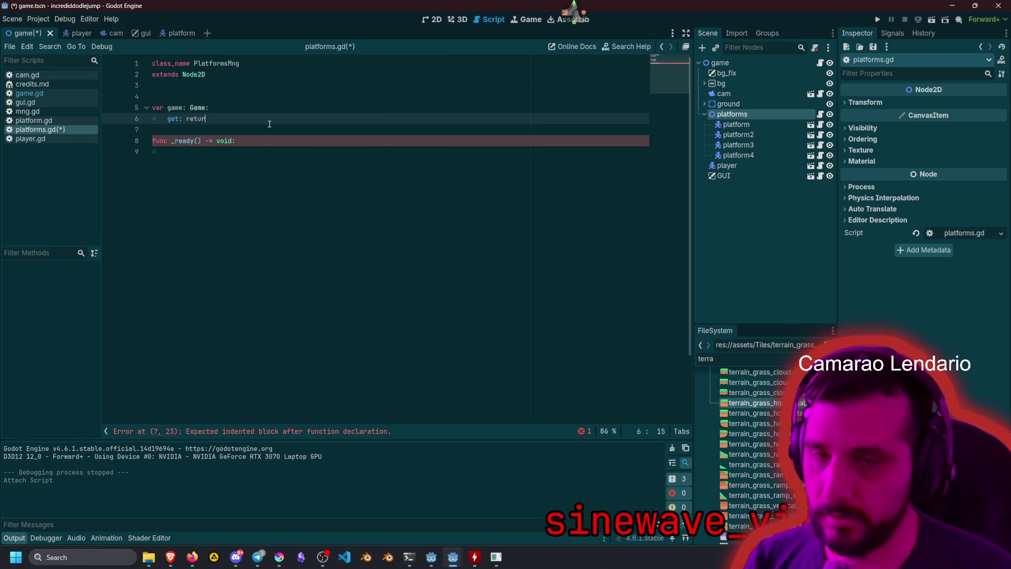
{"action": "type", "text": "Mng.game"}
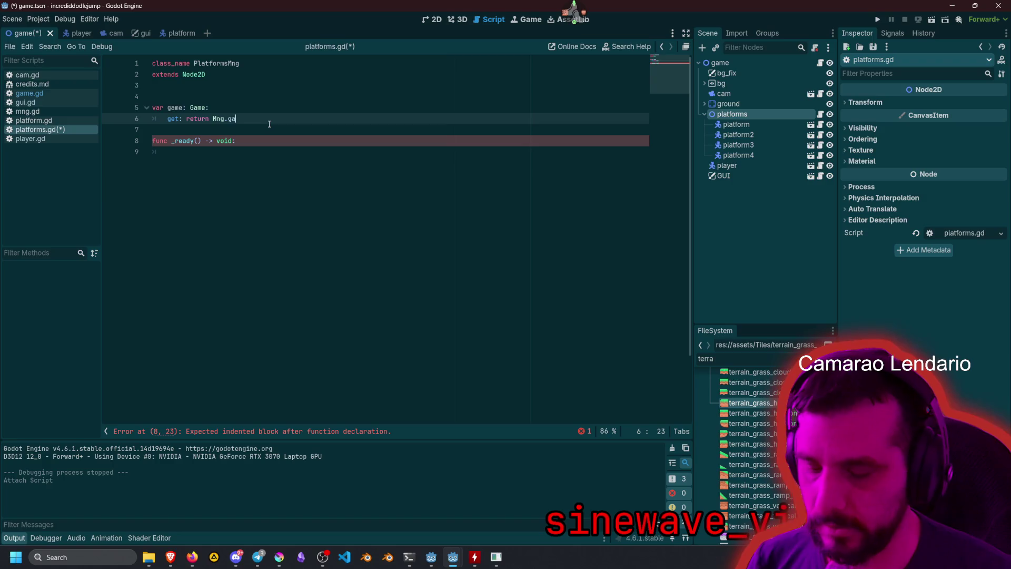
{"action": "key", "text": "Escape"}
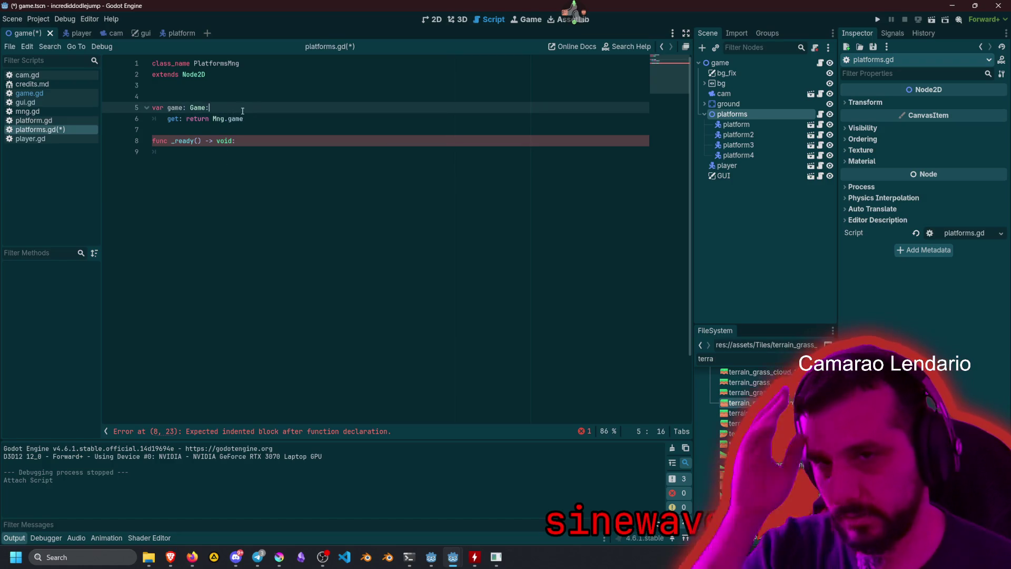
- Begin _ready's body with game.status_updated.connect(
{"action": "left_click", "coordinate": [269, 144]}
{"action": "key", "text": "Home"}
{"action": "key", "text": "Return"}
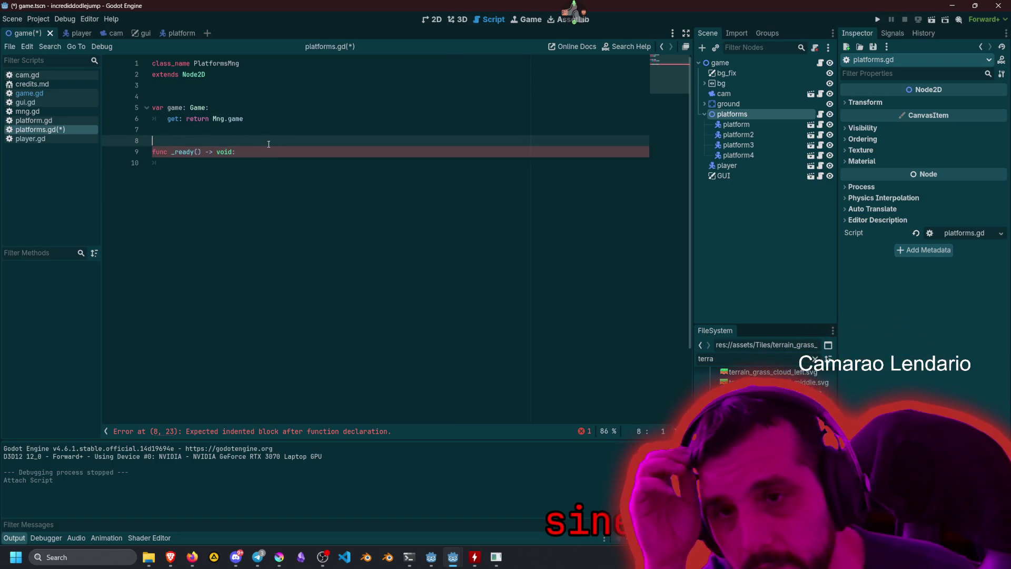
{"action": "key", "text": "Down"}
{"action": "key", "text": "End"}
{"action": "type", "text": "game."}
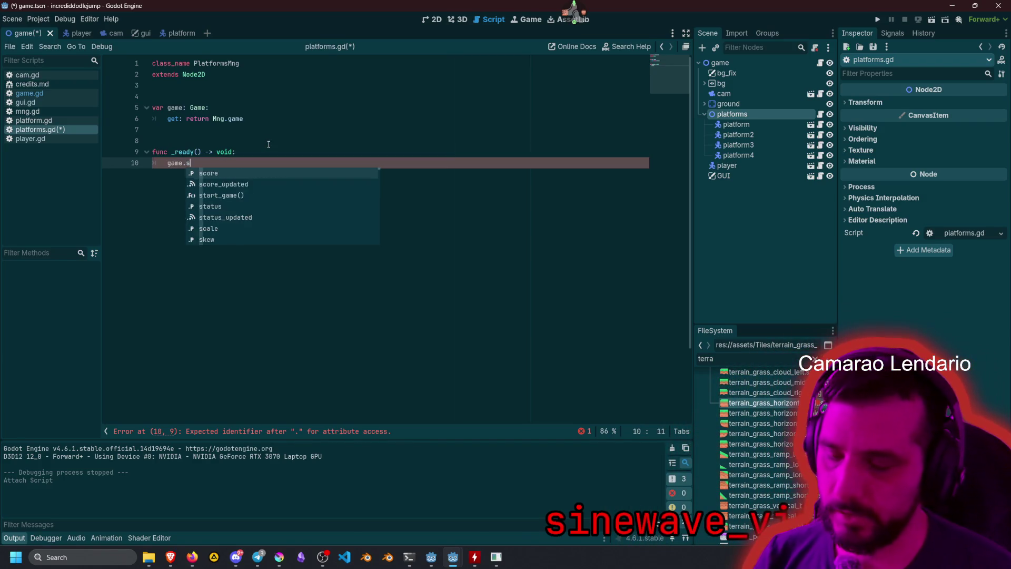
{"action": "type", "text": "status_updated"}
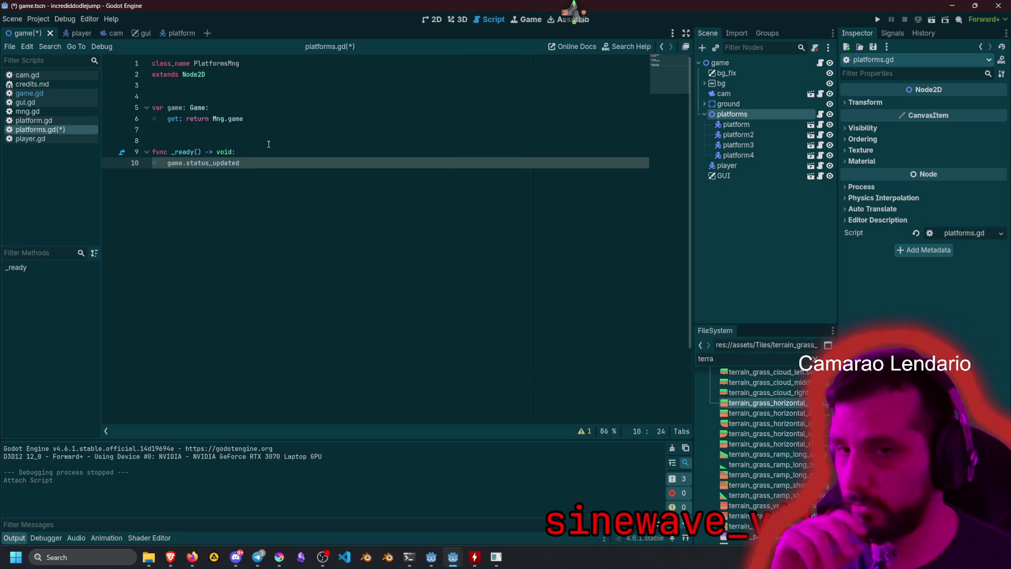
{"action": "type", "text": ".connect"}
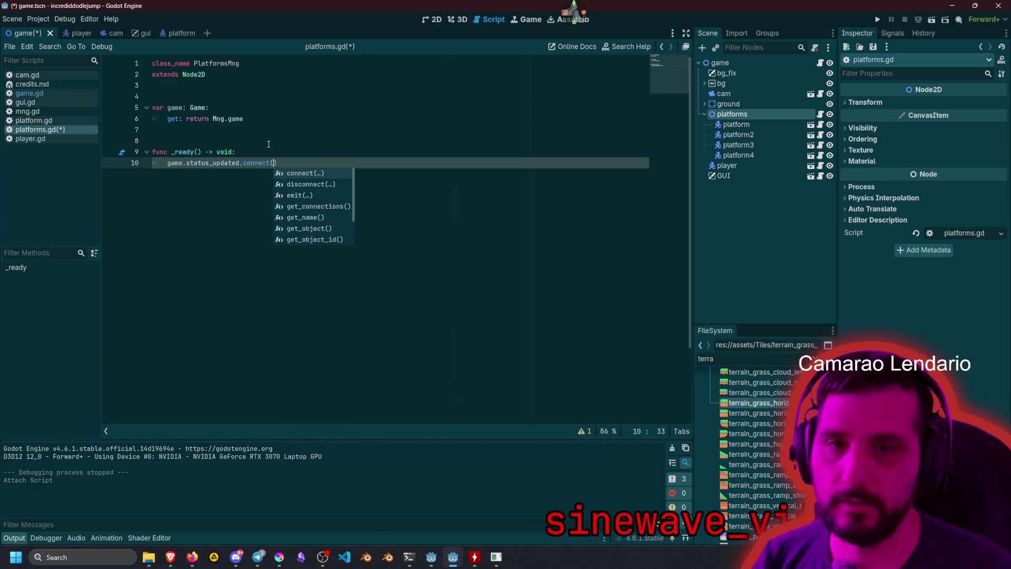
{"action": "type", "text": "("}
{"action": "left_click", "coordinate": [18, 139]}
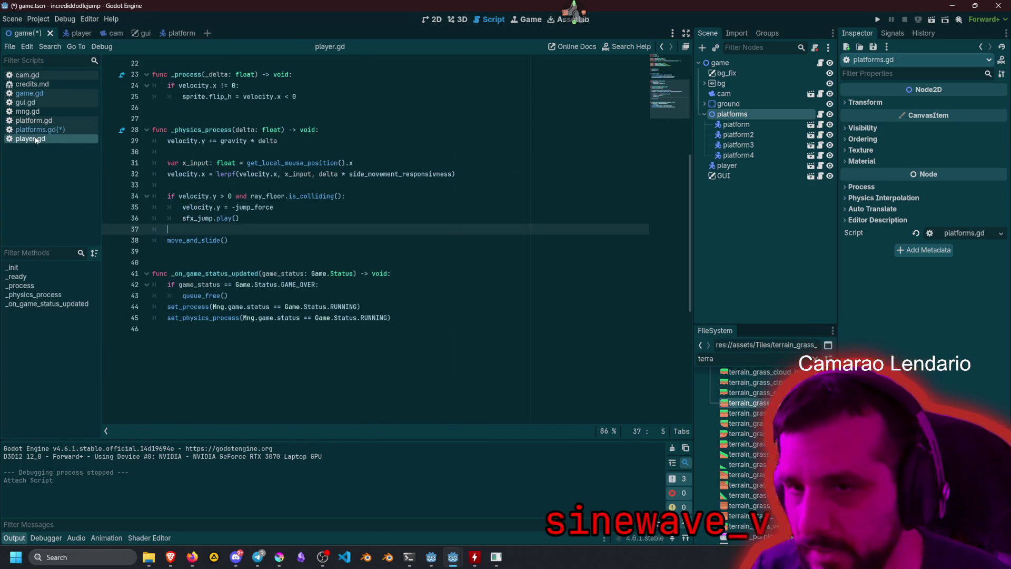
- Paste _on_game_status_updated from player.gd into connect(), then copy that handler's first two lines
{"action": "double_click", "coordinate": [220, 273]}
{"action": "key", "text": "ctrl+c"}
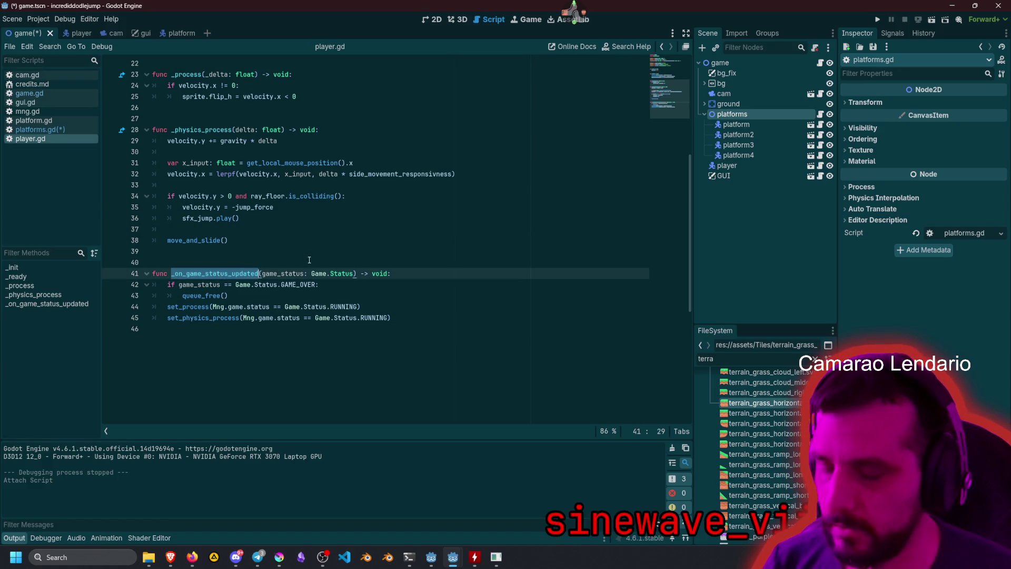
{"action": "left_click", "coordinate": [51, 130]}
{"action": "key", "text": "ctrl+v"}
{"action": "left_click", "coordinate": [29, 139]}
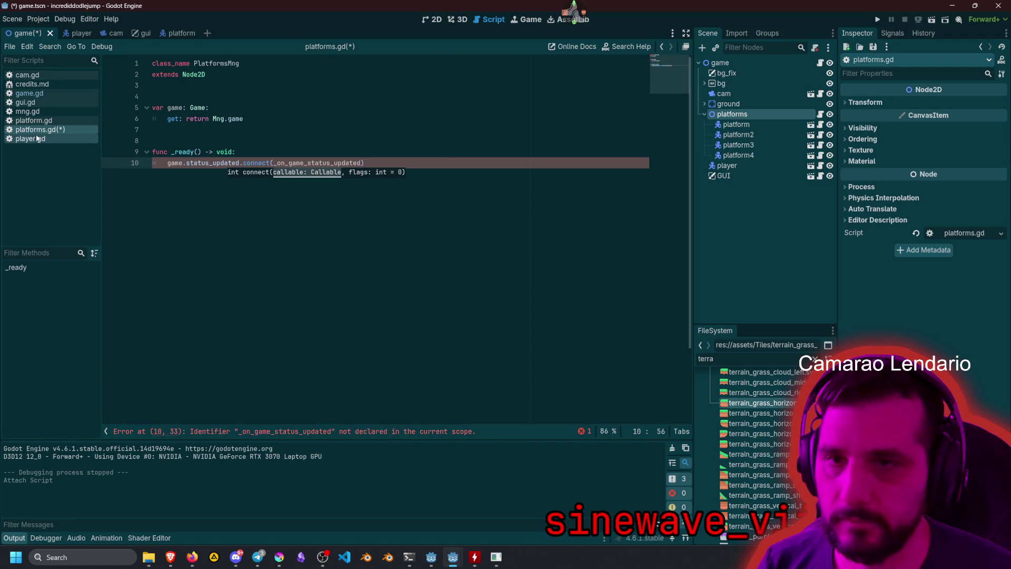
{"action": "key", "text": "Home"}
{"action": "key", "text": "shift+End"}
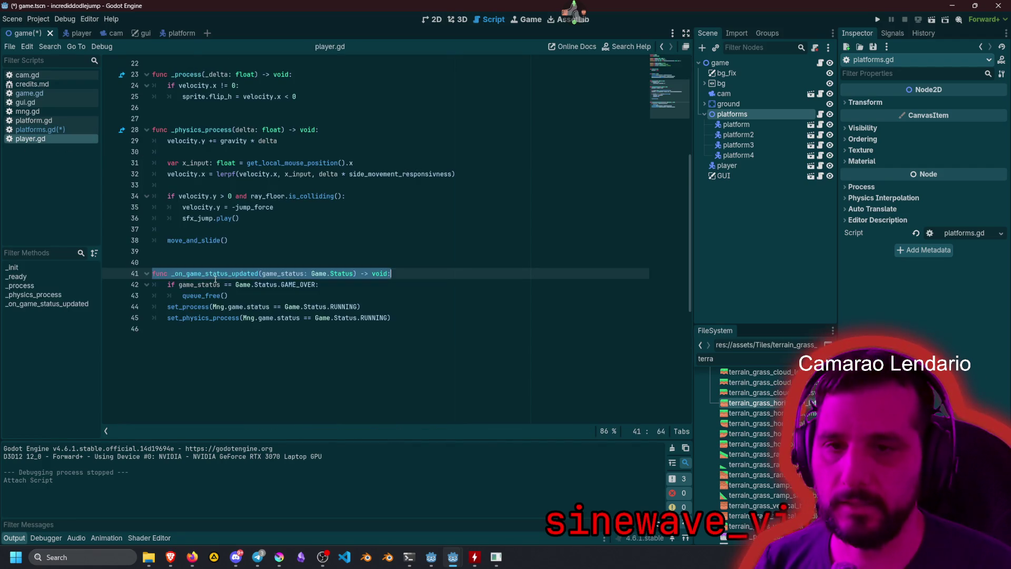
{"action": "key", "text": "shift+Down"}
{"action": "key", "text": "ctrl+c"}
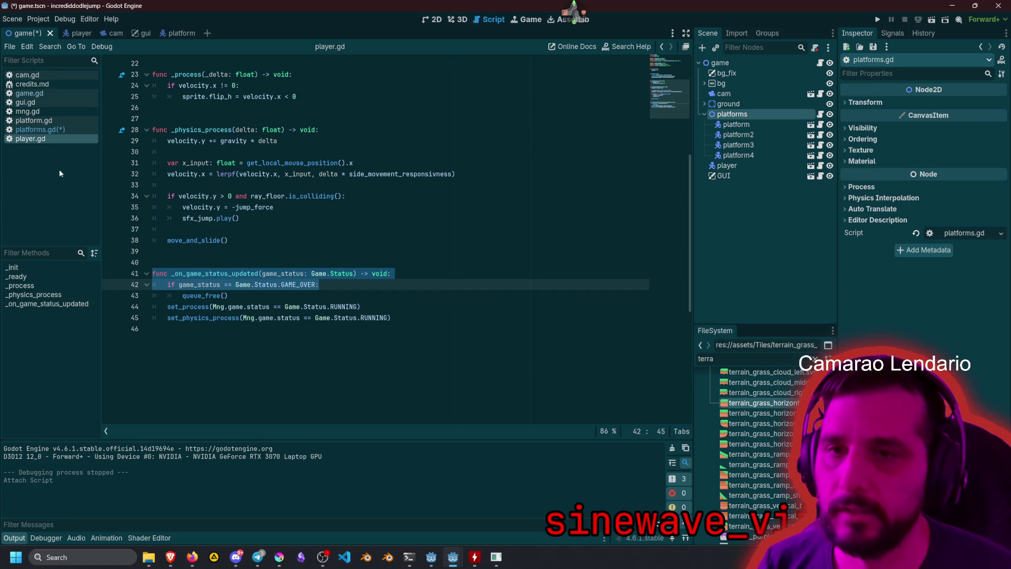
{"action": "left_click", "coordinate": [56, 131]}
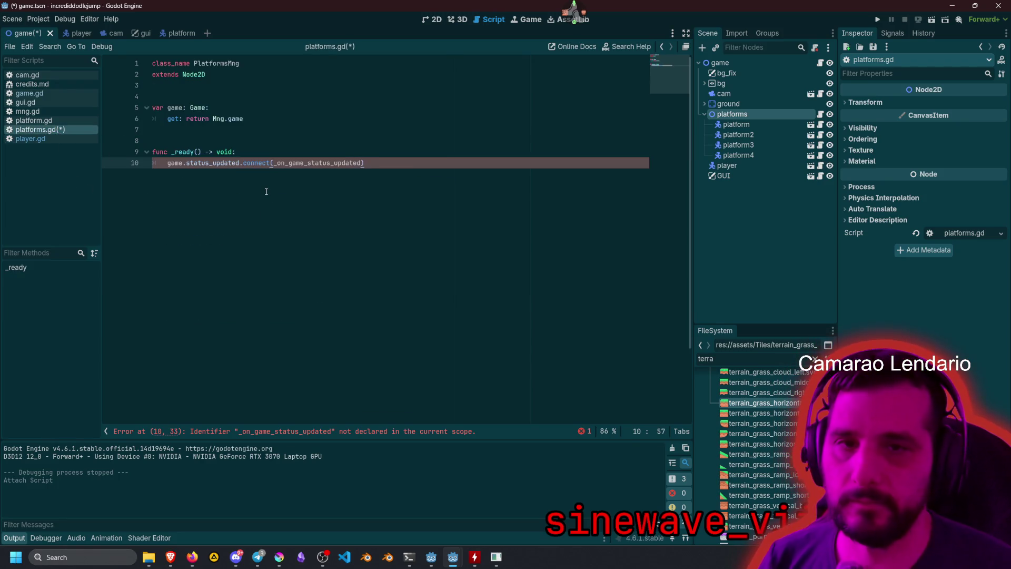
- Paste the copied handler header and condition below the _ready function
{"action": "key", "text": "Return"}
{"action": "key", "text": "Return"}
{"action": "key", "text": "BackSpace"}
{"action": "key", "text": "BackSpace"}
{"action": "key", "text": "Return"}
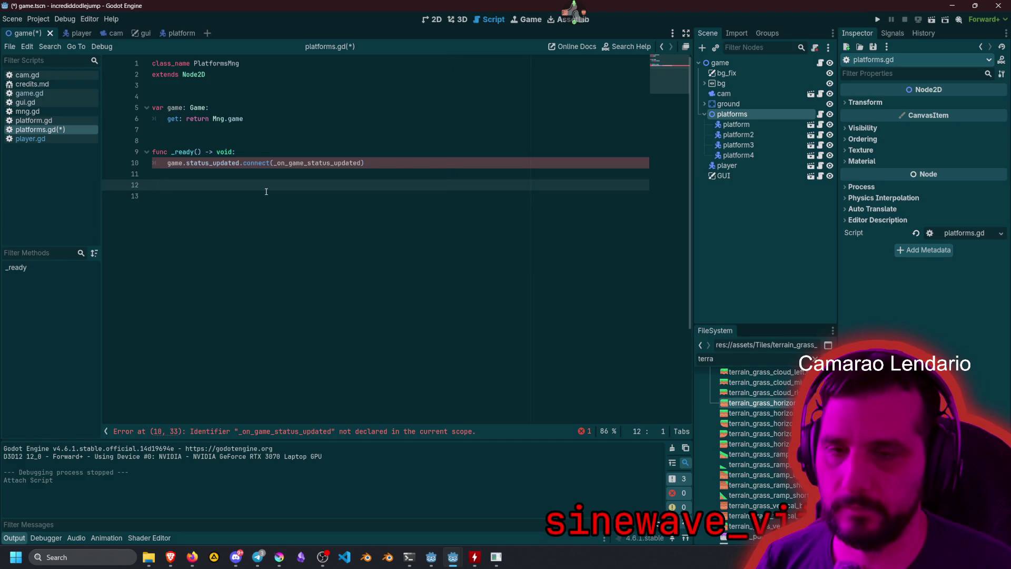
{"action": "key", "text": "Return"}
{"action": "key", "text": "ctrl+v"}
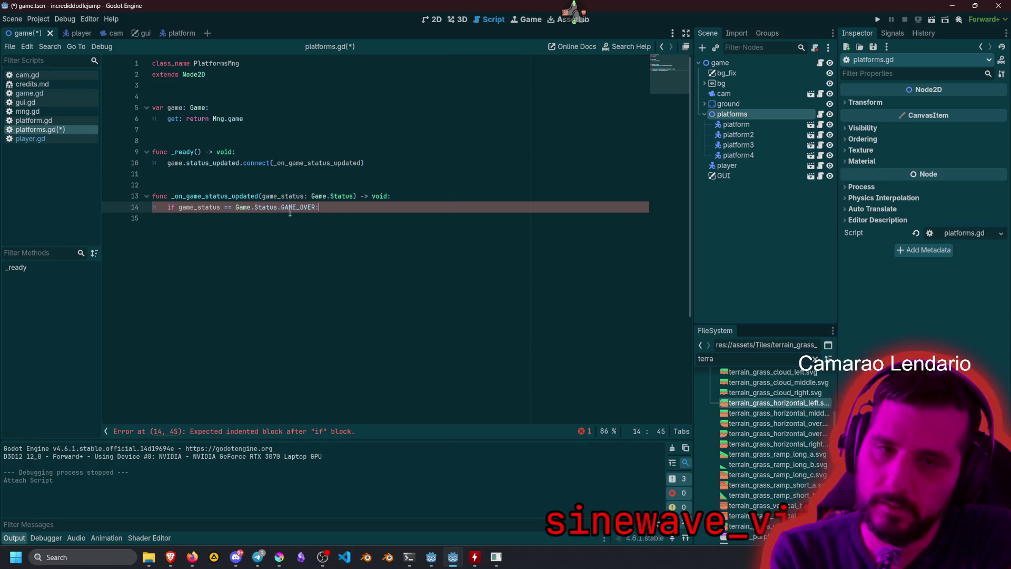
- Change the condition to Game.Status.INIT, call clear() inside it, and add blank lines above
{"action": "double_click", "coordinate": [292, 206]}
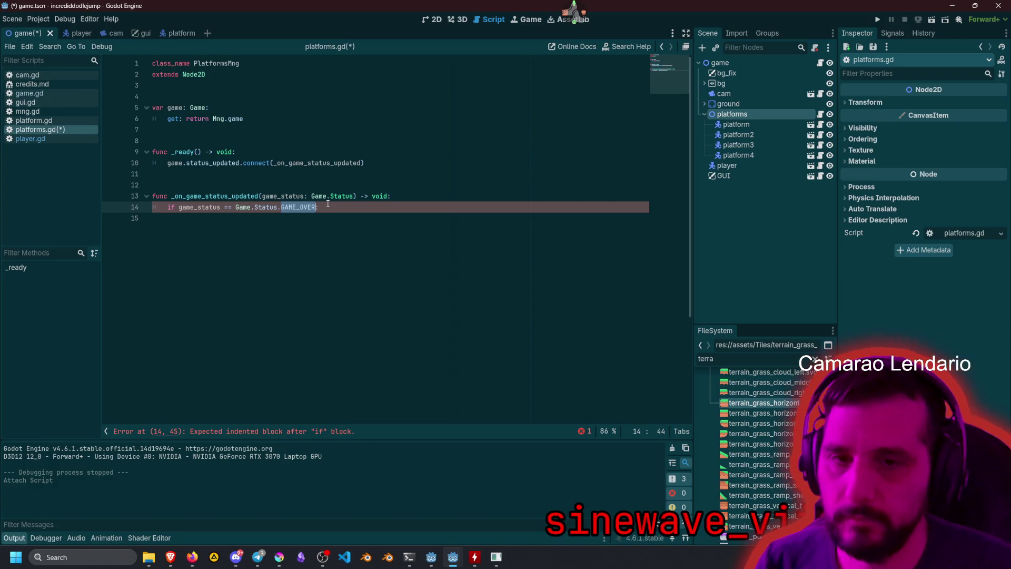
{"action": "type", "text": "RU"}
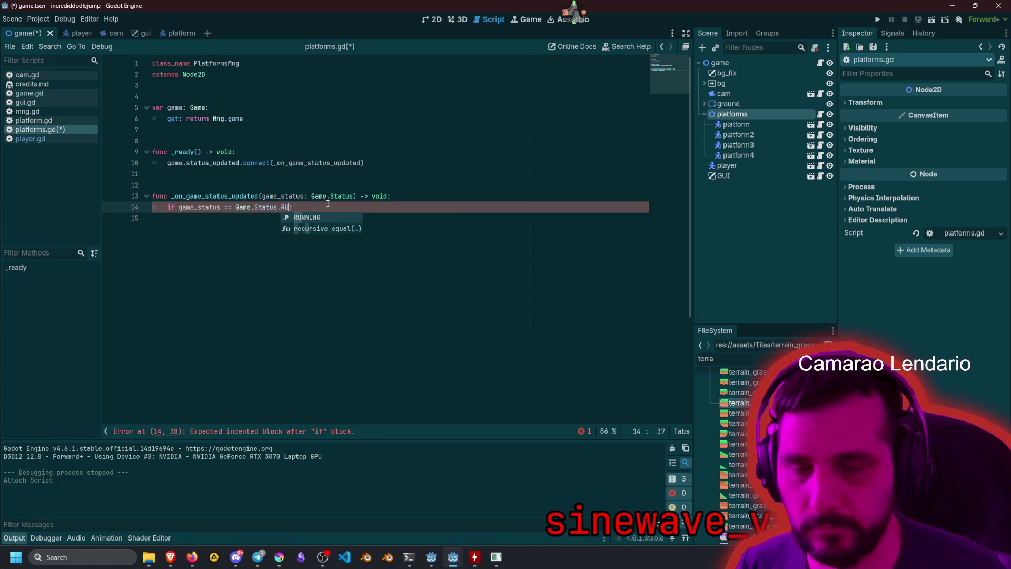
{"action": "key", "text": "BackSpace"}
{"action": "key", "text": "BackSpace"}
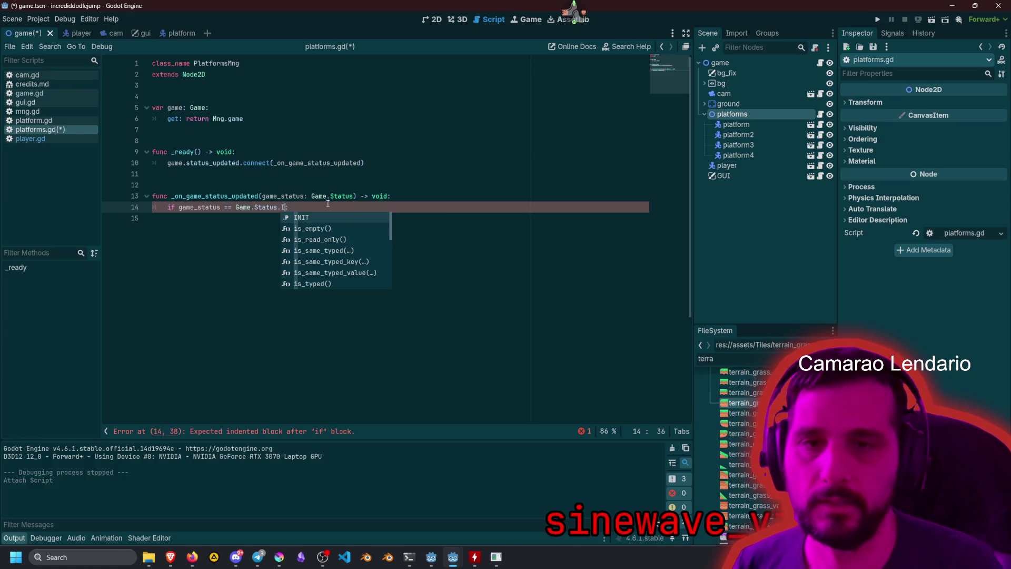
{"action": "type", "text": "INIT"}
{"action": "key", "text": "End"}
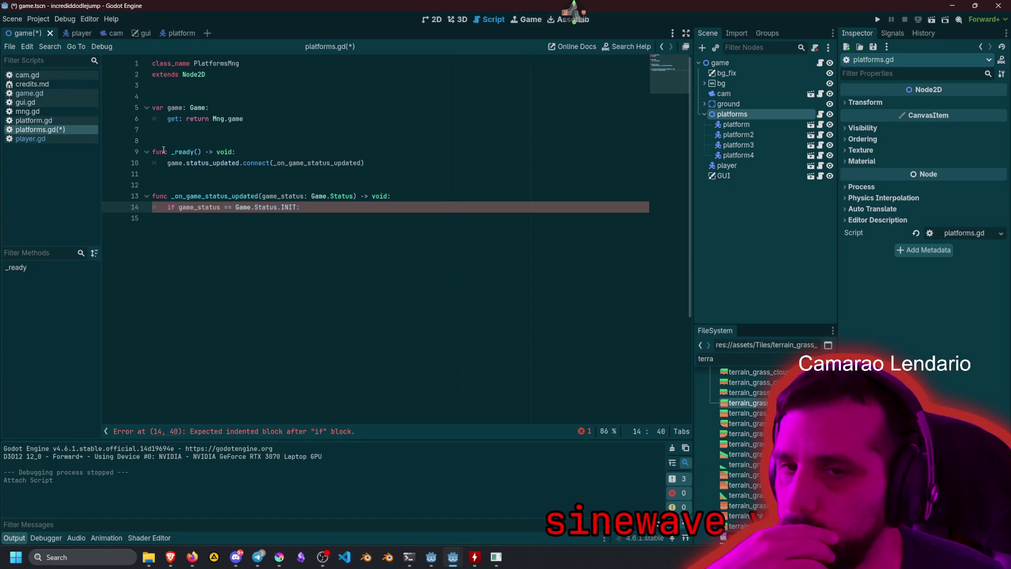
{"action": "left_click", "coordinate": [310, 209]}
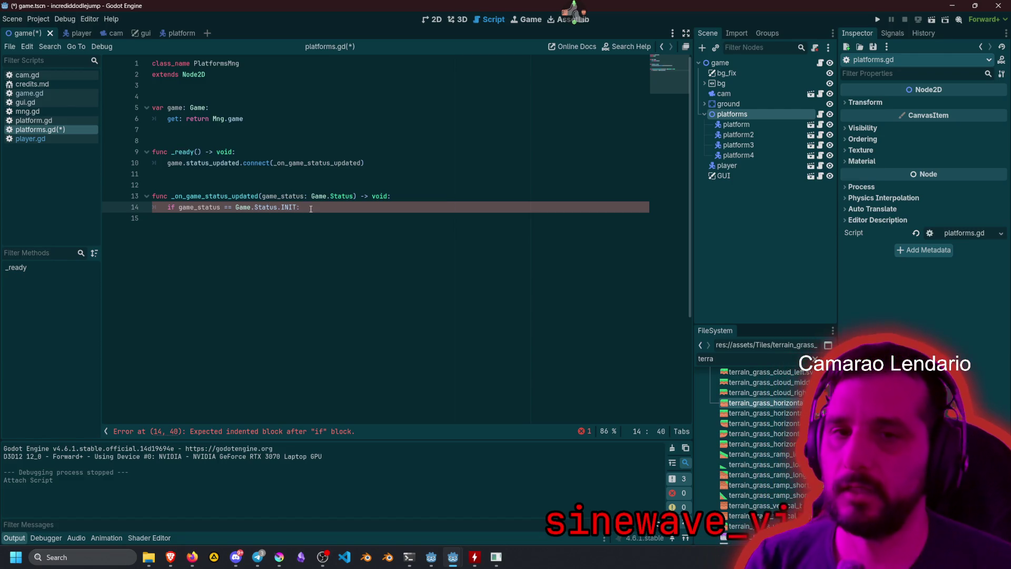
{"action": "key", "text": "Return"}
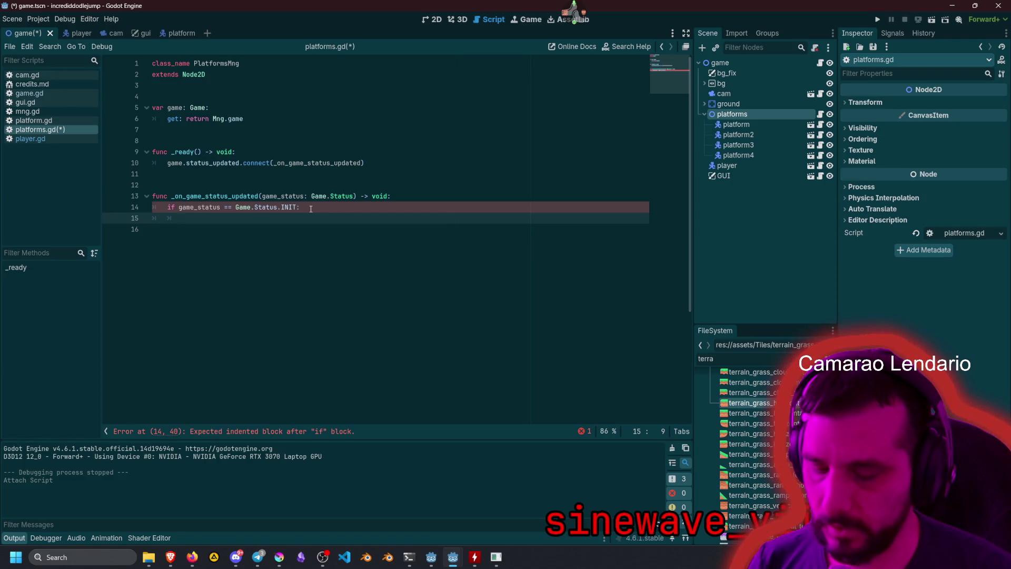
{"action": "type", "text": "clear()"}
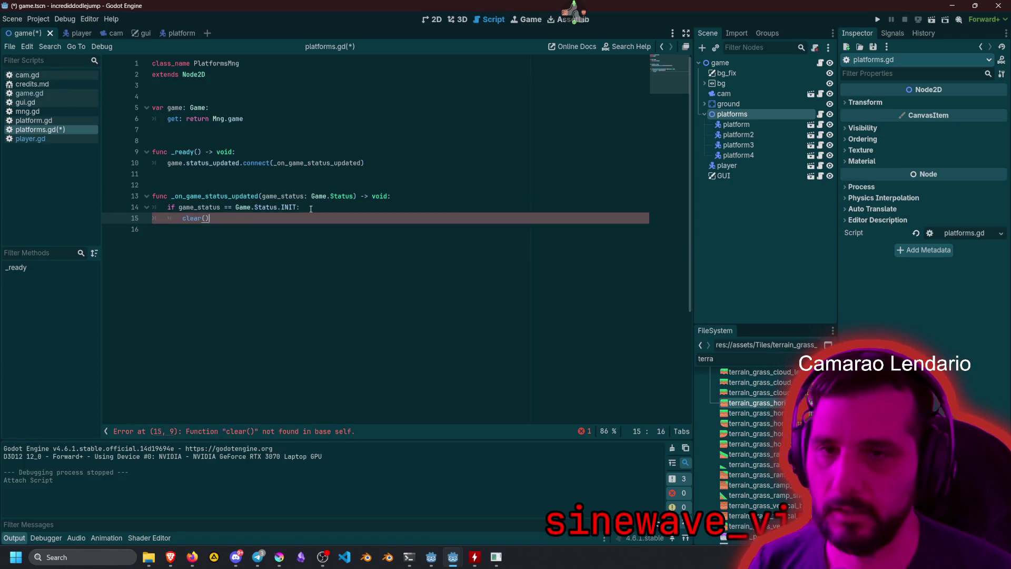
{"action": "key", "text": "shift+Home"}
{"action": "key", "text": "Up"}
{"action": "key", "text": "Up"}
{"action": "key", "text": "Up"}
{"action": "key", "text": "Return"}
{"action": "key", "text": "Return"}
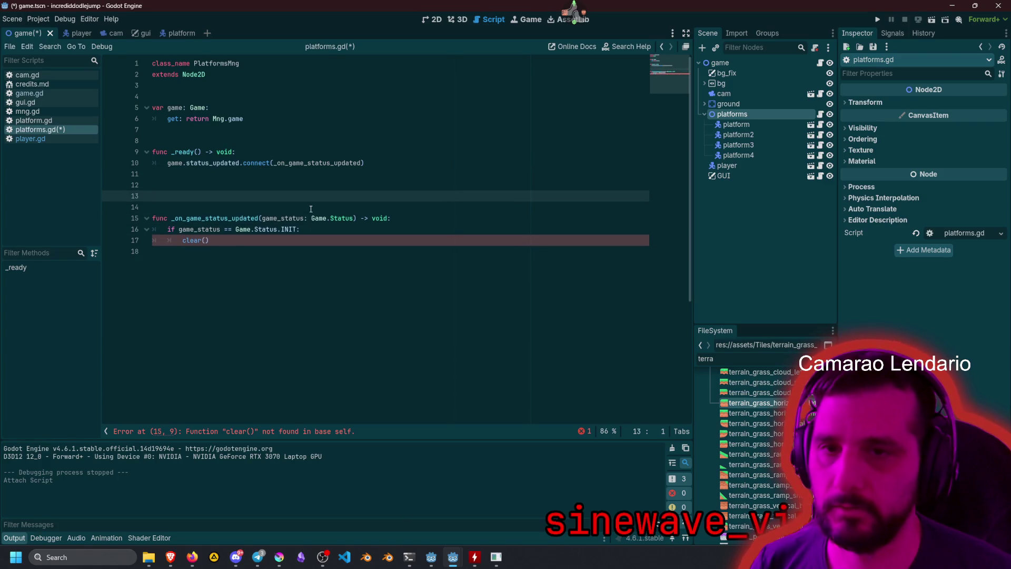
- Declare func clear() -> void with a loop over get_children() typed as Platform
{"action": "type", "text": "func clear() -> v"}
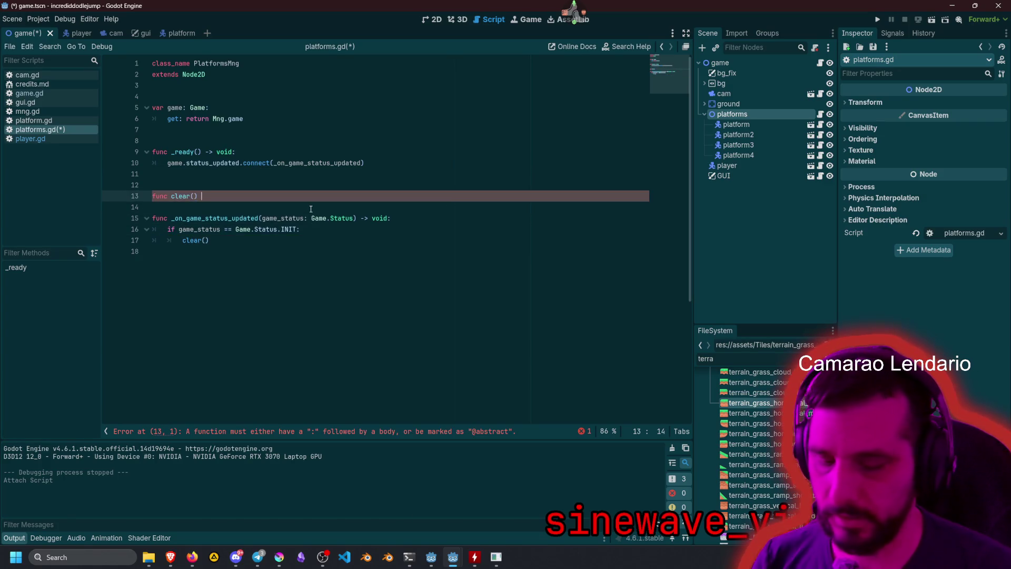
{"action": "type", "text": "oid:"}
{"action": "key", "text": "Return"}
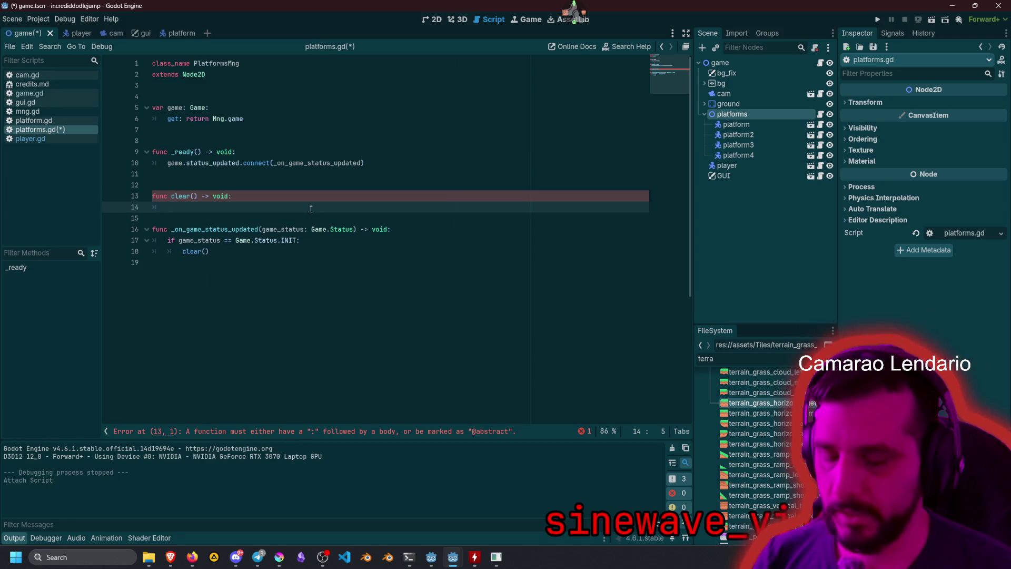
{"action": "type", "text": "get_chi"}
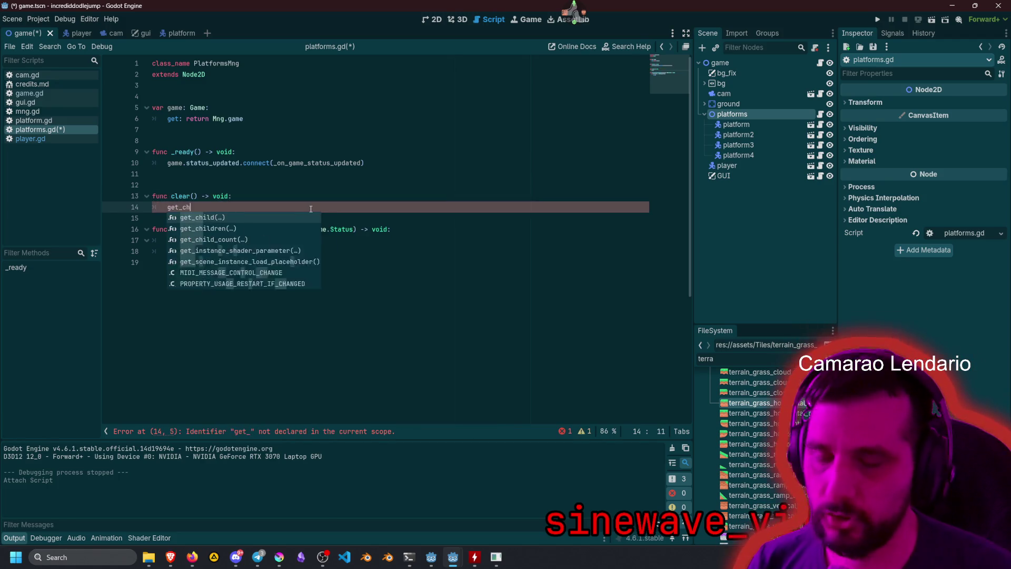
{"action": "key", "text": "Return"}
{"action": "key", "text": "Home"}
{"action": "type", "text": "for chil"}
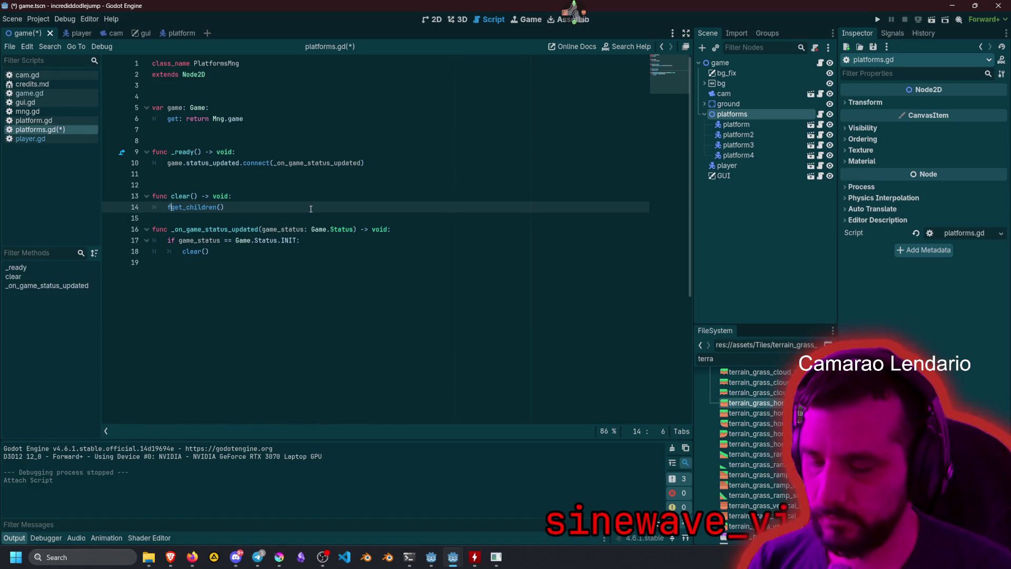
{"action": "type", "text": "d: platform"}
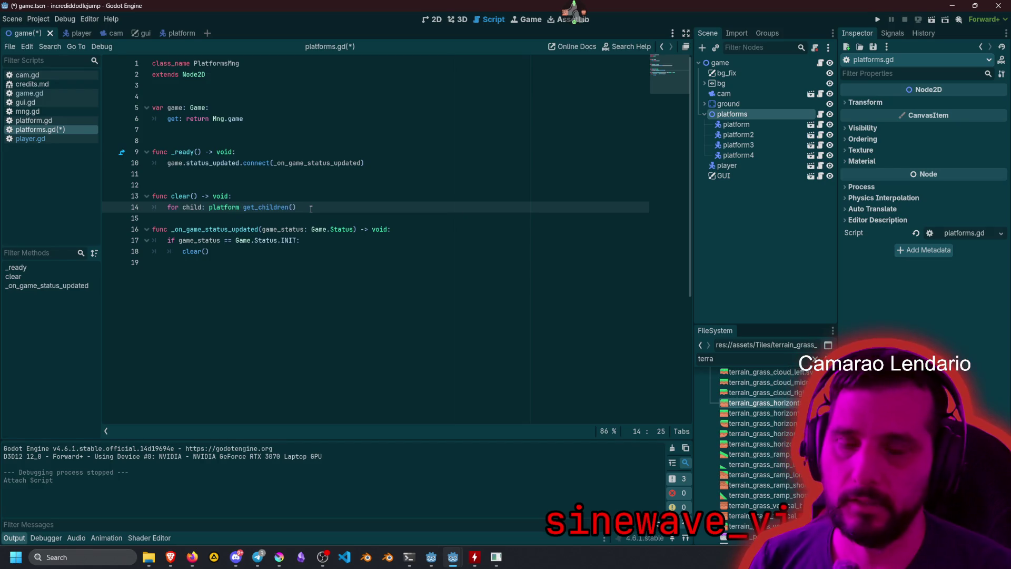
{"action": "key", "text": "ctrl+shift+Right"}
{"action": "type", "text": "Platform "}
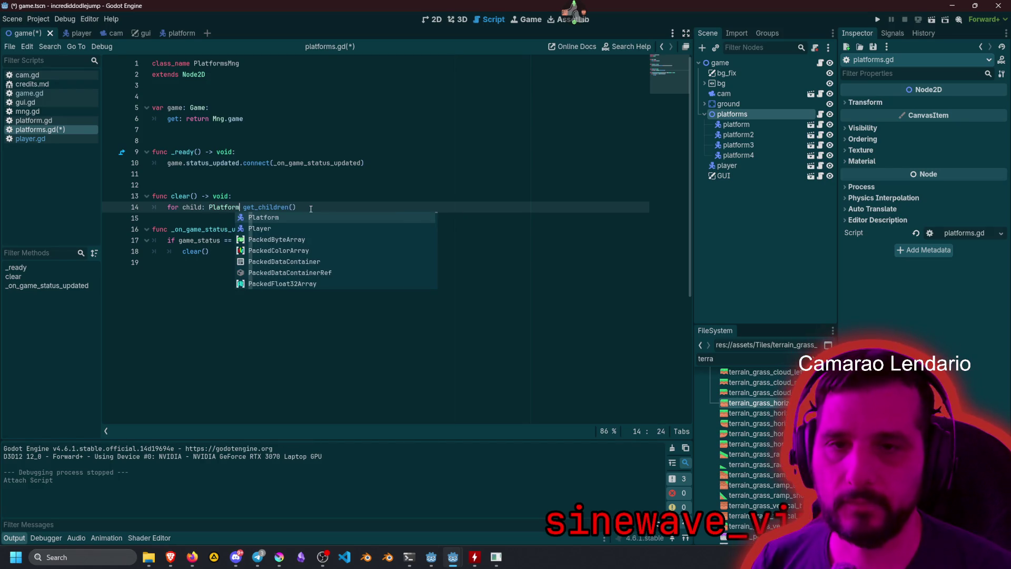
{"action": "type", "text": "in"}
{"action": "key", "text": "End"}
{"action": "type", "text": ":"}
{"action": "key", "text": "Return"}
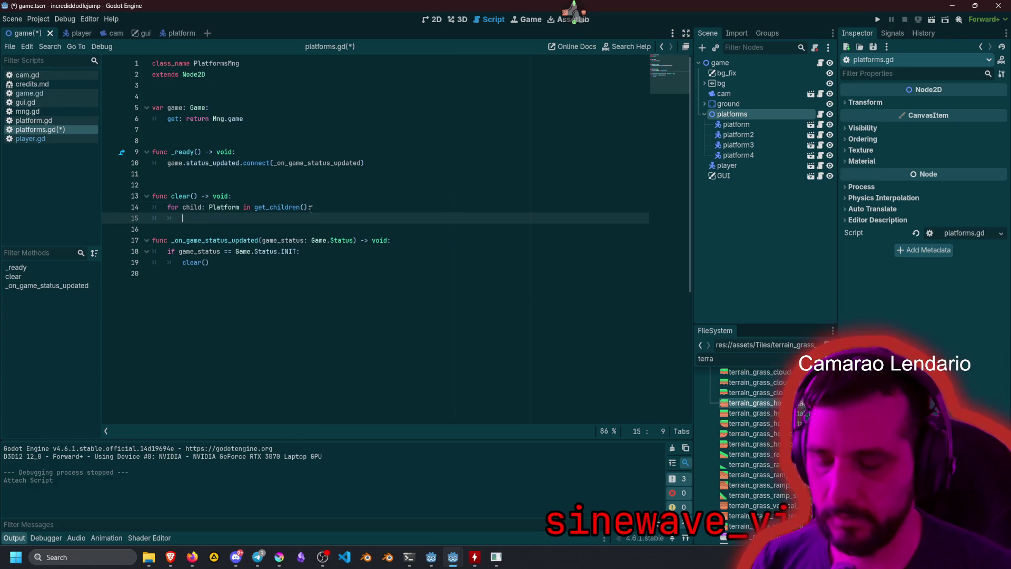
- Rename the loop variable to platform and call platform.queue_free() in the loop body
{"action": "type", "text": "pl"}
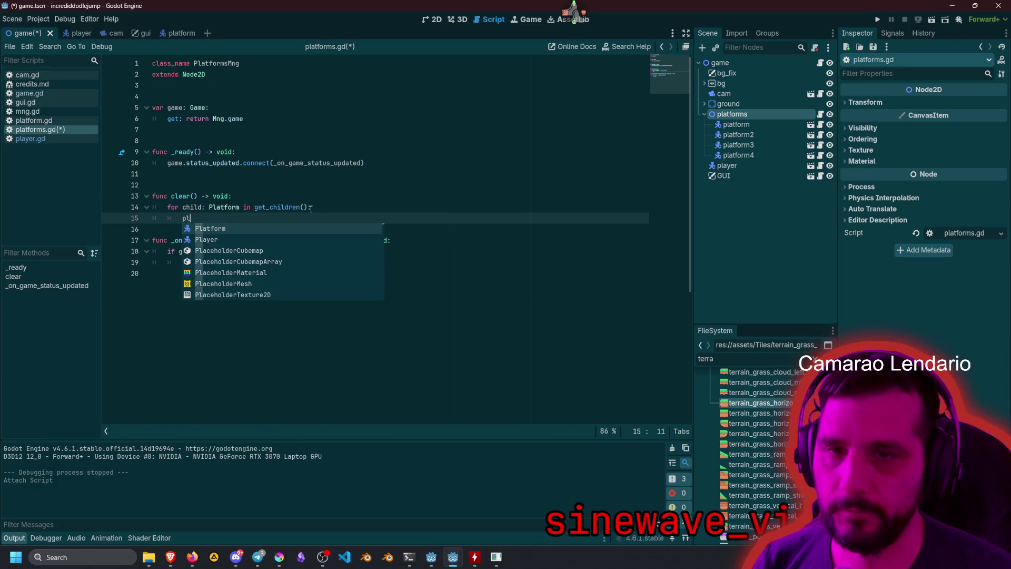
{"action": "key", "text": "Return"}
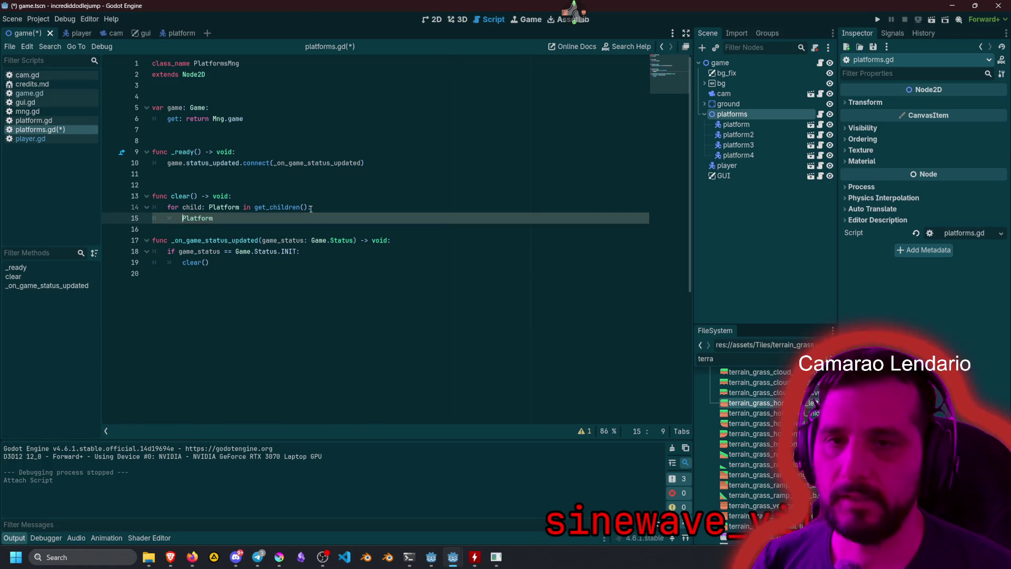
{"action": "key", "text": "Home"}
{"action": "key", "text": "Delete"}
{"action": "type", "text": "p"}
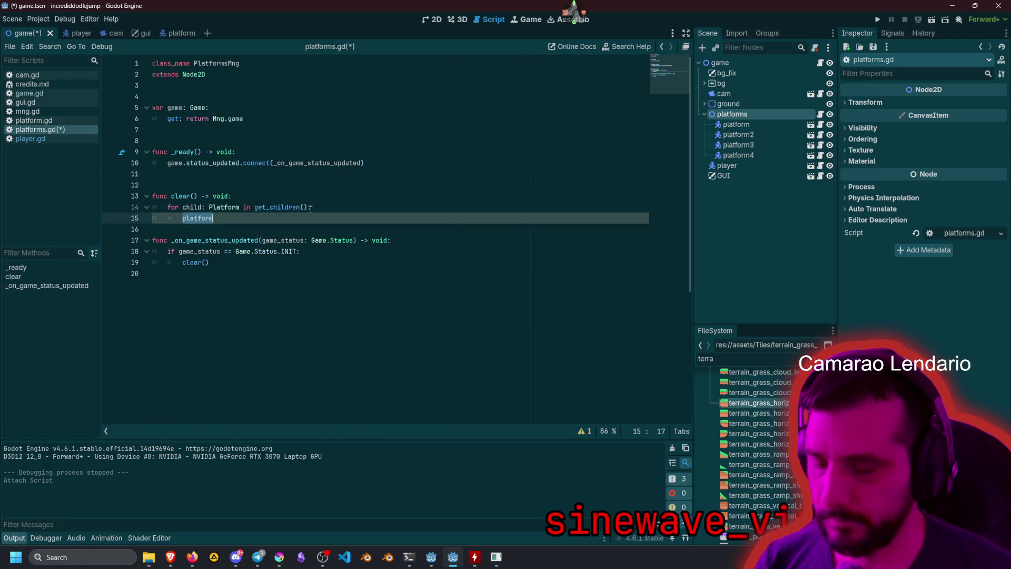
{"action": "key", "text": "Up"}
{"action": "key", "text": "ctrl+shift+Right"}
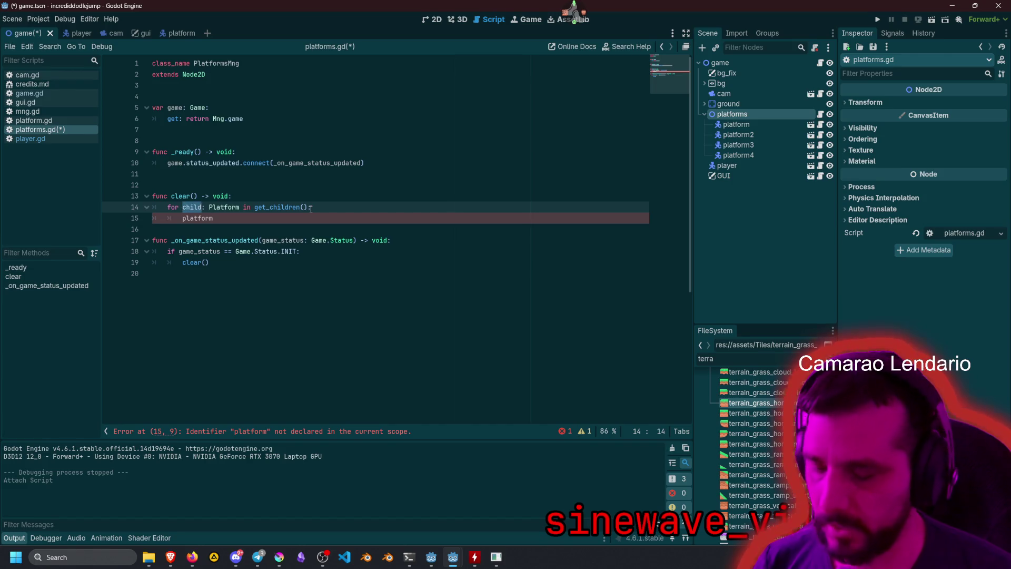
{"action": "type", "text": "platform"}
{"action": "key", "text": "Down"}
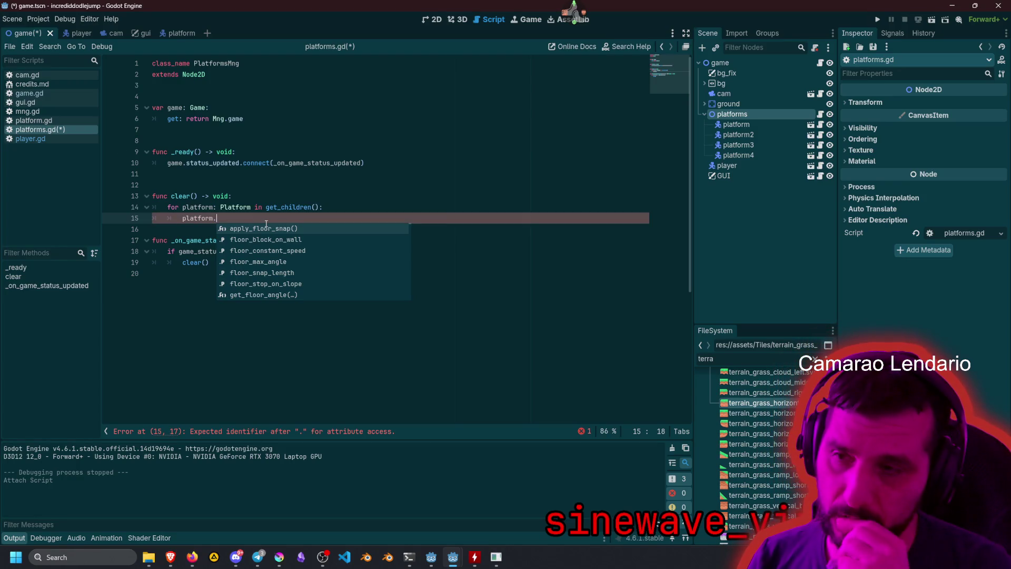
{"action": "type", "text": "queue_free"}
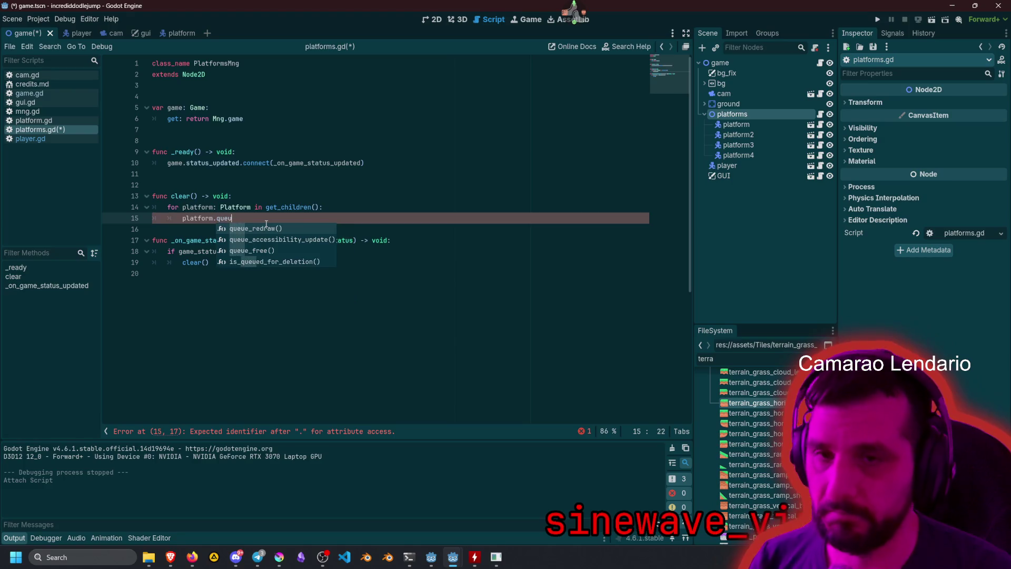
{"action": "key", "text": "Return"}
{"action": "key", "text": "Return"}
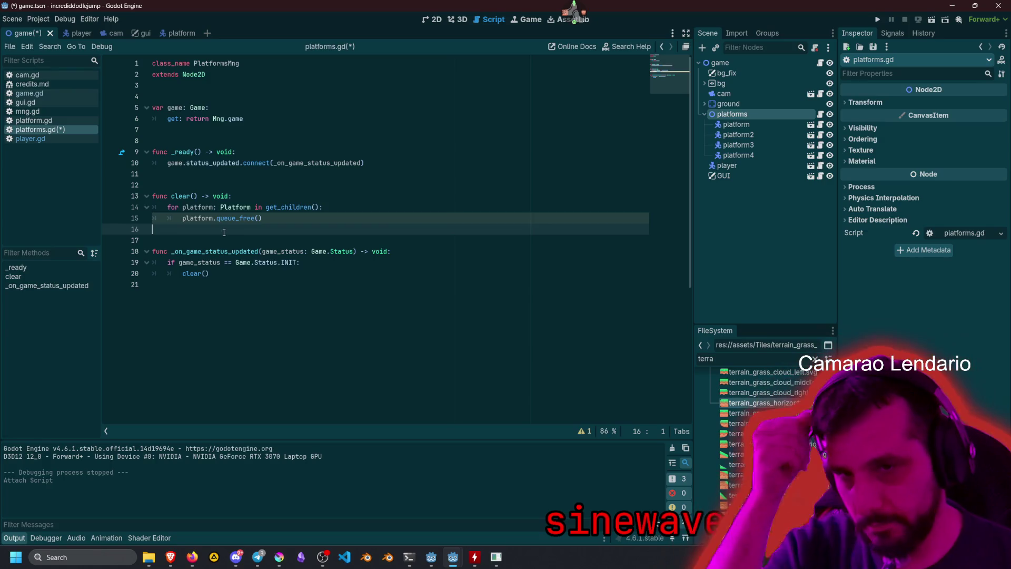
{"action": "left_click", "coordinate": [230, 273]}
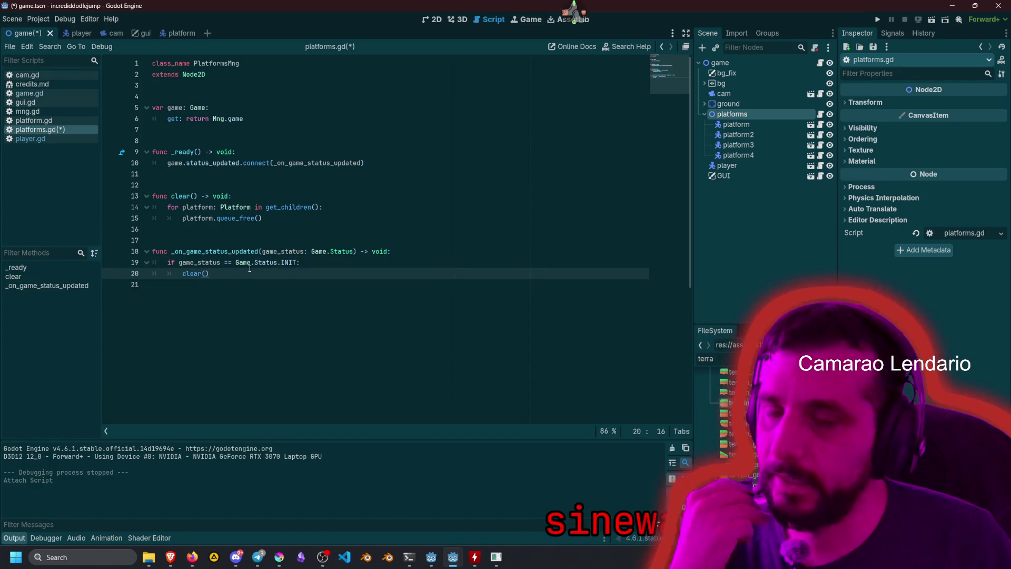
- Add a generate_platforms() call on the line after clear() in the status handler
{"action": "key", "text": "Return"}
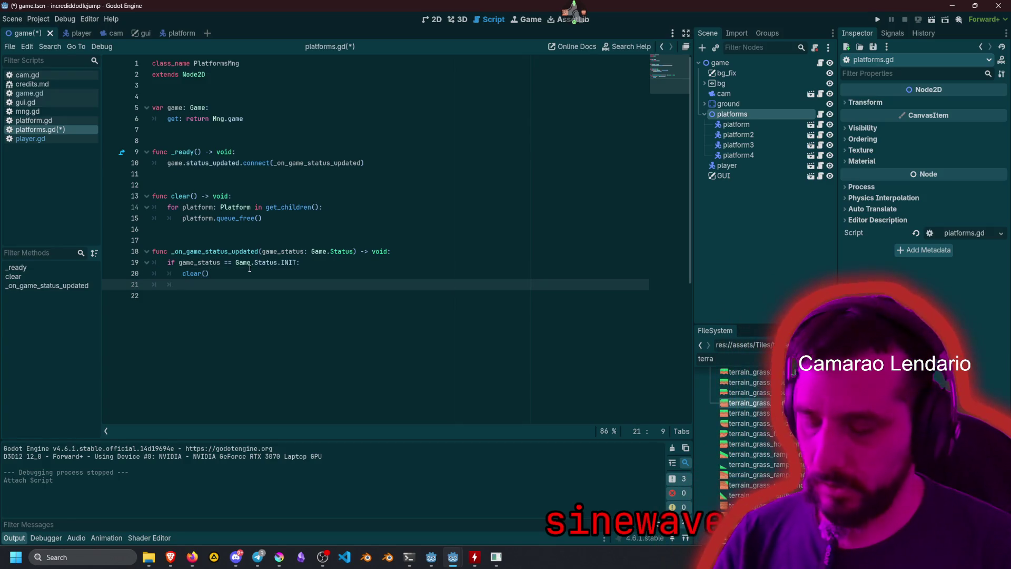
{"action": "type", "text": "generate_"}
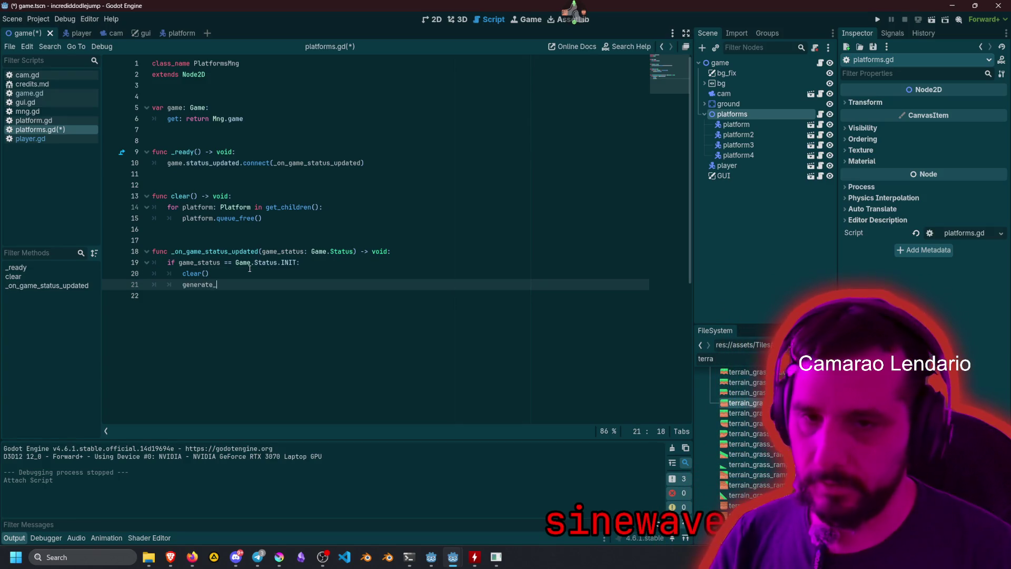
{"action": "type", "text": "platforms"}
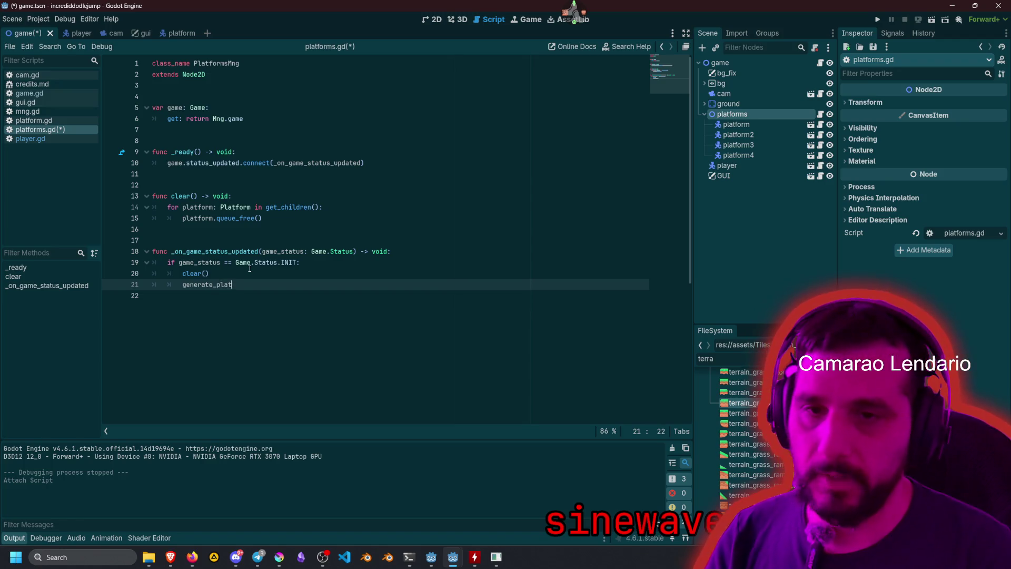
{"action": "type", "text": "()"}
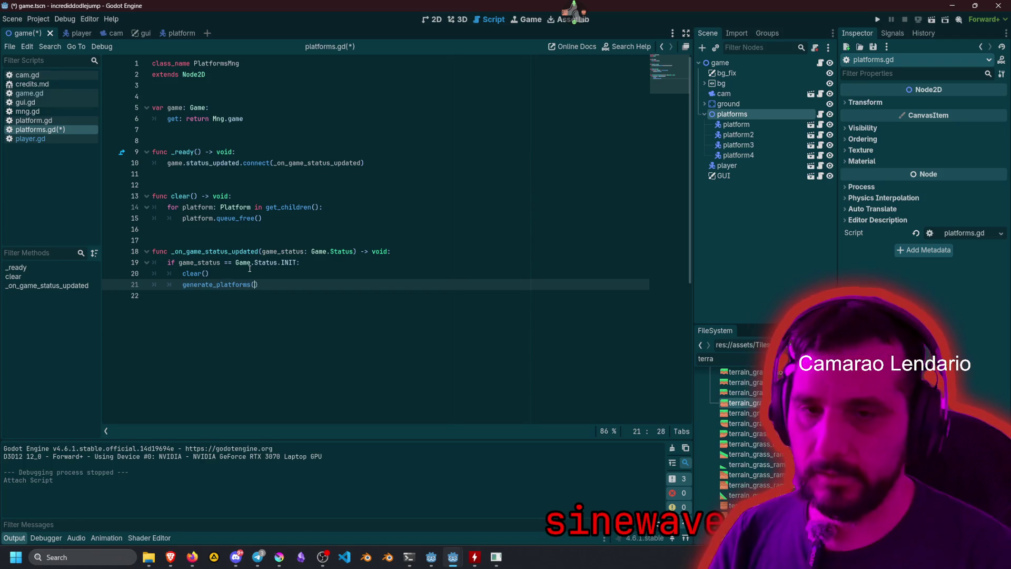
{"action": "key", "text": "shift+Home"}
- Declare an empty 'func generate_platforms() -> void:' above the handler, then open the platform scene in 2D
{"action": "key", "text": "Up"}
{"action": "key", "text": "Up"}
{"action": "key", "text": "Up"}
{"action": "key", "text": "Return"}
{"action": "key", "text": "Return"}
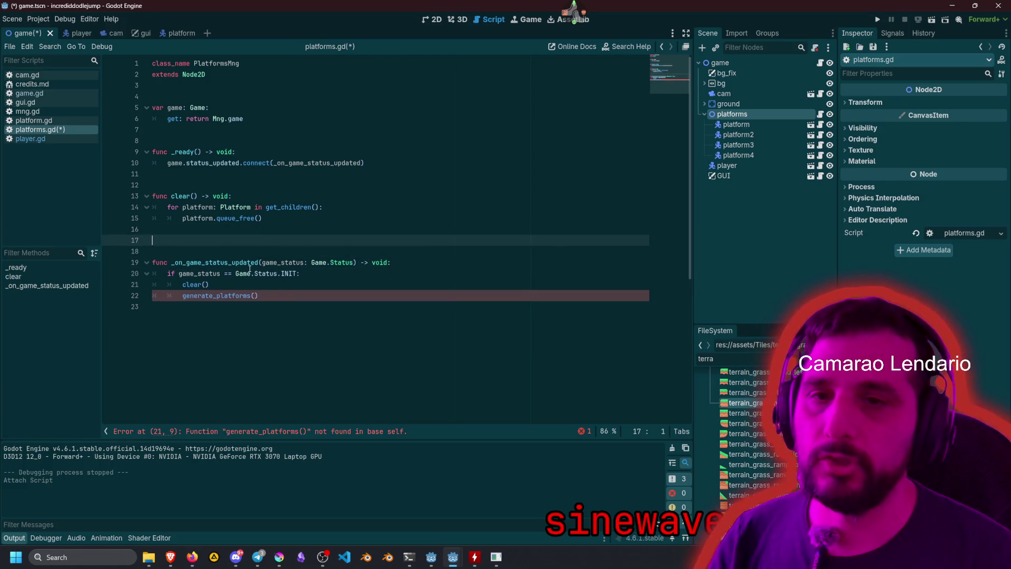
{"action": "key", "text": "Up"}
{"action": "key", "text": "Return"}
{"action": "type", "text": "func generate_platforms() -> vo"}
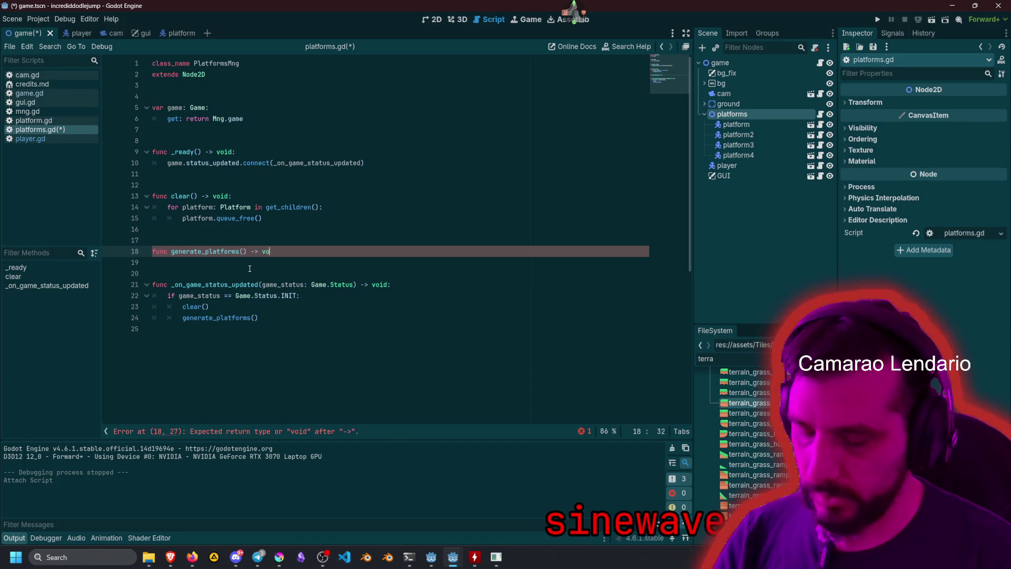
{"action": "type", "text": "id:"}
{"action": "key", "text": "Return"}
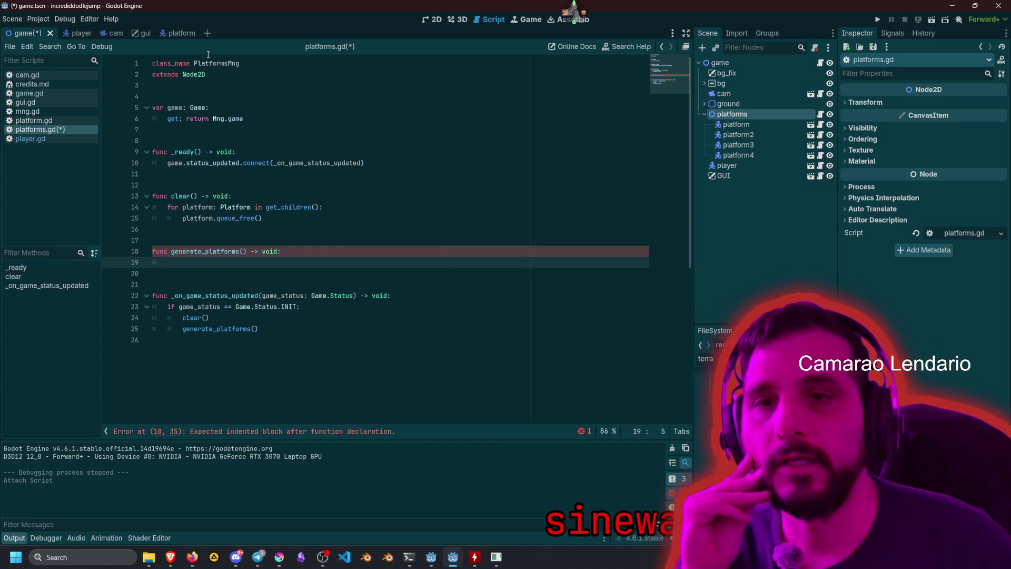
{"action": "left_click", "coordinate": [178, 33]}
{"action": "left_click", "coordinate": [432, 19]}
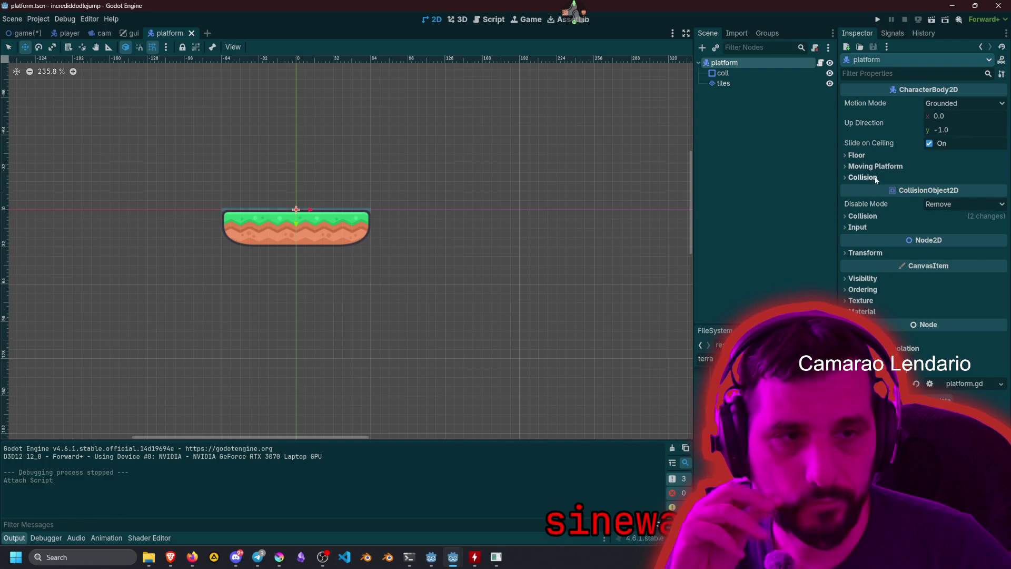
- Expand Transform to check the platform root's scale 1.0 and the tiles layer's scale 0.5, then reselect platform
{"action": "left_click", "coordinate": [881, 253]}
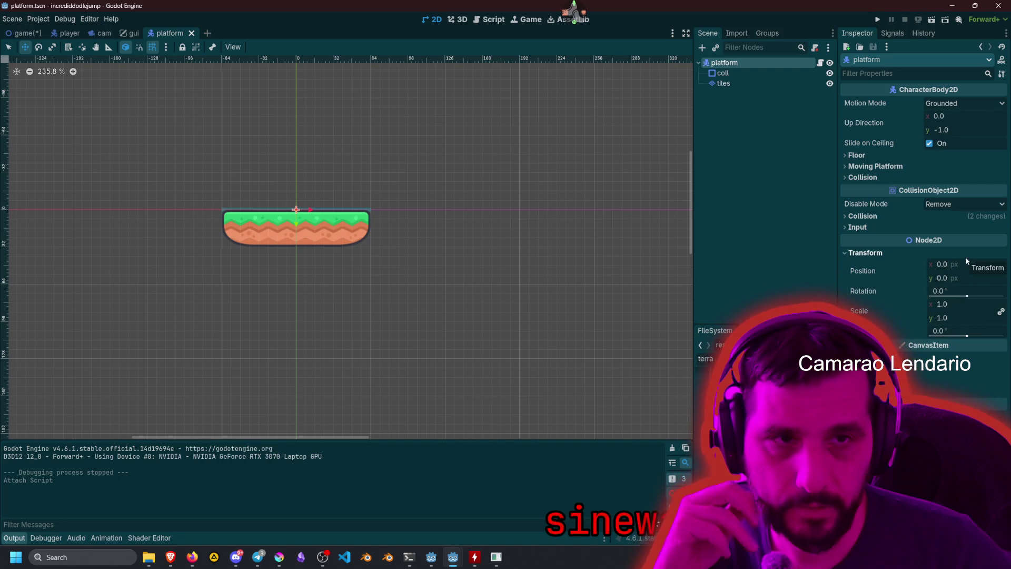
{"action": "left_click", "coordinate": [731, 83]}
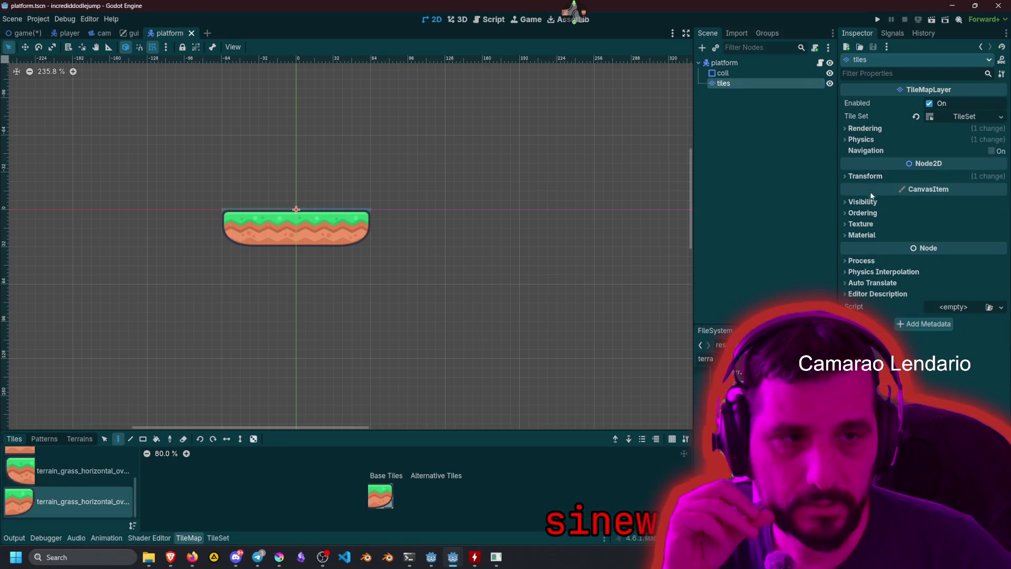
{"action": "left_click", "coordinate": [875, 177]}
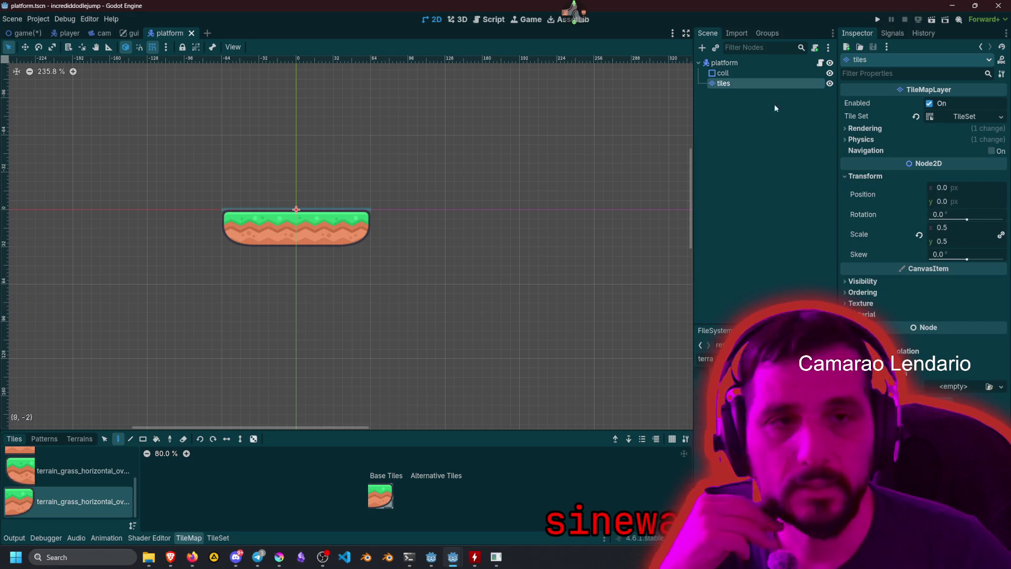
{"action": "left_click", "coordinate": [762, 63]}
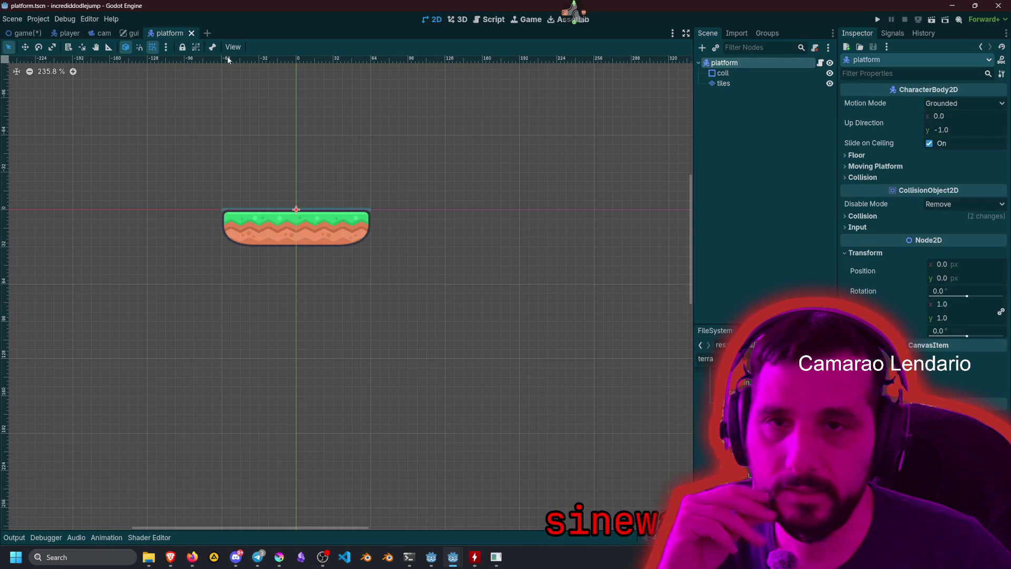
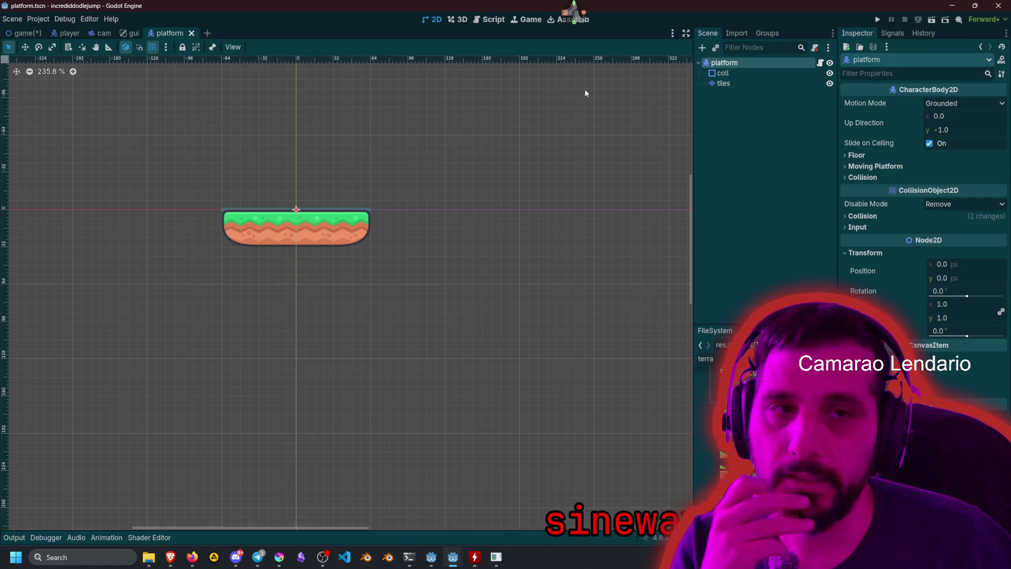
- Open platform.gd and add a _process function with its parameter renamed to _delta
{"action": "left_click", "coordinate": [820, 64]}
{"action": "left_click", "coordinate": [343, 114]}
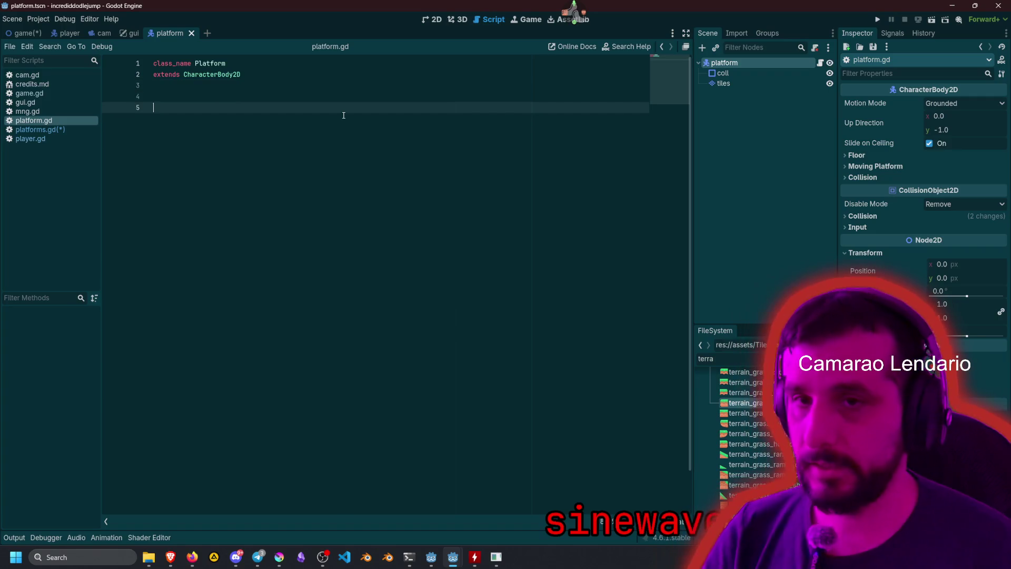
{"action": "type", "text": "func _"}
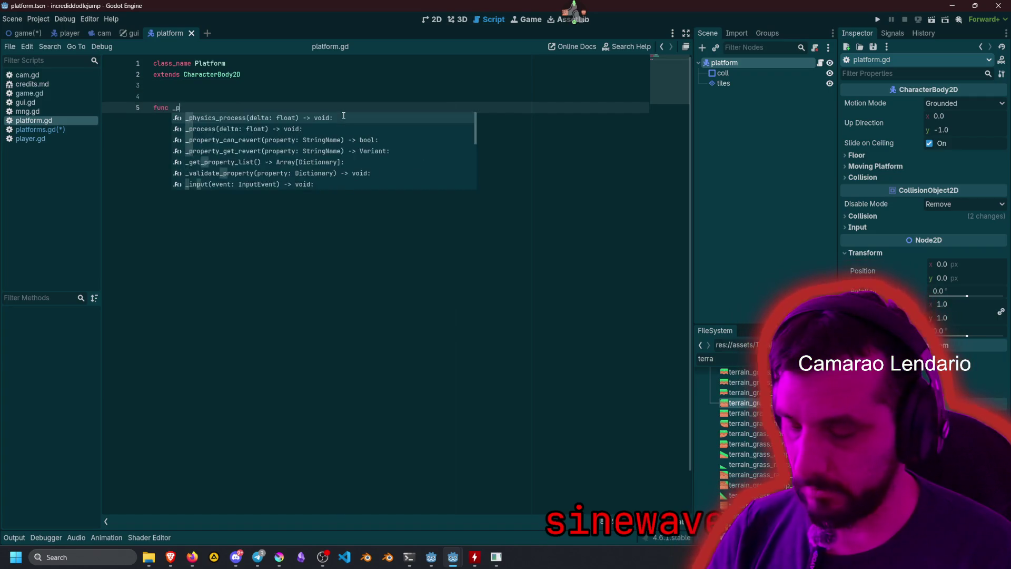
{"action": "type", "text": "p"}
{"action": "key", "text": "Return"}
{"action": "key", "text": "Return"}
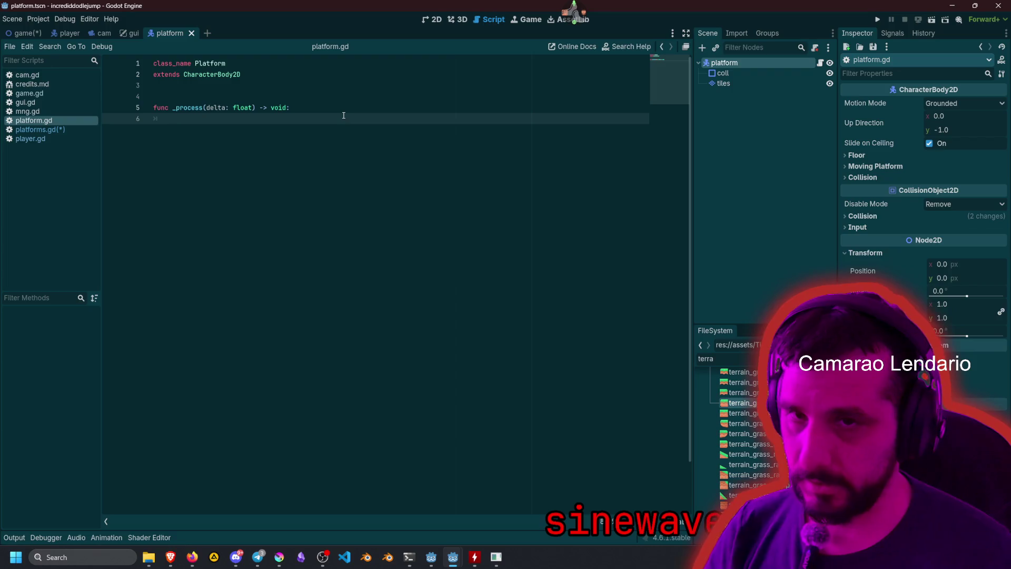
{"action": "key", "text": "Up"}
{"action": "type", "text": "_"}
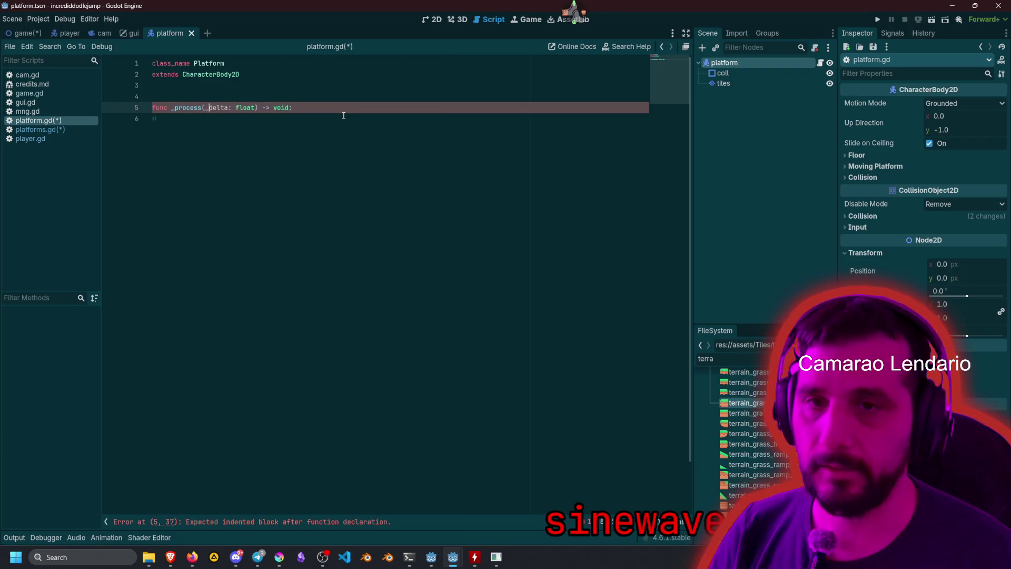
- Write Mng.game.max_height in the _process body using autocomplete
{"action": "key", "text": "Down"}
{"action": "type", "text": "ng.game"}
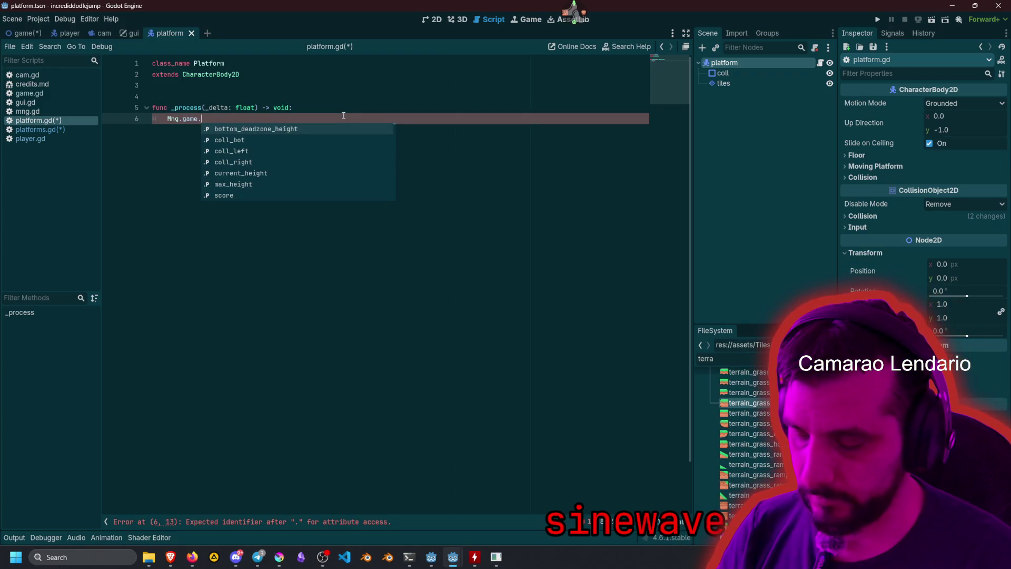
{"action": "type", "text": "max"}
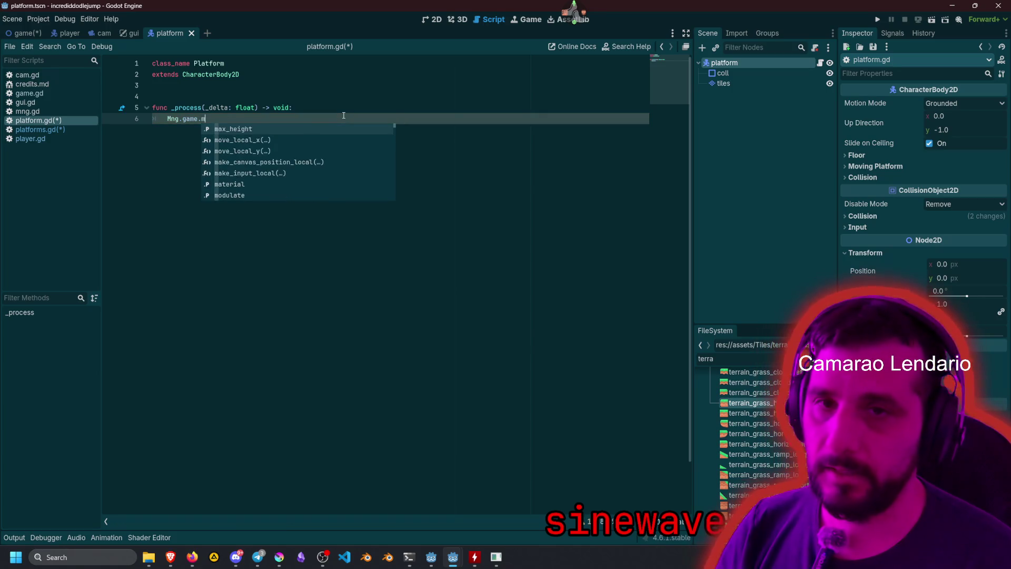
{"action": "key", "text": "Return"}
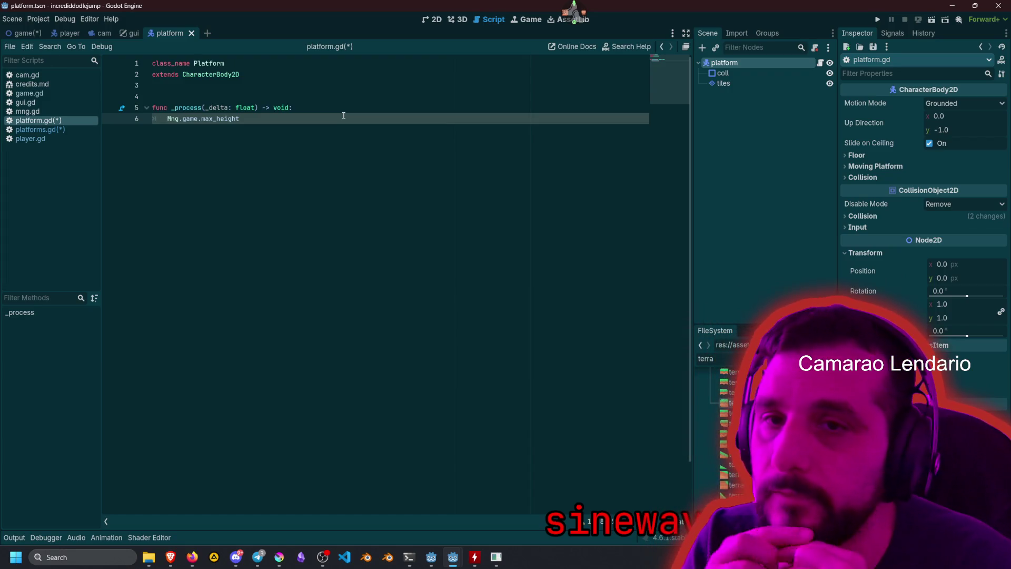
{"action": "key", "text": "Up"}
{"action": "key", "text": "Up"}
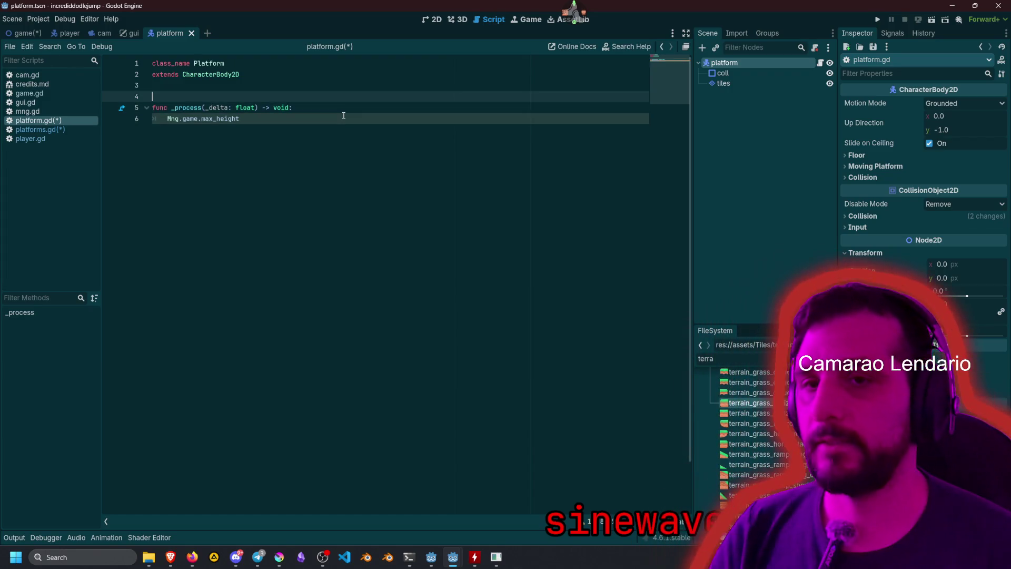
- Declare 'var despawn_height: float' above the _process function
{"action": "key", "text": "Return"}
{"action": "key", "text": "Return"}
{"action": "key", "text": "Up"}
{"action": "key", "text": "Return"}
{"action": "type", "text": "var "}
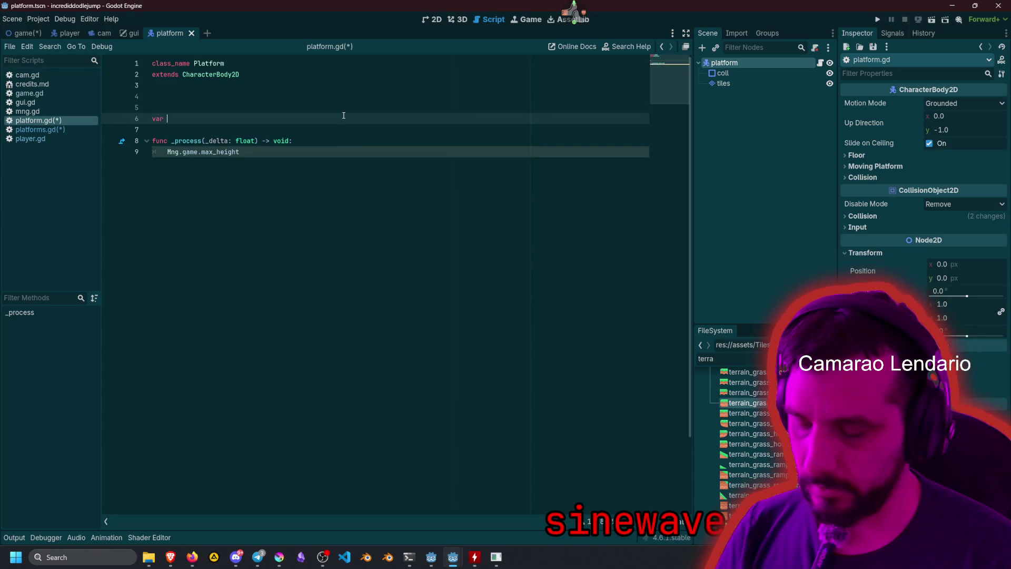
{"action": "type", "text": "queu_"}
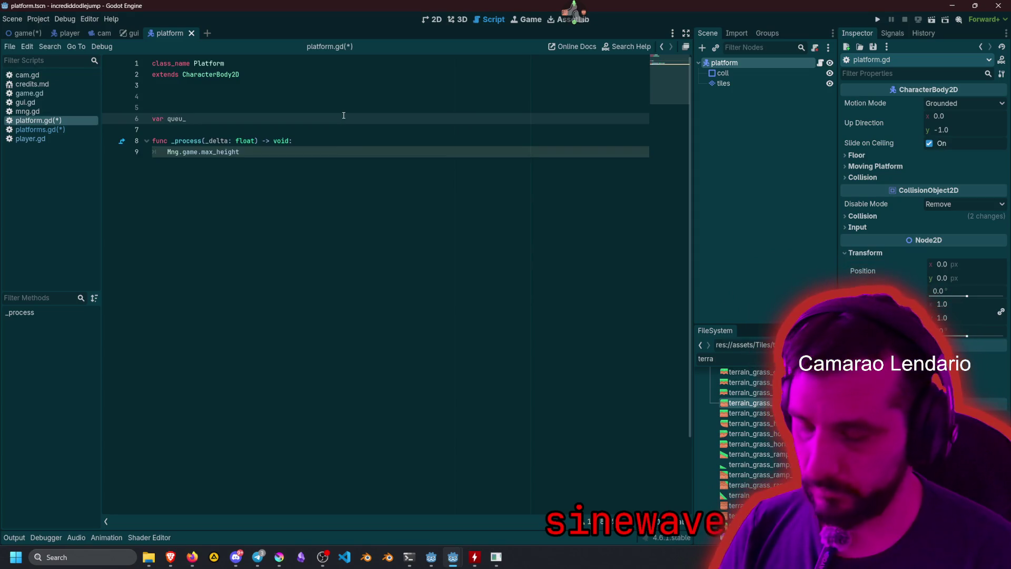
{"action": "type", "text": "e_freer"}
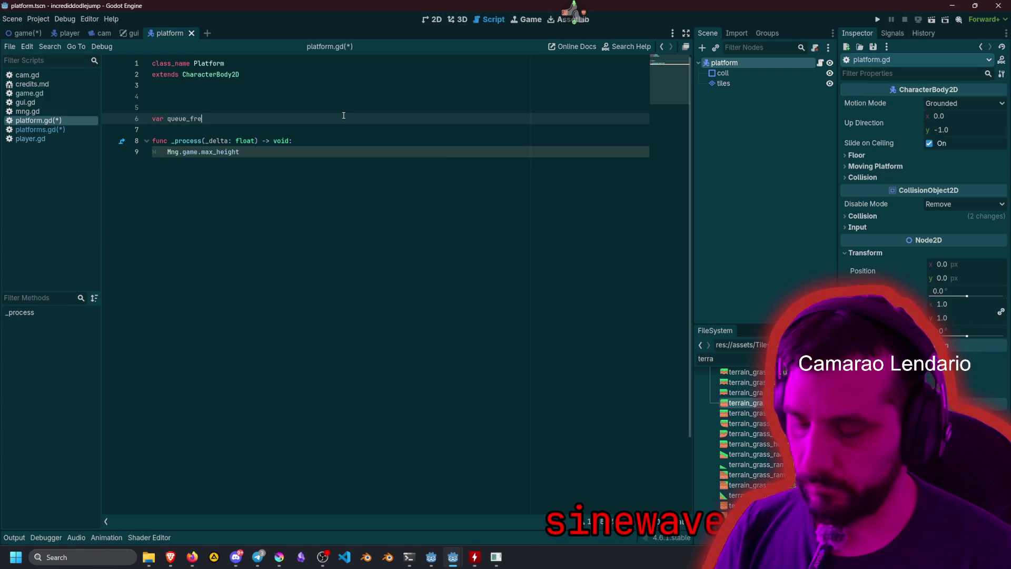
{"action": "key", "text": "BackSpace"}
{"action": "key", "text": "BackSpace"}
{"action": "key", "text": "BackSpace"}
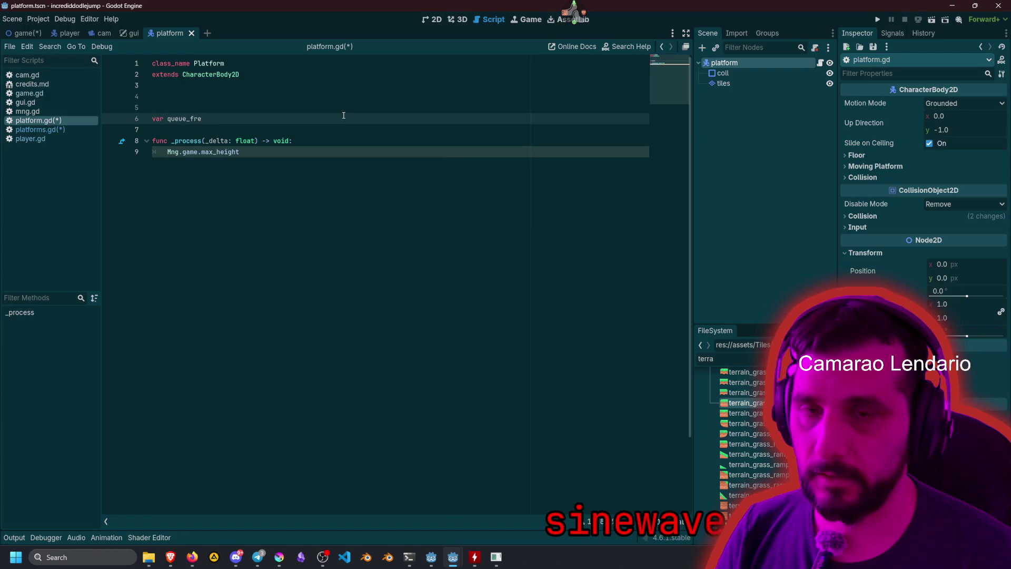
{"action": "key", "text": "ctrl+BackSpace"}
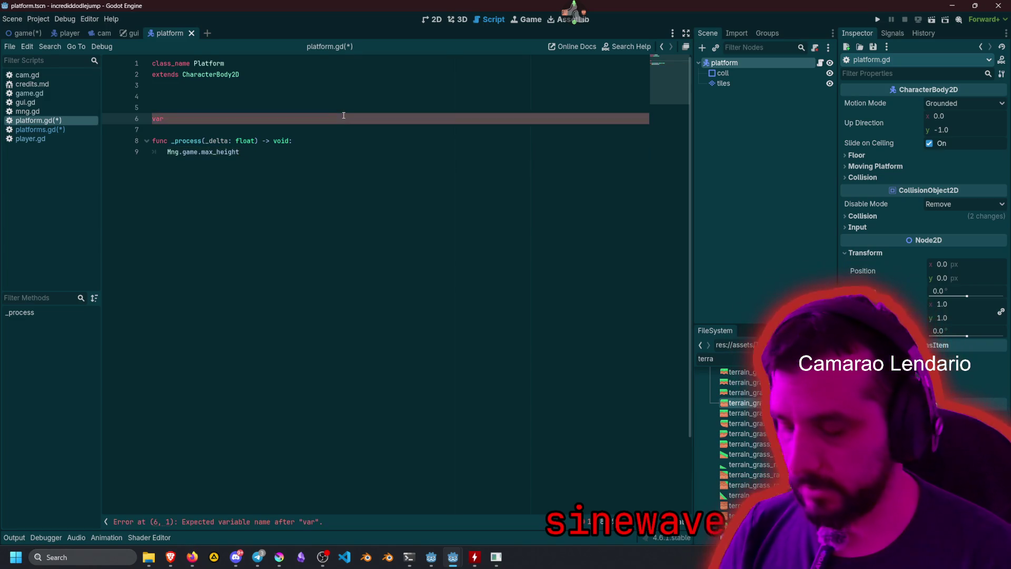
{"action": "type", "text": "despawn_"}
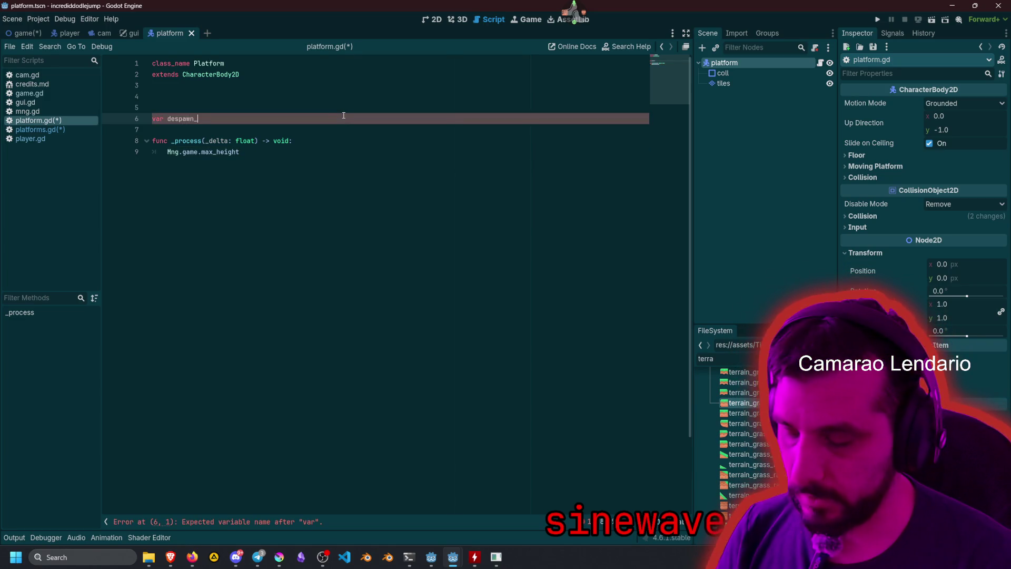
{"action": "type", "text": "heigh"}
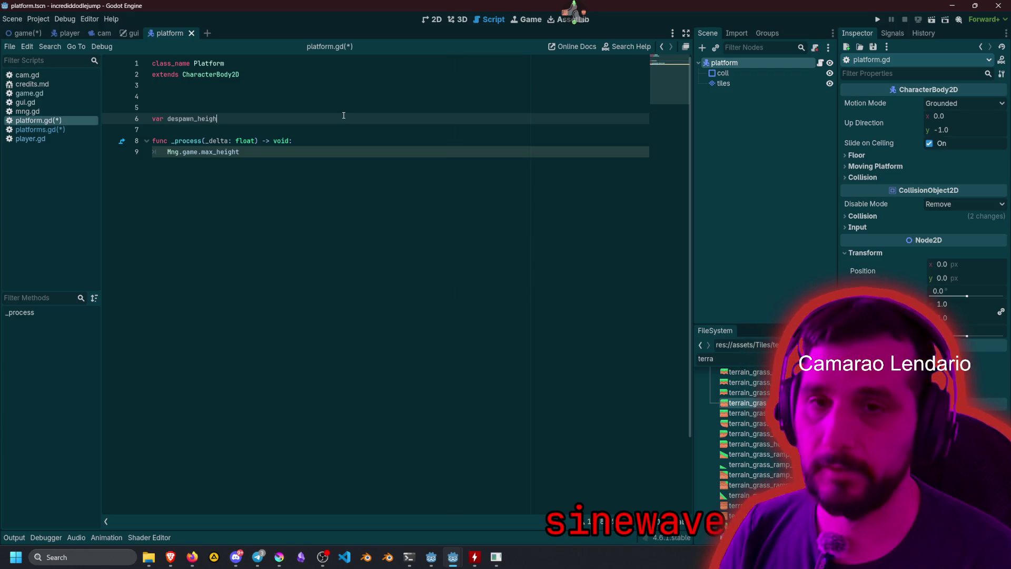
{"action": "type", "text": "t:"}
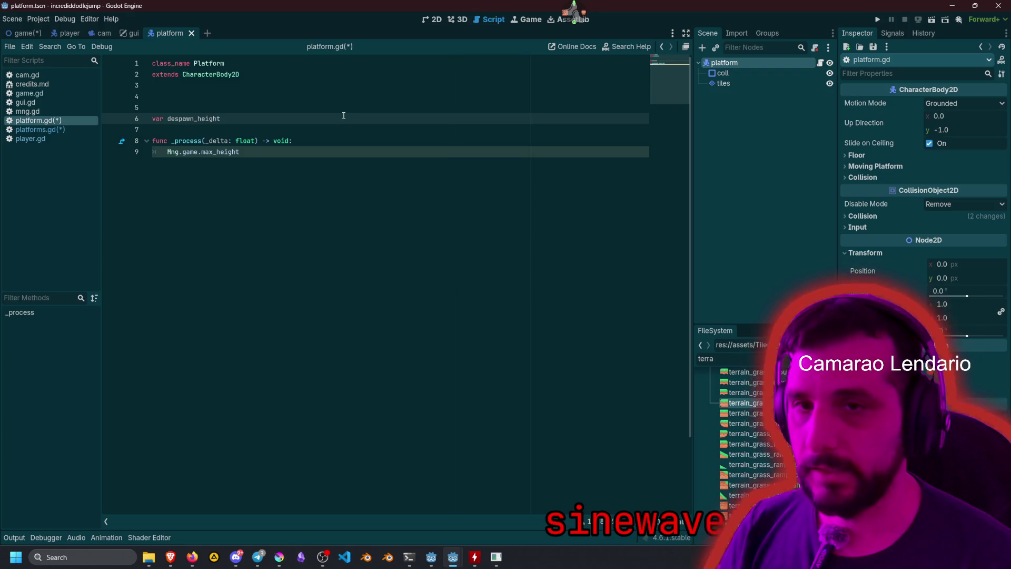
{"action": "type", "text": " float"}
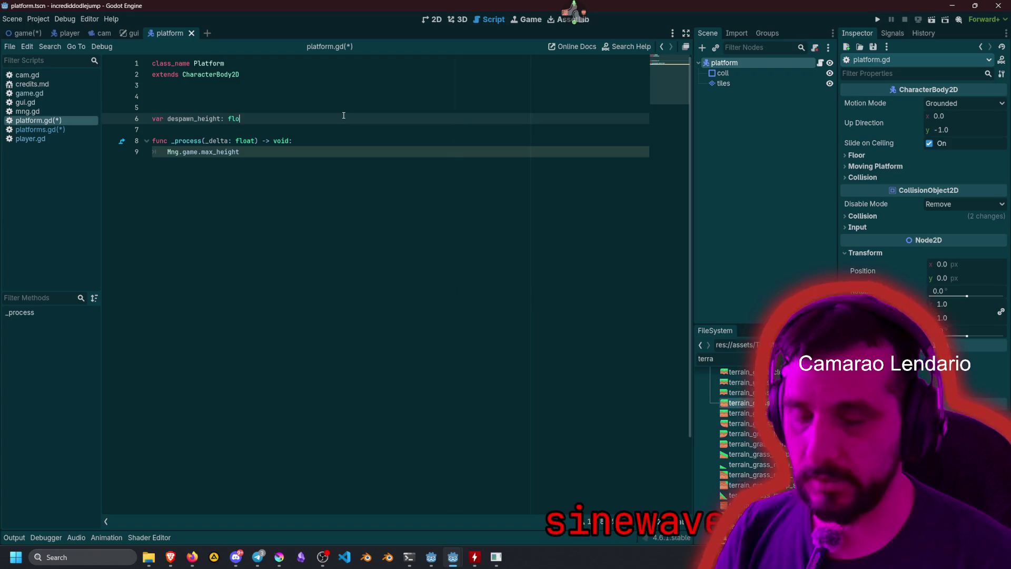
- Add an empty _ready() function stub via autocomplete below the variable
{"action": "key", "text": "Return"}
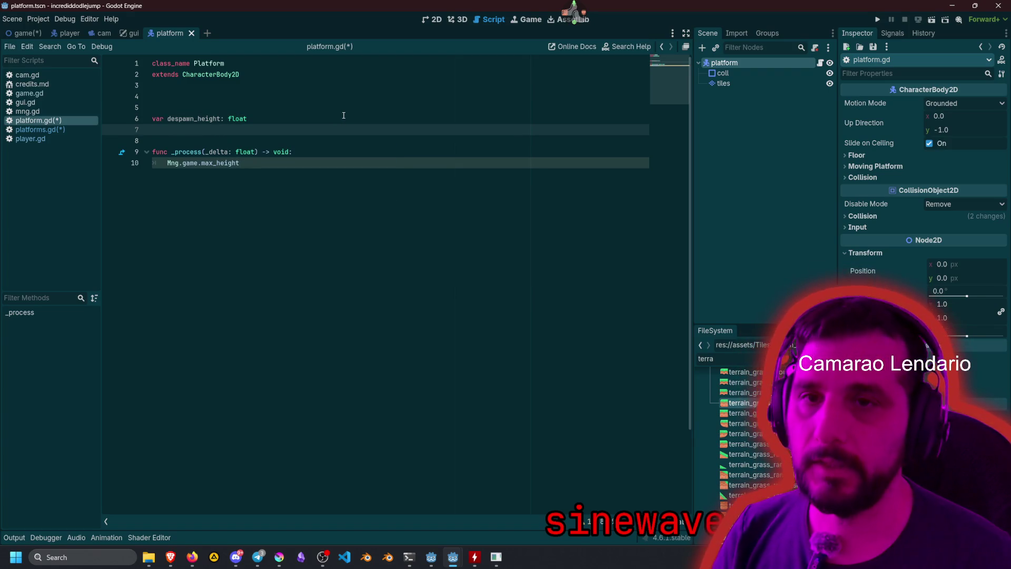
{"action": "key", "text": "Return"}
{"action": "key", "text": "Up"}
{"action": "key", "text": "Return"}
{"action": "key", "text": "Return"}
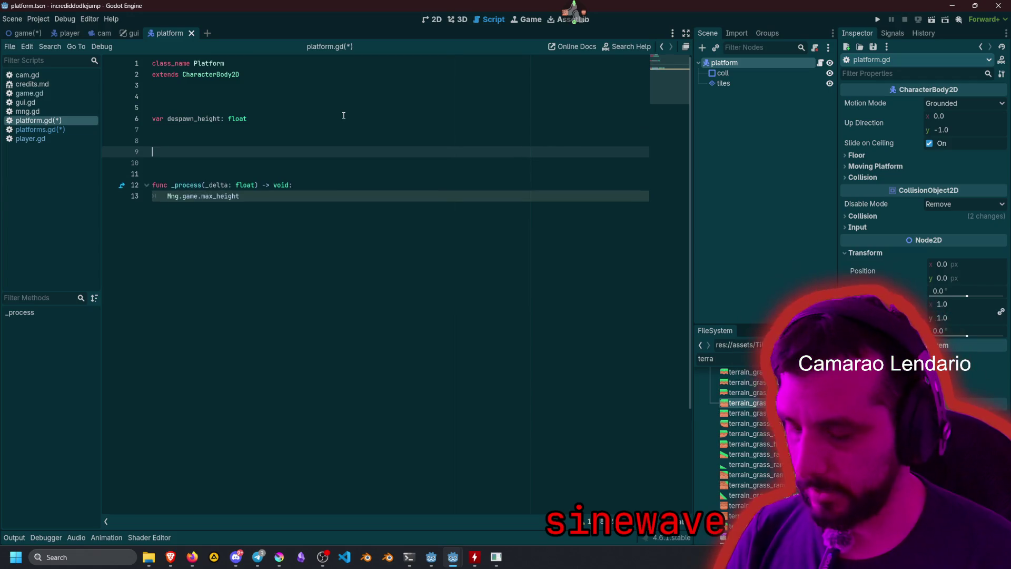
{"action": "type", "text": "func _re"}
{"action": "key", "text": "Return"}
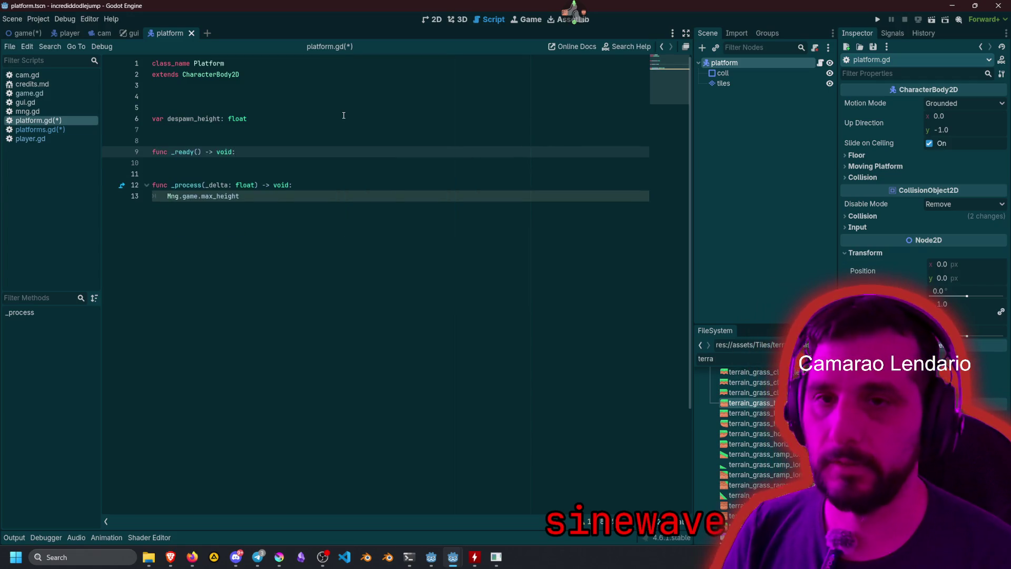
{"action": "key", "text": "Return"}
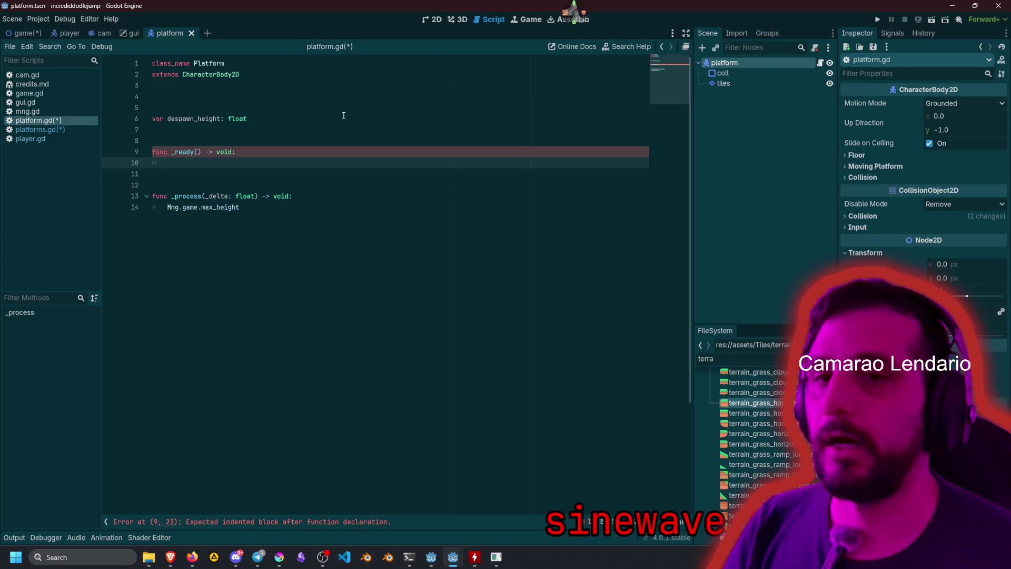
- Rename the variable to despawn_player_height and start assigning it inside _ready
{"action": "left_click", "coordinate": [200, 119]}
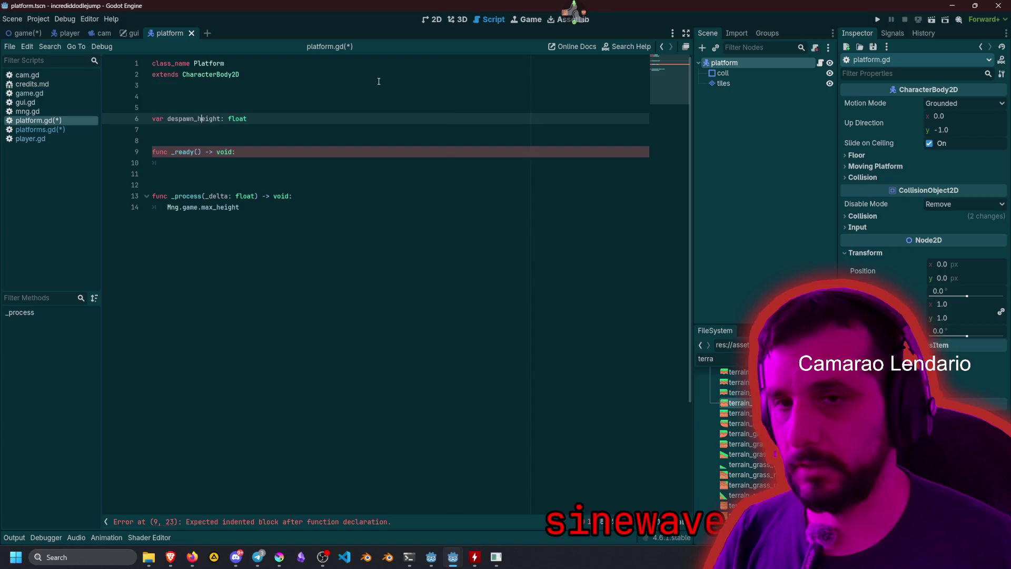
{"action": "type", "text": "player_"}
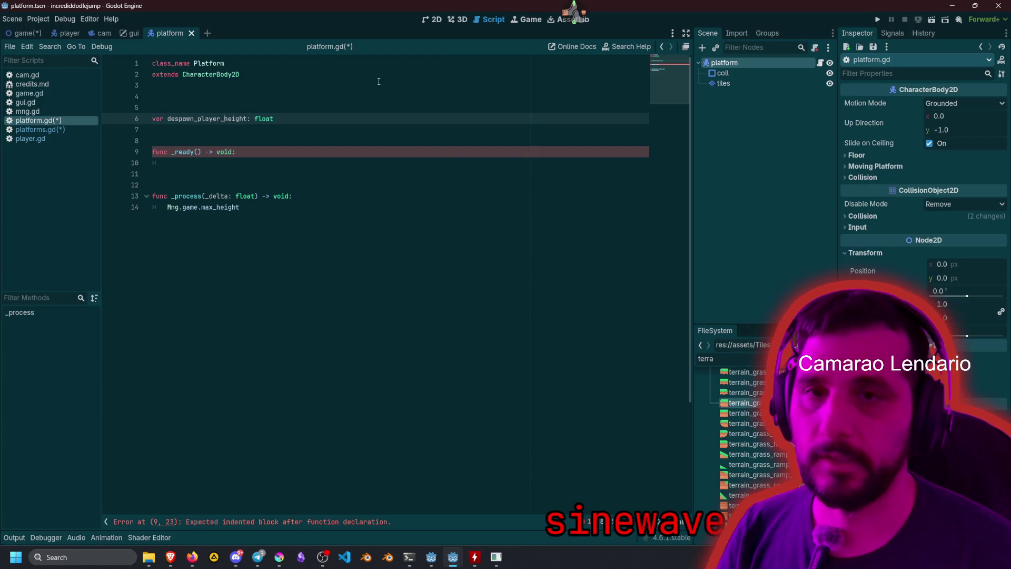
{"action": "double_click", "coordinate": [215, 118]}
{"action": "key", "text": "ctrl+c"}
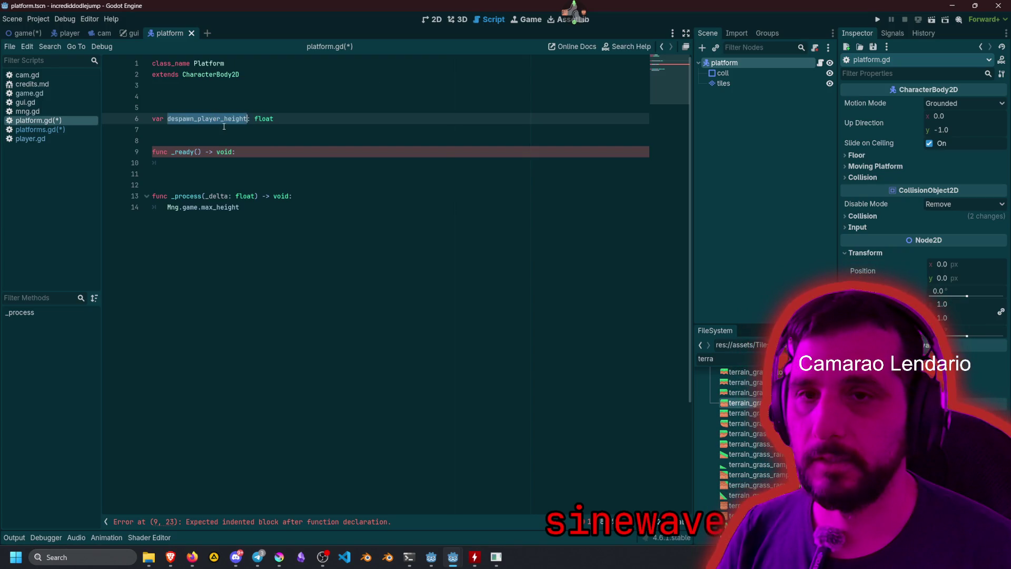
{"action": "left_click", "coordinate": [176, 161]}
{"action": "key", "text": "ctrl+v"}
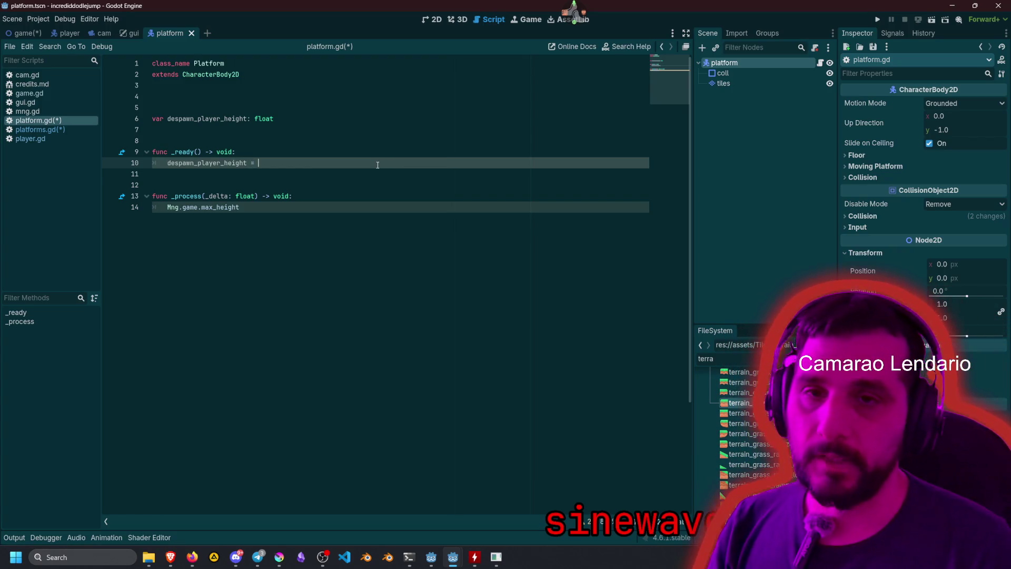
{"action": "key", "text": "ctrl+space"}
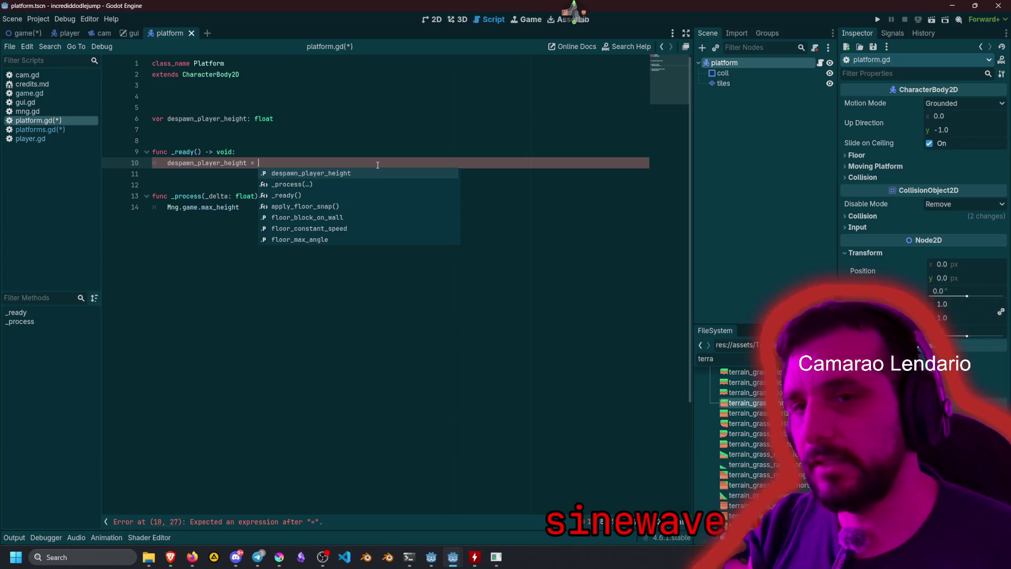
- Remove 'player_' from both occurrences of the variable name at once
{"action": "left_click", "coordinate": [392, 118]}
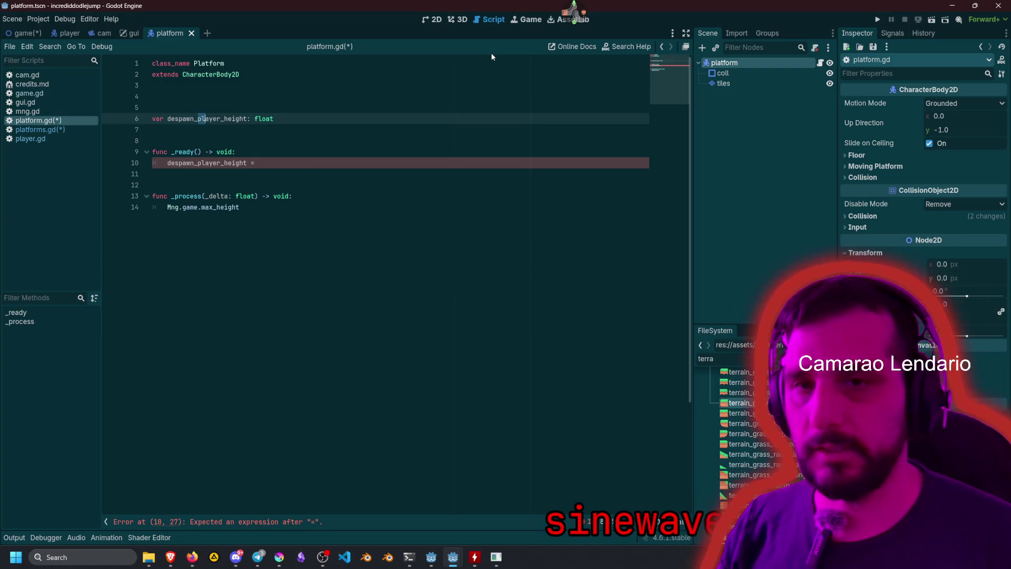
{"action": "key", "text": "ctrl+d"}
{"action": "key", "text": "ctrl+d"}
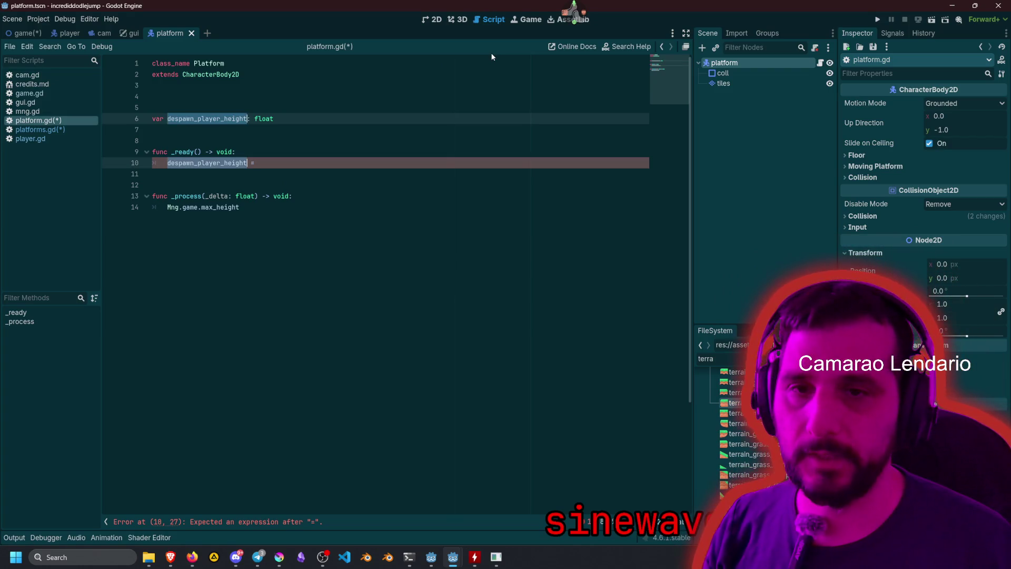
{"action": "key", "text": "Left"}
{"action": "key", "text": "Left"}
{"action": "key", "text": "BackSpace"}
{"action": "key", "text": "BackSpace"}
{"action": "key", "text": "BackSpace"}
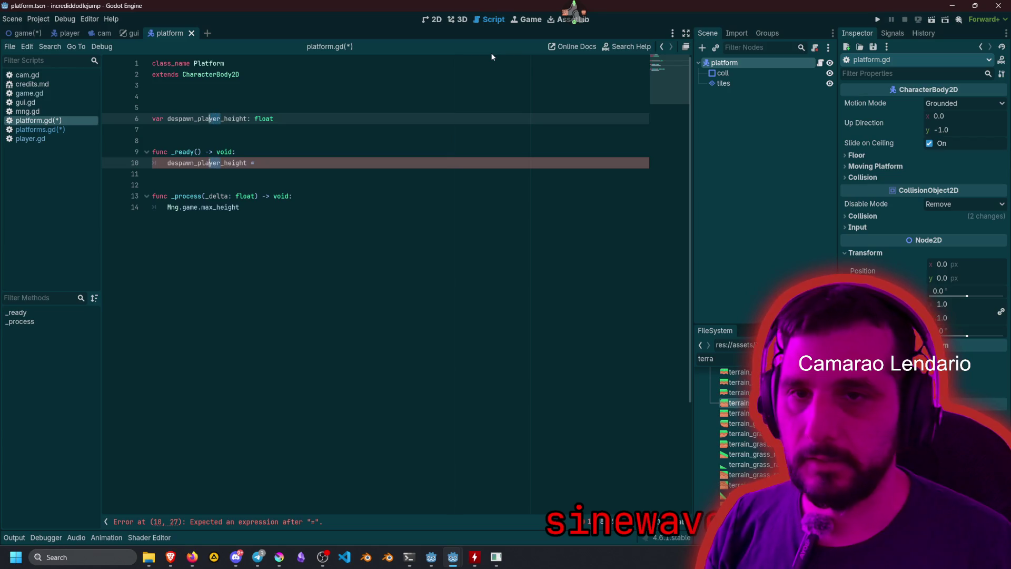
{"action": "key", "text": "End"}
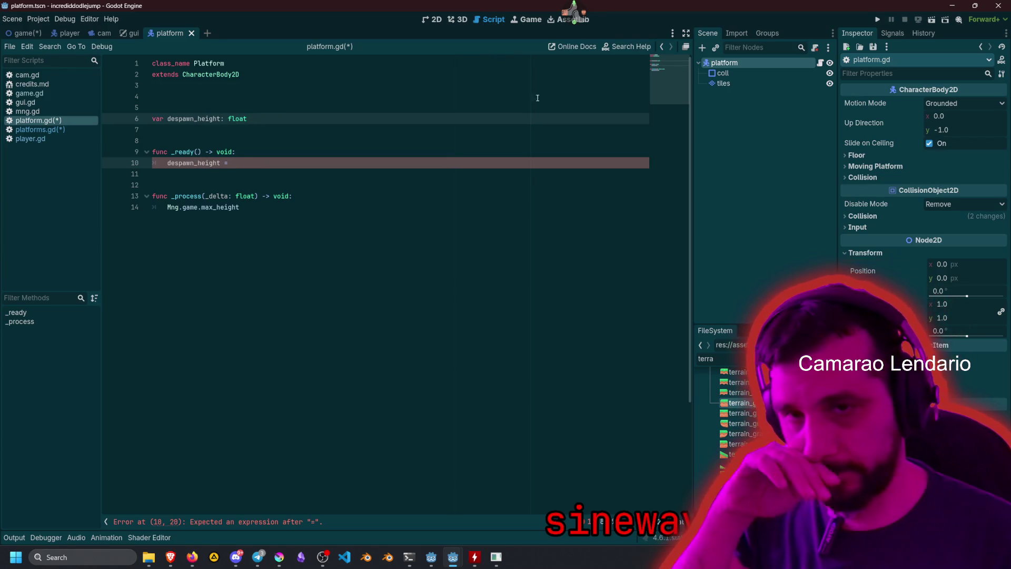
{"action": "double_click", "coordinate": [194, 118]}
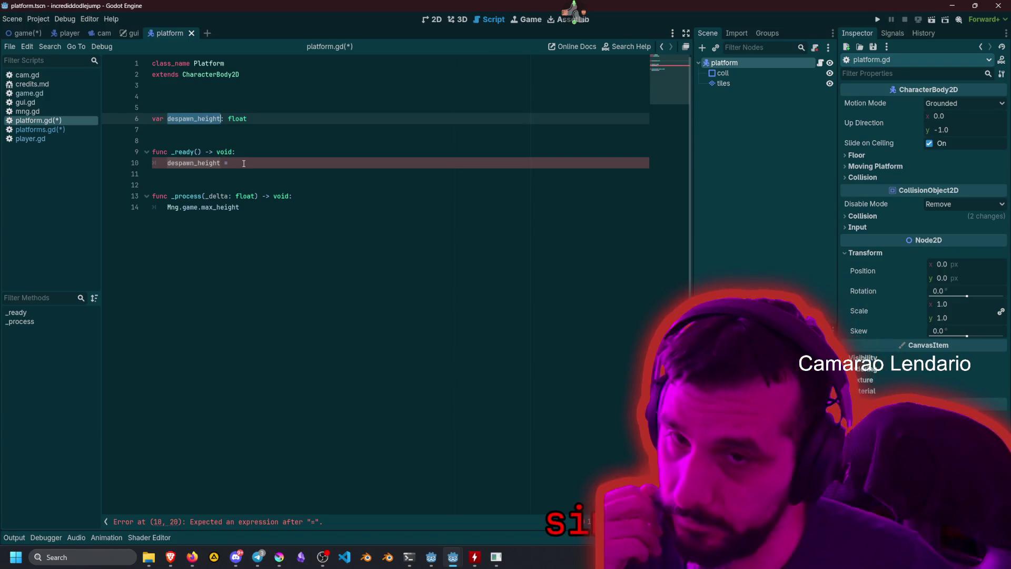
{"action": "left_click", "coordinate": [243, 163]}
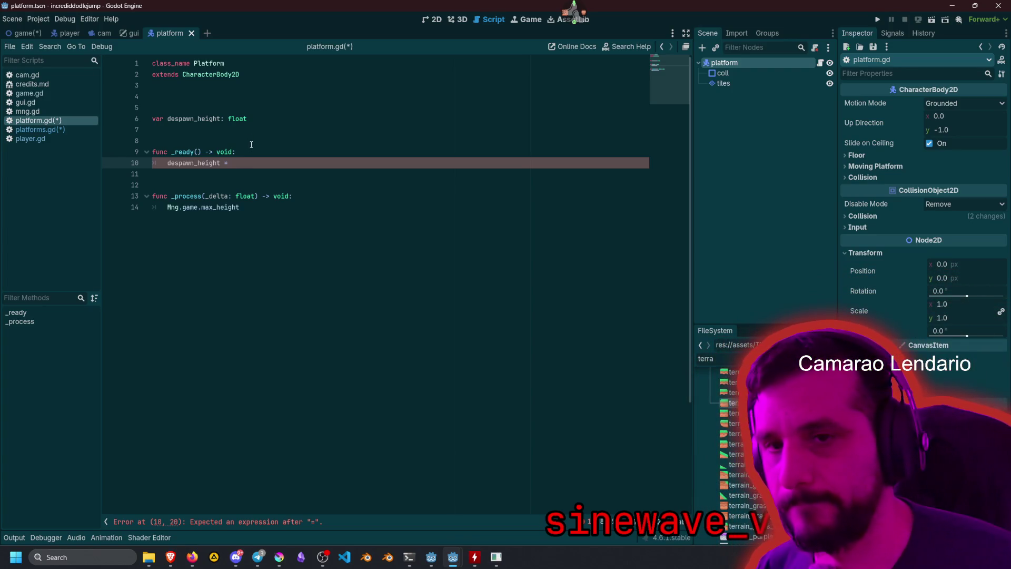
- Prefix both occurrences with an underscore, making the name _despawn_height
{"action": "left_click", "coordinate": [172, 120]}
{"action": "double_click", "coordinate": [173, 120]}
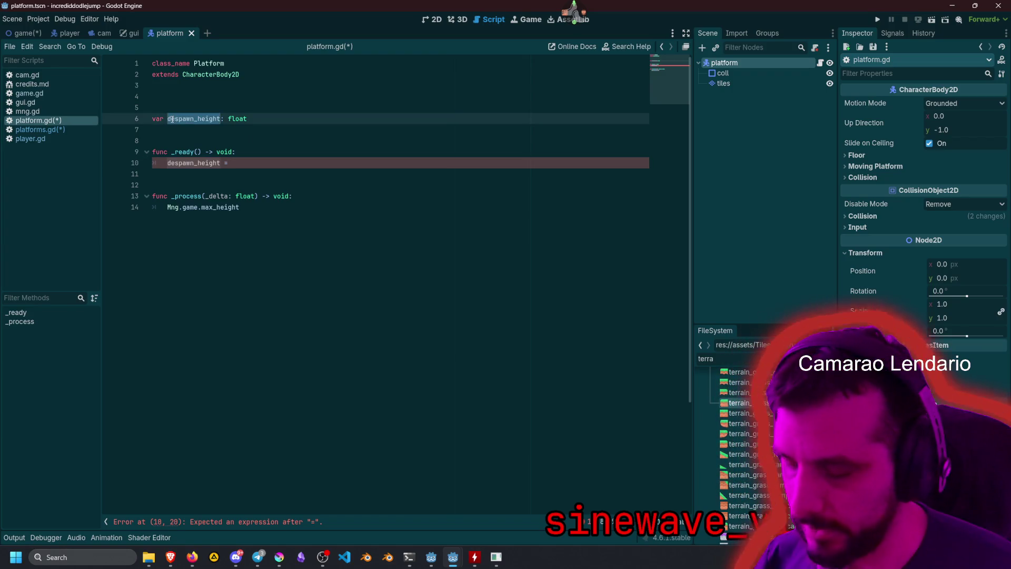
{"action": "key", "text": "ctrl+d"}
{"action": "key", "text": "Left"}
{"action": "type", "text": "_"}
{"action": "left_click", "coordinate": [181, 110]}
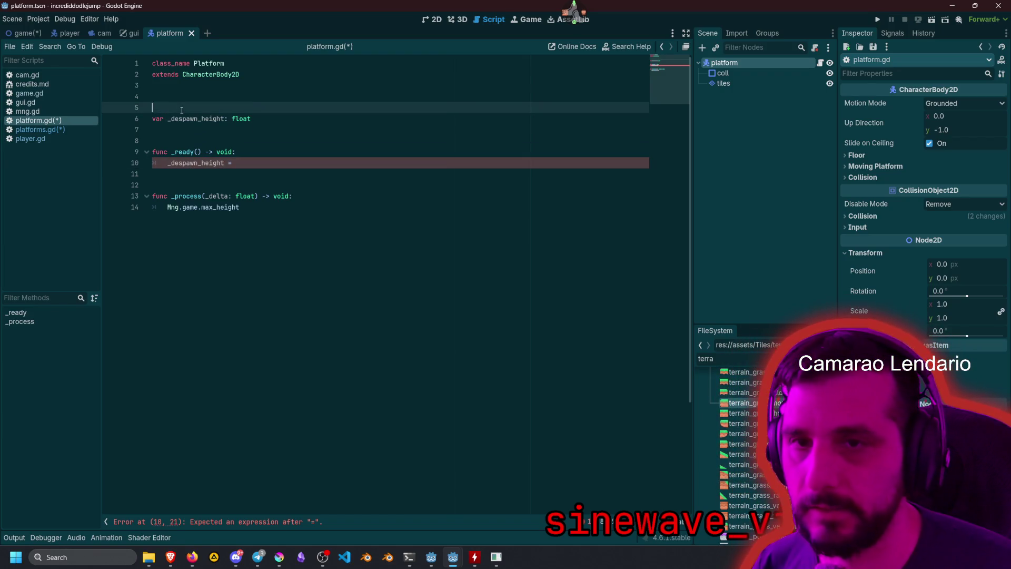
- Declare 'const GRACE_HEIGHT: float = 128.0 #px' on line 5 above _despawn_height
{"action": "type", "text": "var "}
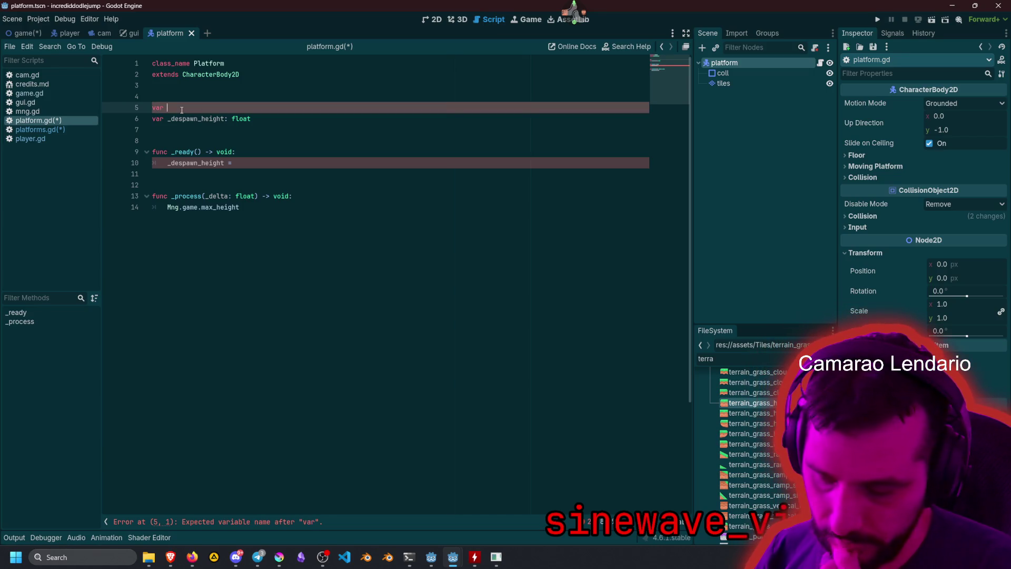
{"action": "type", "text": "grace_he"}
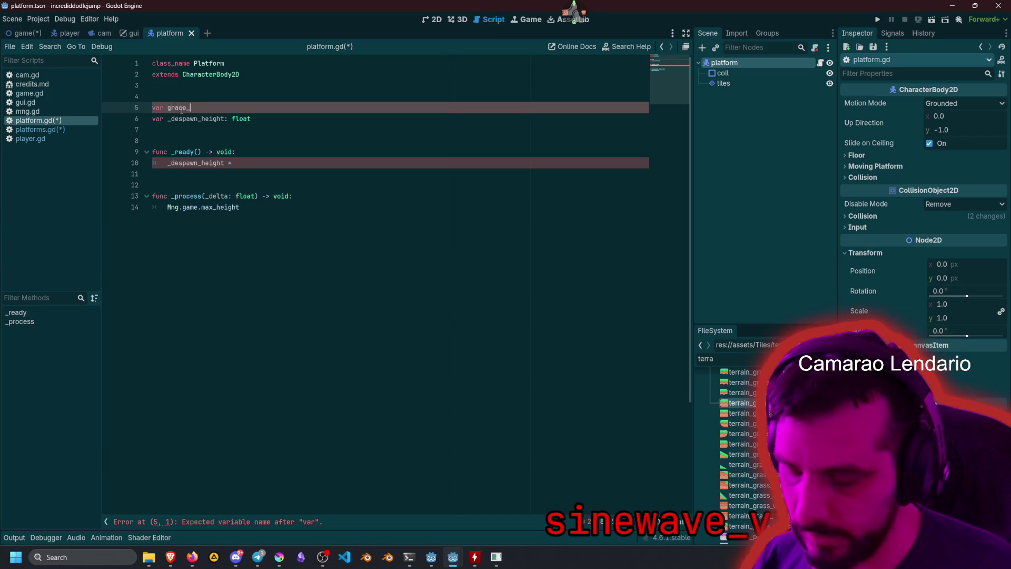
{"action": "type", "text": "ight: float ="}
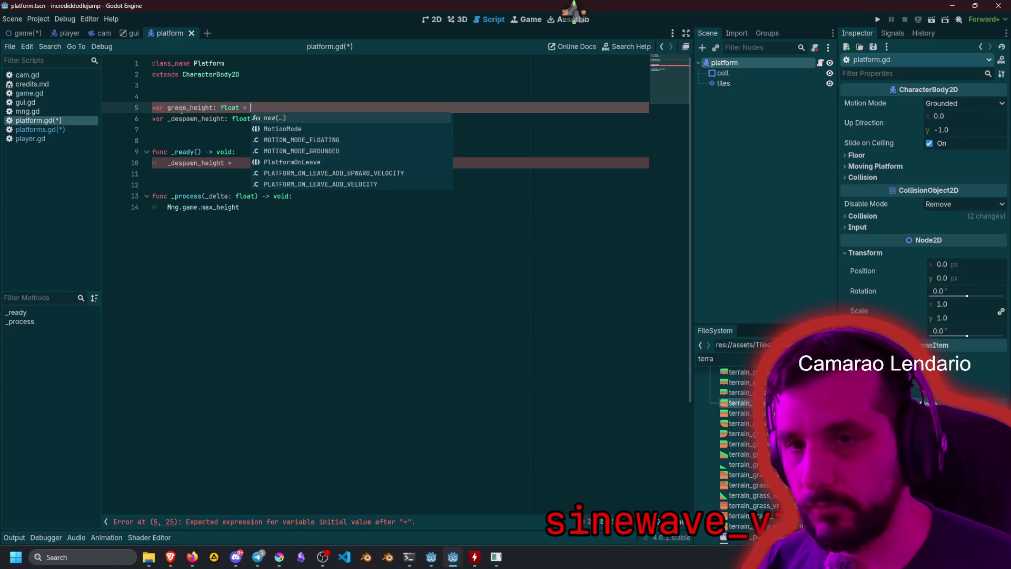
{"action": "key", "text": "Escape"}
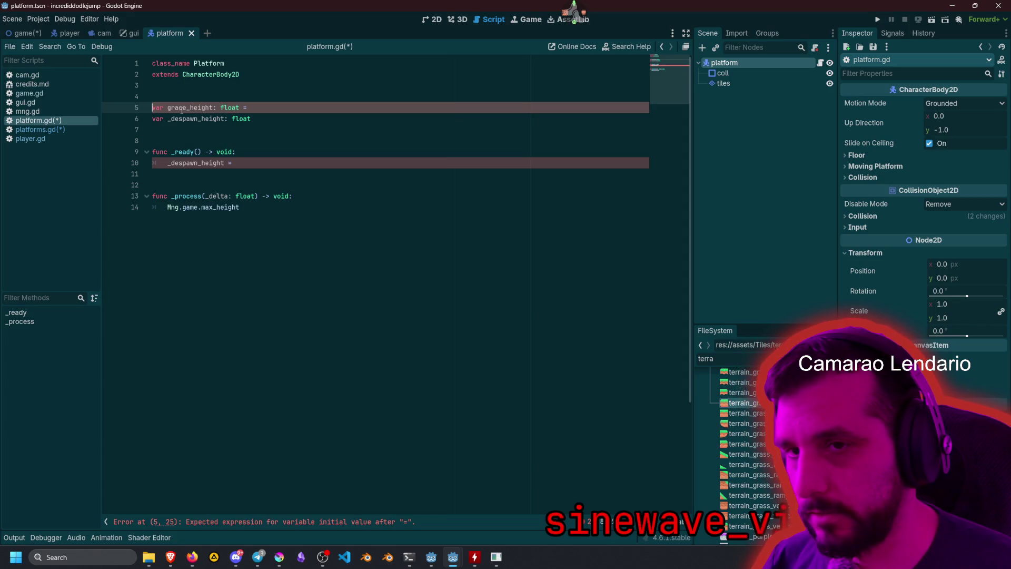
{"action": "key", "text": "ctrl+shift+Right"}
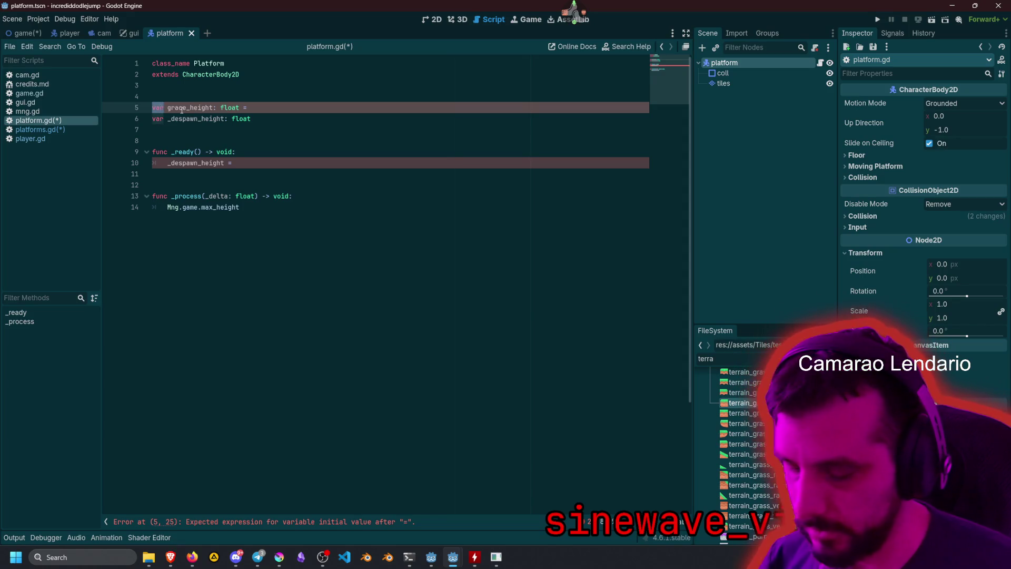
{"action": "type", "text": "const"}
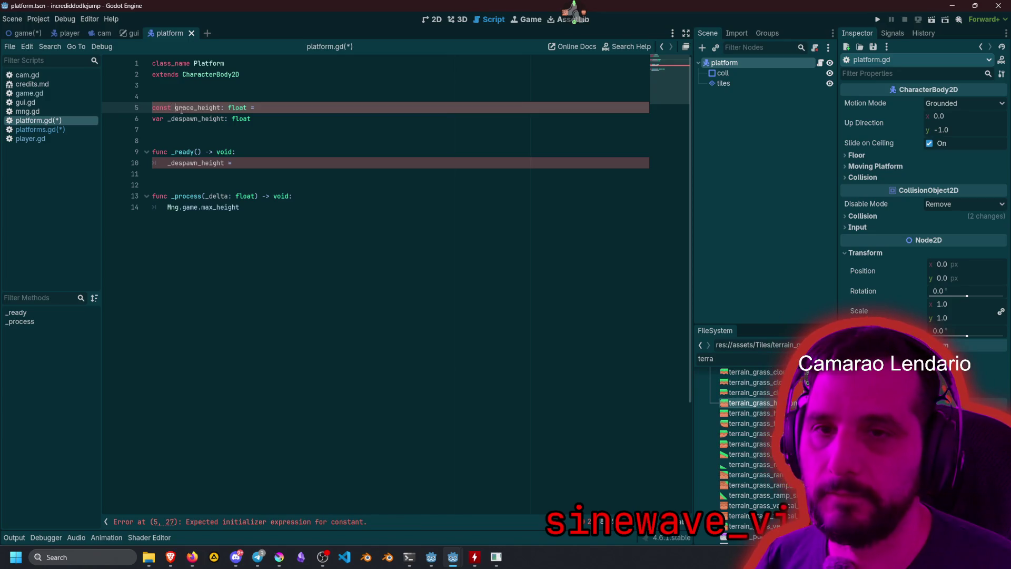
{"action": "key", "text": "ctrl+shift+Right"}
{"action": "key", "text": "shift+F4"}
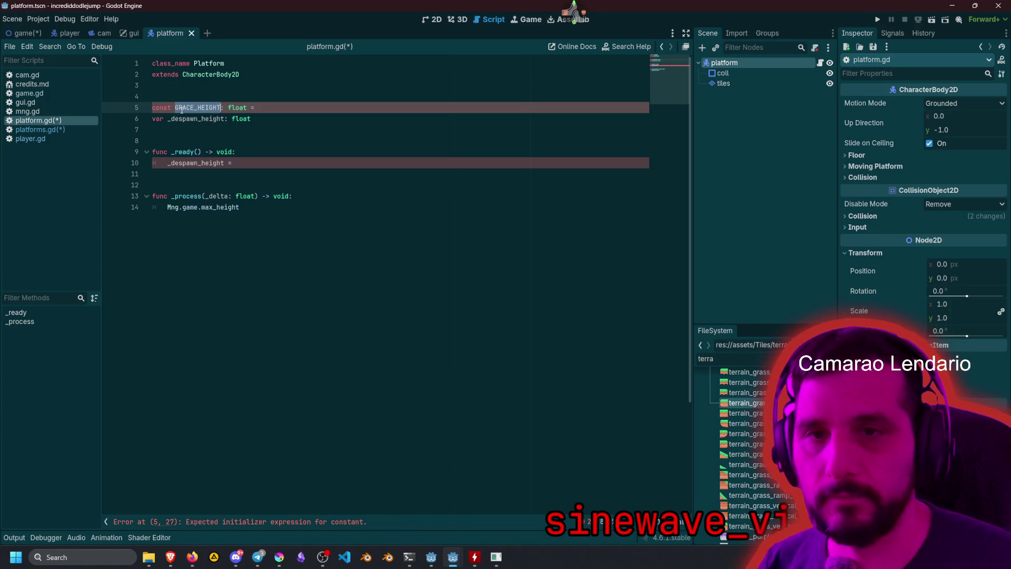
{"action": "left_click", "coordinate": [265, 109]}
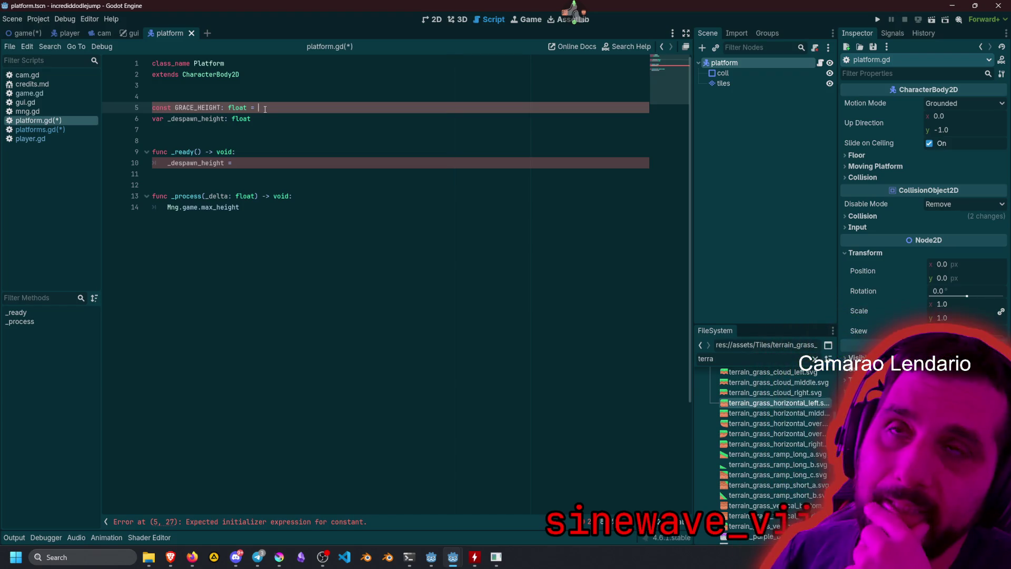
{"action": "type", "text": "128.0 px"}
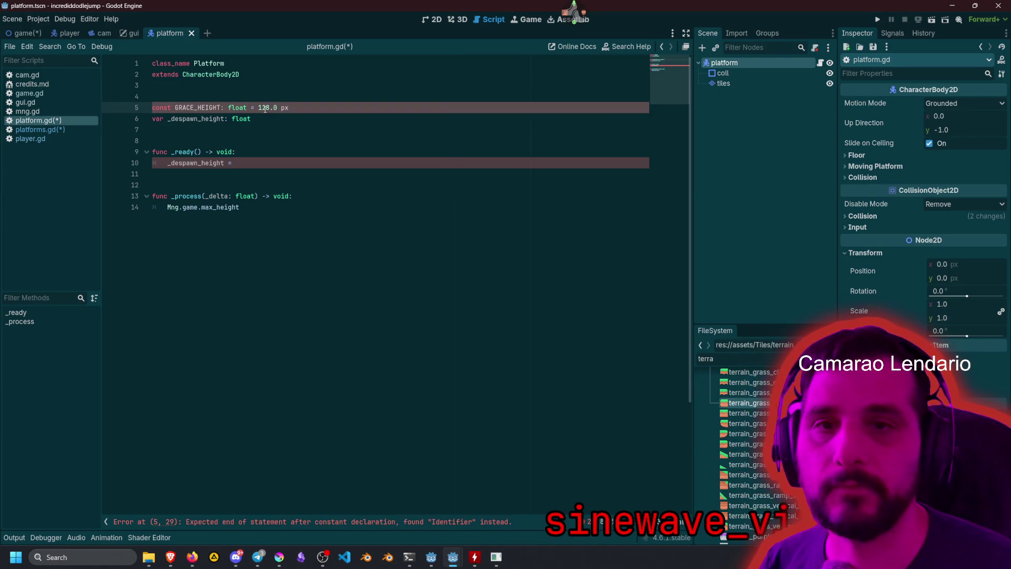
{"action": "type", "text": "#"}
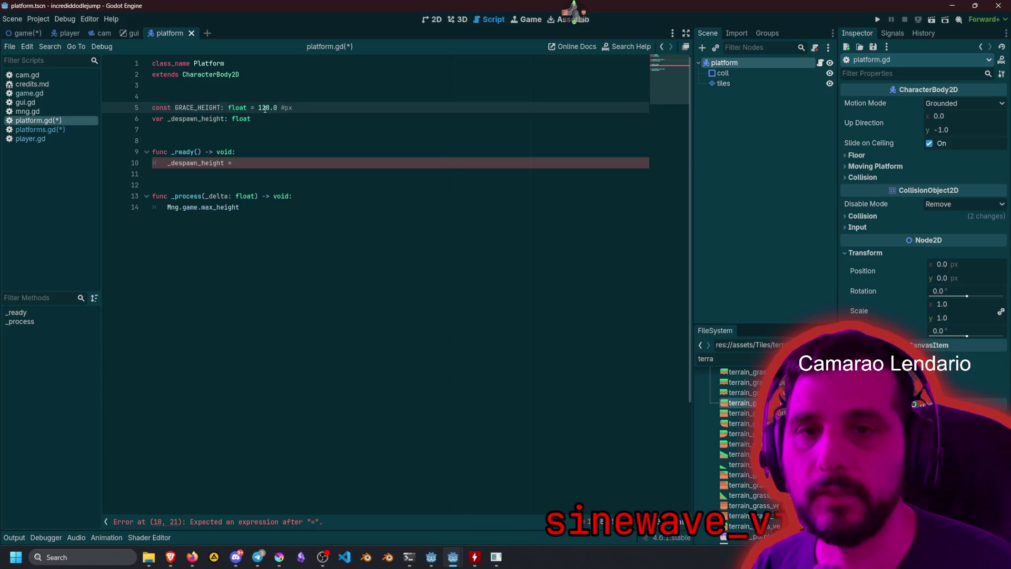
{"action": "key", "text": "Down"}
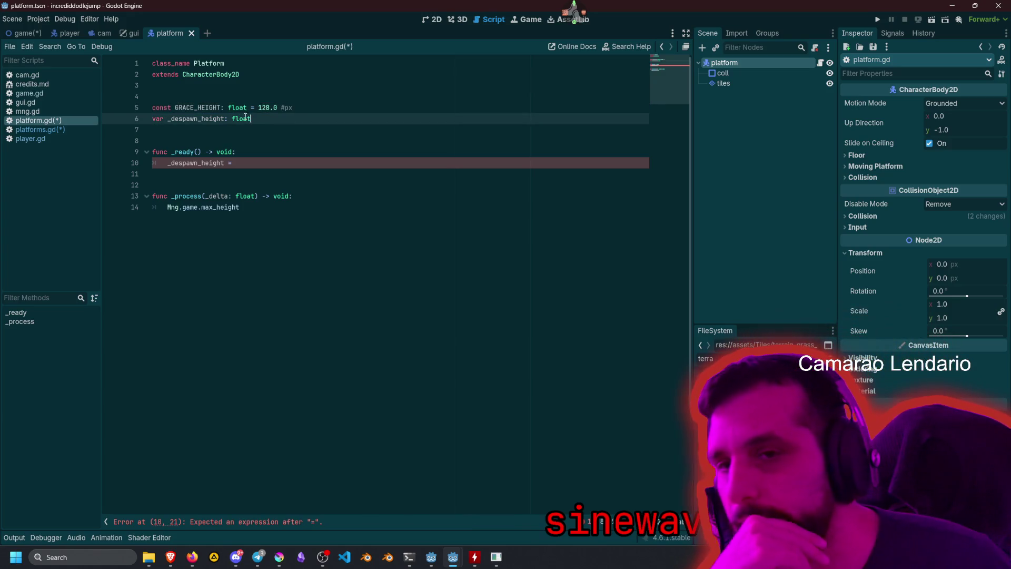
{"action": "double_click", "coordinate": [222, 120]}
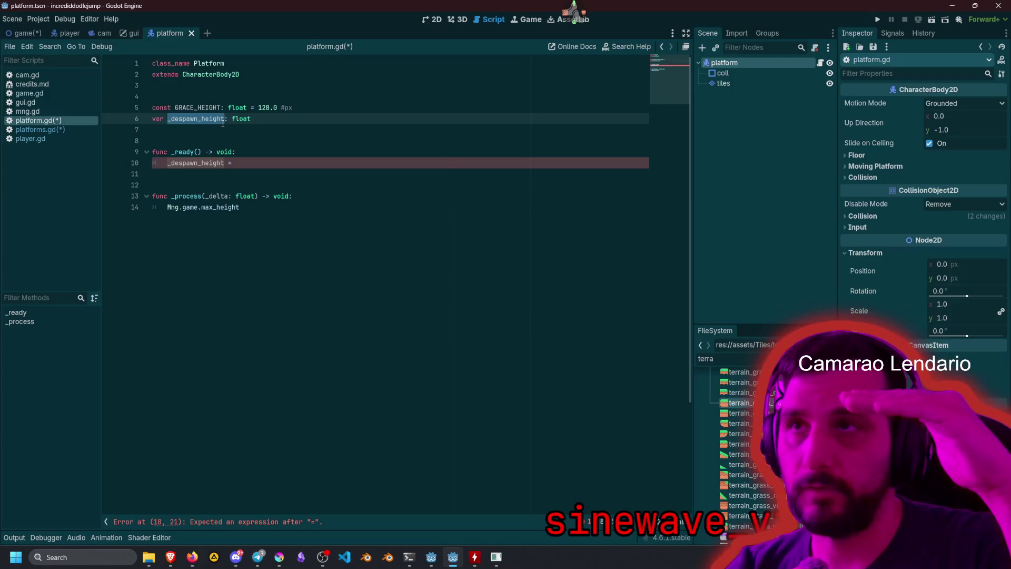
- Start the _despawn_height assignment with 'position.y -'
{"action": "left_click", "coordinate": [289, 169]}
{"action": "type", "text": "posi"}
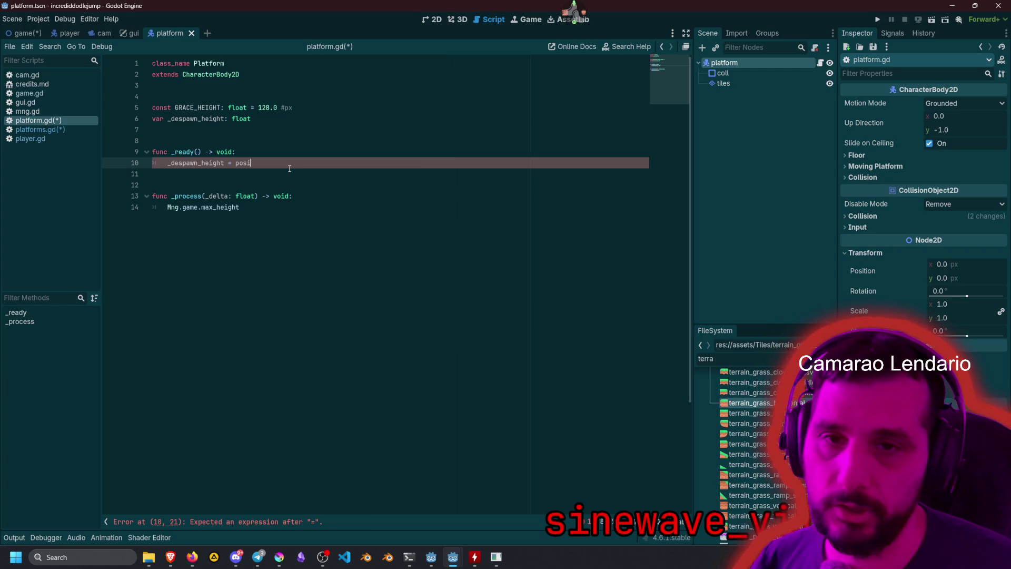
{"action": "key", "text": "Return"}
{"action": "type", "text": ".y +"}
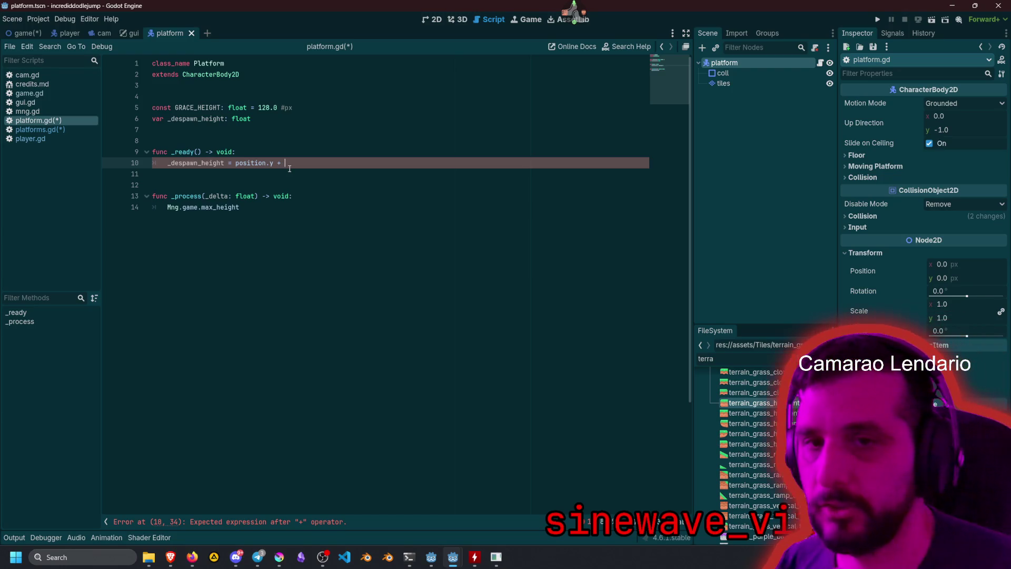
{"action": "key", "text": "BackSpace"}
{"action": "key", "text": "BackSpace"}
{"action": "key", "text": "Down"}
{"action": "key", "text": "Down"}
{"action": "key", "text": "Down"}
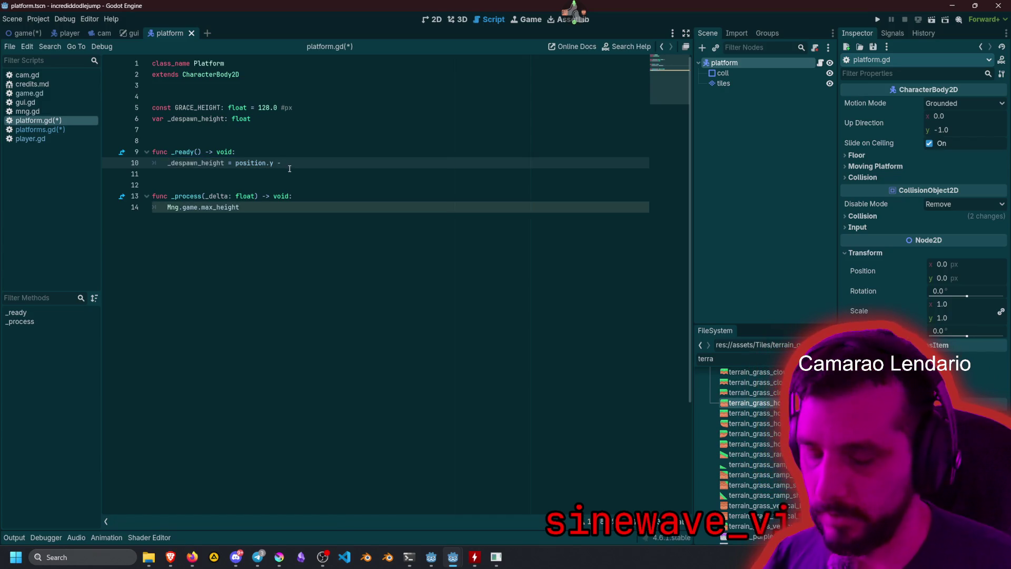
- Subtract (Mng.viewport_size.y / 2.0) and GRACE_HEIGHT to complete the expression
{"action": "type", "text": "Mng.vi"}
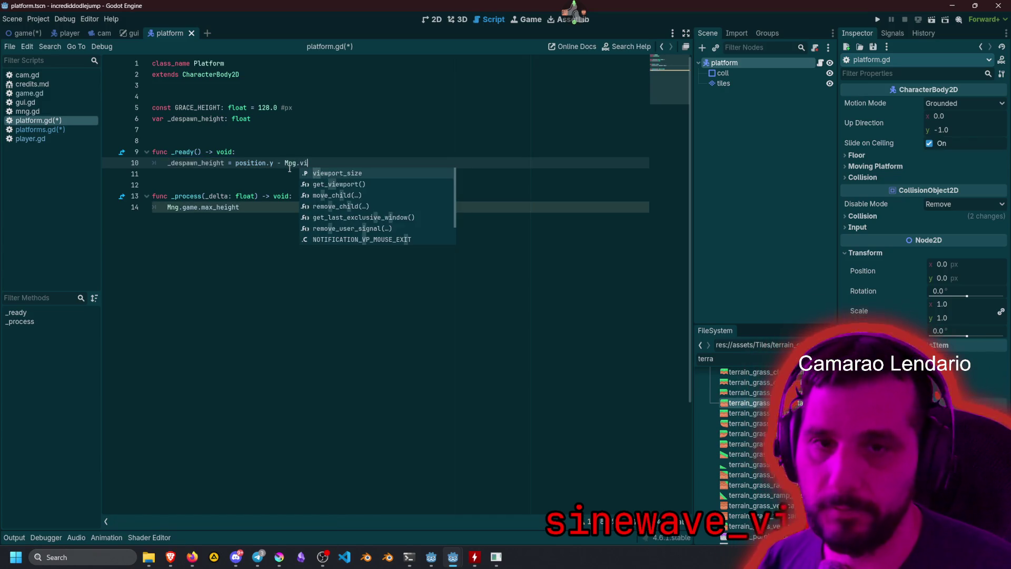
{"action": "key", "text": "Return"}
{"action": "type", "text": ".y "}
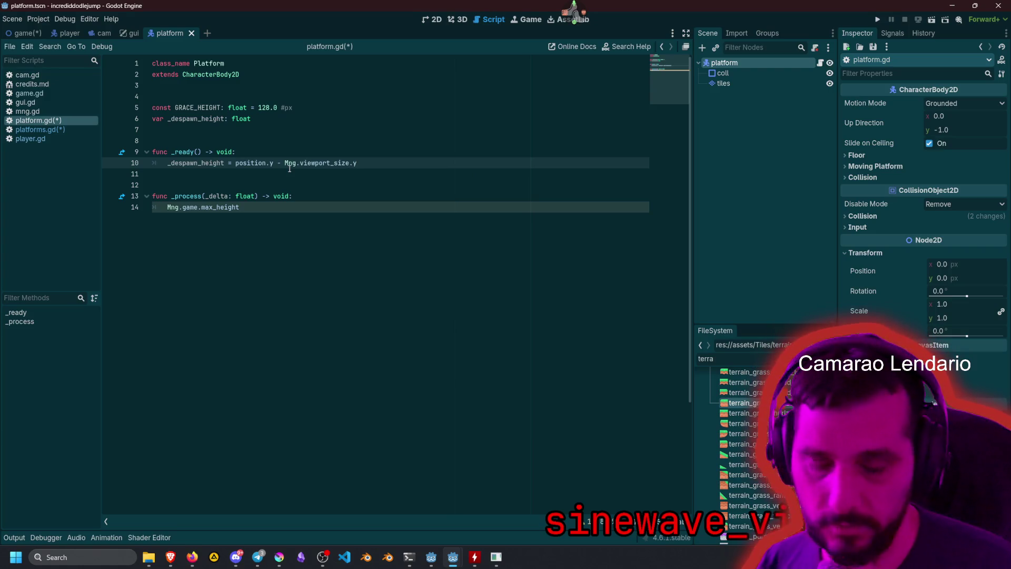
{"action": "type", "text": "/ 0.2"}
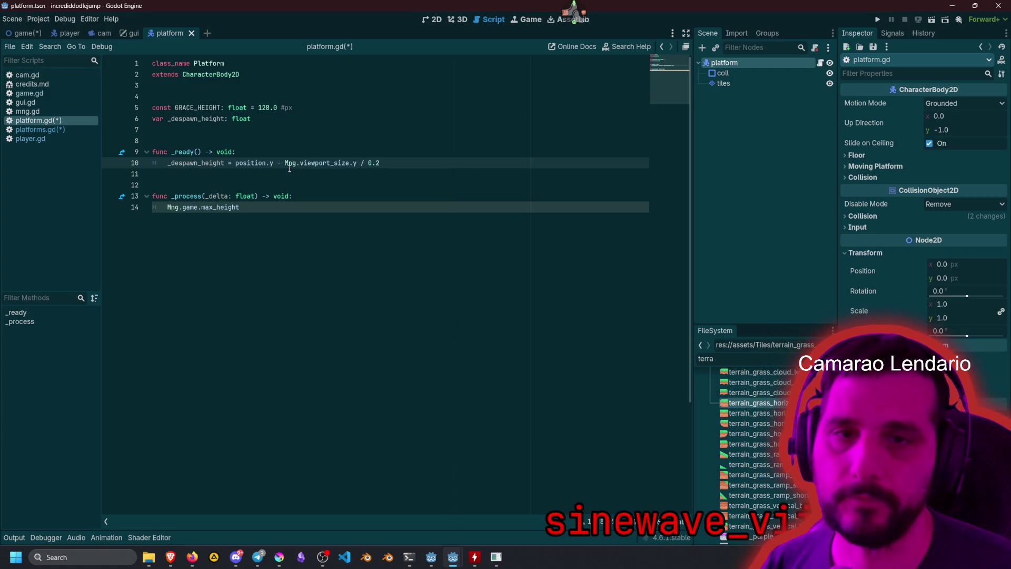
{"action": "key", "text": "BackSpace"}
{"action": "type", "text": "2."}
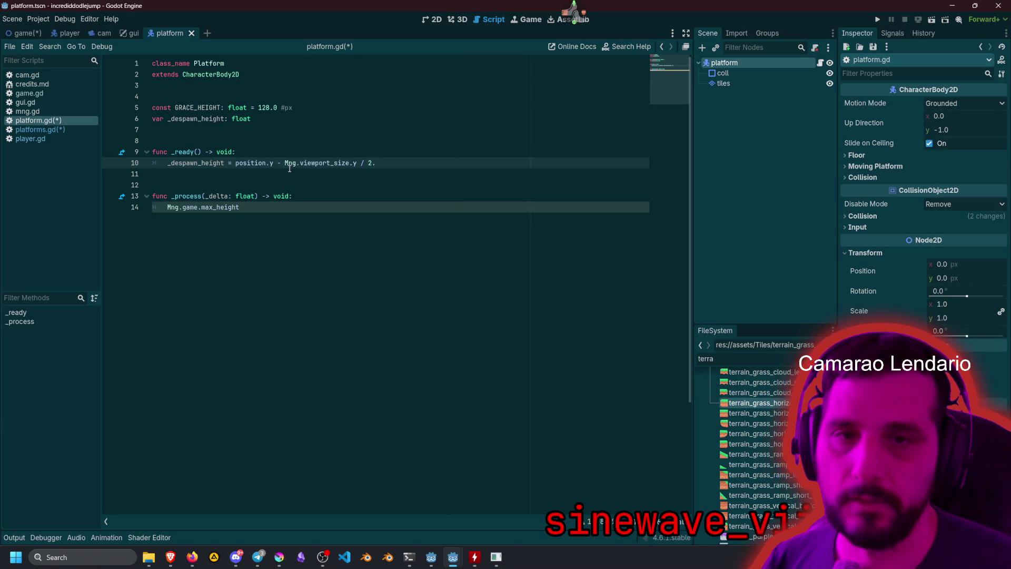
{"action": "type", "text": "0"}
{"action": "key", "text": "ctrl+shift+Left"}
{"action": "key", "text": "ctrl+shift+Left"}
{"action": "key", "text": "ctrl+shift+Left"}
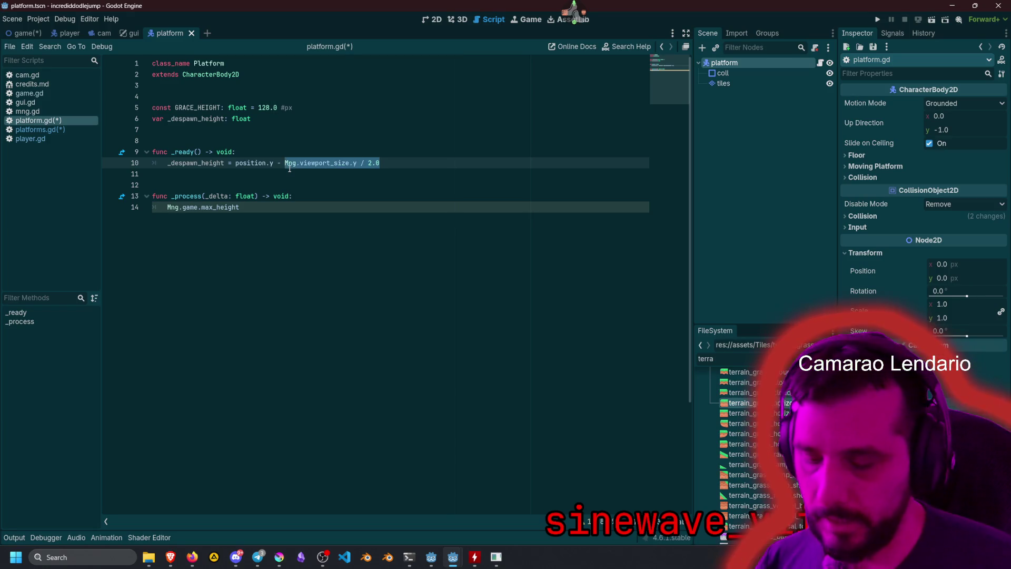
{"action": "type", "text": "("}
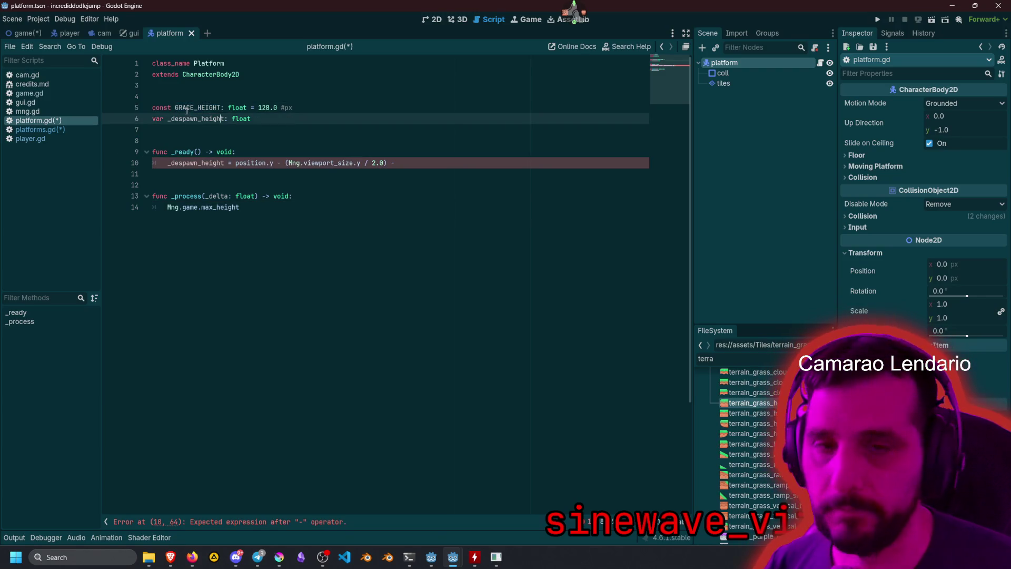
{"action": "type", "text": "GRACE_HEIGHT"}
{"action": "key", "text": "Down"}
{"action": "key", "text": "Down"}
{"action": "key", "text": "Down"}
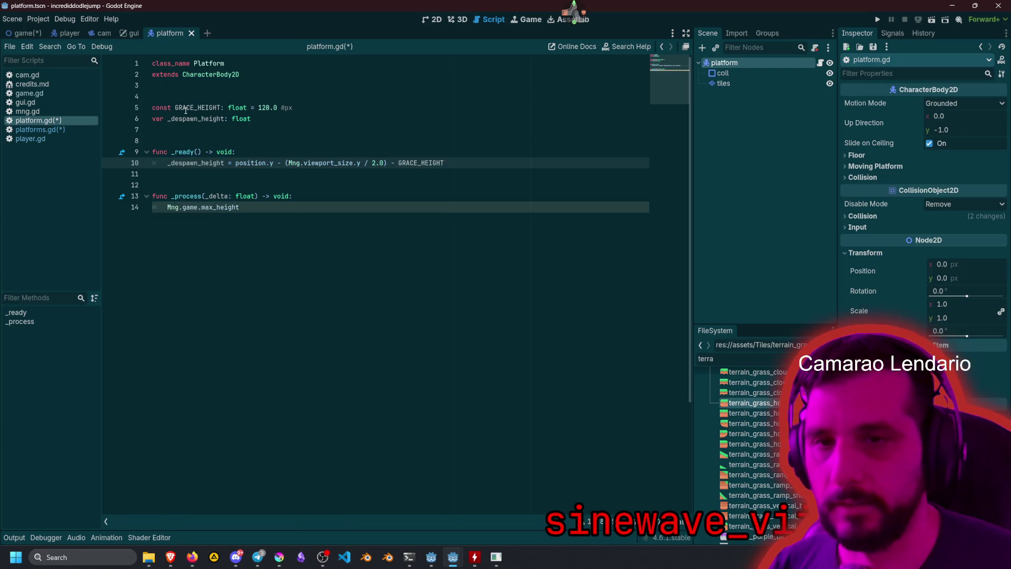
{"action": "double_click", "coordinate": [195, 164]}
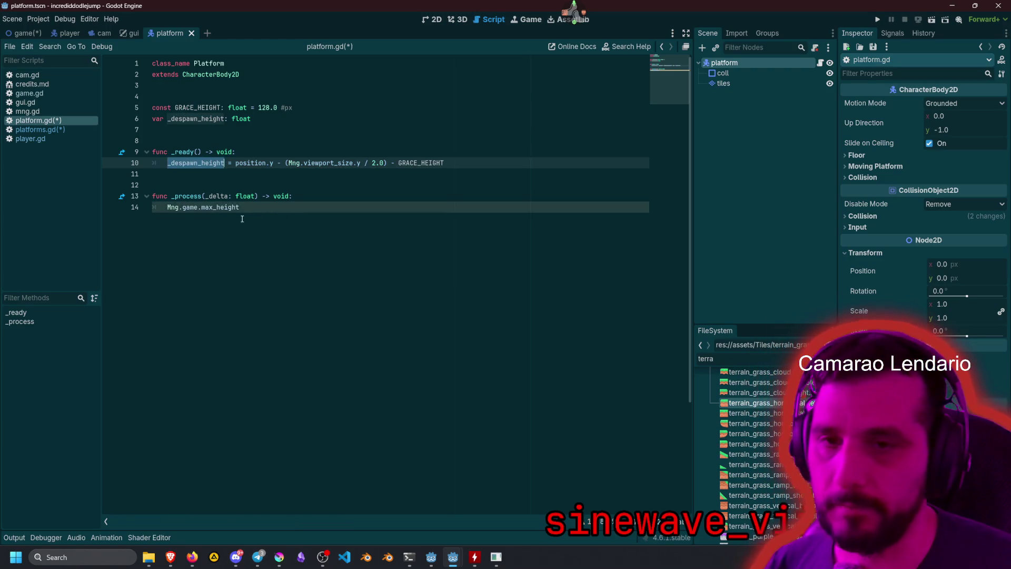
- Turn the Mng.game.max_height line in _process into an if statement
{"action": "left_click", "coordinate": [353, 197]}
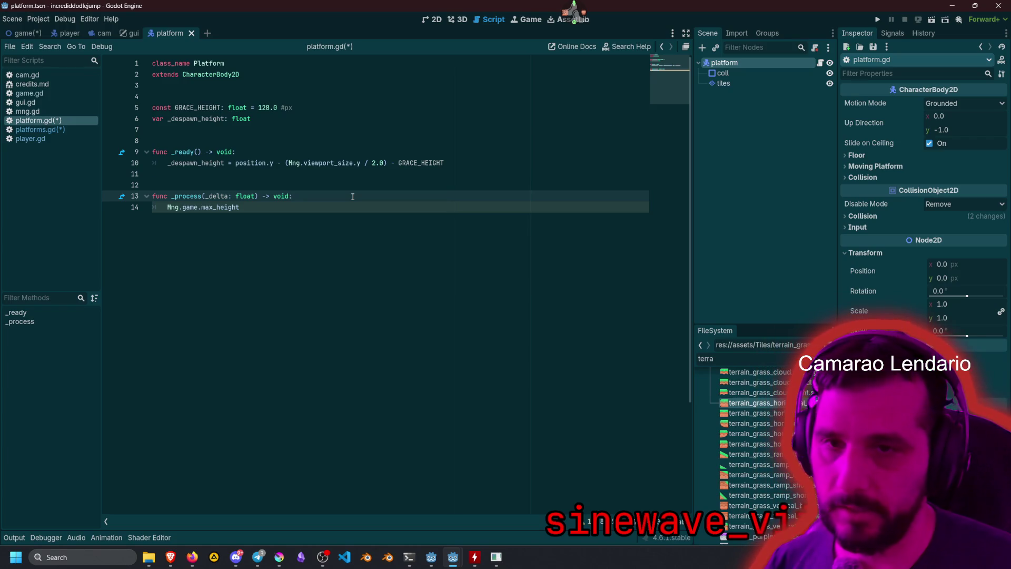
{"action": "key", "text": "Return"}
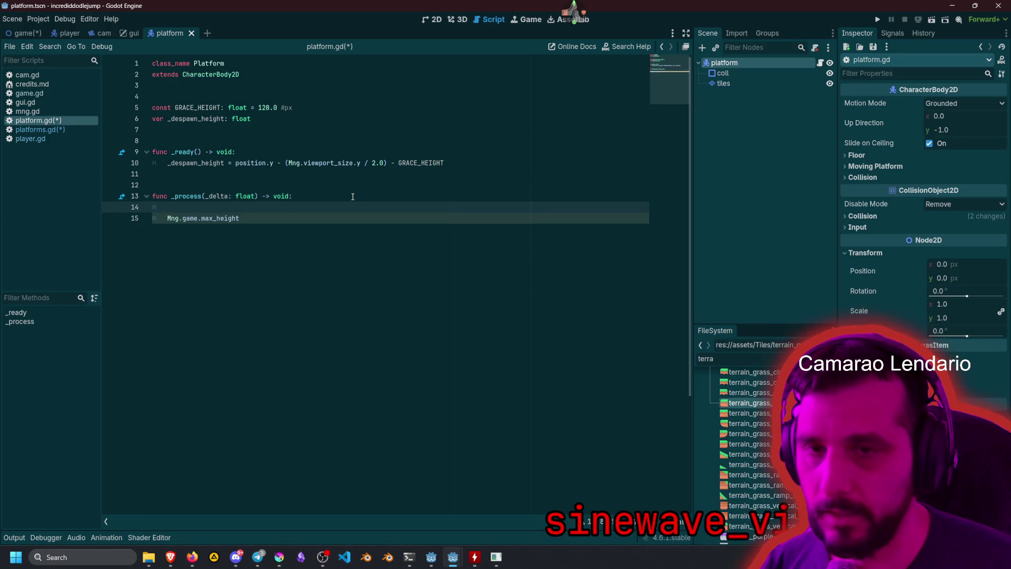
{"action": "key", "text": "ctrl+z"}
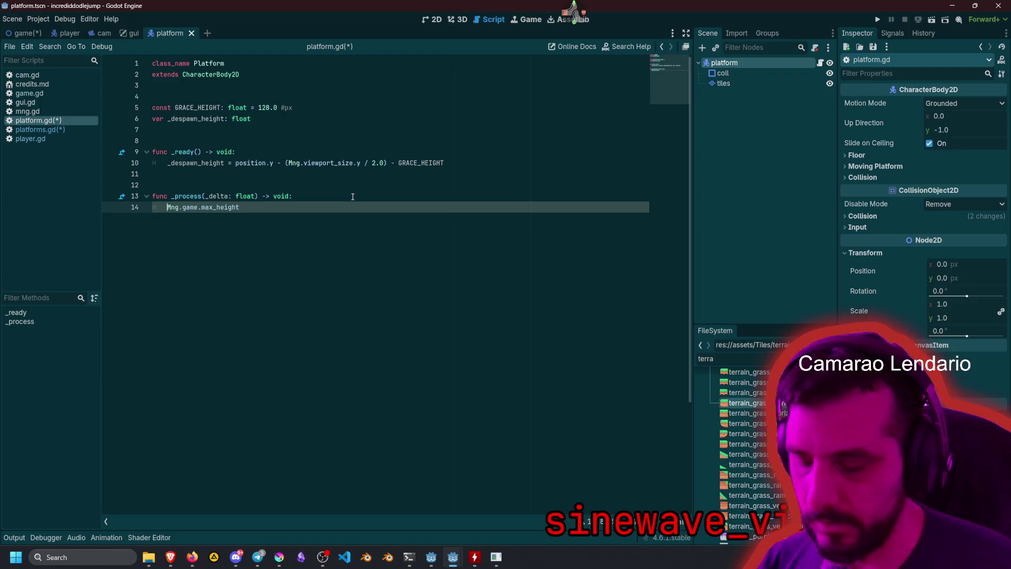
{"action": "type", "text": "if"}
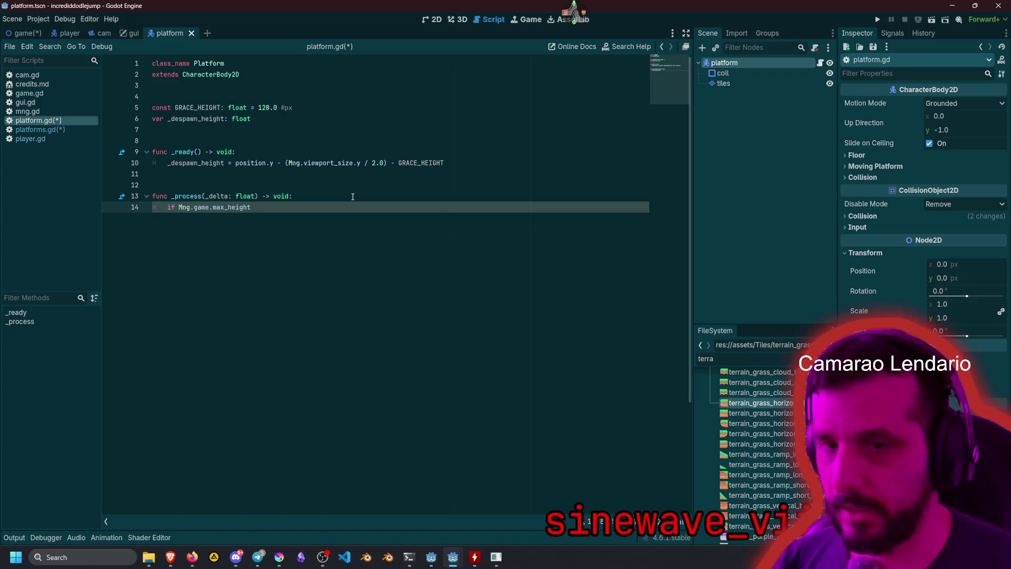
{"action": "key", "text": "End"}
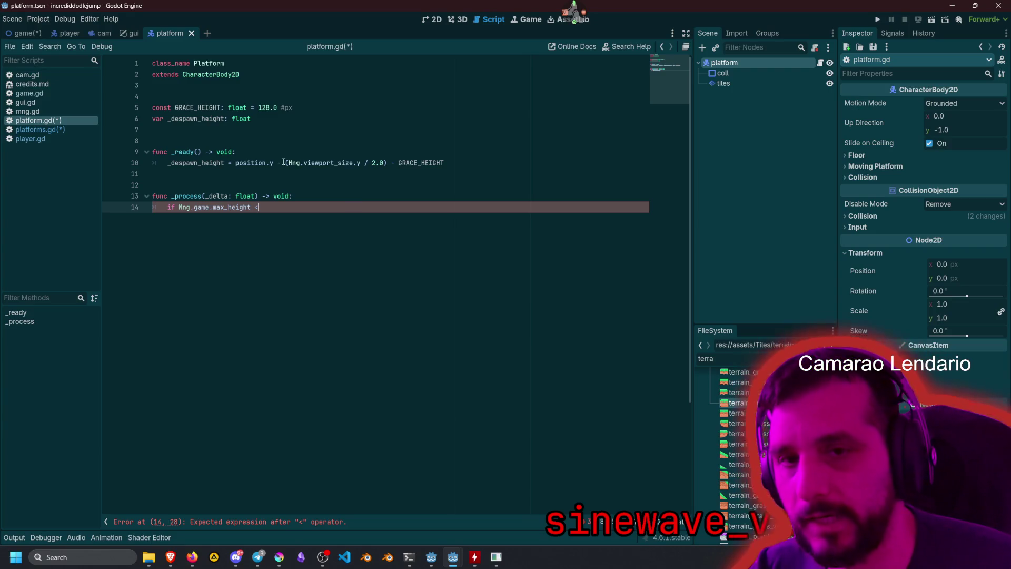
- Complete the condition as 'if Mng.game.max_height < _despawn_height:' by pasting the copied name
{"action": "mouse_move", "coordinate": [284, 163]}
{"action": "left_mouse_down"}
{"action": "mouse_move", "coordinate": [395, 163]}
{"action": "mouse_move", "coordinate": [386, 163]}
{"action": "left_mouse_up"}
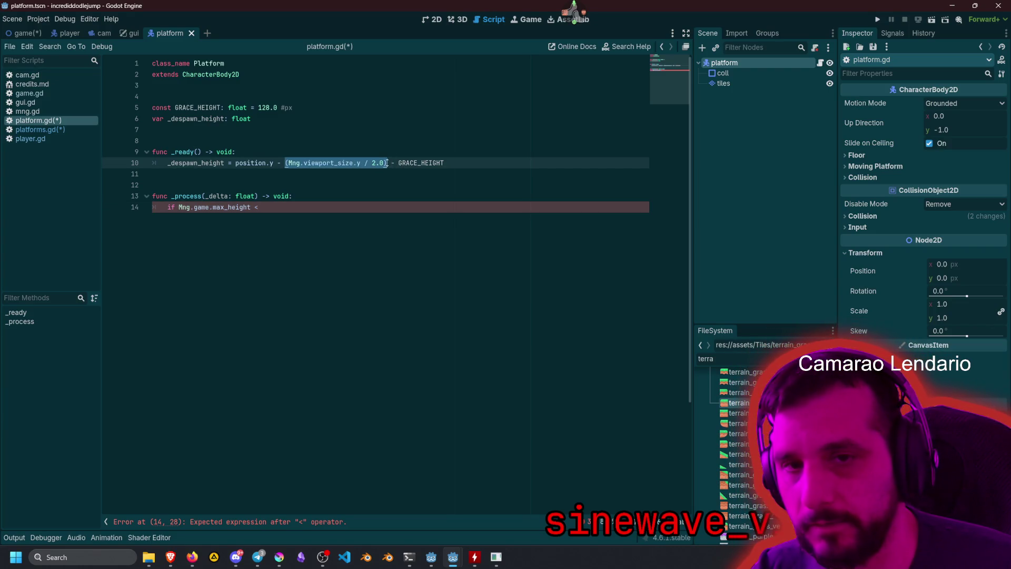
{"action": "double_click", "coordinate": [195, 163]}
{"action": "key", "text": "ctrl+c"}
{"action": "left_click", "coordinate": [264, 178]}
{"action": "key", "text": "ctrl+End"}
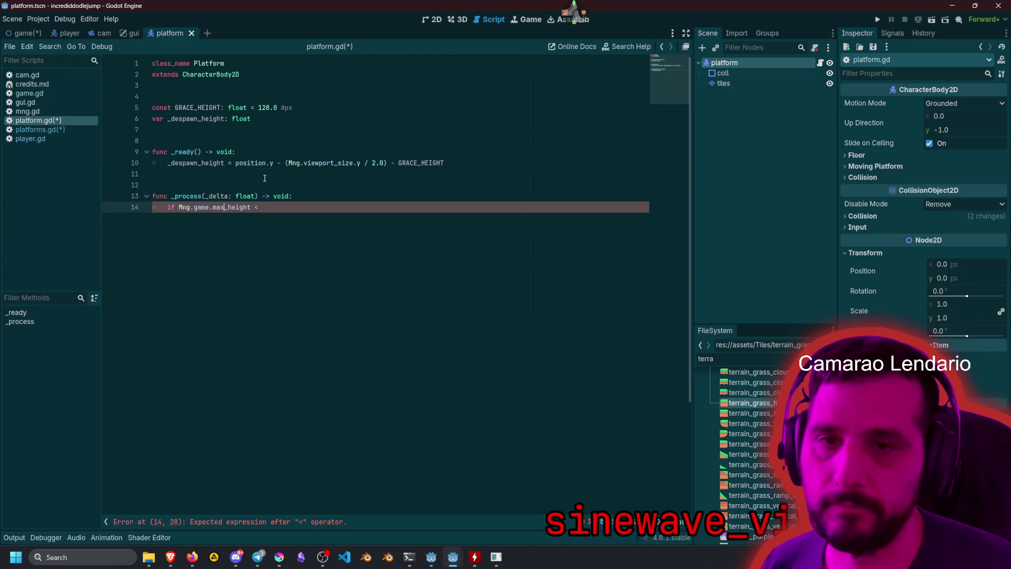
{"action": "key", "text": "ctrl+v"}
{"action": "key", "text": "ctrl+Left"}
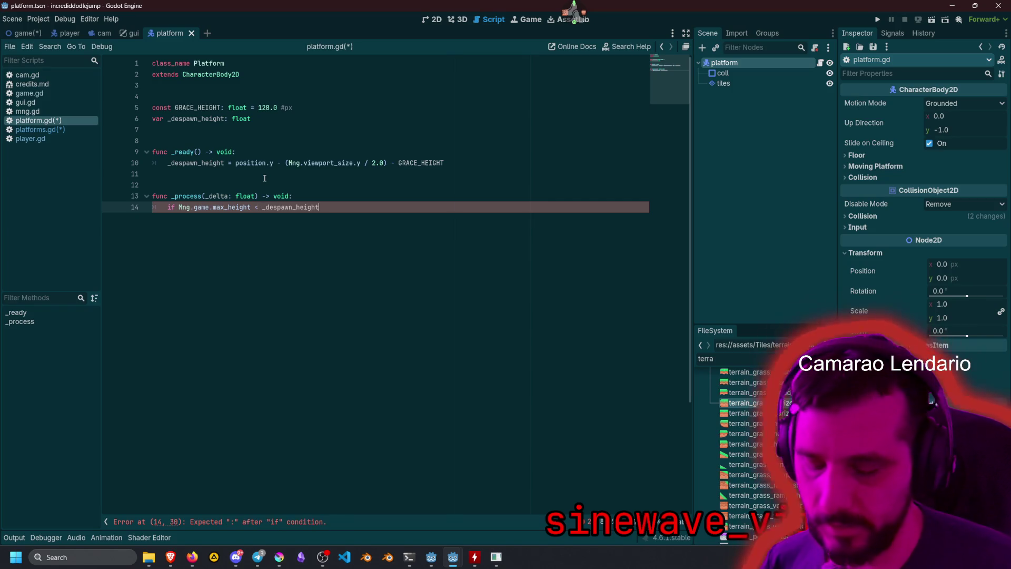
{"action": "type", "text": ":"}
- Call queue_free() inside the if block
{"action": "key", "text": "Return"}
{"action": "type", "text": "queu"}
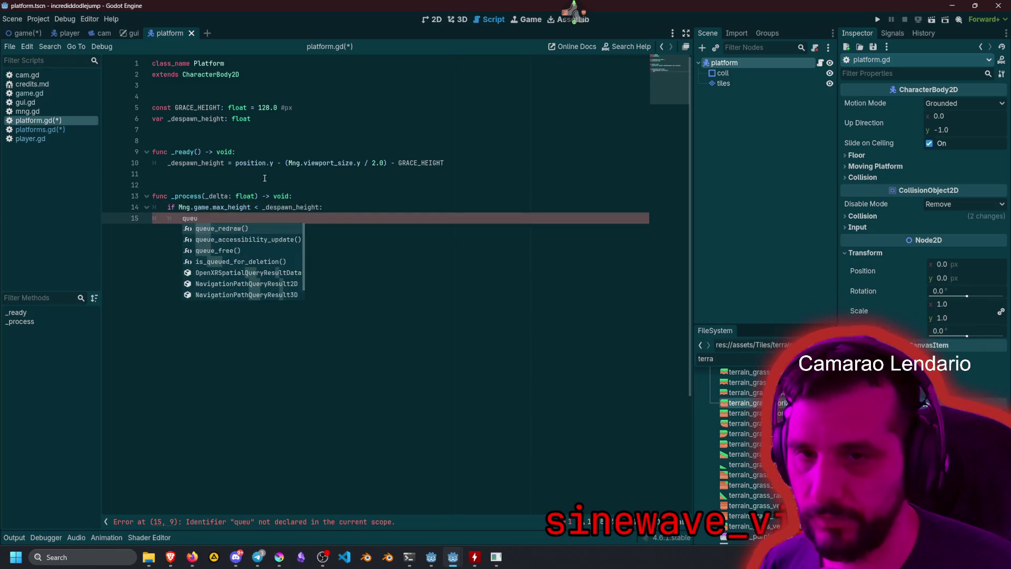
{"action": "type", "text": "e_free("}
{"action": "key", "text": "Return"}
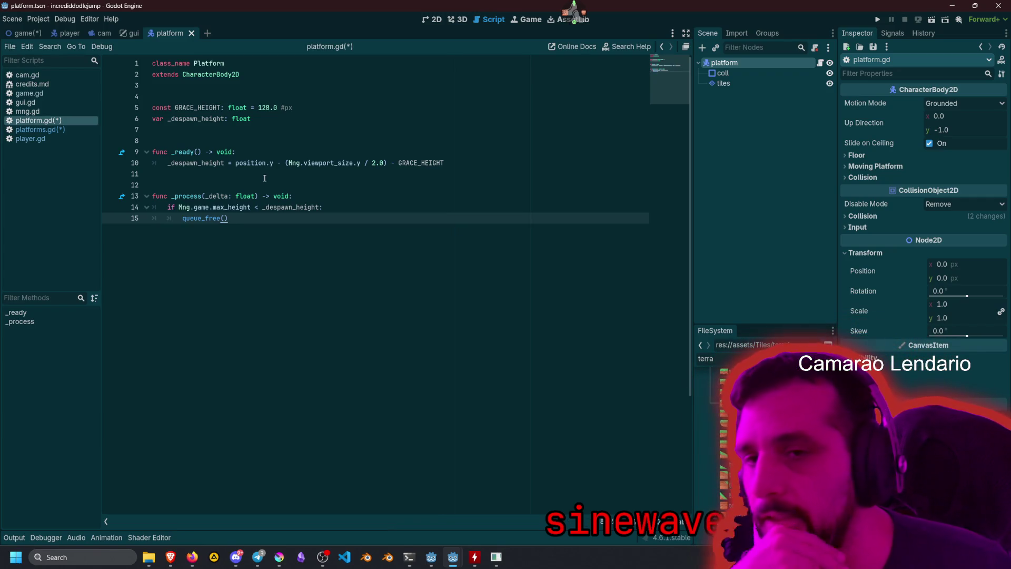
- Add a prints(name, ...) call on the line below queue_free()
{"action": "key", "text": "Return"}
{"action": "type", "text": "rint(\""}
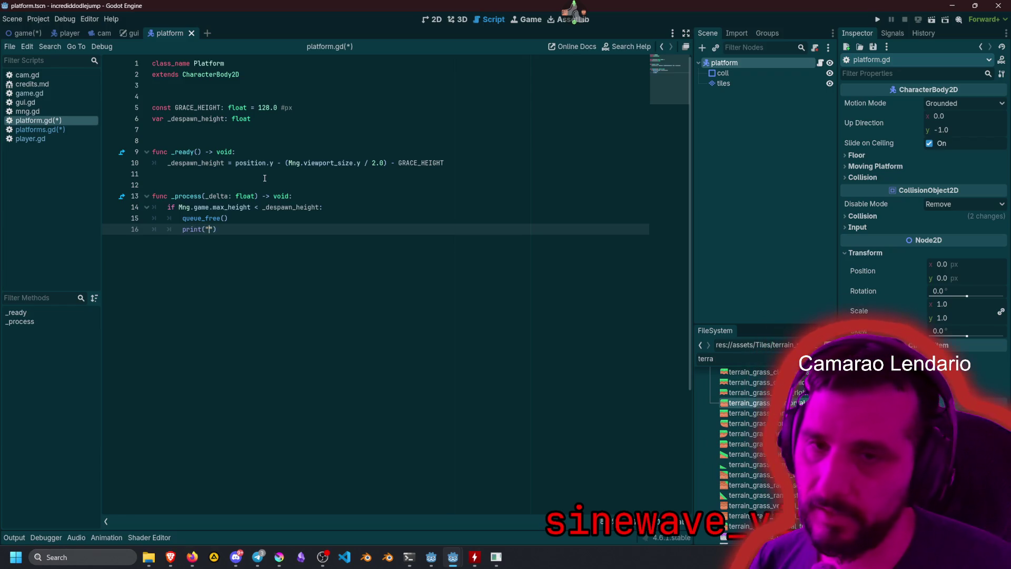
{"action": "type", "text": "platfor"}
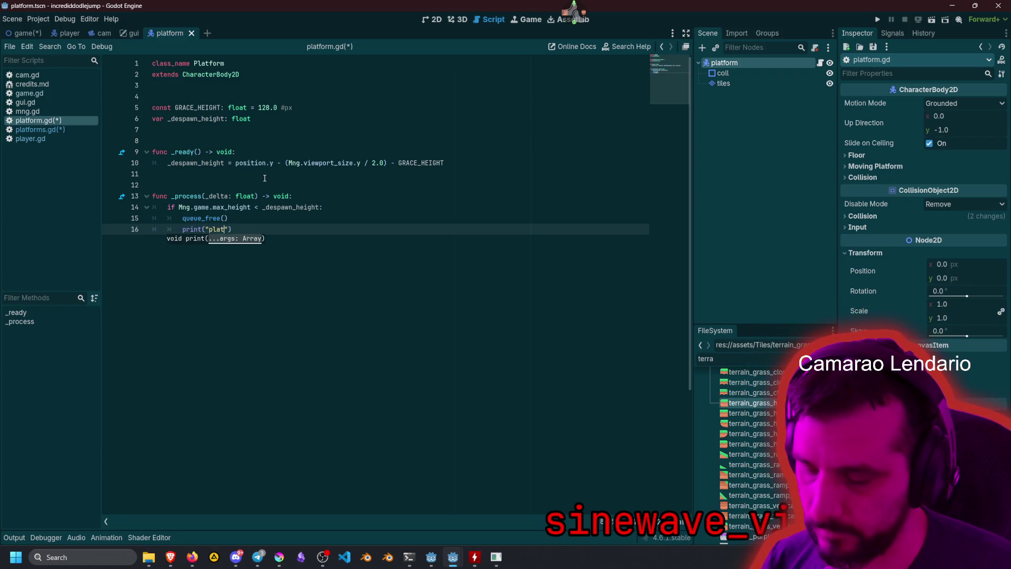
{"action": "key", "text": "ctrl+BackSpace"}
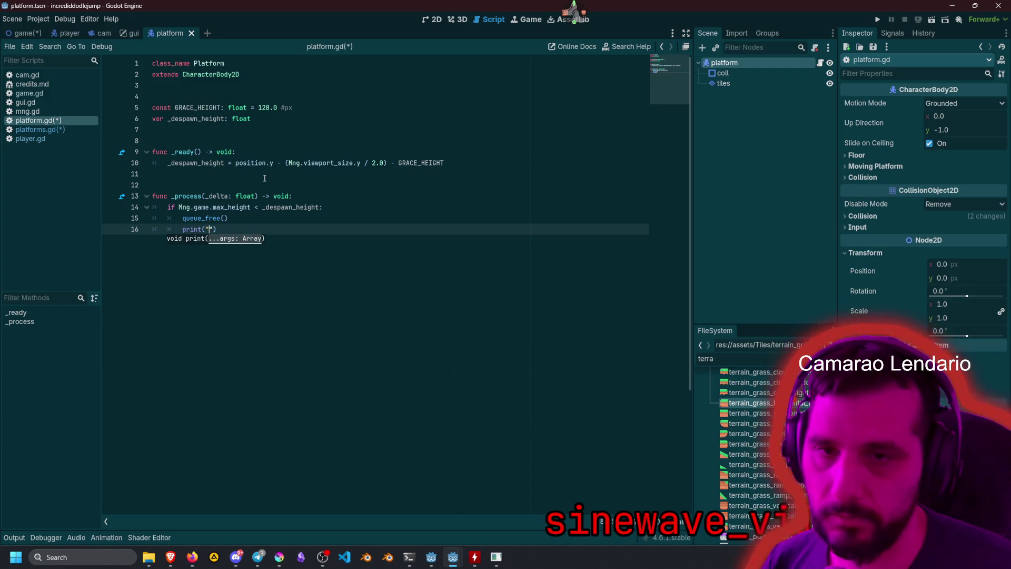
{"action": "key", "text": "BackSpace"}
{"action": "type", "text": "name,"}
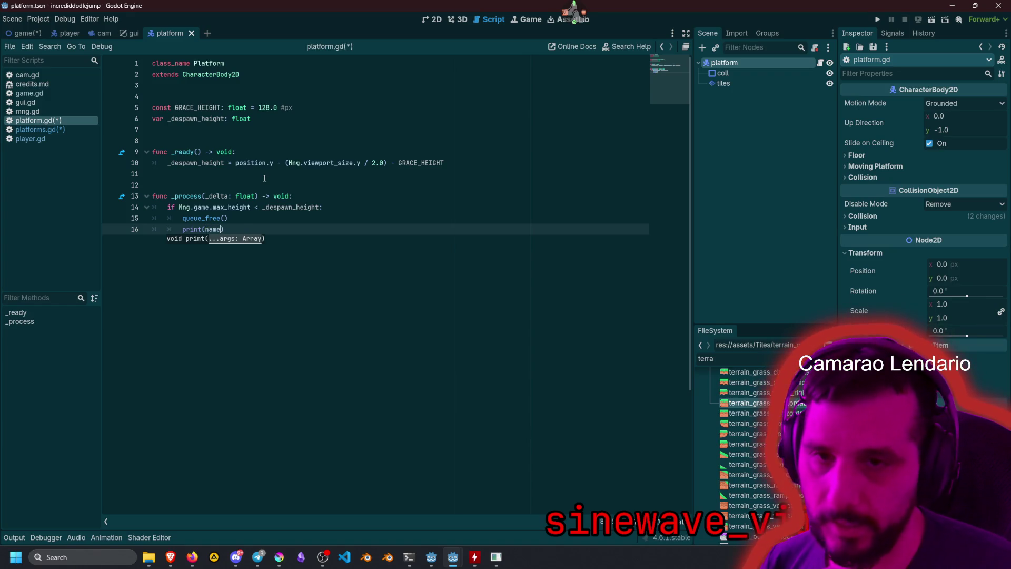
{"action": "key", "text": "Left"}
{"action": "type", "text": "s"}
- Finish it as prints(name, "freed"), save platform.gd and run the game
{"action": "key", "text": "End"}
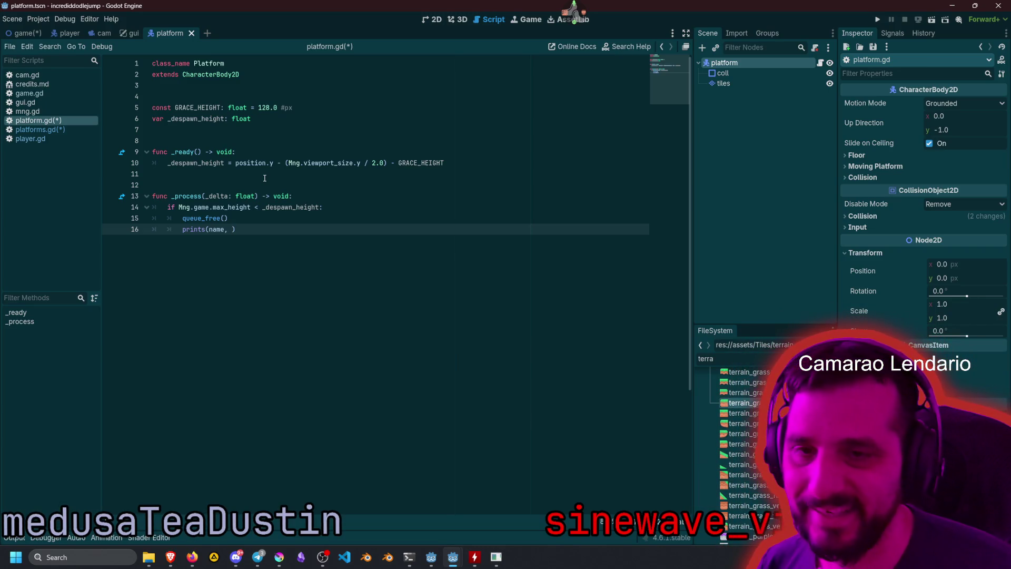
{"action": "type", "text": "g"}
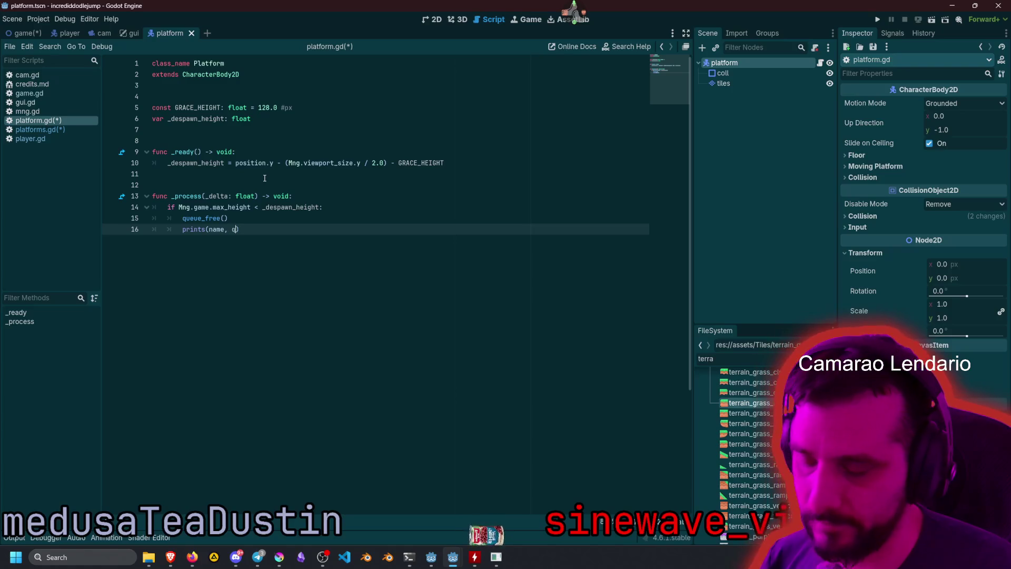
{"action": "key", "text": "BackSpace"}
{"action": "type", "text": "\""}
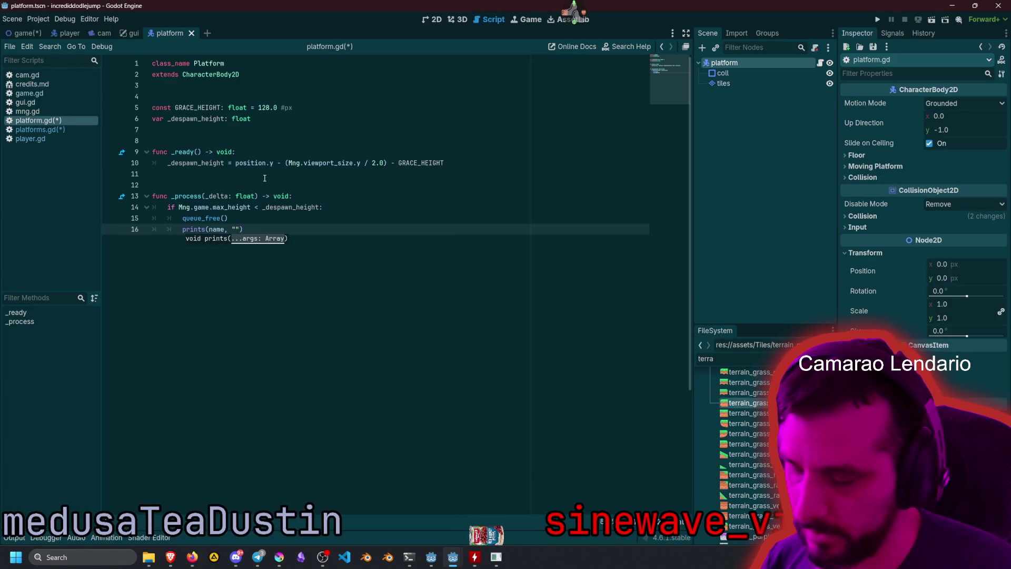
{"action": "type", "text": "freed"}
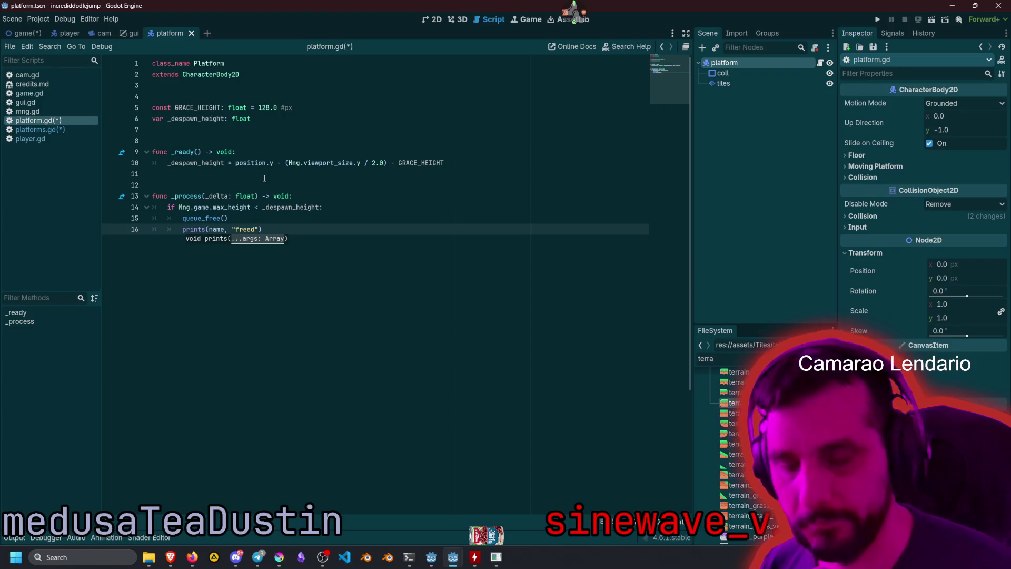
{"action": "key", "text": "Return"}
{"action": "key", "text": "ctrl+s"}
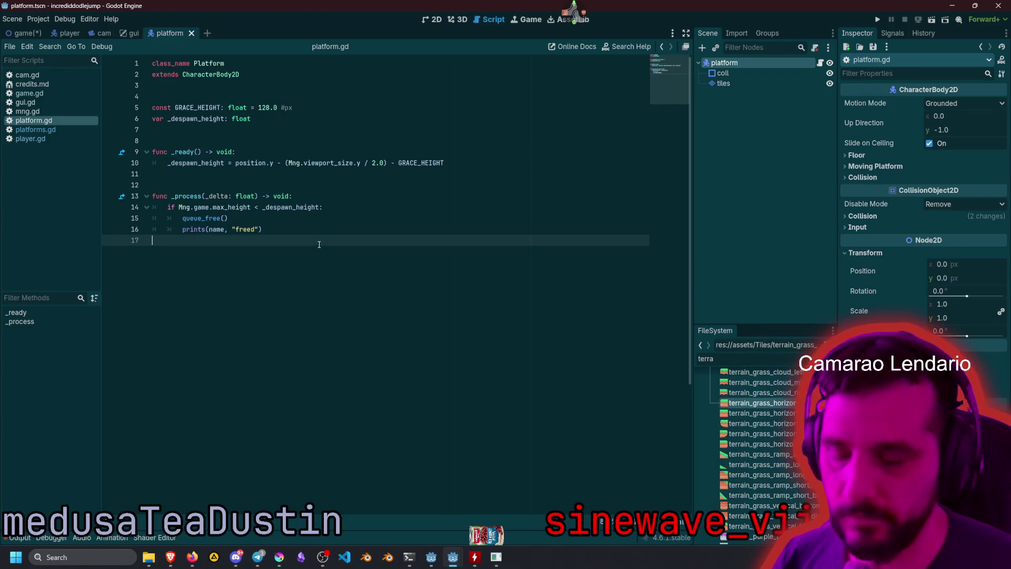
{"action": "key", "text": "F5"}
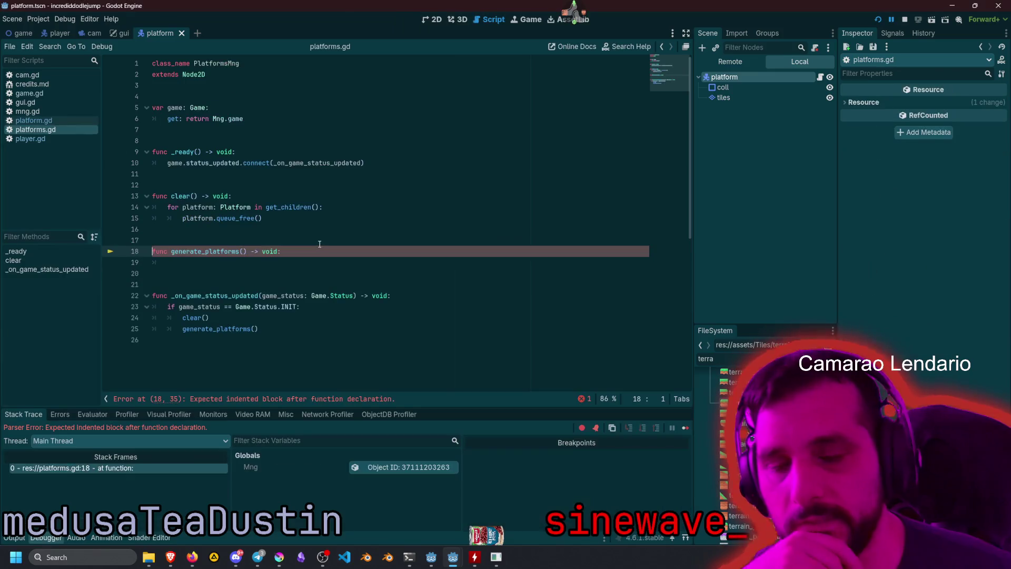
- Add 'pass' to generate_platforms in platforms.gd, rerun the game, then stop it with F8
{"action": "left_click", "coordinate": [255, 262]}
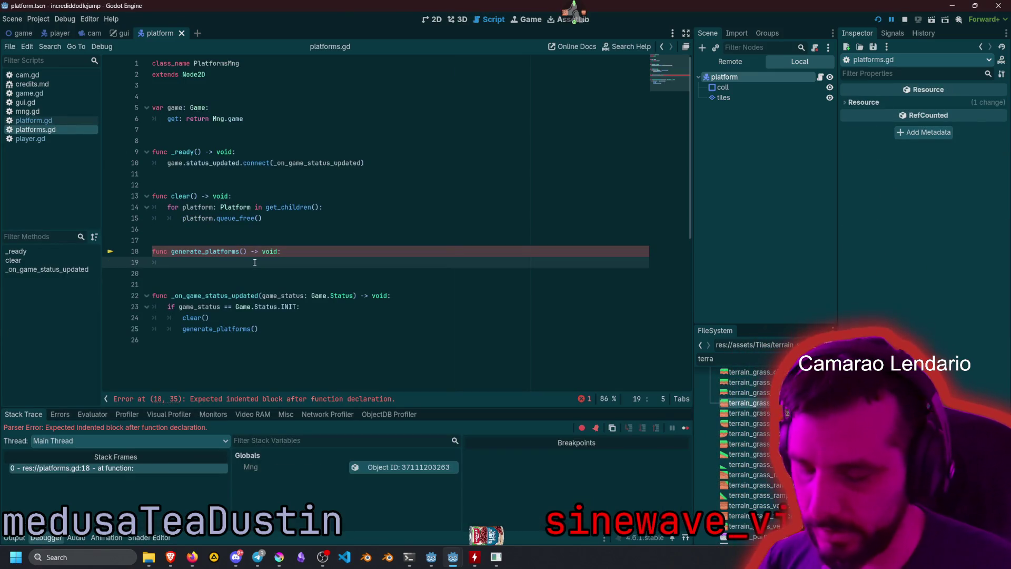
{"action": "type", "text": "pass"}
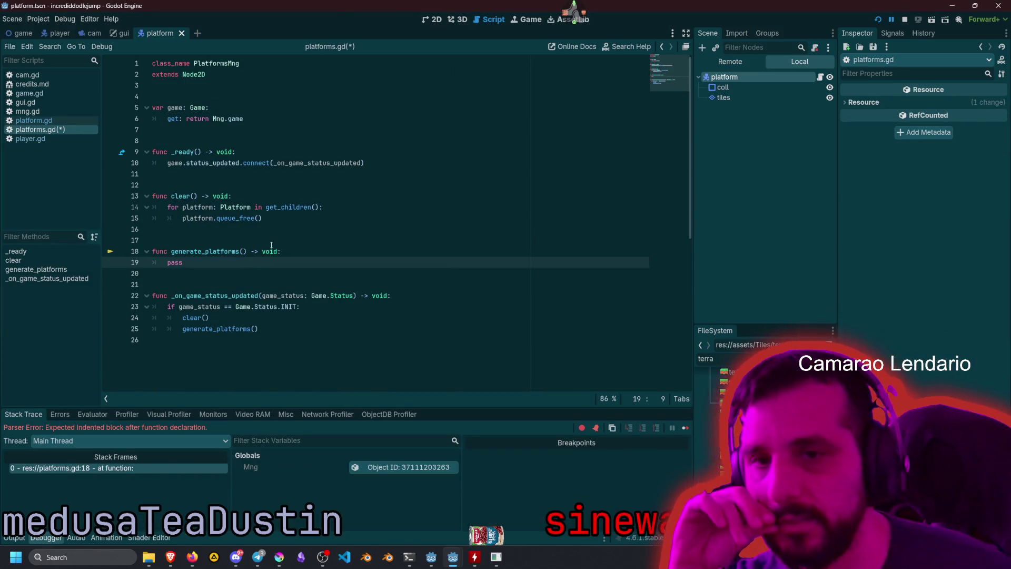
{"action": "left_click", "coordinate": [275, 241]}
{"action": "key", "text": "F5"}
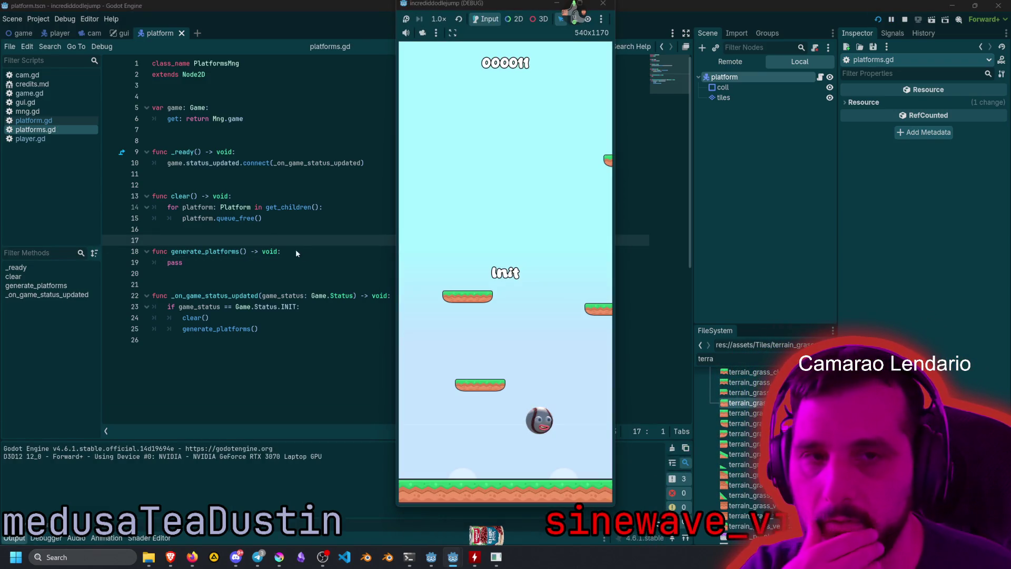
{"action": "left_click", "coordinate": [223, 196]}
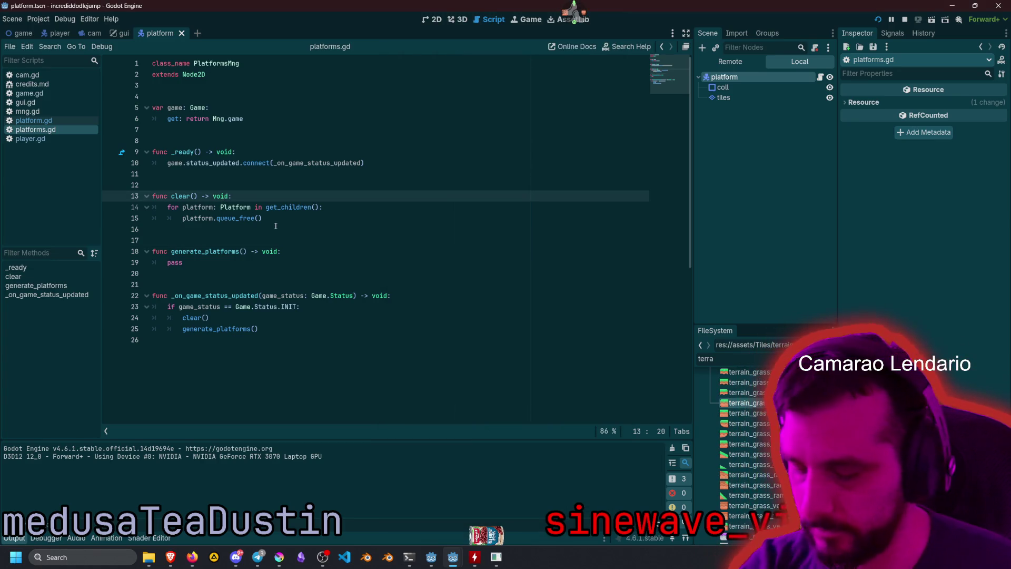
{"action": "key", "text": "F8"}
{"action": "left_click", "coordinate": [276, 163]}
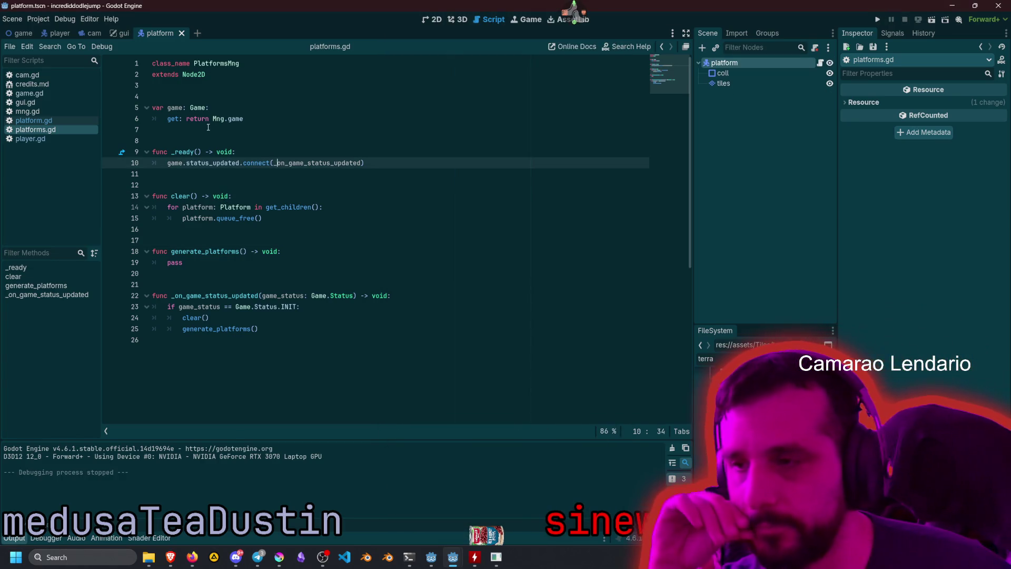
{"action": "left_click", "coordinate": [54, 120]}
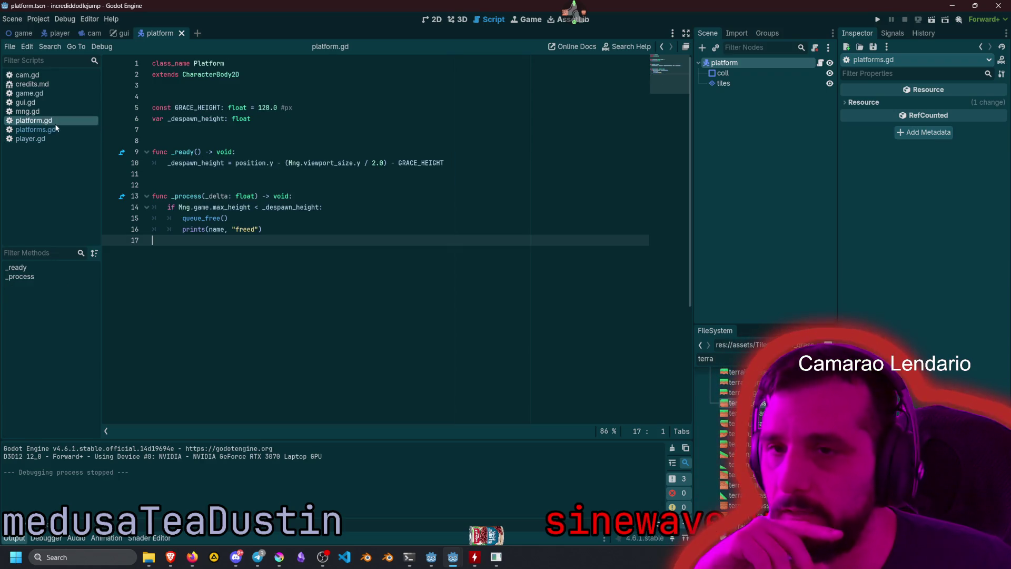
- Add 'if Mng.game.status != Game.Status.RUNNING:' at the top of _process
{"action": "left_click", "coordinate": [293, 197]}
{"action": "key", "text": "Return"}
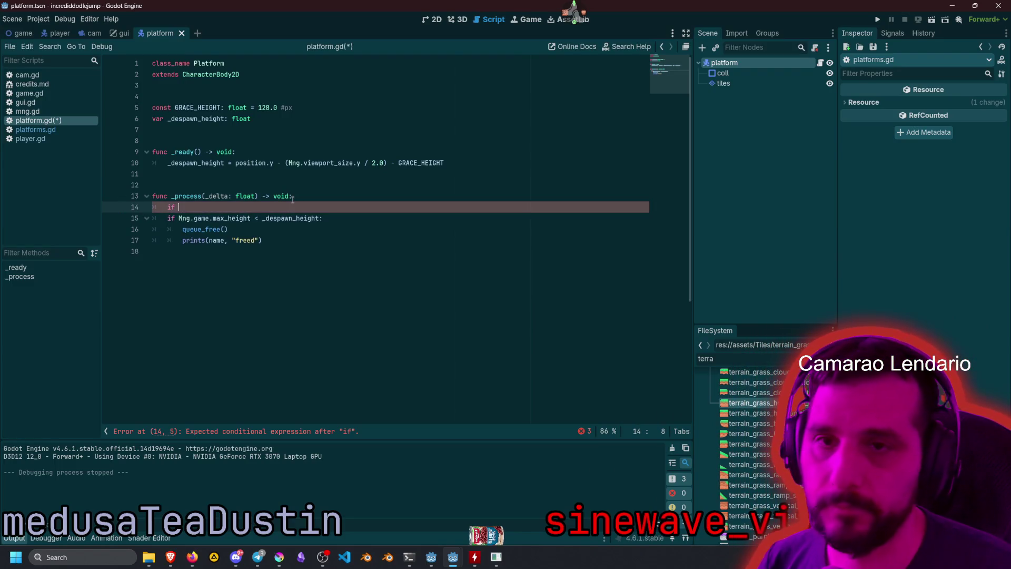
{"action": "key", "text": "Up"}
{"action": "key", "text": "Up"}
{"action": "key", "text": "Up"}
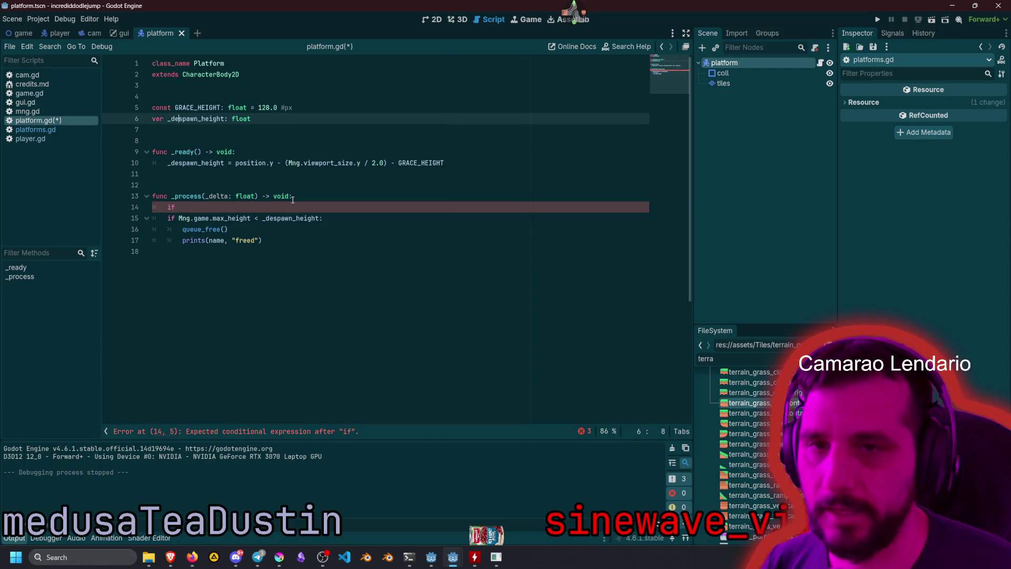
{"action": "key", "text": "Down"}
{"action": "key", "text": "Down"}
{"action": "key", "text": "Down"}
{"action": "key", "text": "Up"}
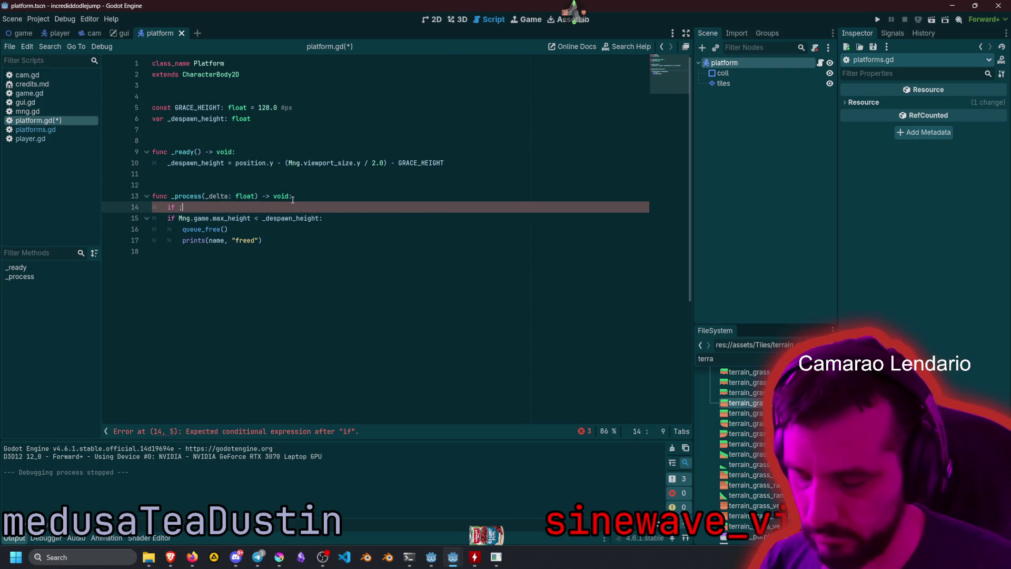
{"action": "type", "text": "ng.game."}
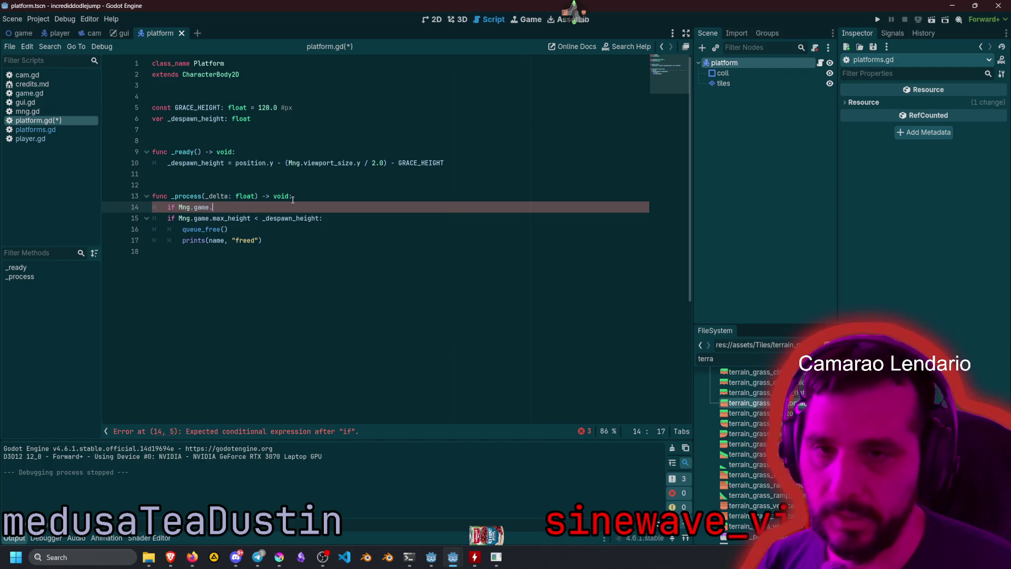
{"action": "type", "text": "status"}
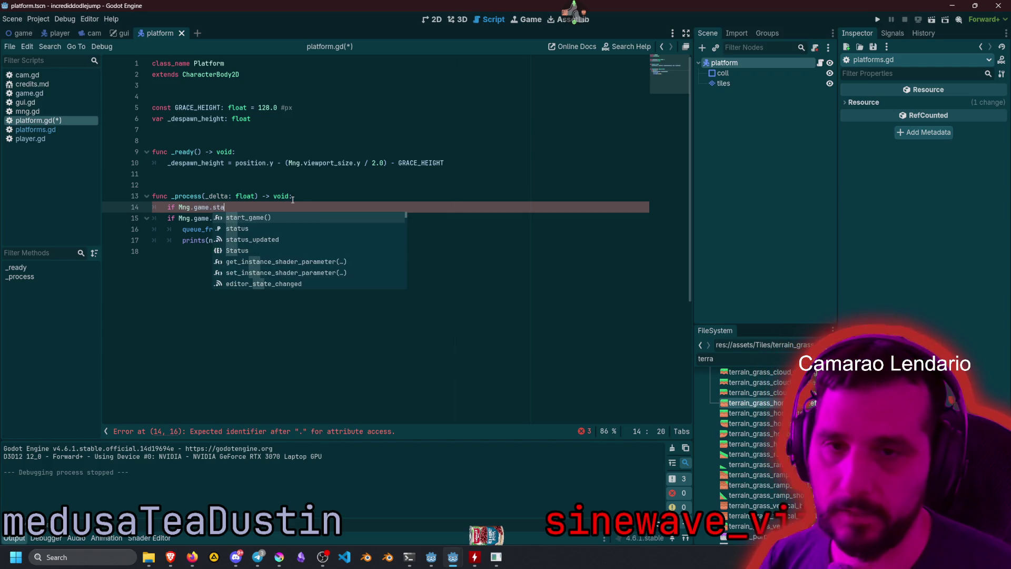
{"action": "key", "text": "Escape"}
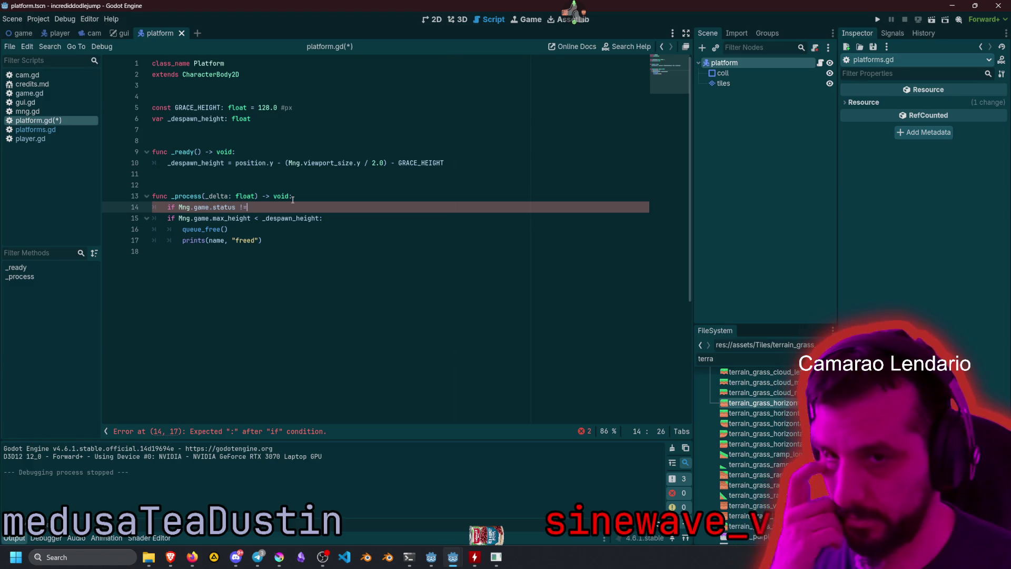
{"action": "type", "text": "Game."}
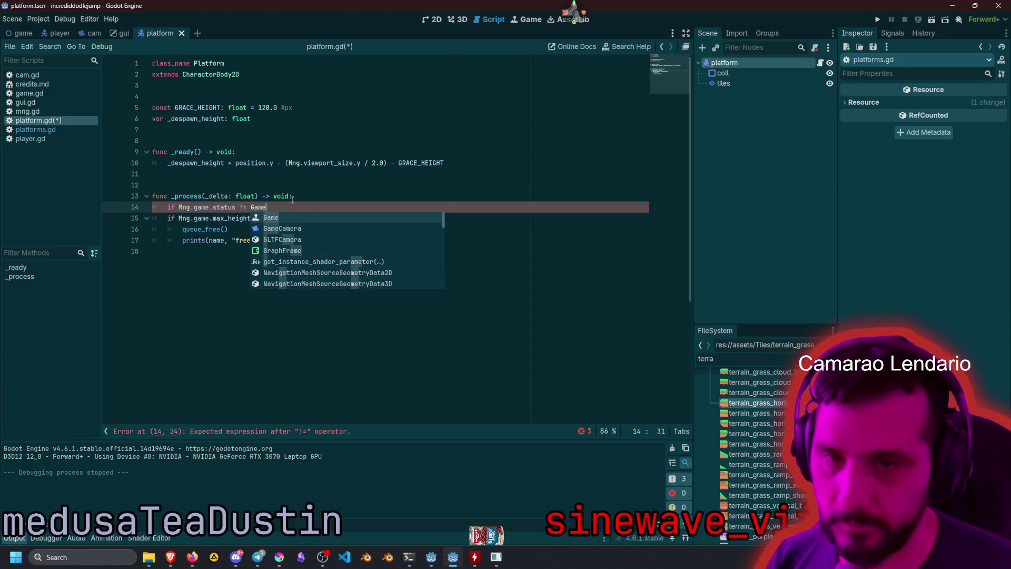
{"action": "type", "text": "Status.R"}
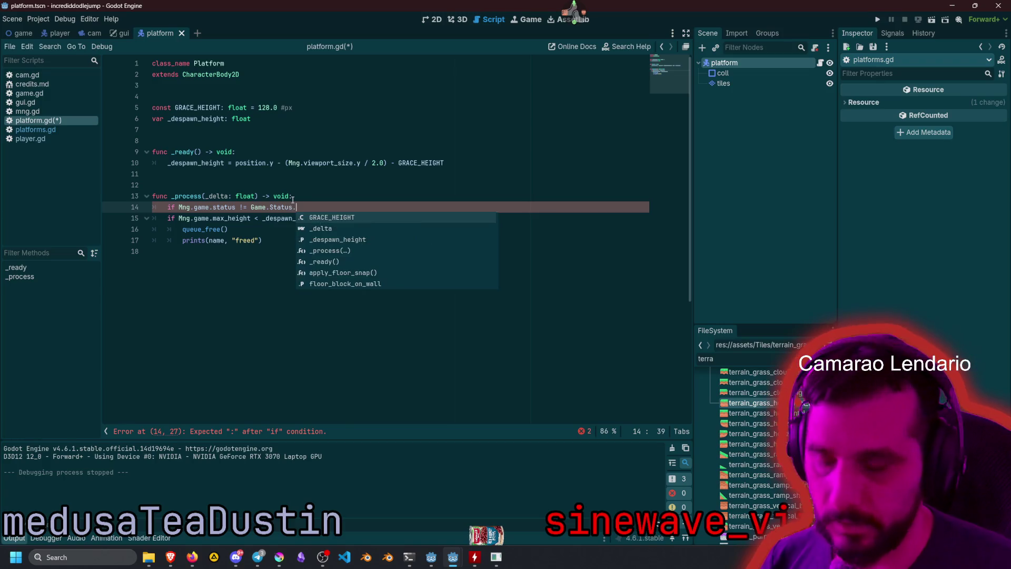
{"action": "type", "text": "U"}
{"action": "key", "text": "Return"}
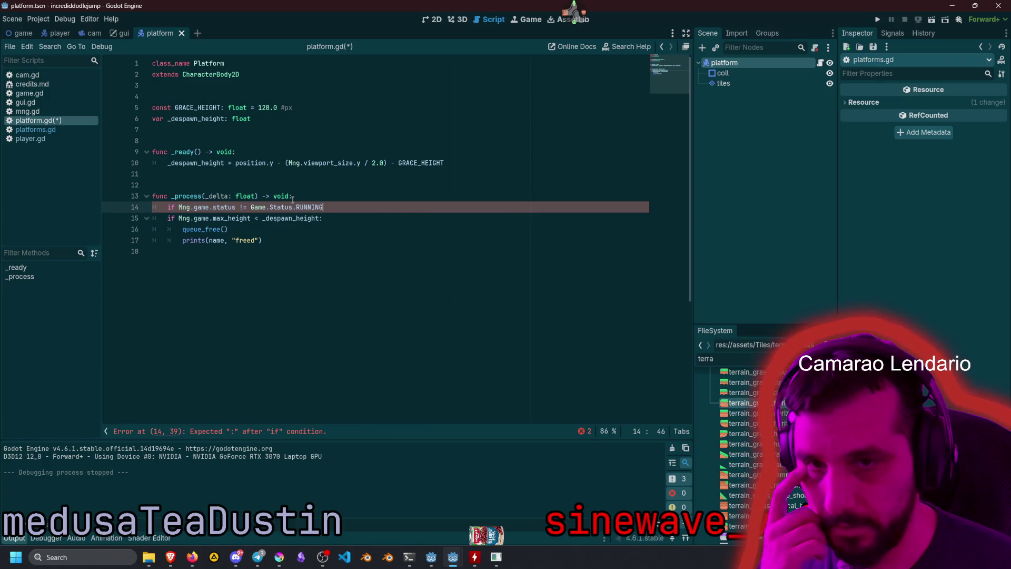
{"action": "type", "text": ":"}
{"action": "key", "text": "Return"}
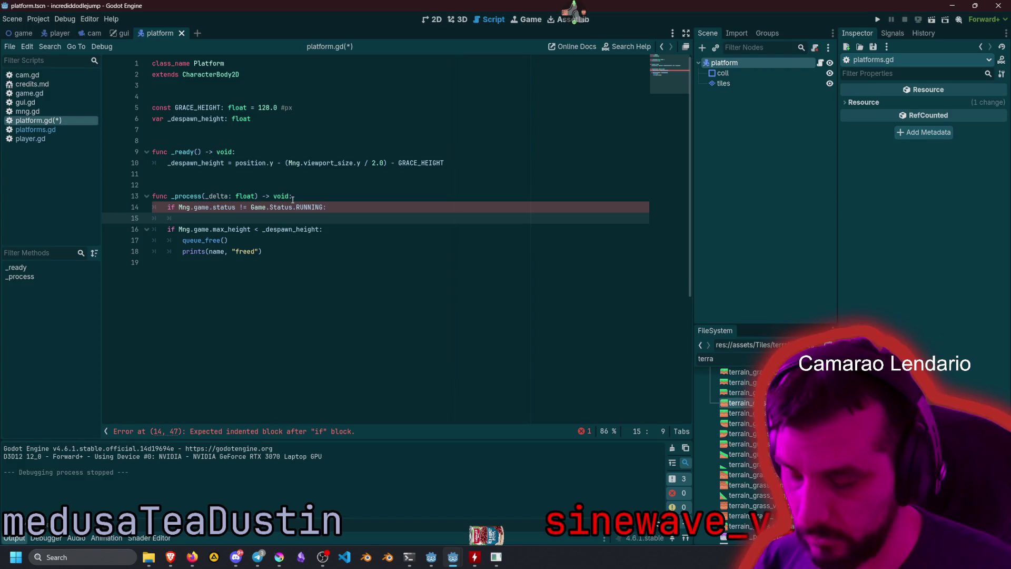
- Make that block call set_process(false) and then return
{"action": "type", "text": "return"}
{"action": "key", "text": "ctrl+shift+Return"}
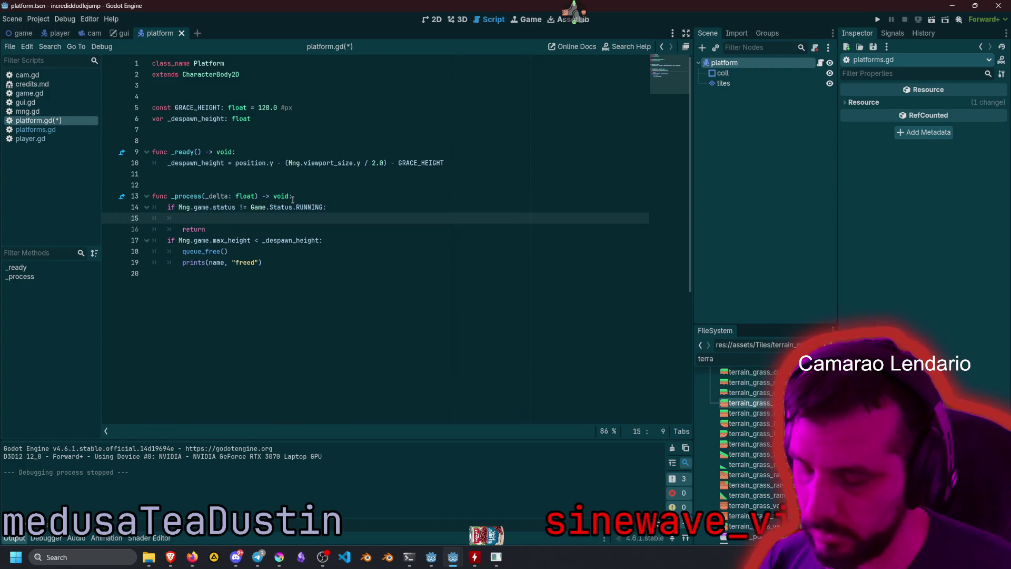
{"action": "type", "text": "set_pro"}
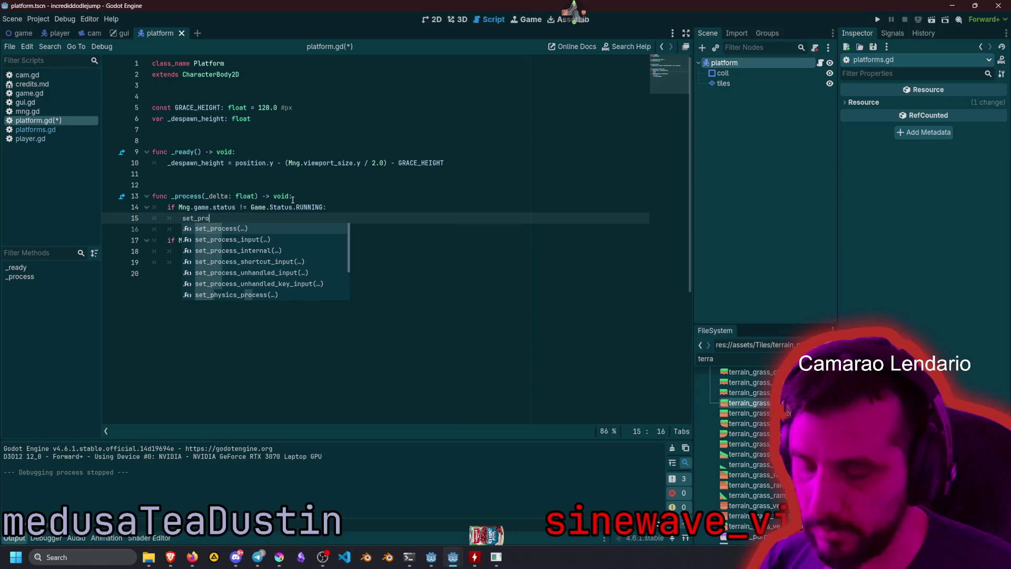
{"action": "key", "text": "Return"}
{"action": "type", "text": "fales"}
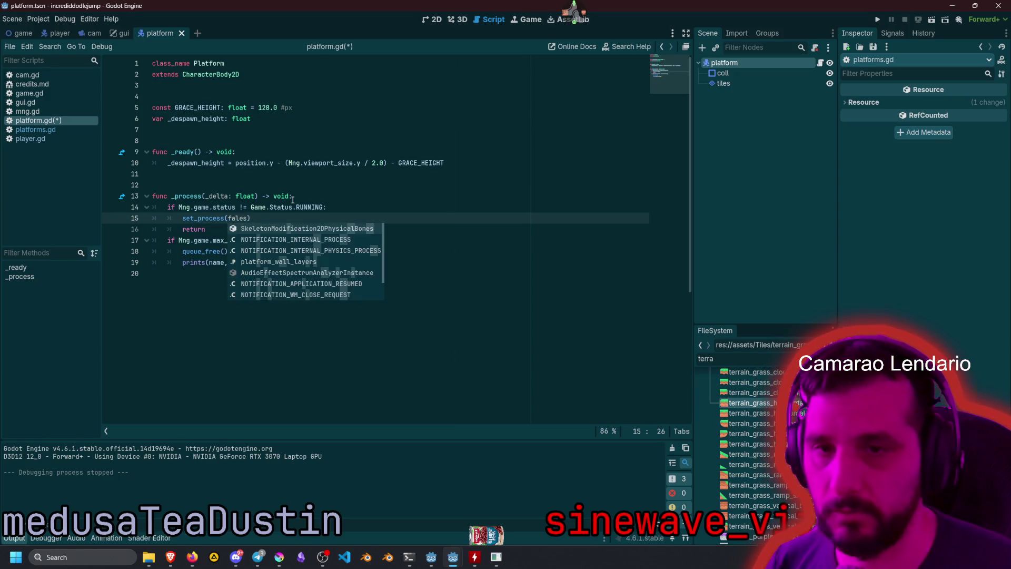
{"action": "key", "text": "Left"}
{"action": "key", "text": "BackSpace"}
{"action": "key", "text": "Return"}
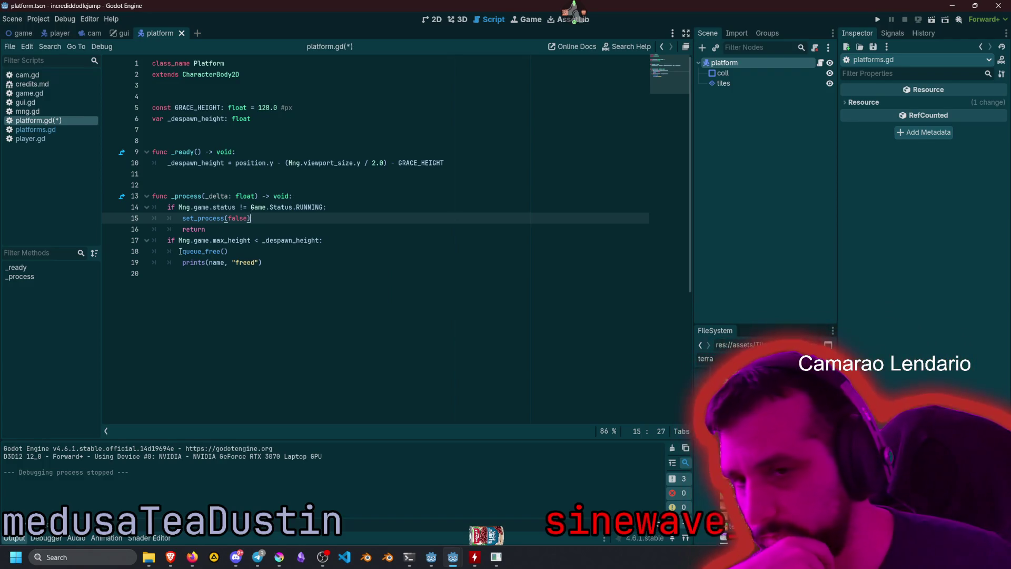
- Space out the max_height check, save platform.gd, and switch to game.gd
{"action": "left_click", "coordinate": [258, 240]}
{"action": "key", "text": "Return"}
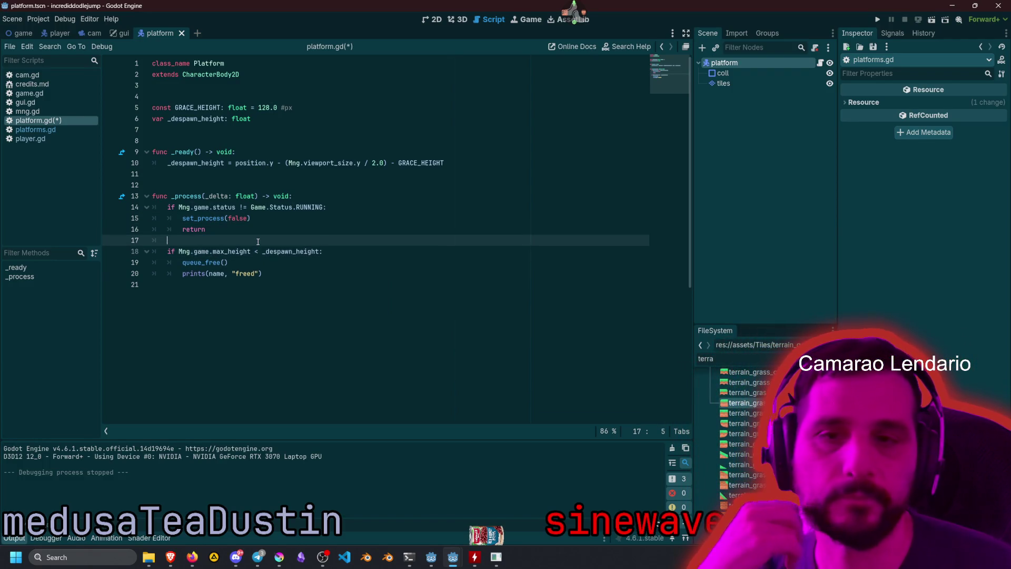
{"action": "left_click", "coordinate": [305, 174]}
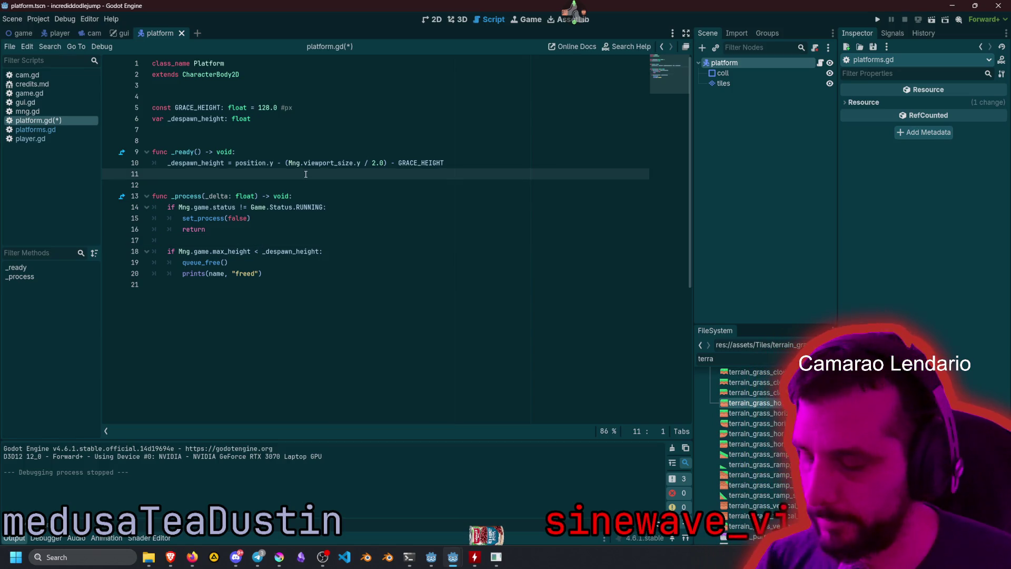
{"action": "key", "text": "ctrl+s"}
{"action": "left_click", "coordinate": [298, 119]}
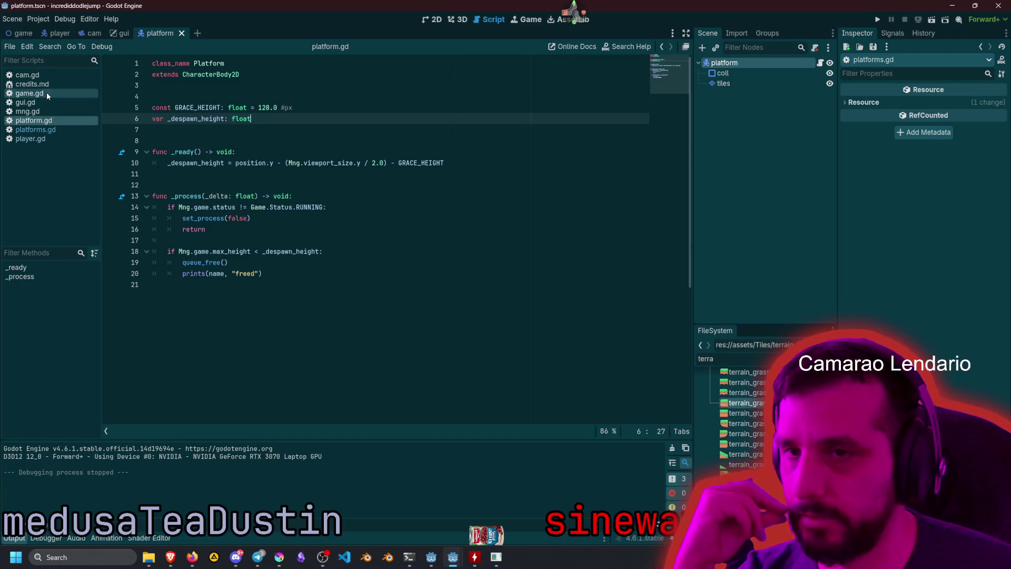
{"action": "left_click", "coordinate": [46, 93]}
{"action": "left_click", "coordinate": [210, 328]}
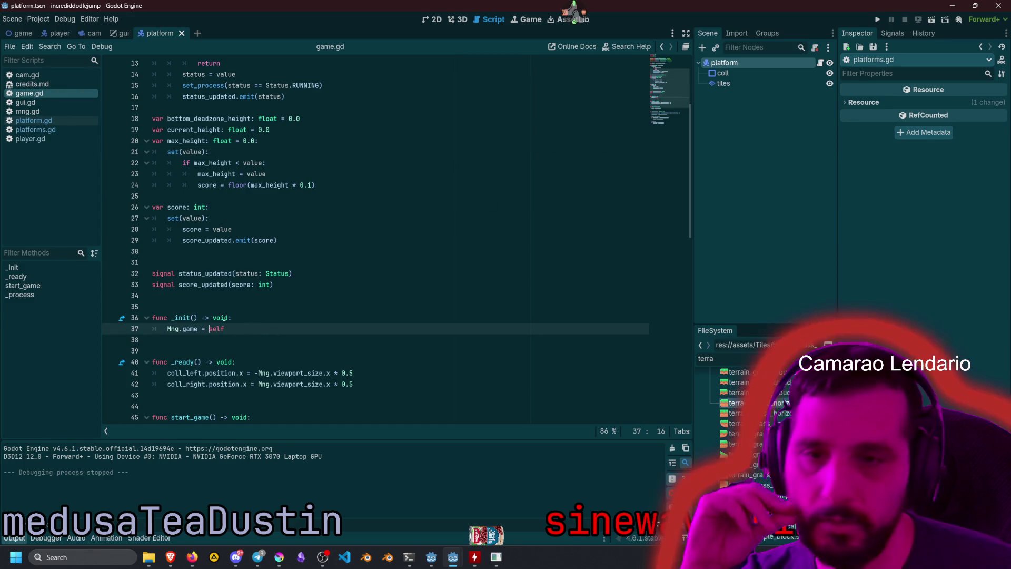
- Add an _input function to game.gd that checks if event is InputEventMouseButton
{"action": "left_click", "coordinate": [281, 342]}
{"action": "key", "text": "Return"}
{"action": "key", "text": "Return"}
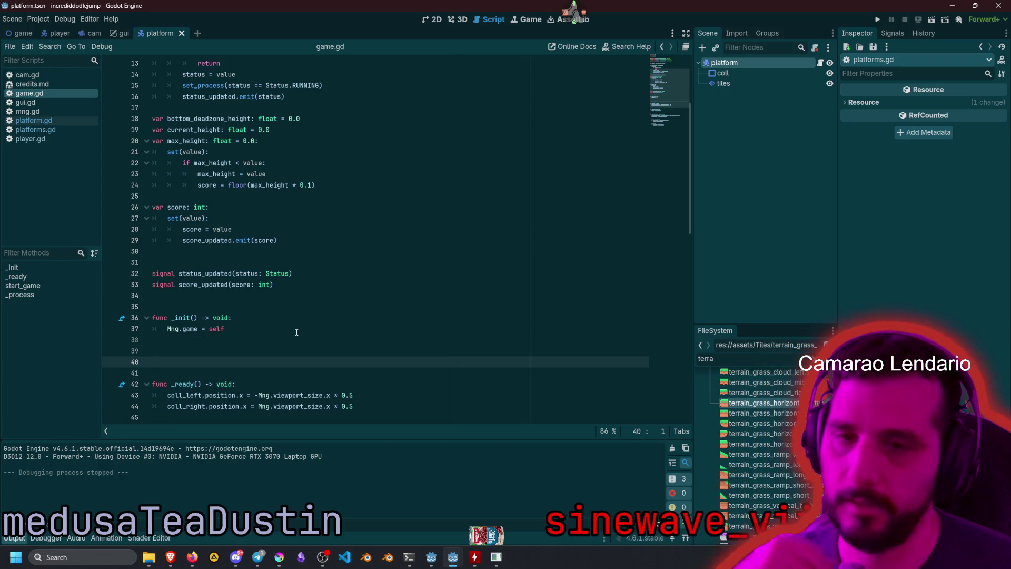
{"action": "type", "text": "func _ip"}
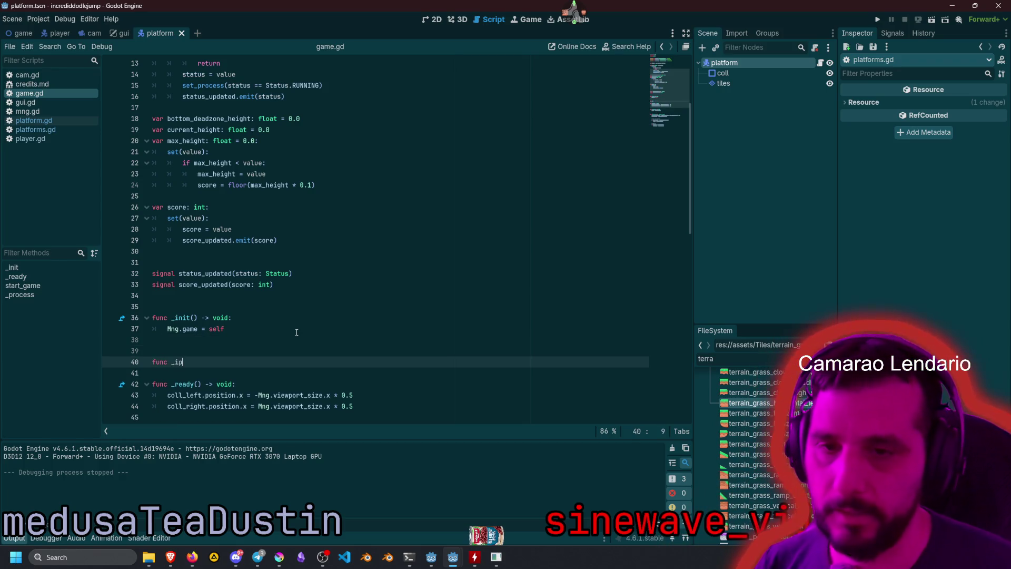
{"action": "key", "text": "BackSpace"}
{"action": "type", "text": "n"}
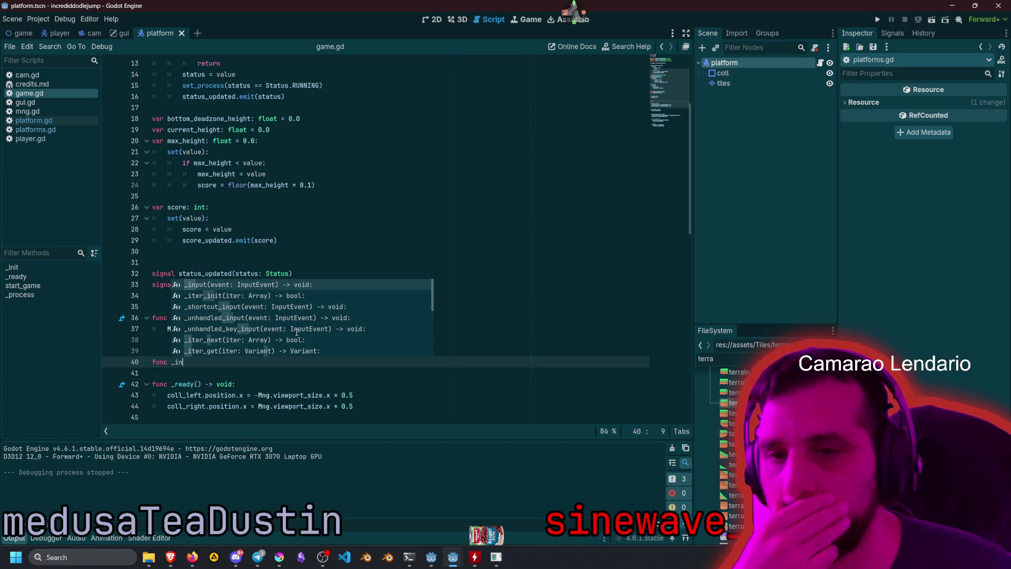
{"action": "key", "text": "Return"}
{"action": "key", "text": "Return"}
{"action": "type", "text": "if"}
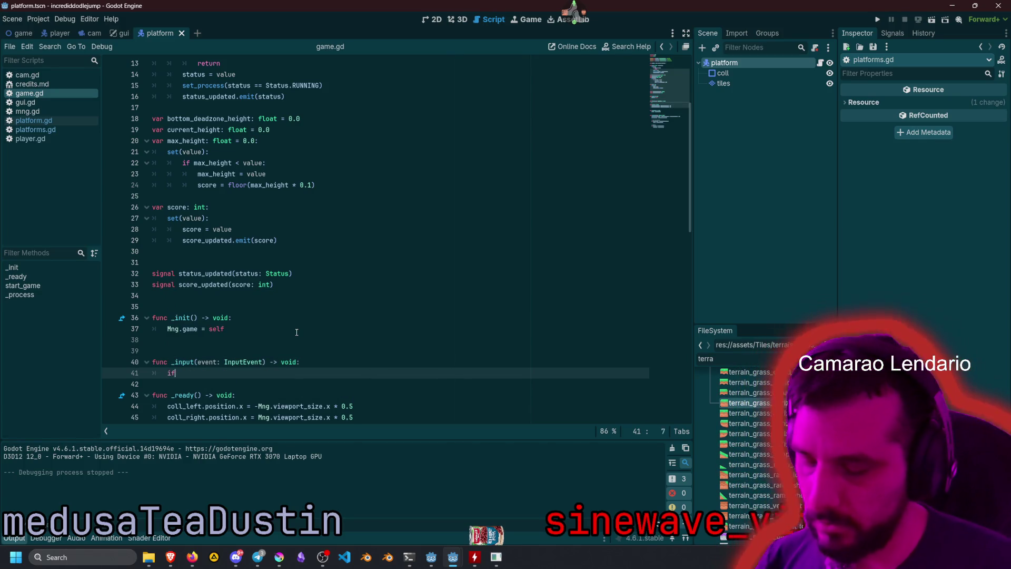
{"action": "type", "text": " event"}
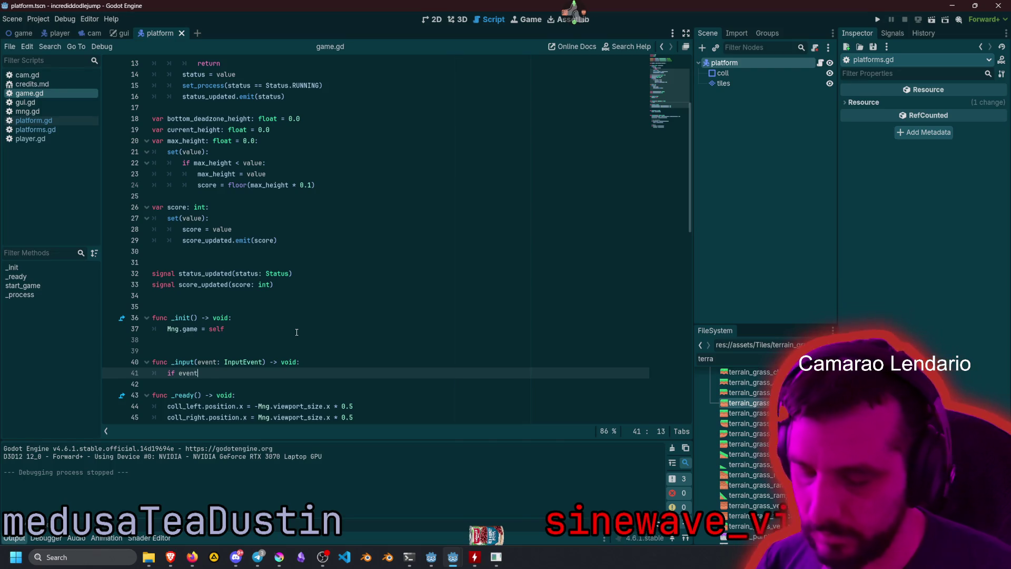
{"action": "type", "text": " is Inpu"}
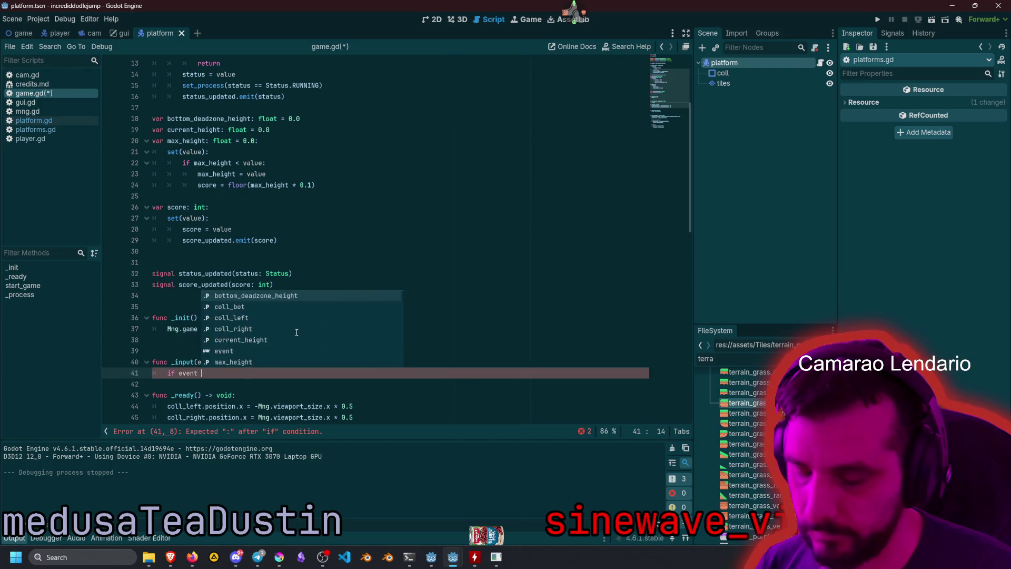
{"action": "key", "text": "Down"}
{"action": "key", "text": "Return"}
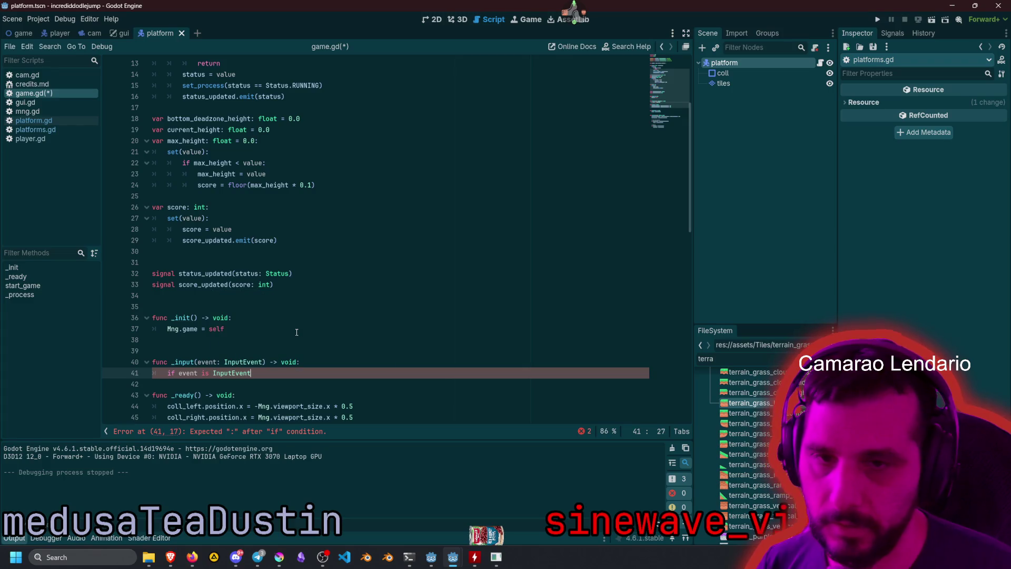
{"action": "key", "text": "Down"}
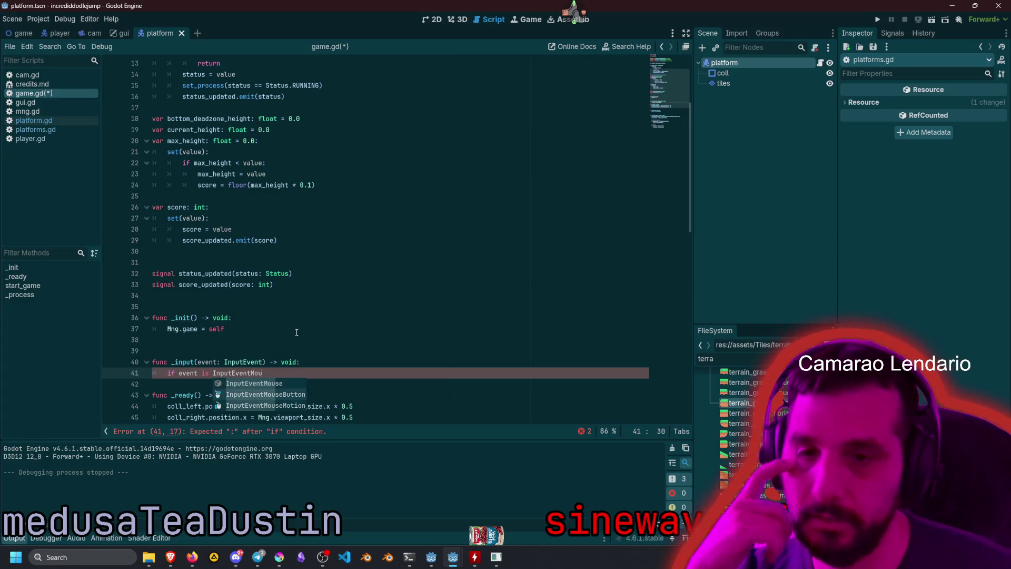
{"action": "key", "text": "Return"}
{"action": "type", "text": ":"}
{"action": "key", "text": "Return"}
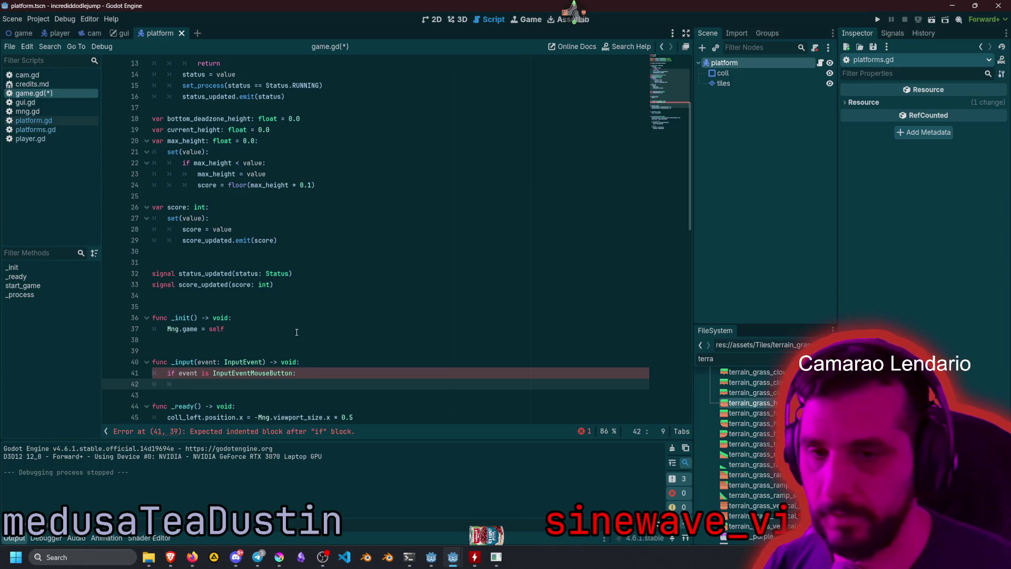
- Also require status == Status.INIT, call start_game() in the body, then save and run with F5
{"action": "scroll", "coordinate": [296, 333], "scroll_direction": "down", "scroll_amount": 2}
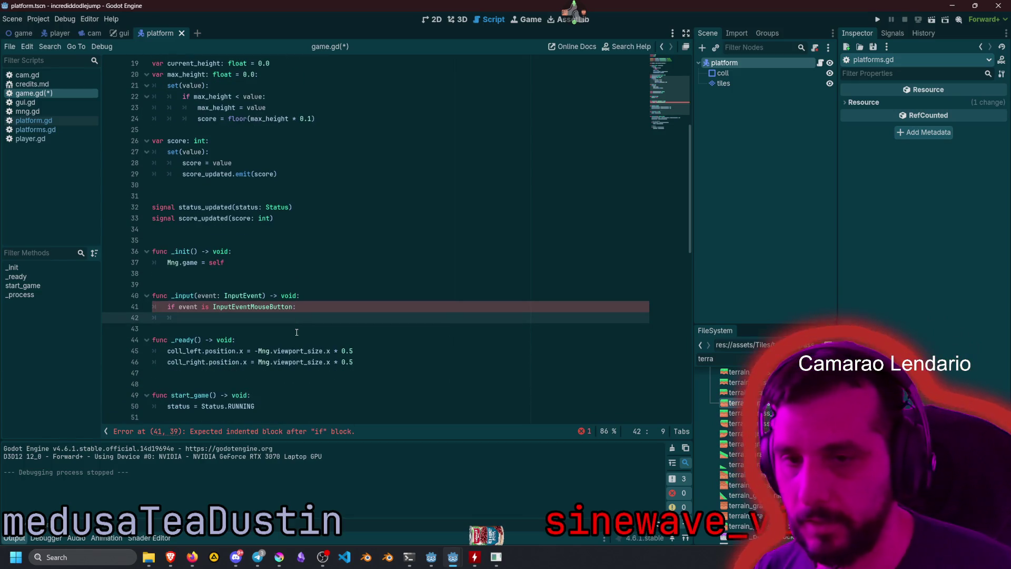
{"action": "left_click", "coordinate": [341, 306]}
{"action": "type", "text": "and s"}
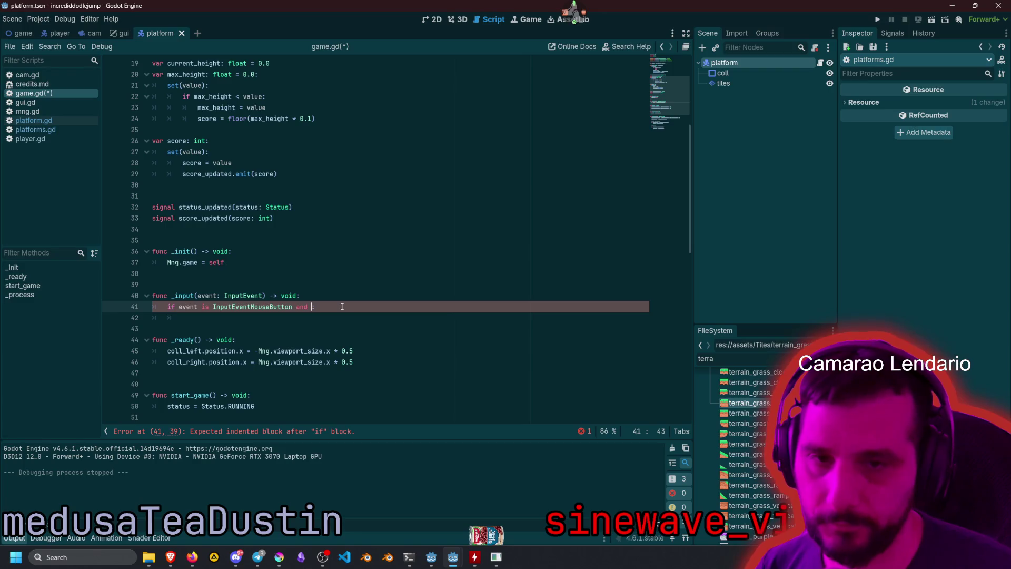
{"action": "type", "text": "tatus == "}
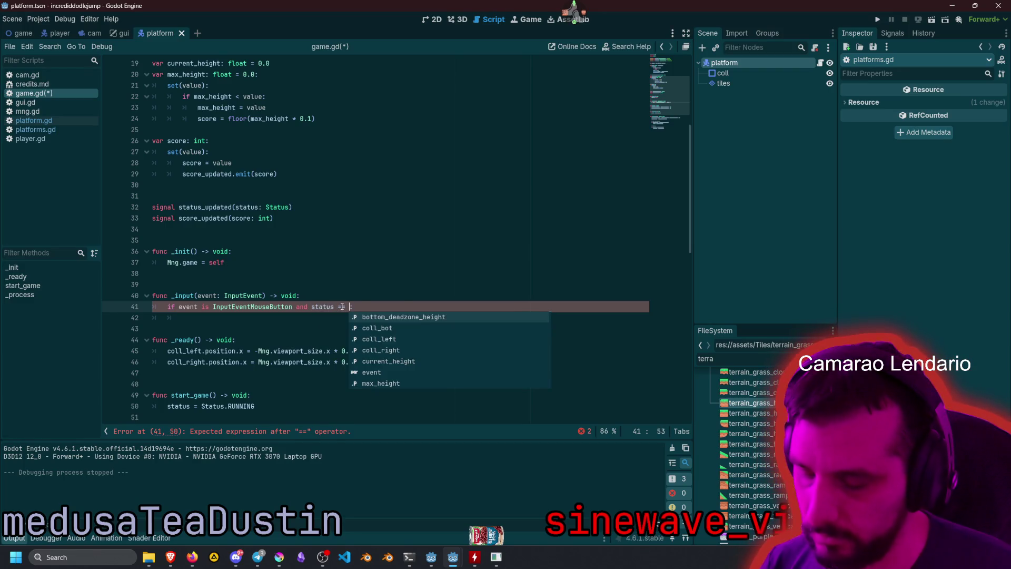
{"action": "type", "text": "Status.I"}
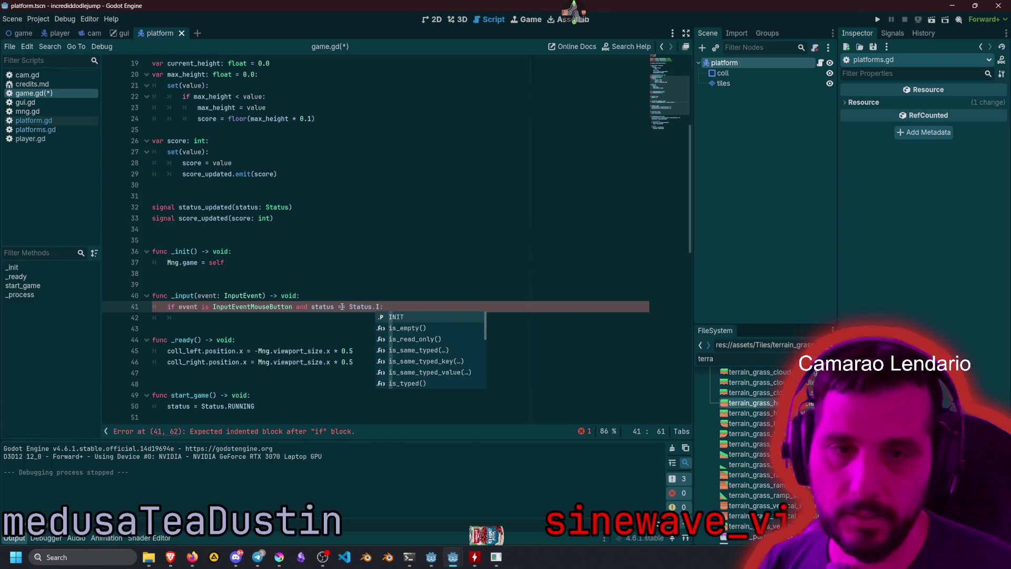
{"action": "key", "text": "Return"}
{"action": "key", "text": "Down"}
{"action": "type", "text": "game"}
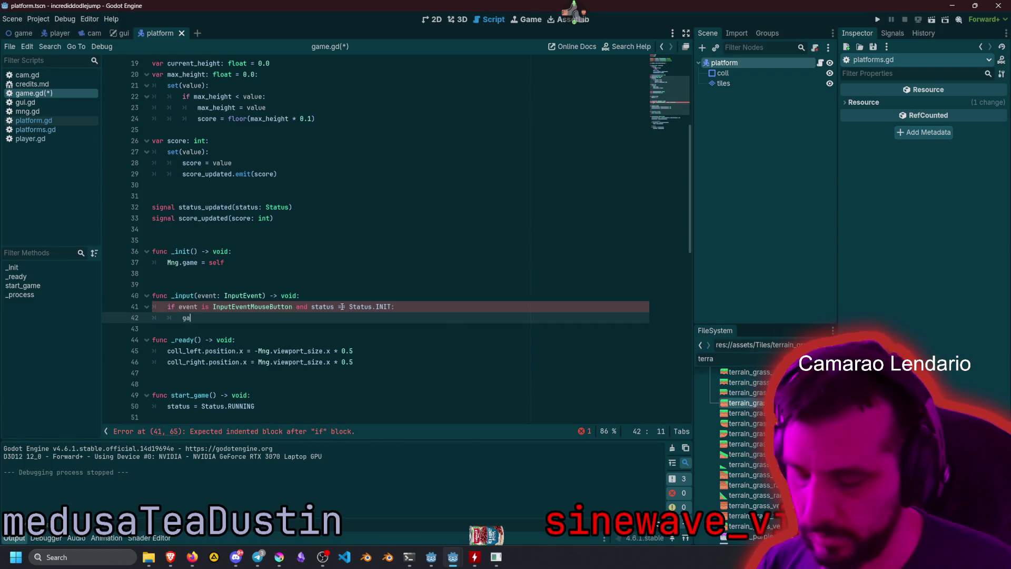
{"action": "key", "text": "Down"}
{"action": "key", "text": "Down"}
{"action": "key", "text": "Return"}
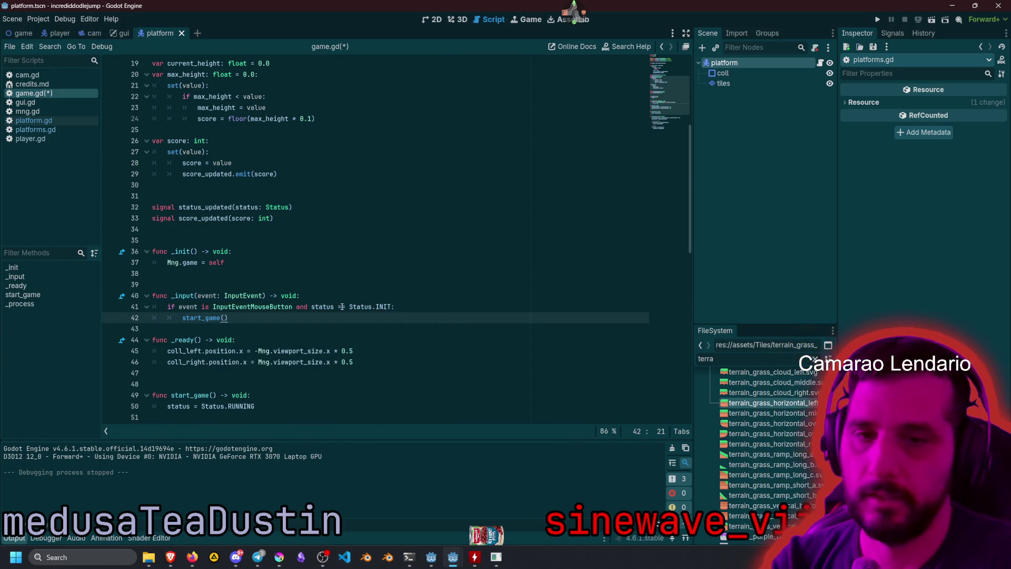
{"action": "key", "text": "Return"}
{"action": "left_click", "coordinate": [398, 274]}
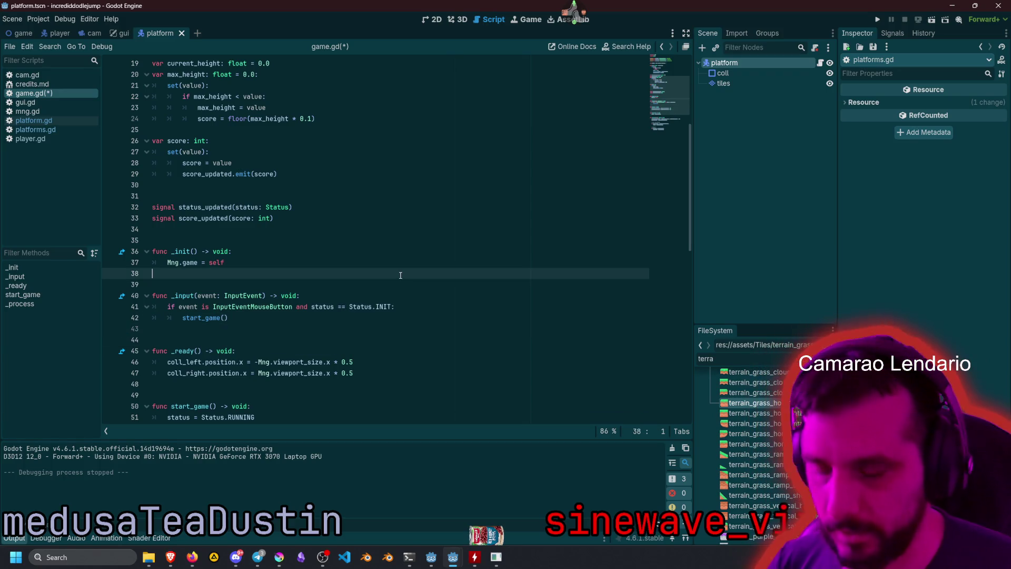
{"action": "key", "text": "F5"}
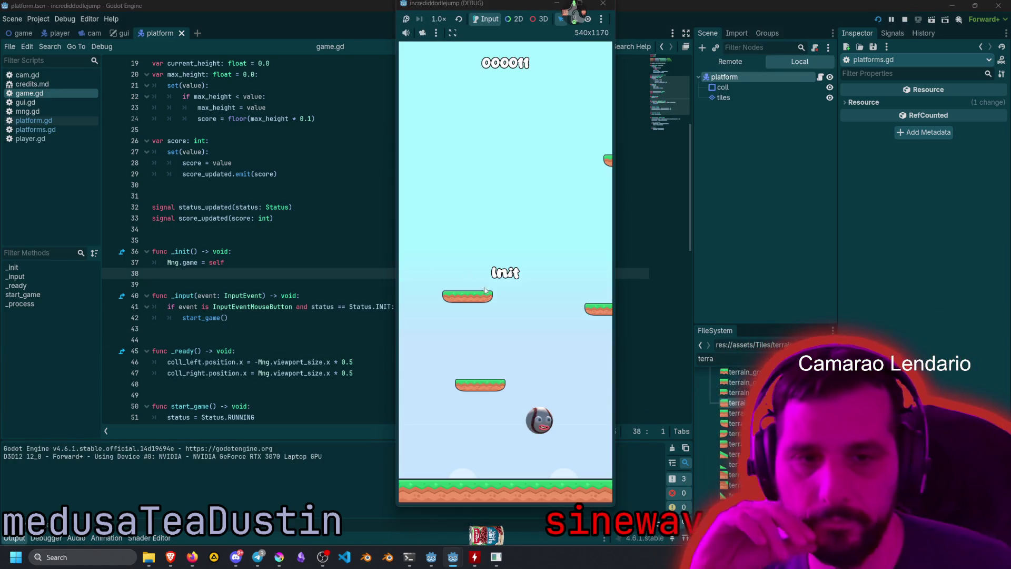
- Start the game from the Init screen, let the score climb to 000090, then stop it with F8
{"action": "left_click", "coordinate": [501, 295]}
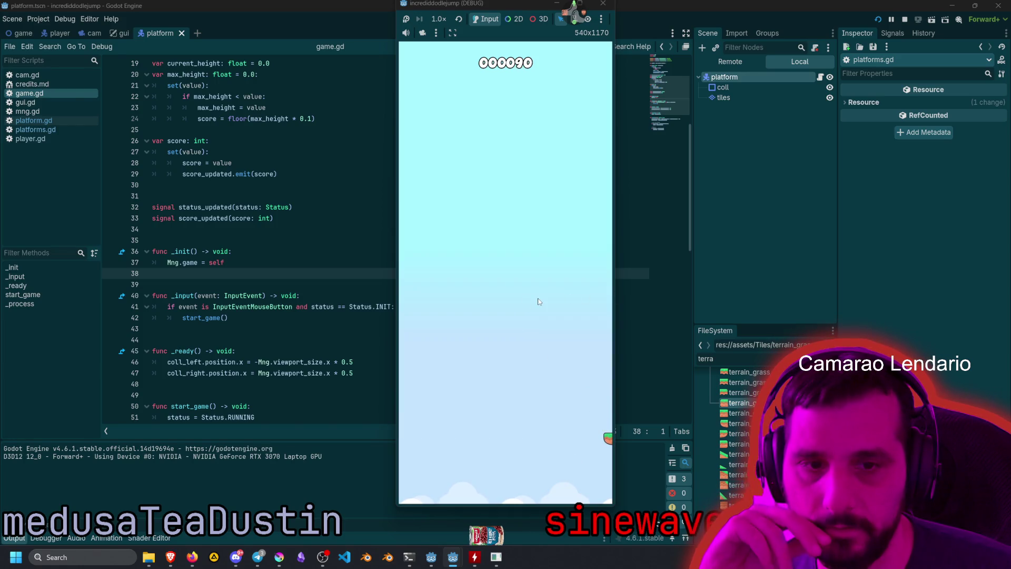
{"action": "key", "text": "F8"}
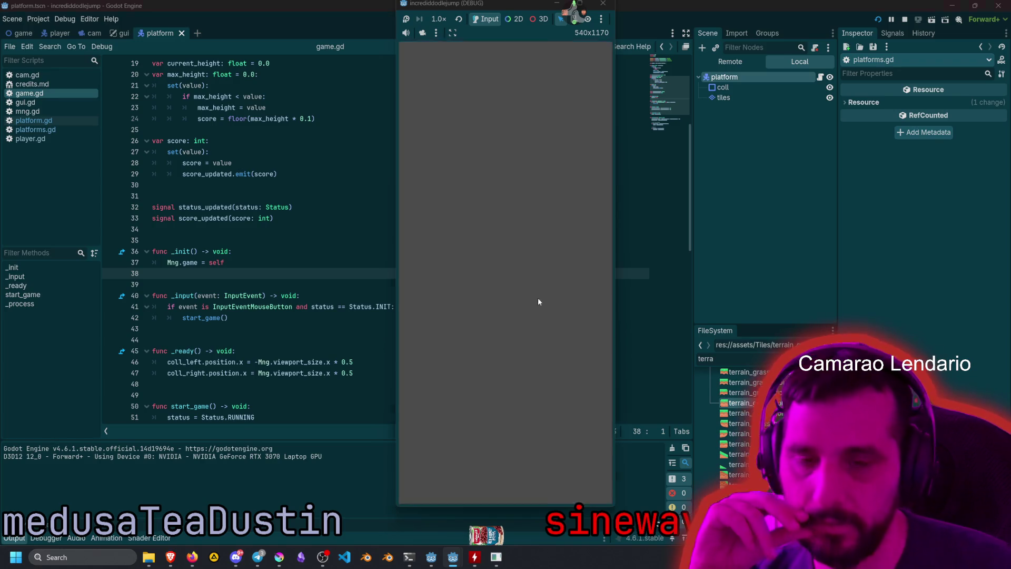
{"action": "left_click", "coordinate": [410, 251]}
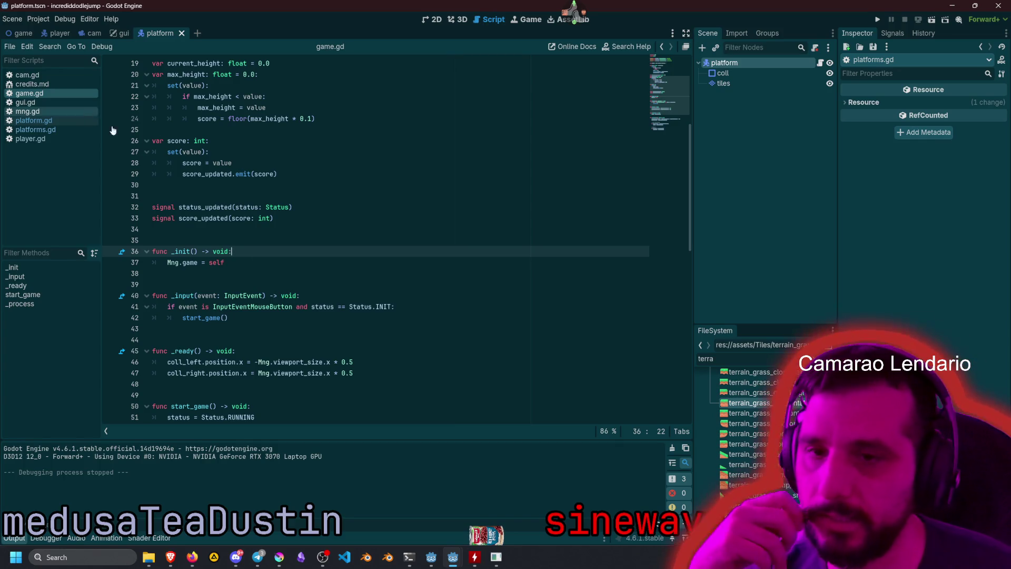
- Highlight the uses of start_game and Status in game.gd
{"action": "scroll", "coordinate": [283, 327], "scroll_direction": "down", "scroll_amount": 3}
{"action": "double_click", "coordinate": [189, 306]}
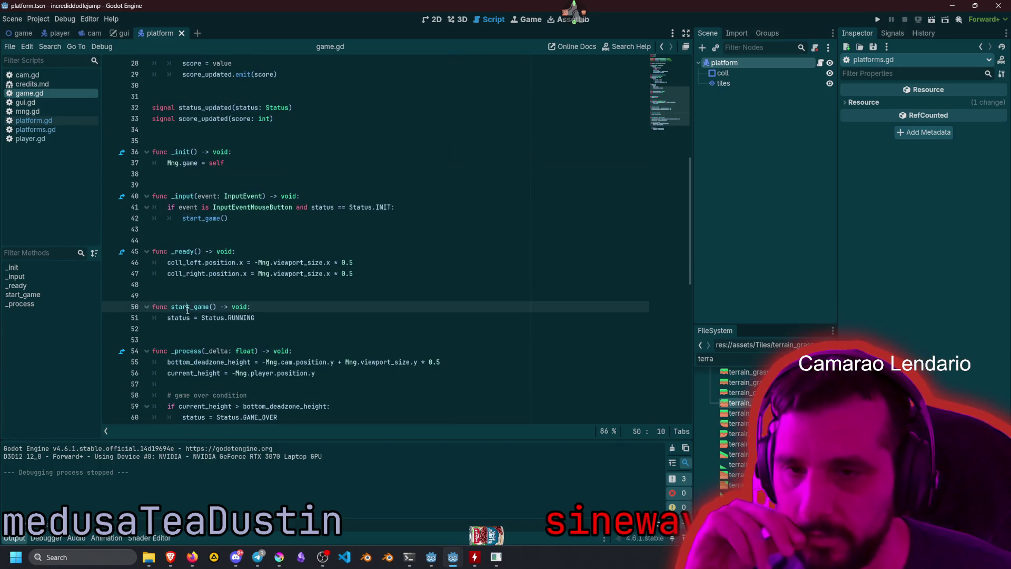
{"action": "left_click", "coordinate": [188, 318]}
{"action": "double_click", "coordinate": [213, 317]}
{"action": "scroll", "coordinate": [210, 316], "scroll_direction": "down", "scroll_amount": 3}
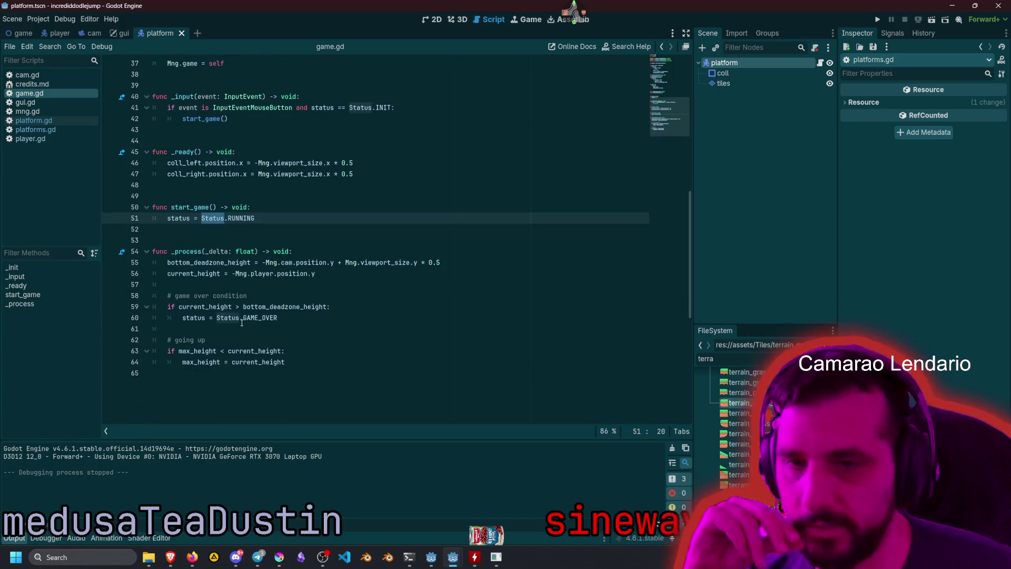
{"action": "left_click", "coordinate": [209, 252]}
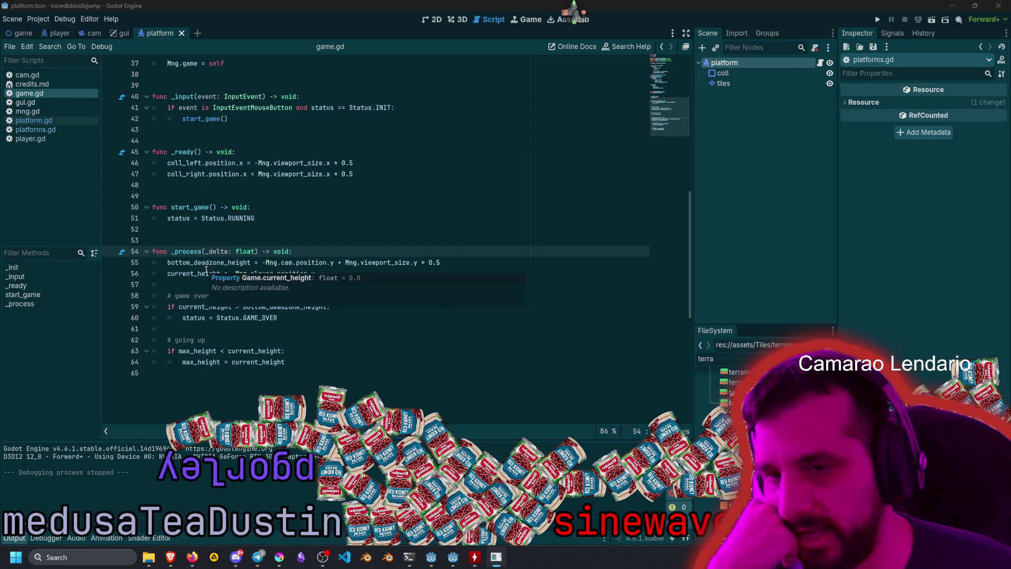
- Review current_height and the bottom dead-zone height line, then switch to gui.gd
{"action": "double_click", "coordinate": [198, 307]}
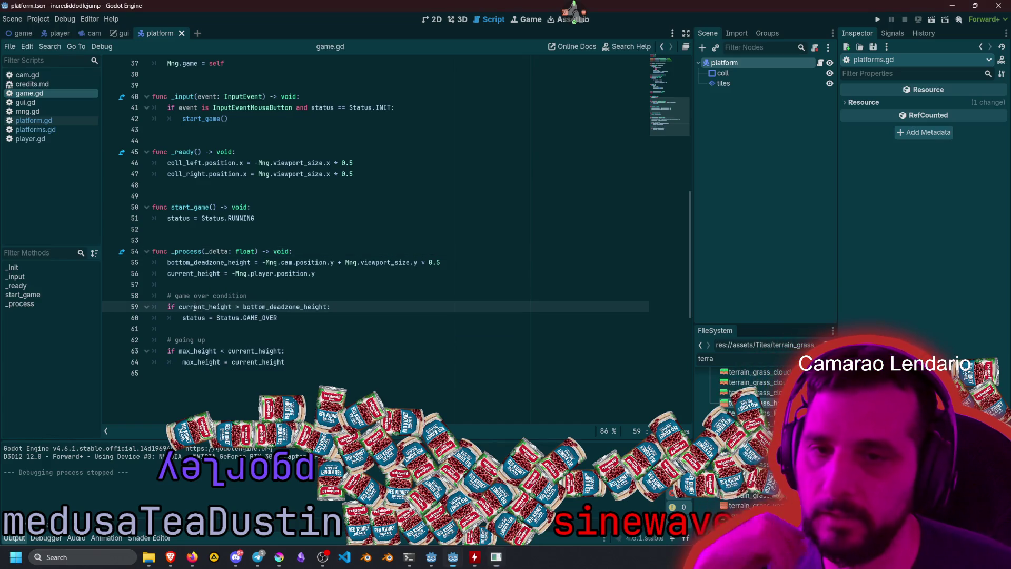
{"action": "key", "text": "Escape"}
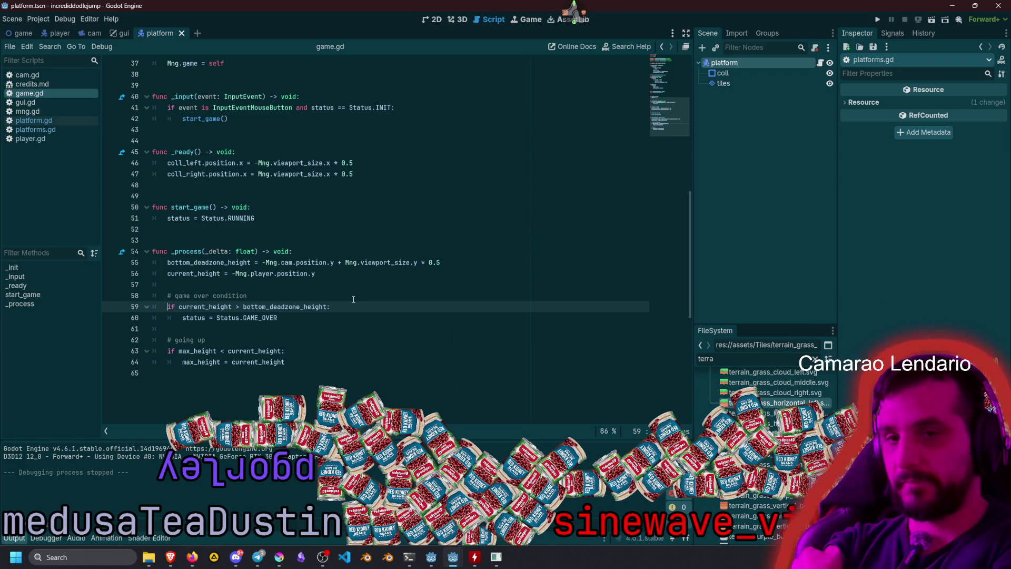
{"action": "triple_click", "coordinate": [209, 262]}
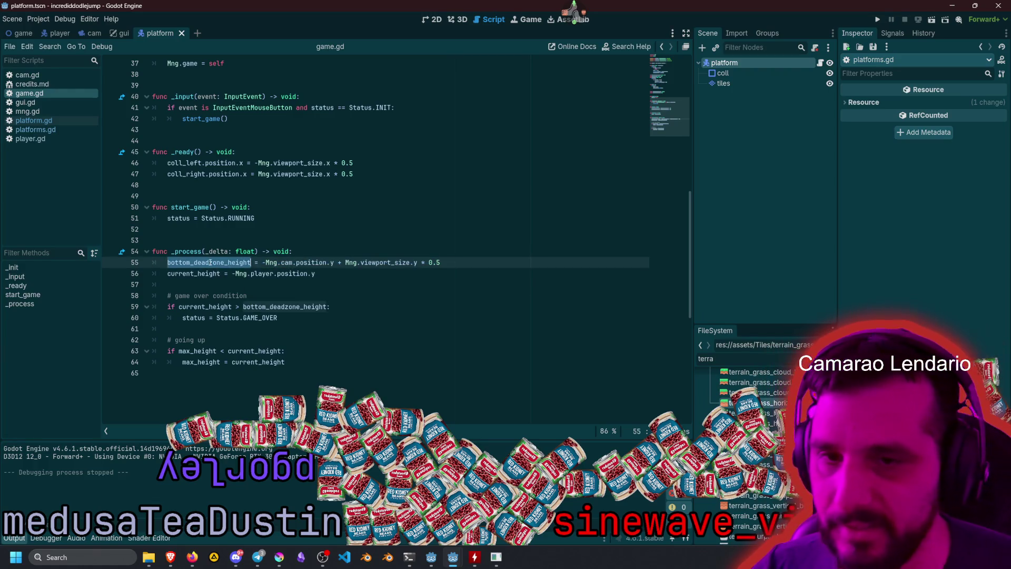
{"action": "double_click", "coordinate": [205, 307]}
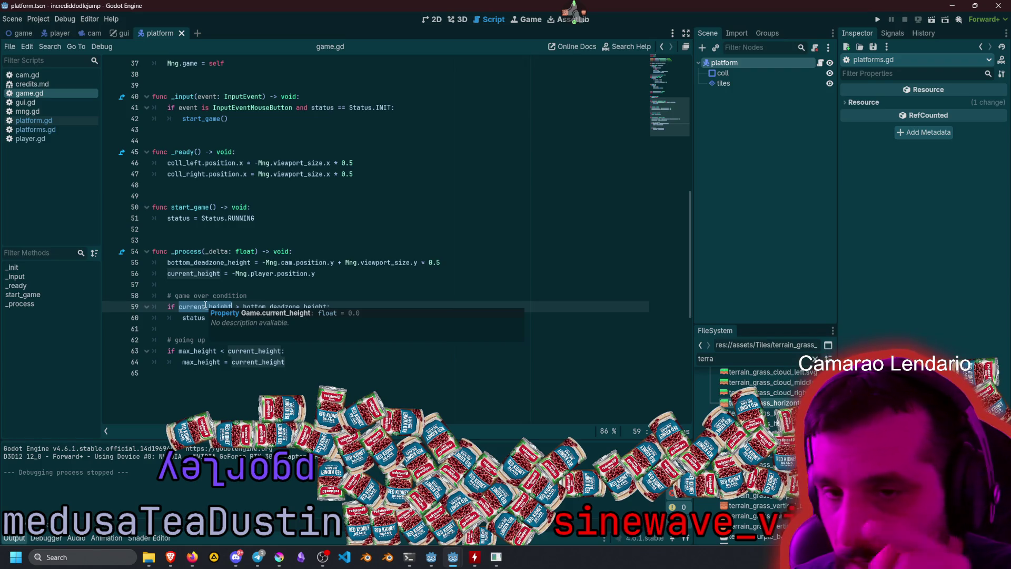
{"action": "left_click", "coordinate": [278, 262]}
{"action": "left_click", "coordinate": [41, 120]}
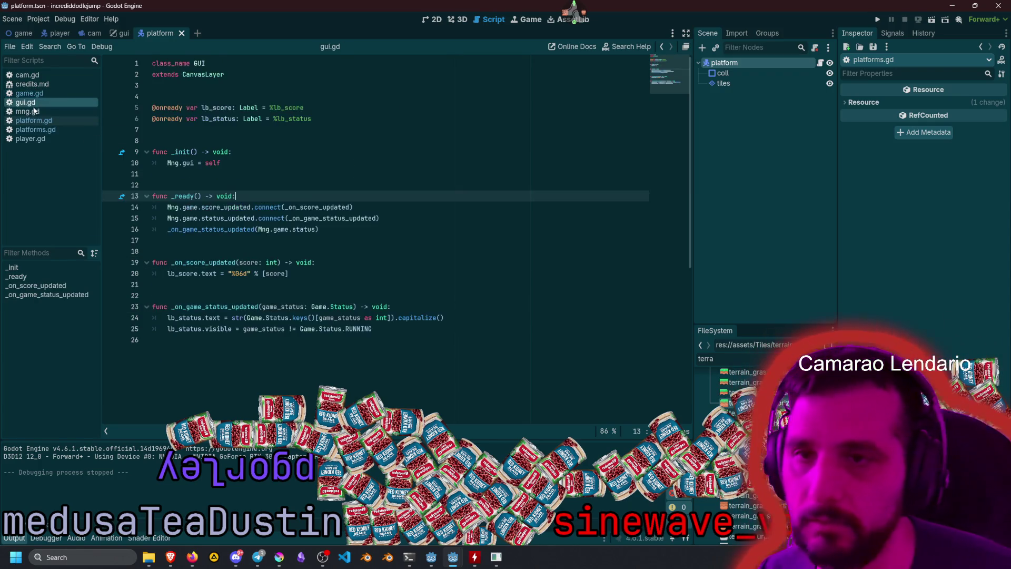
- In the gui scene, duplicate lb_score, place the copy just below it, and empty its text
{"action": "left_click", "coordinate": [435, 19]}
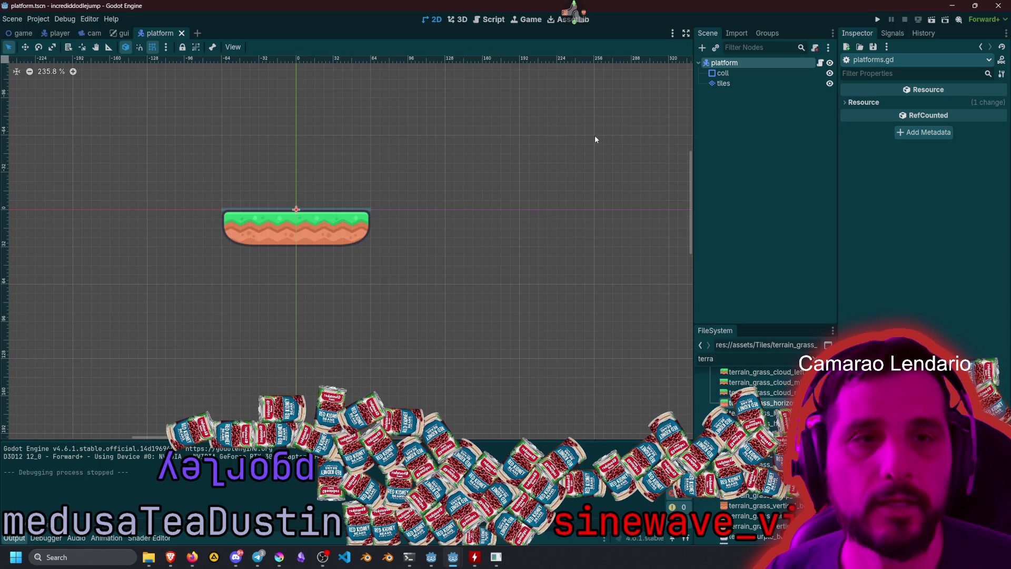
{"action": "left_click", "coordinate": [121, 33]}
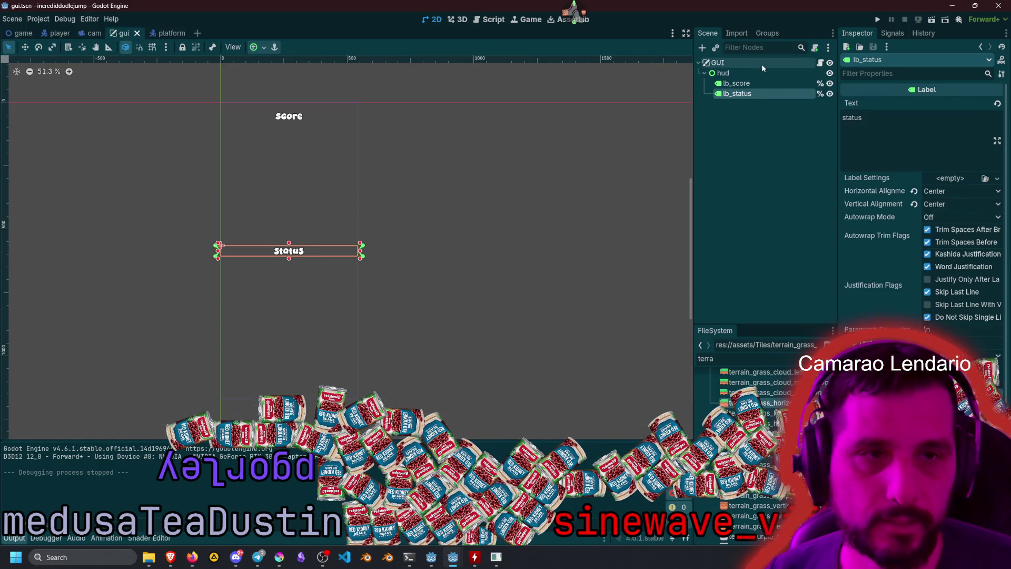
{"action": "left_click", "coordinate": [744, 71]}
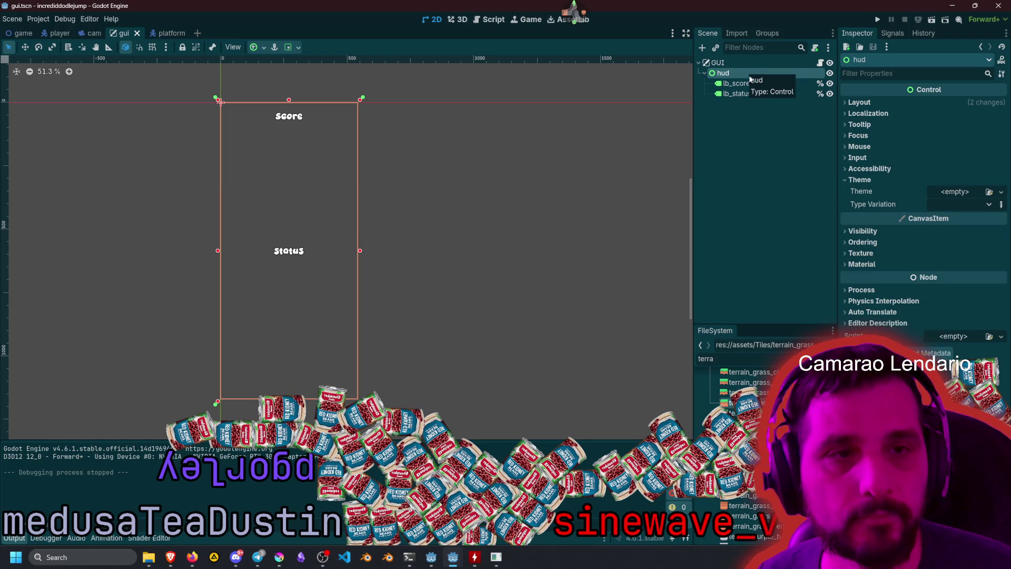
{"action": "left_click", "coordinate": [747, 84]}
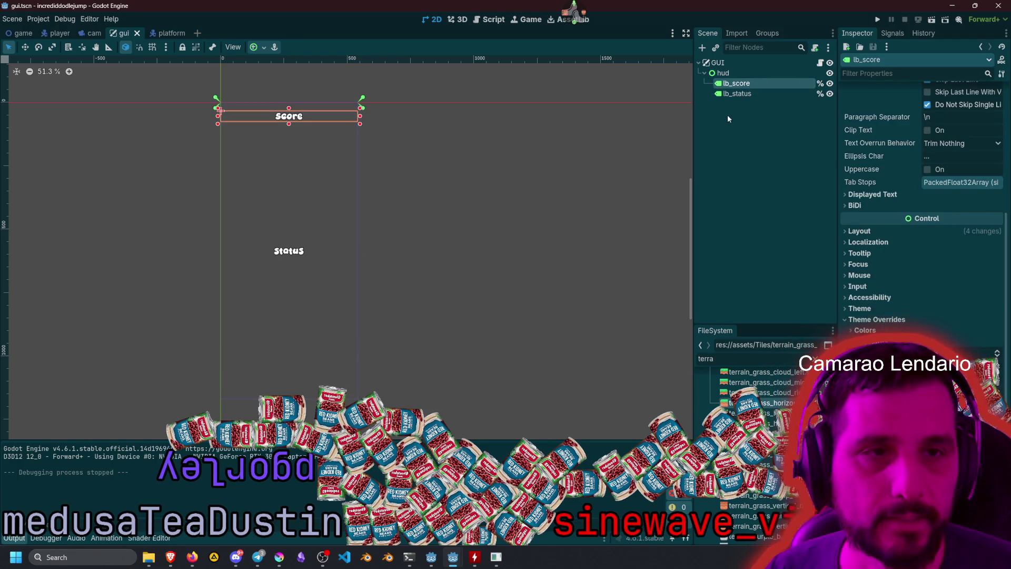
{"action": "key", "text": "ctrl+d"}
{"action": "left_click_drag", "start_coordinate": [308, 117], "coordinate": [326, 134]}
{"action": "double_click", "coordinate": [867, 118]}
{"action": "key", "text": "BackSpace"}
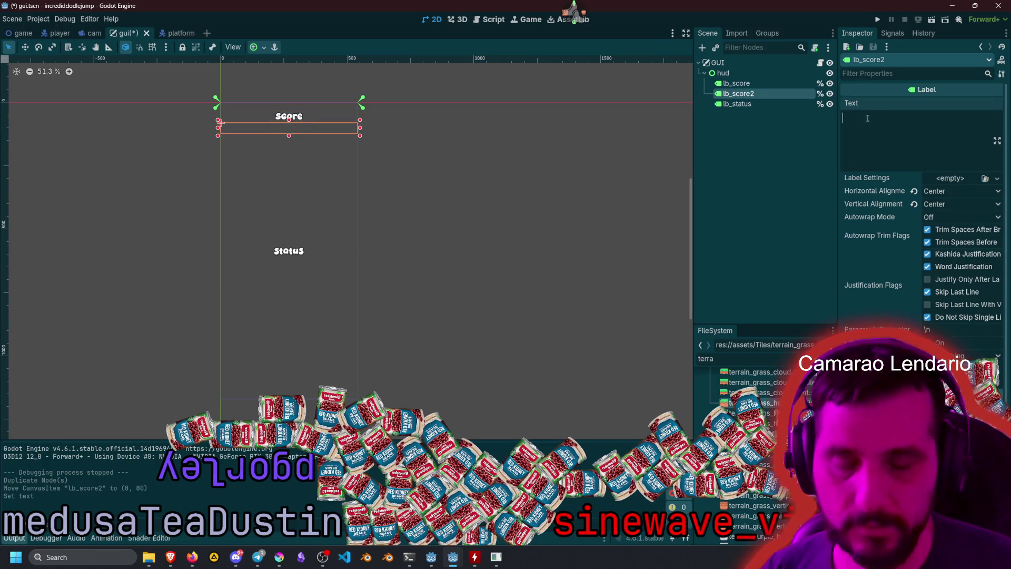
{"action": "double_click", "coordinate": [736, 93]}
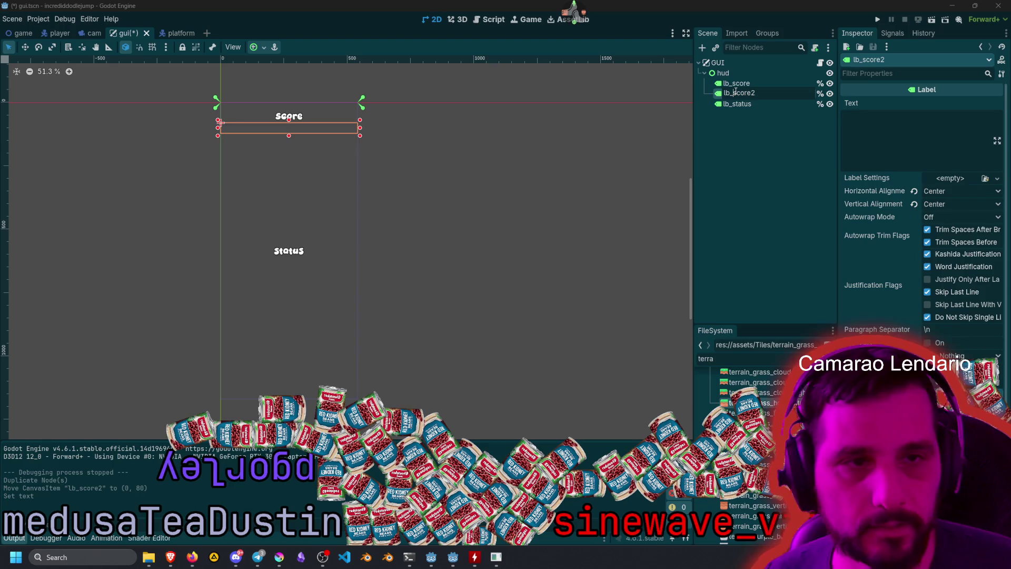
{"action": "key", "text": "BackSpace"}
{"action": "key", "text": "BackSpace"}
{"action": "key", "text": "BackSpace"}
{"action": "type", "text": "debug"}
{"action": "key", "text": "Return"}
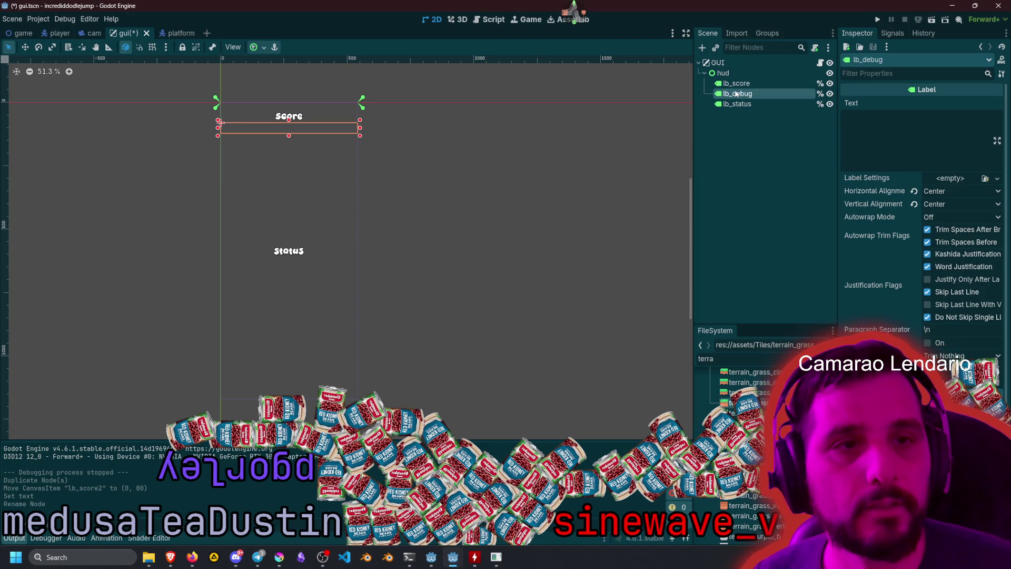
{"action": "left_click", "coordinate": [819, 62]}
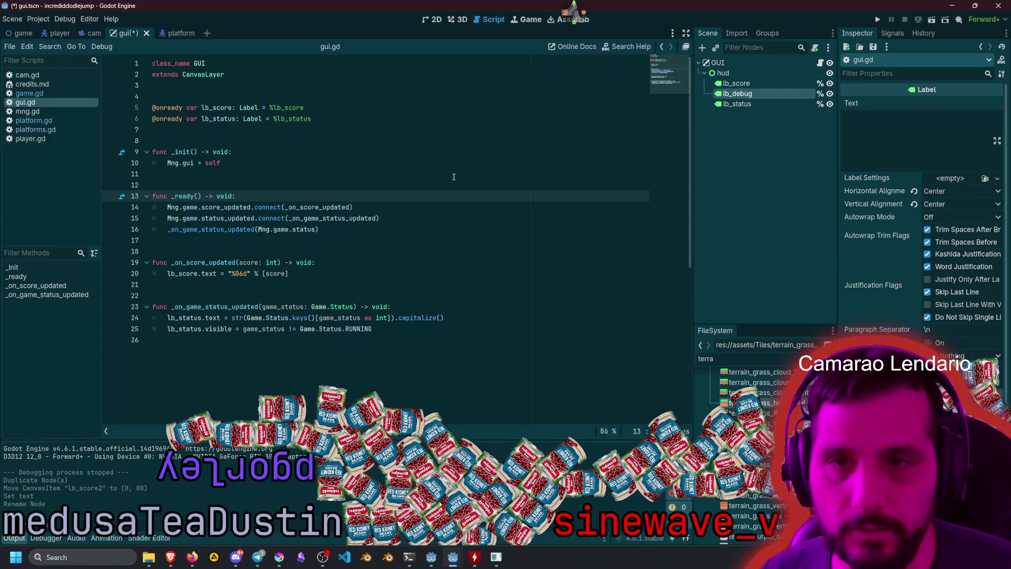
{"action": "mouse_move", "coordinate": [737, 93]}
{"action": "left_mouse_down"}
{"action": "mouse_move", "coordinate": [406, 135]}
{"action": "mouse_move", "coordinate": [220, 133]}
{"action": "left_mouse_up"}
- Add a _process function in gui.gd setting lb_debug.text to Mng.game.bottom_deadzone_height
{"action": "double_click", "coordinate": [221, 132]}
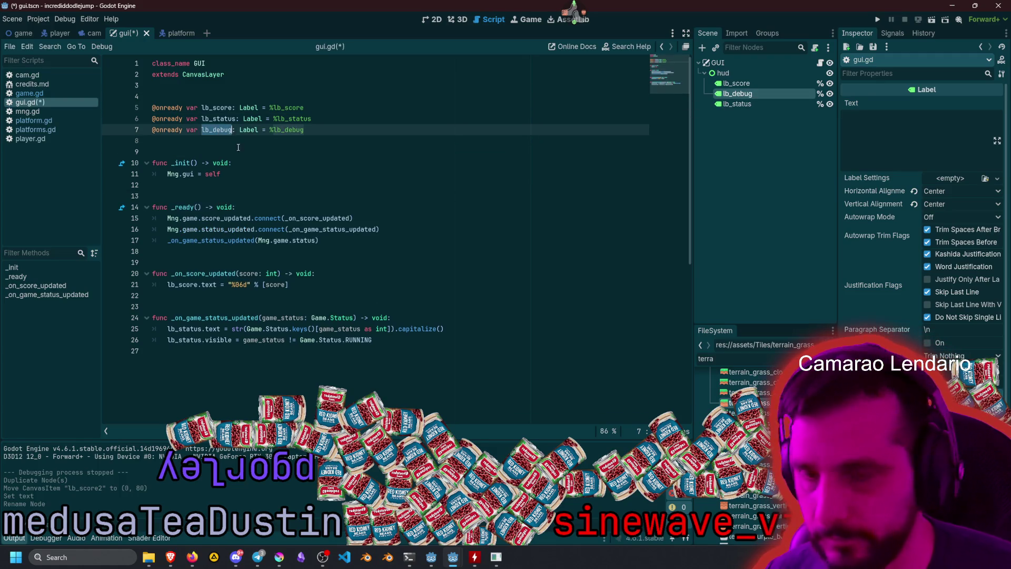
{"action": "left_click", "coordinate": [214, 274]}
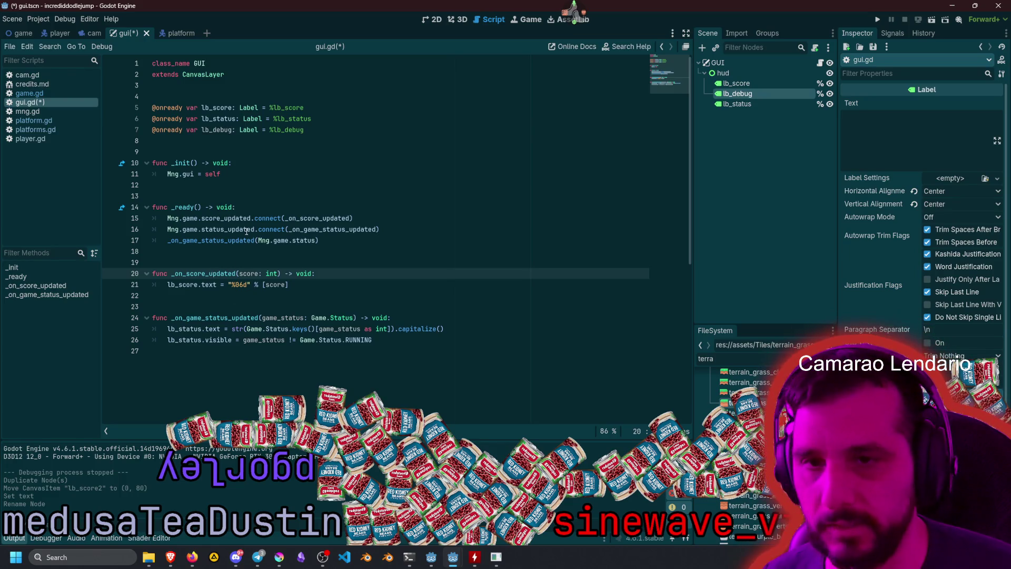
{"action": "left_click", "coordinate": [230, 253]}
{"action": "key", "text": "Return"}
{"action": "key", "text": "Return"}
{"action": "key", "text": "Return"}
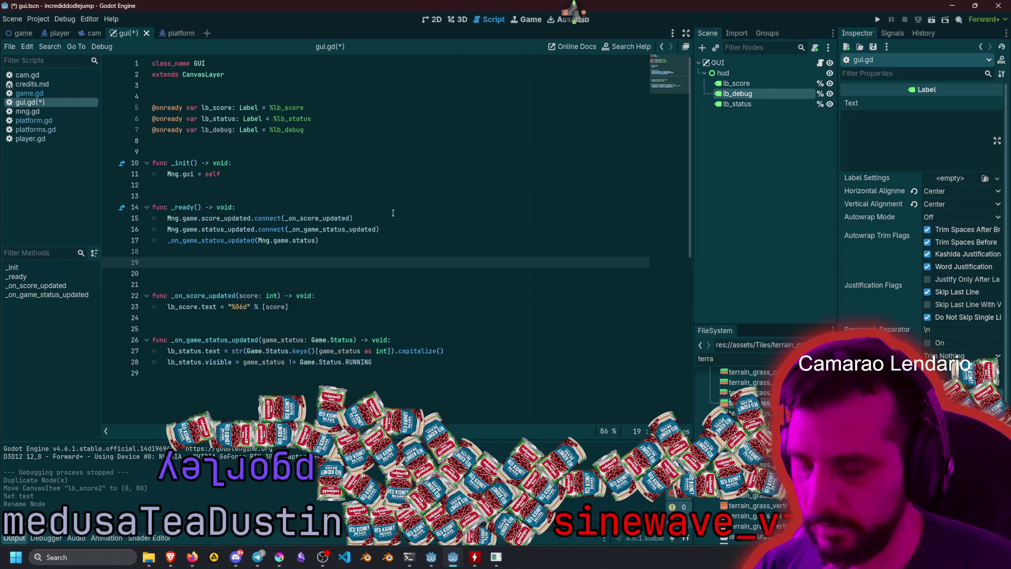
{"action": "key", "text": "Up"}
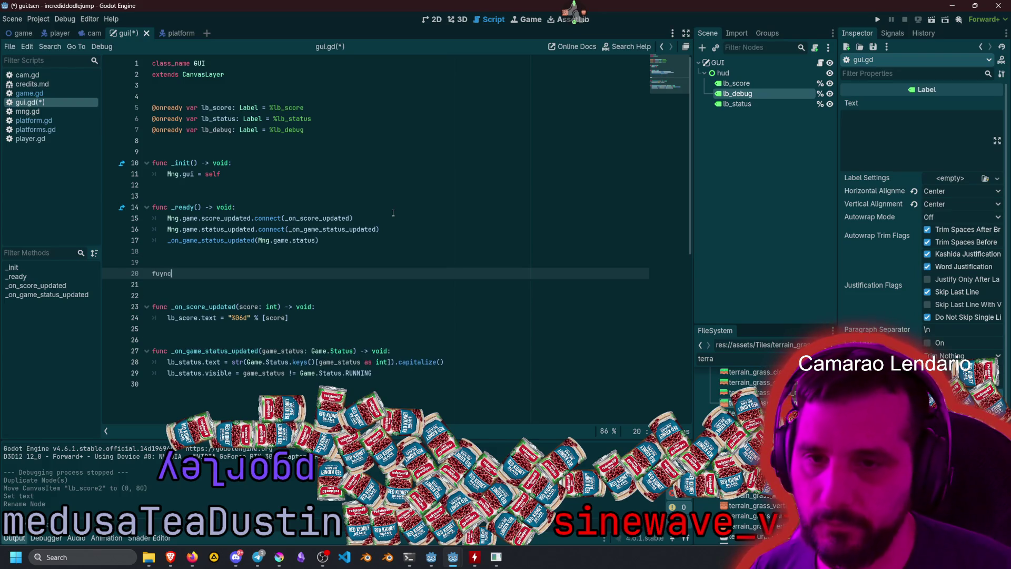
{"action": "key", "text": "Left"}
{"action": "key", "text": "Left"}
{"action": "key", "text": "BackSpace"}
{"action": "type", "text": "r"}
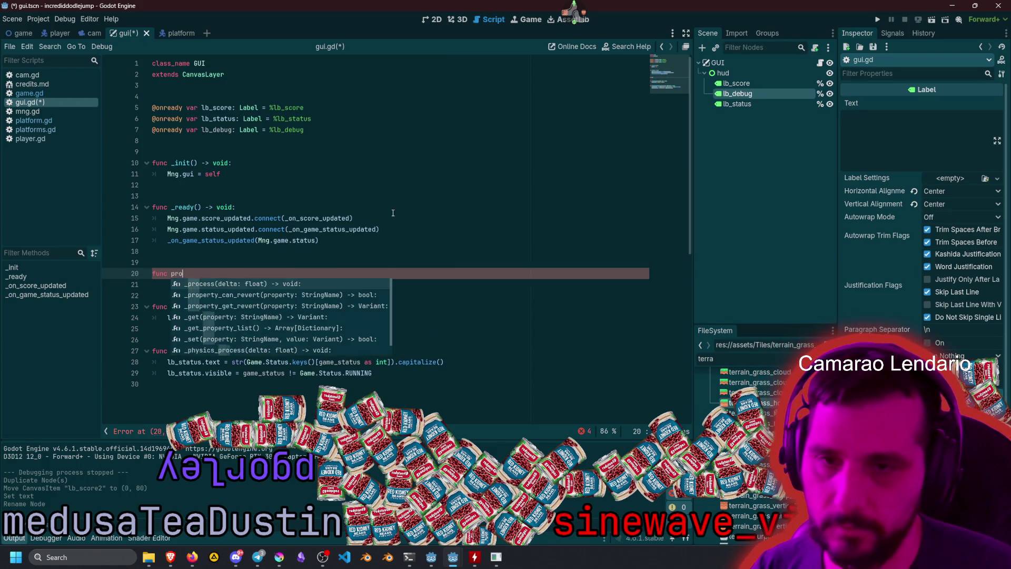
{"action": "key", "text": "Return"}
{"action": "key", "text": "Return"}
{"action": "type", "text": "lb_debug.te"}
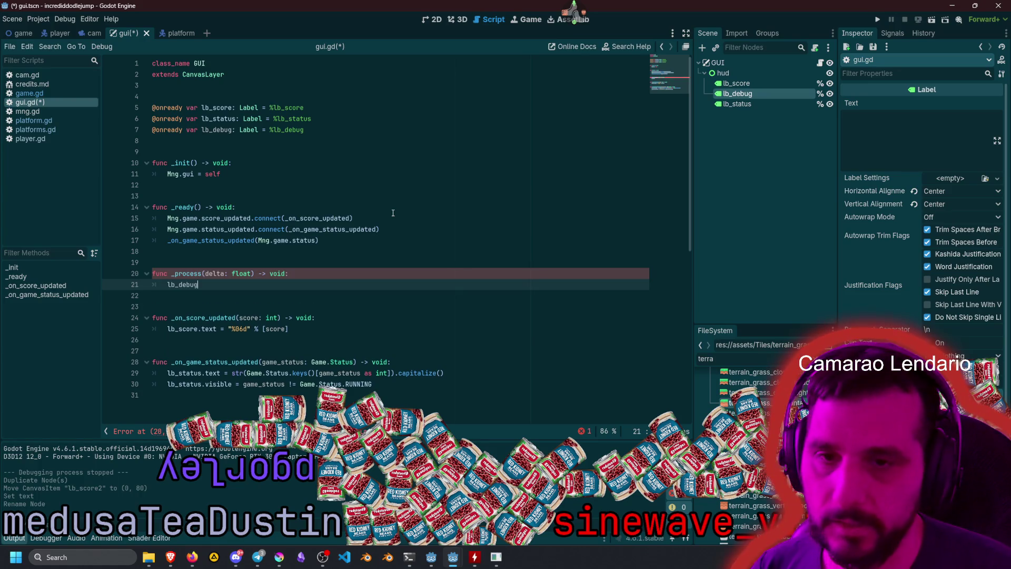
{"action": "type", "text": "x"}
{"action": "key", "text": "Return"}
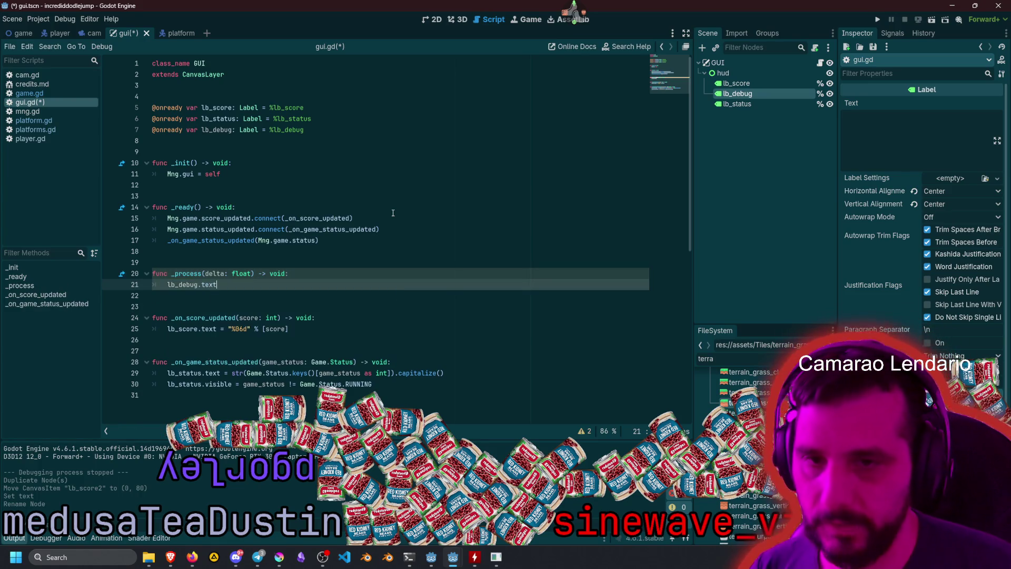
{"action": "type", "text": "Mng.Game"}
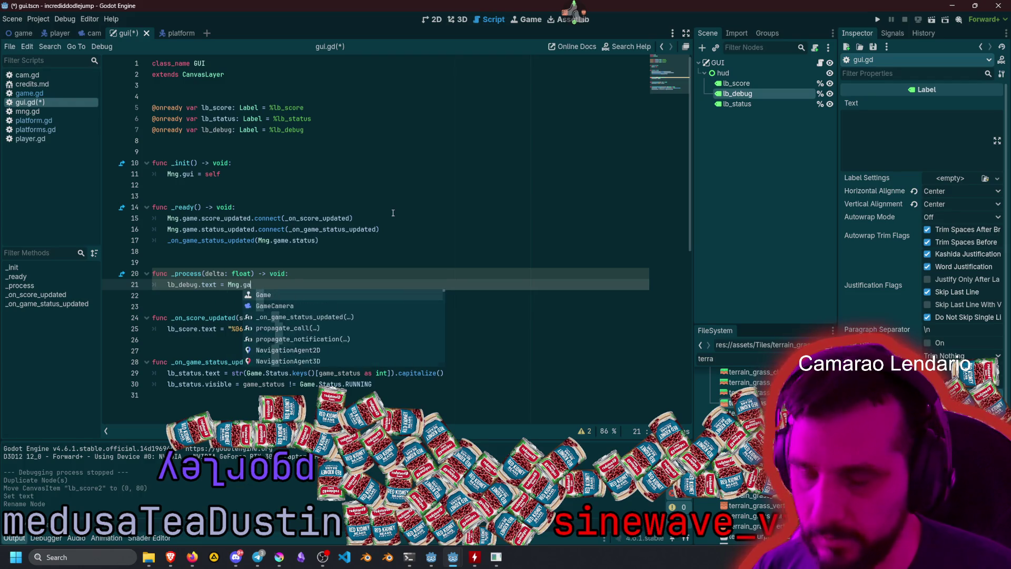
{"action": "key", "text": "BackSpace"}
{"action": "key", "text": "BackSpace"}
{"action": "key", "text": "BackSpace"}
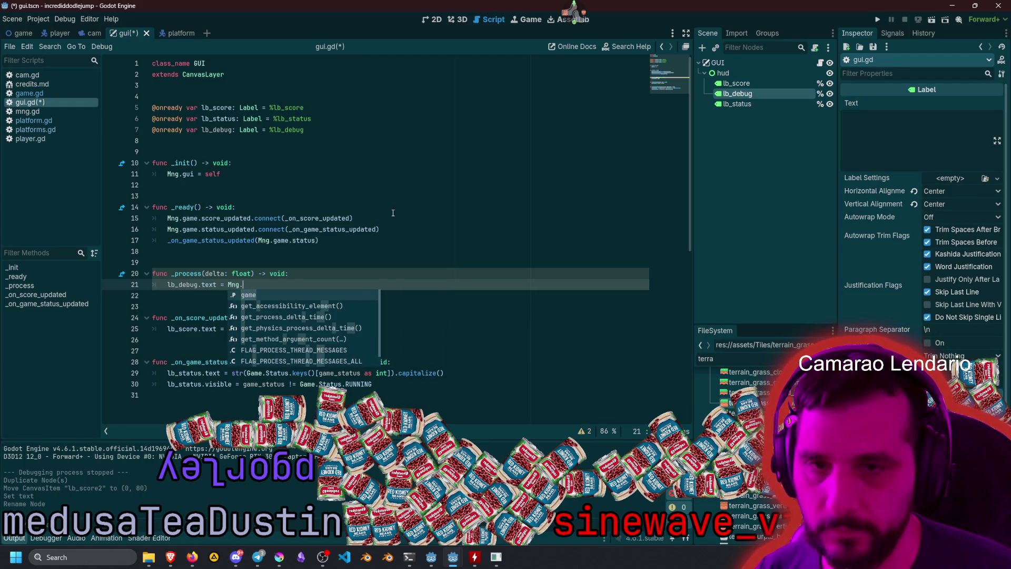
{"action": "type", "text": "game."}
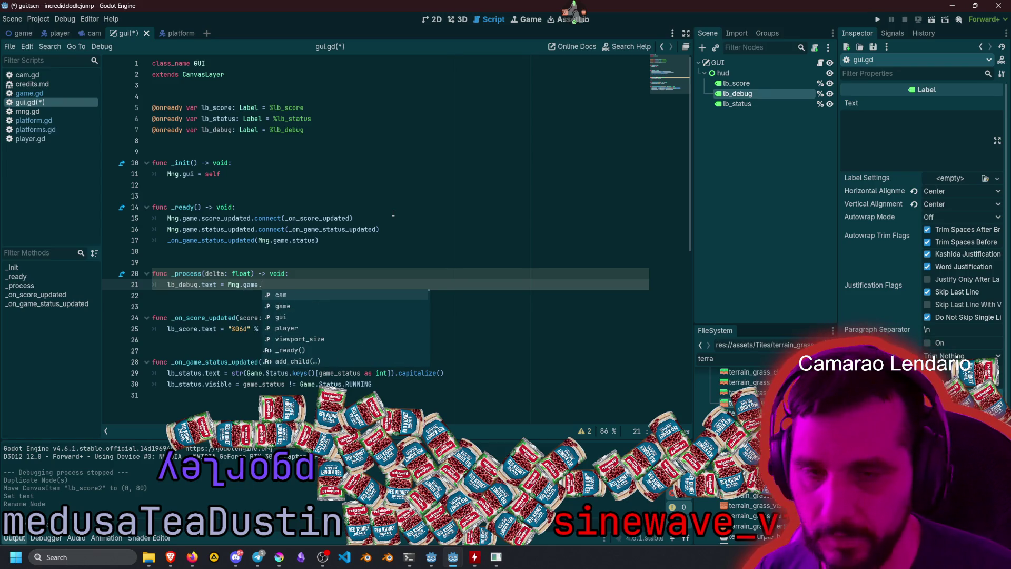
{"action": "key", "text": "Return"}
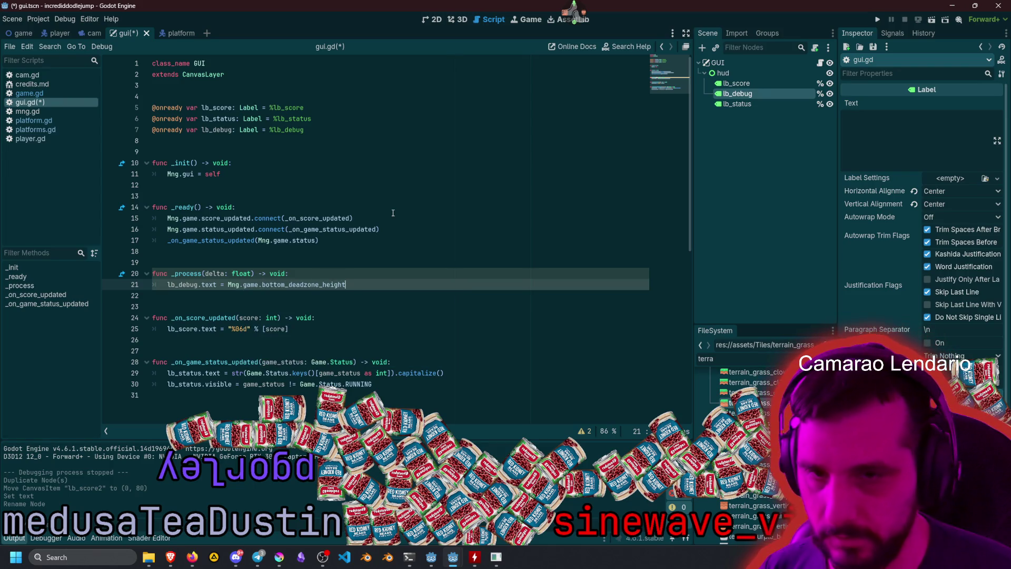
- Turn the value into an array of Mng.game.bottom_deadzone_height and current_height
{"action": "key", "text": "ctrl+shift+Left"}
{"action": "key", "text": "ctrl+shift+Left"}
{"action": "key", "text": "ctrl+shift+Left"}
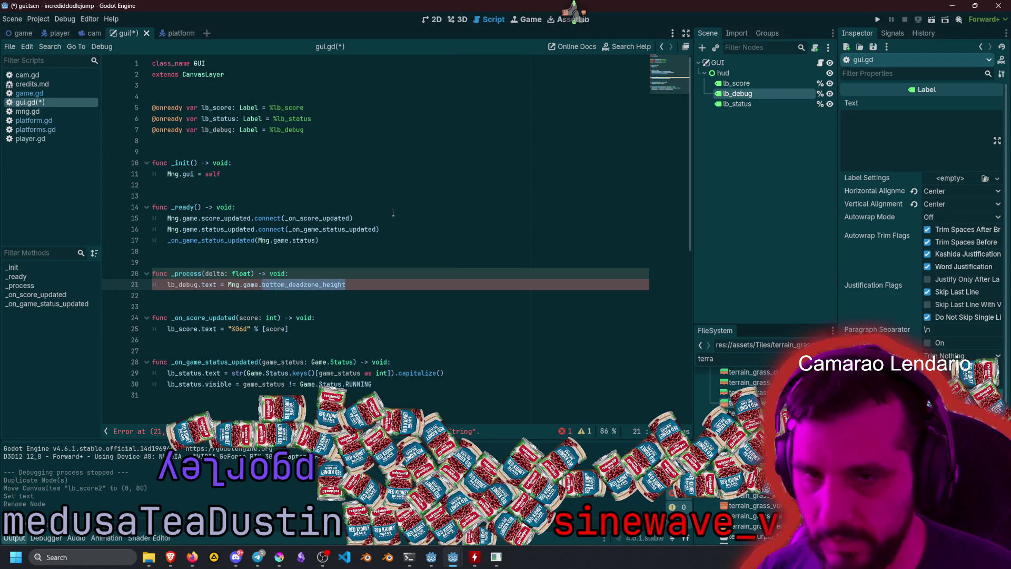
{"action": "type", "text": "["}
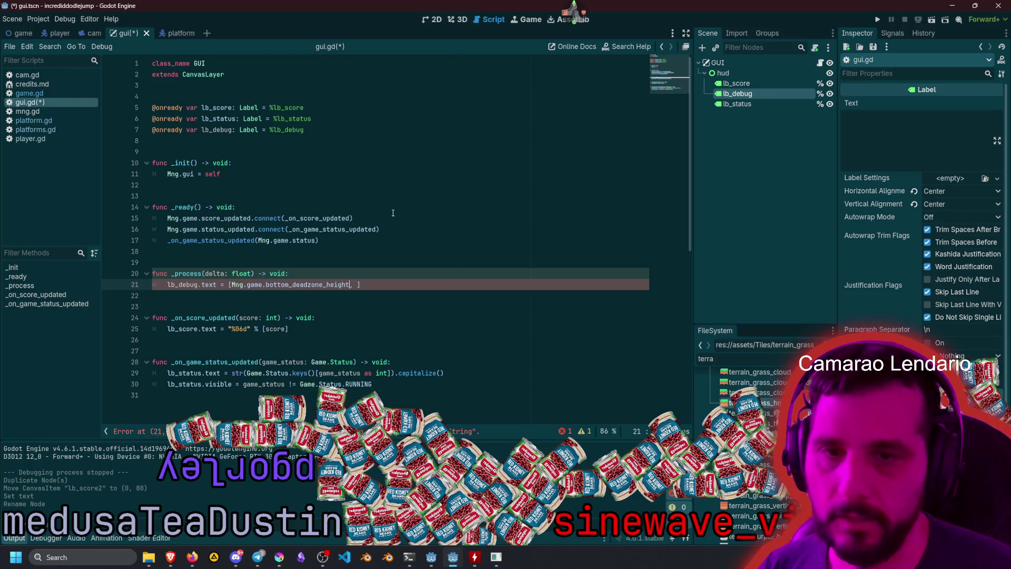
{"action": "key", "text": "ctrl+shift+Left"}
{"action": "key", "text": "ctrl+shift+Left"}
{"action": "key", "text": "ctrl+shift+Left"}
{"action": "key", "text": "ctrl+c"}
{"action": "key", "text": "Right"}
{"action": "key", "text": "Right"}
{"action": "key", "text": "Right"}
{"action": "key", "text": "ctrl+v"}
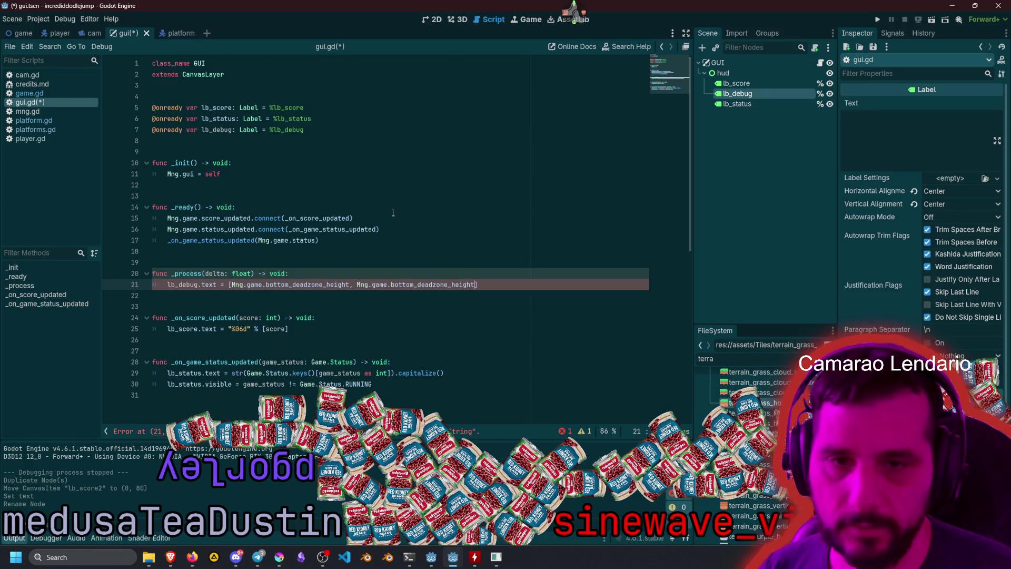
{"action": "key", "text": "ctrl+shift+Left"}
{"action": "type", "text": "curr"}
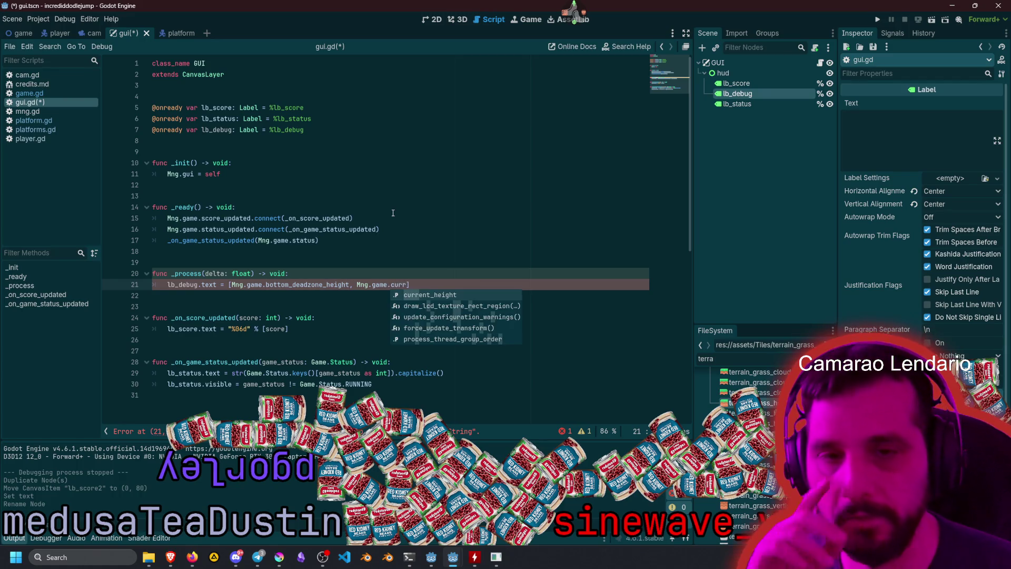
{"action": "key", "text": "Return"}
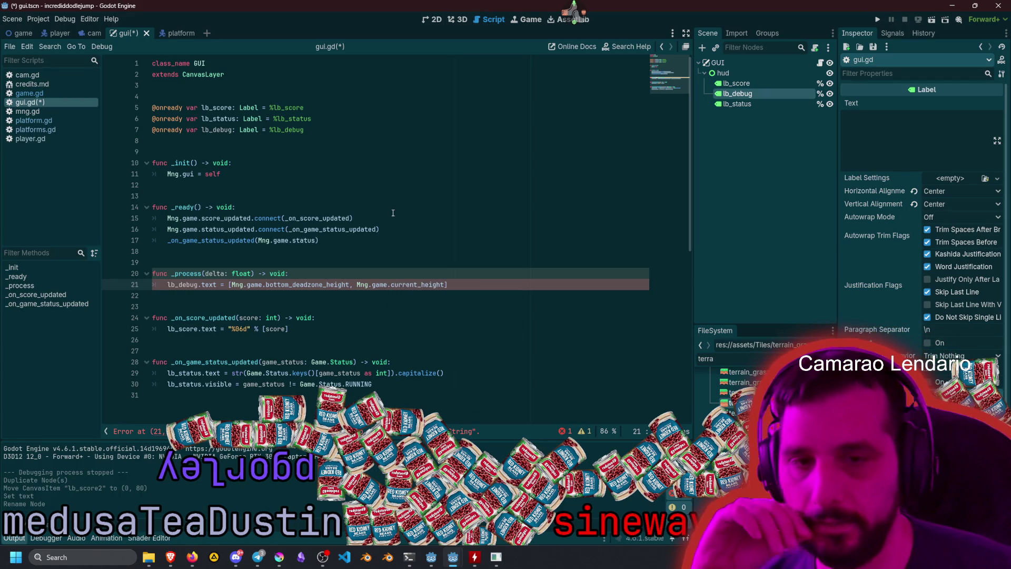
- Prefix the array with the format string "bot: %d - ply: %d", then save and run with F5
{"action": "left_click", "coordinate": [228, 284]}
{"action": "type", "text": "\""}
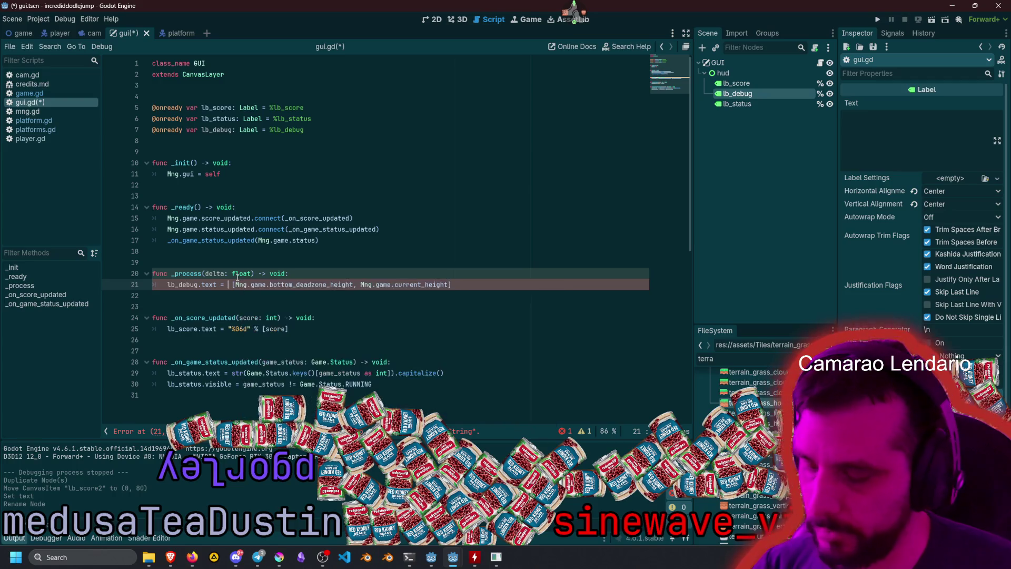
{"action": "type", "text": "\" %"}
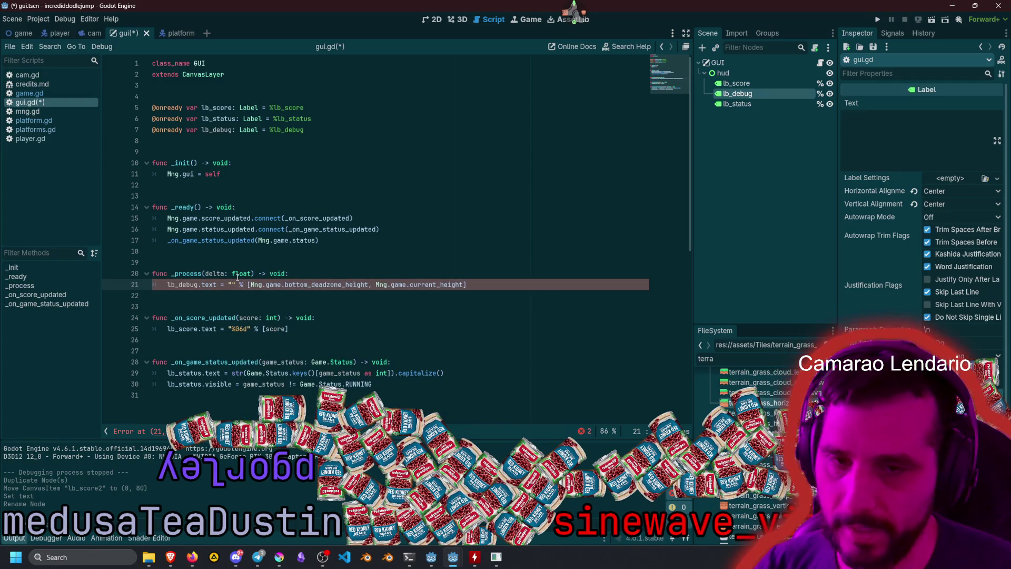
{"action": "type", "text": "%"}
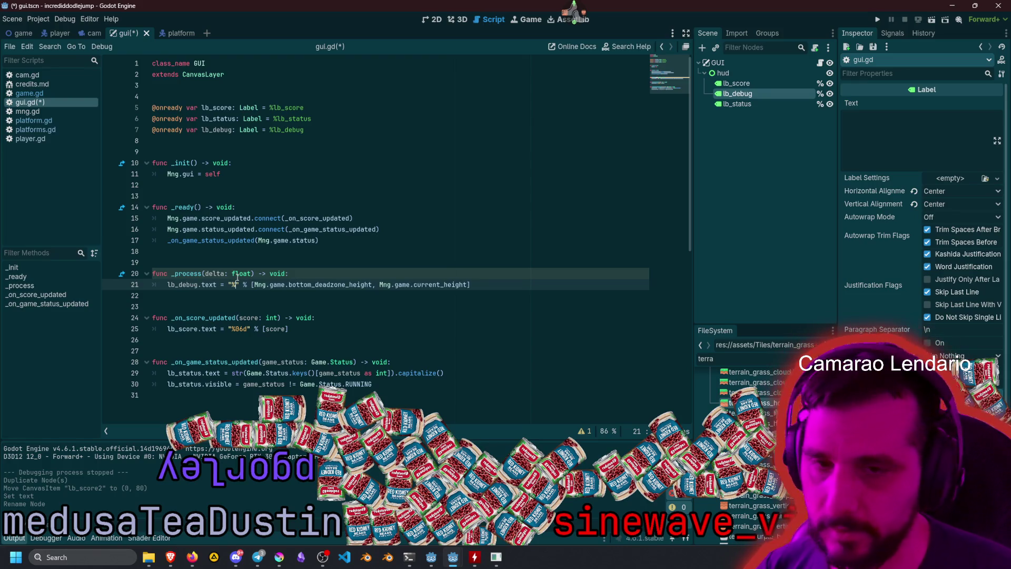
{"action": "type", "text": "d"}
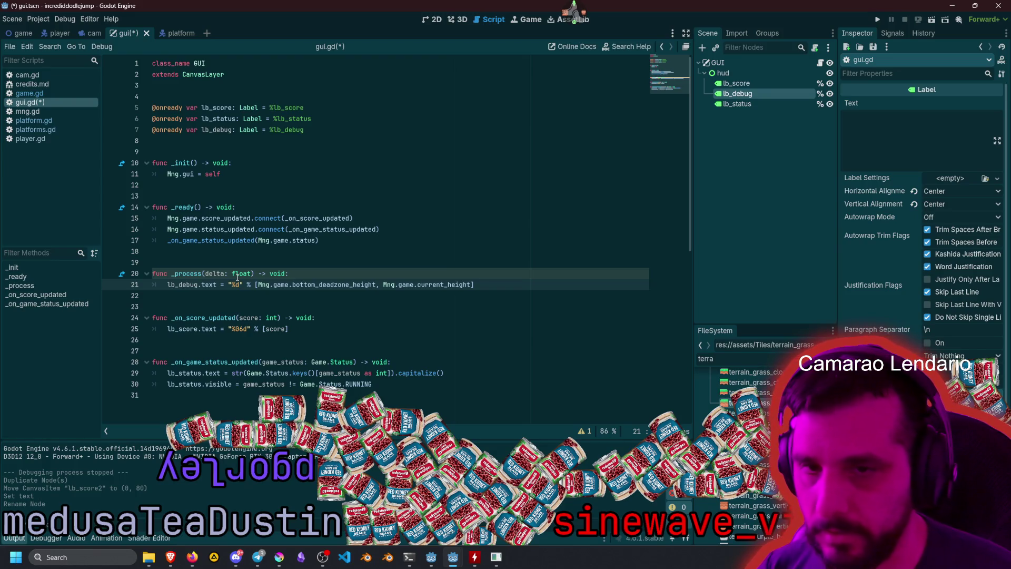
{"action": "type", "text": "bot: "}
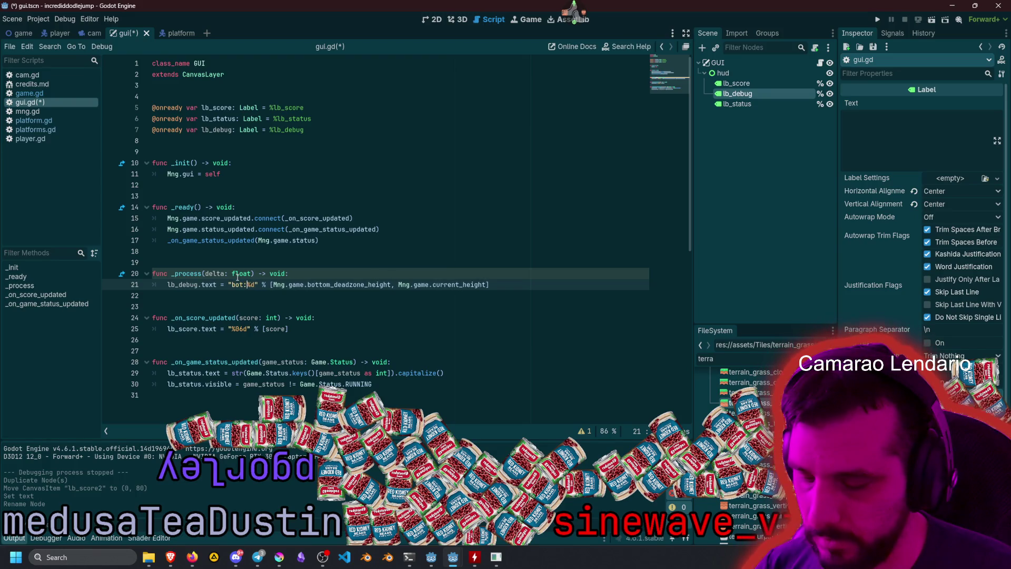
{"action": "type", "text": " - "}
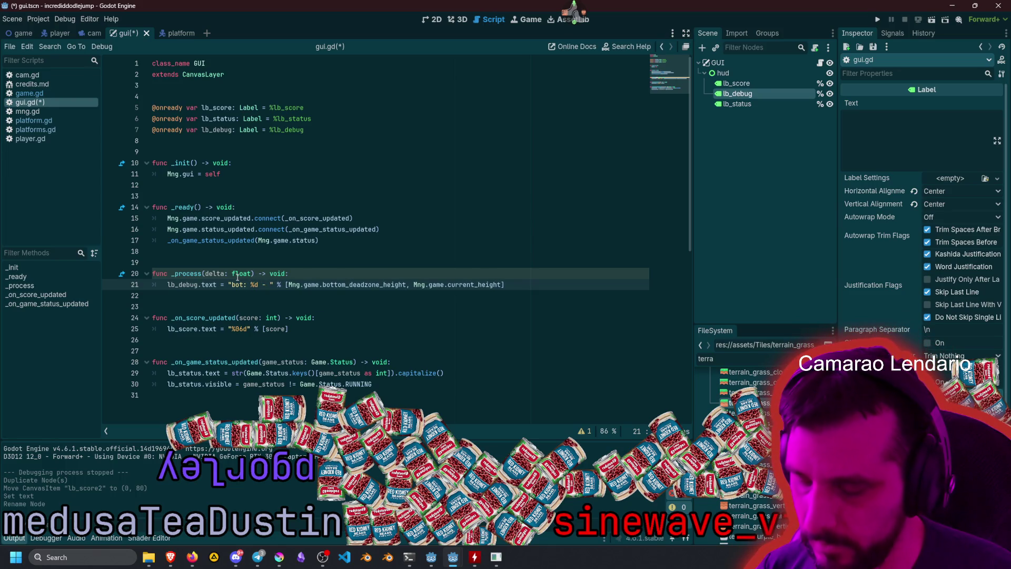
{"action": "type", "text": "ply"}
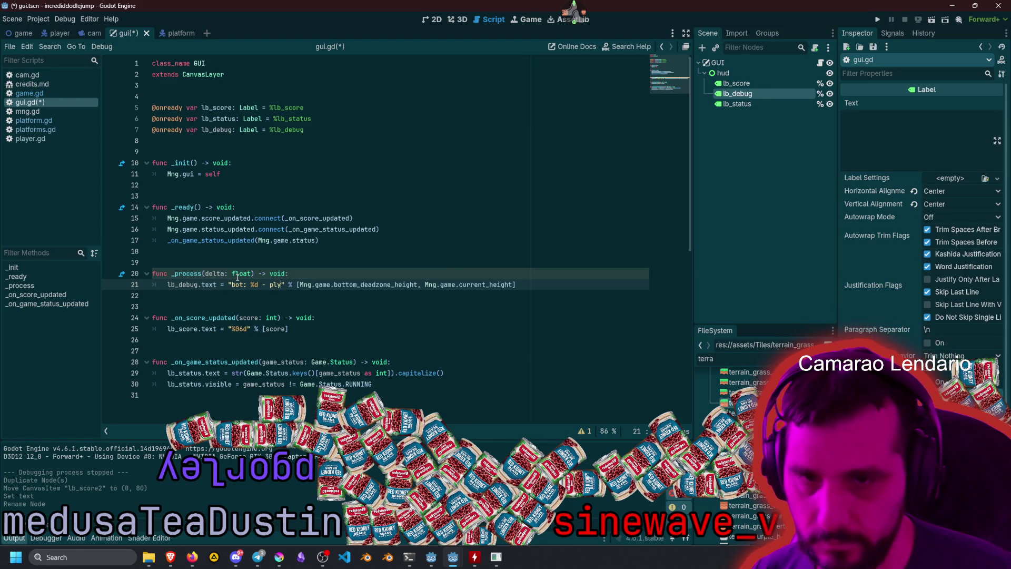
{"action": "type", "text": ": %d"}
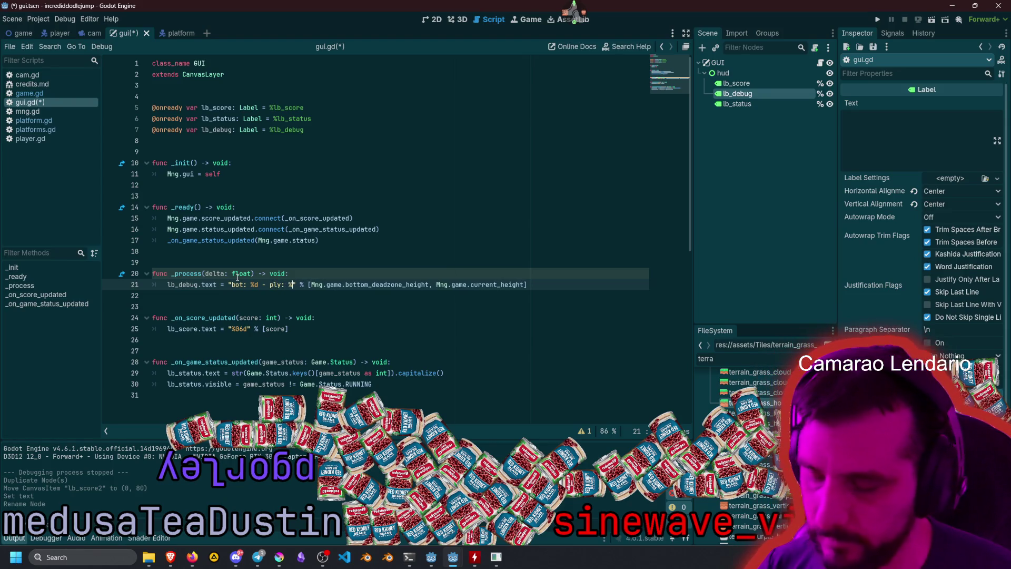
{"action": "left_click", "coordinate": [327, 270]}
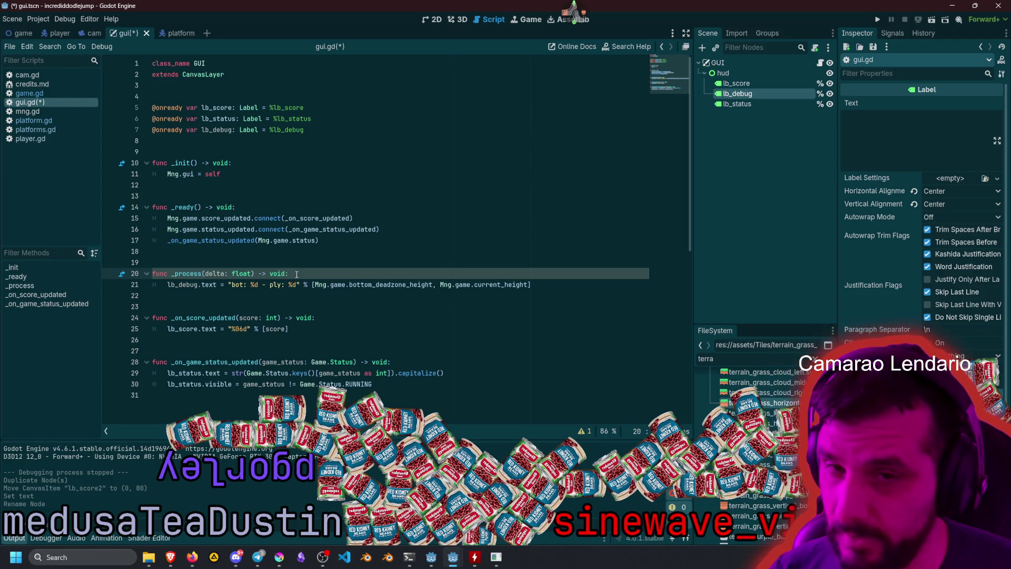
{"action": "key", "text": "F5"}
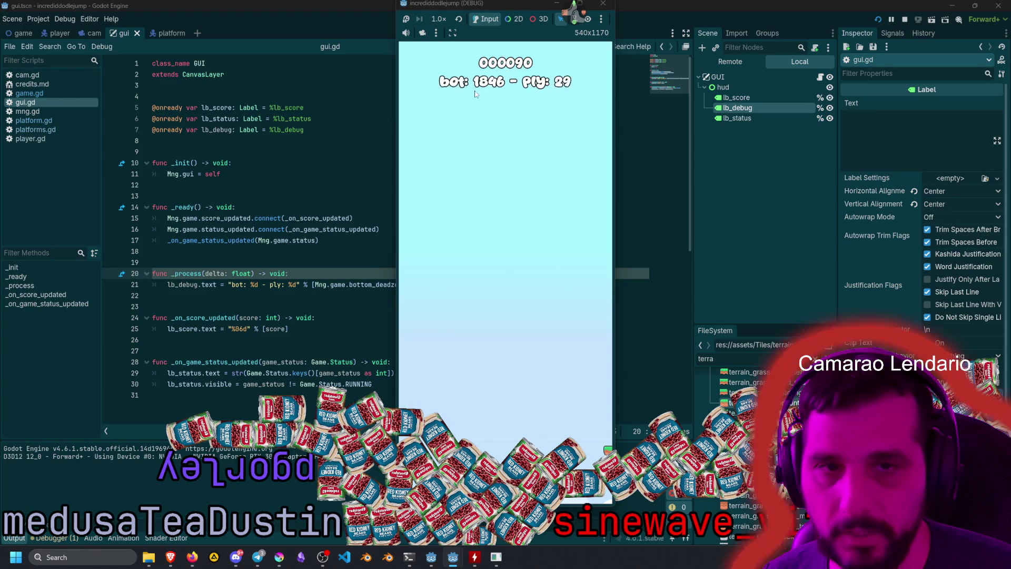
- Stop the test run showing the bot/ply debug readout with F8
{"action": "key", "text": "F8"}
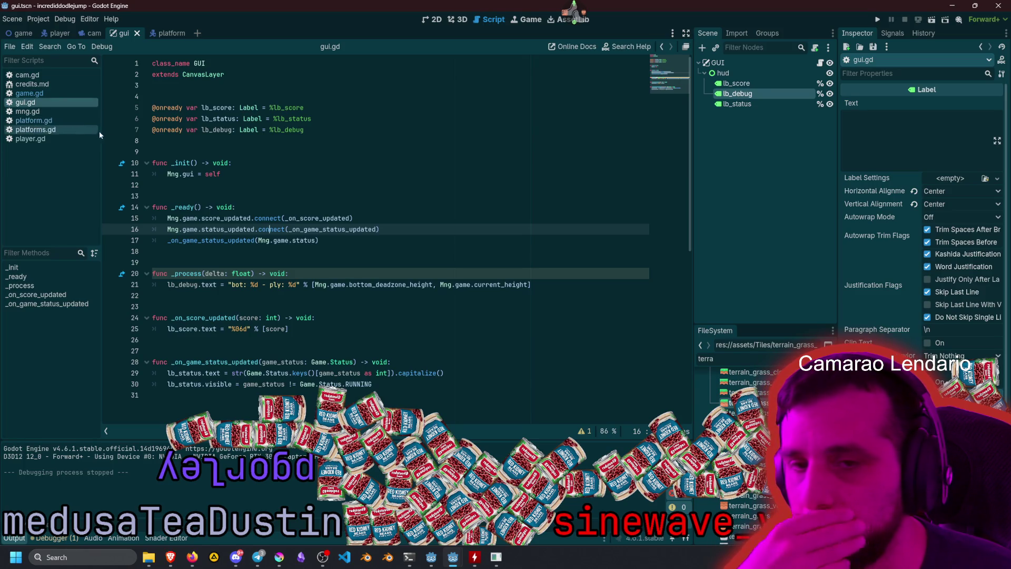
- Clear the 'terra' text from the FileSystem filter so every file is listed
{"action": "left_click", "coordinate": [948, 179]}
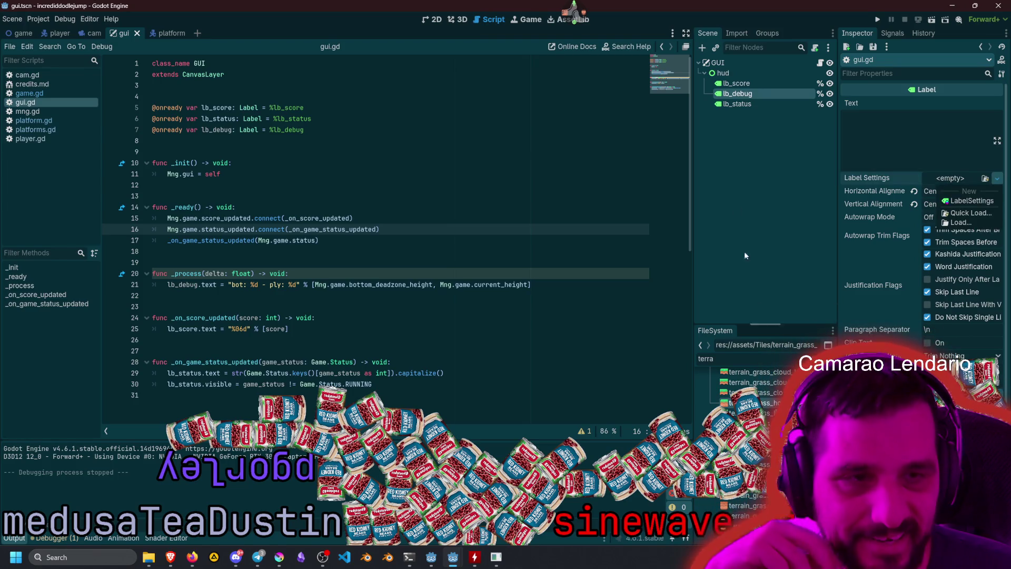
{"action": "left_click", "coordinate": [564, 16]}
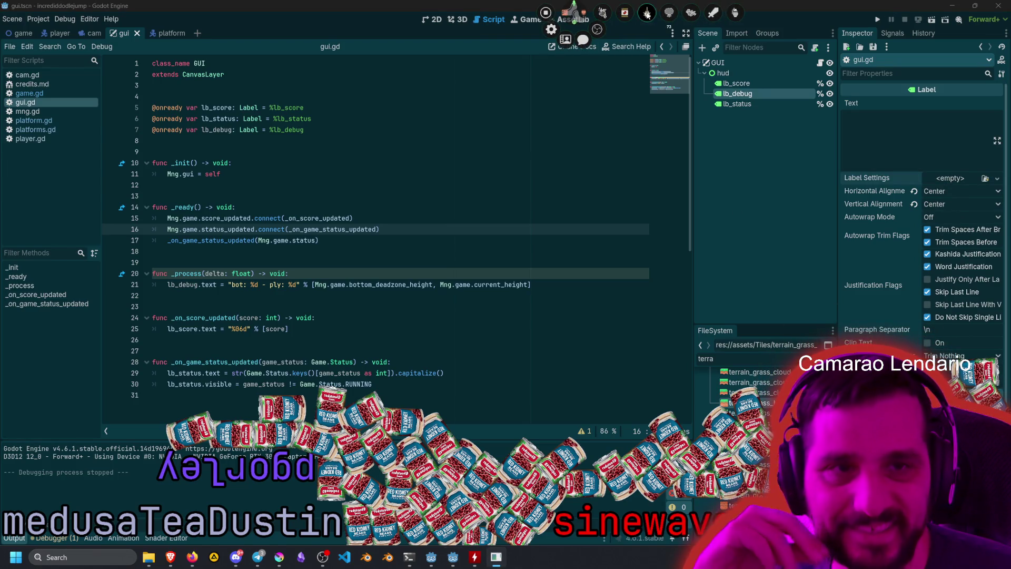
{"action": "left_click", "coordinate": [758, 230]}
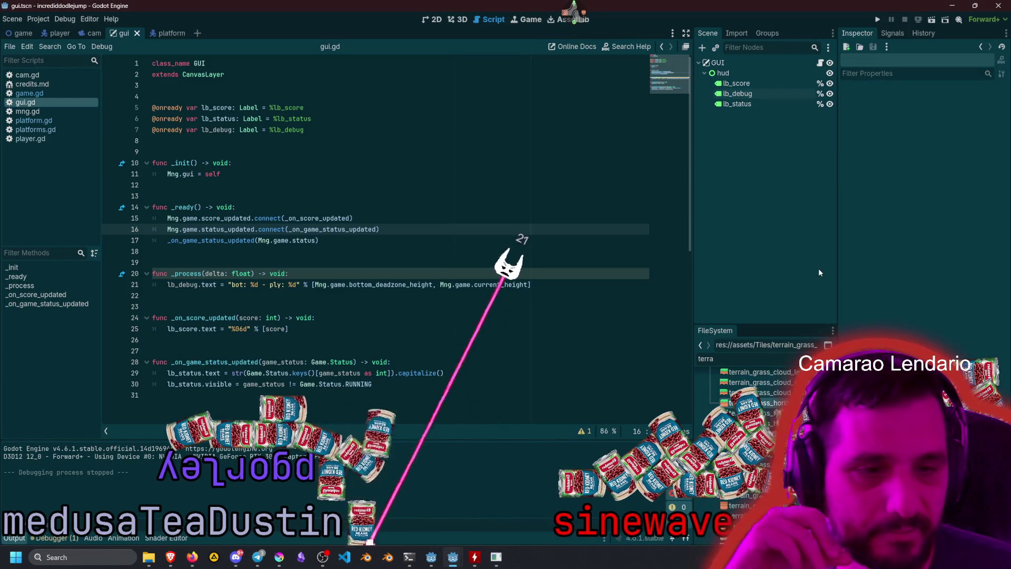
{"action": "double_click", "coordinate": [731, 358]}
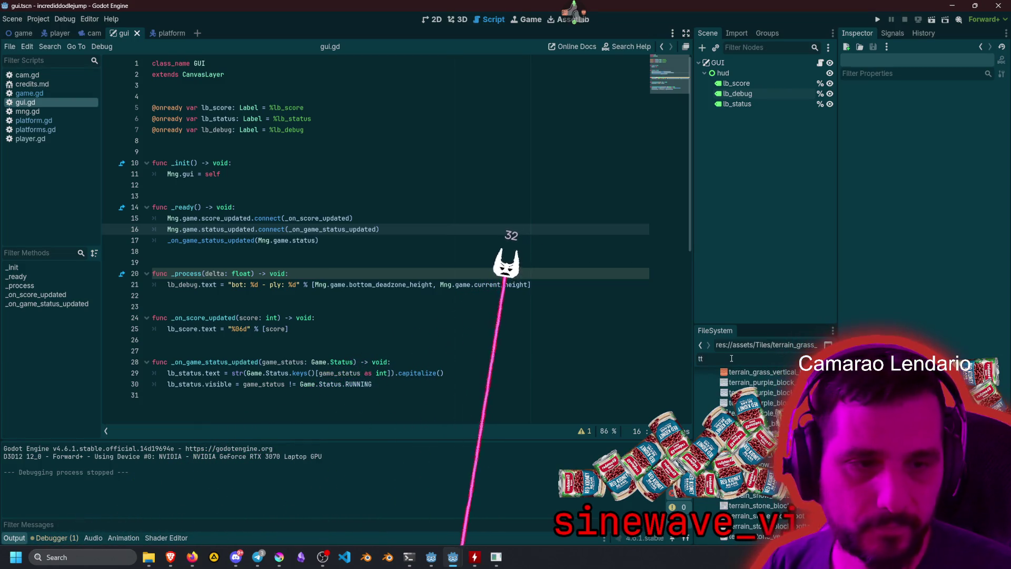
{"action": "type", "text": "tt"}
{"action": "key", "text": "BackSpace"}
{"action": "key", "text": "BackSpace"}
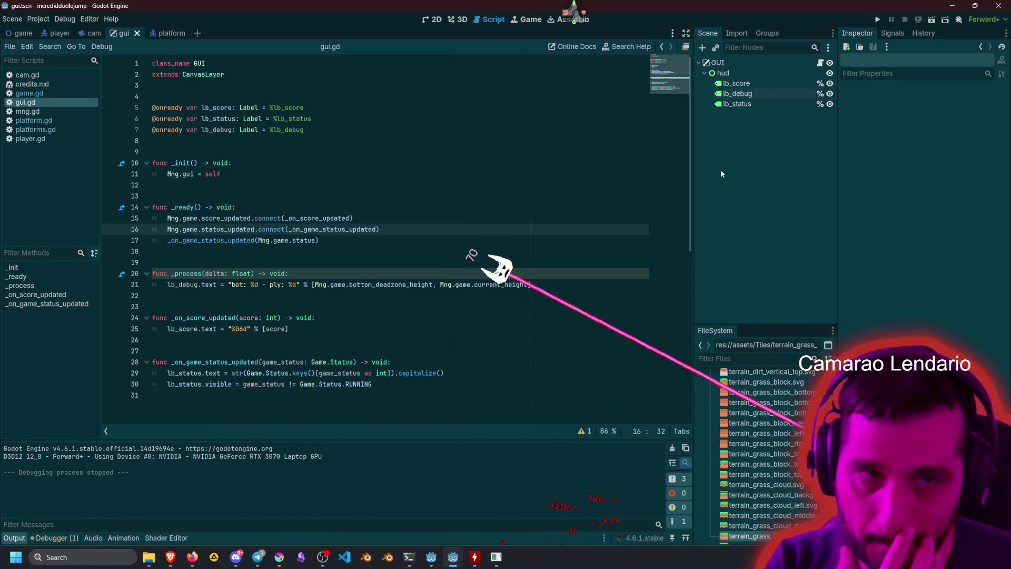
- Select the lb_debug label and view the GUI scene in the 2D editor
{"action": "left_click", "coordinate": [737, 94]}
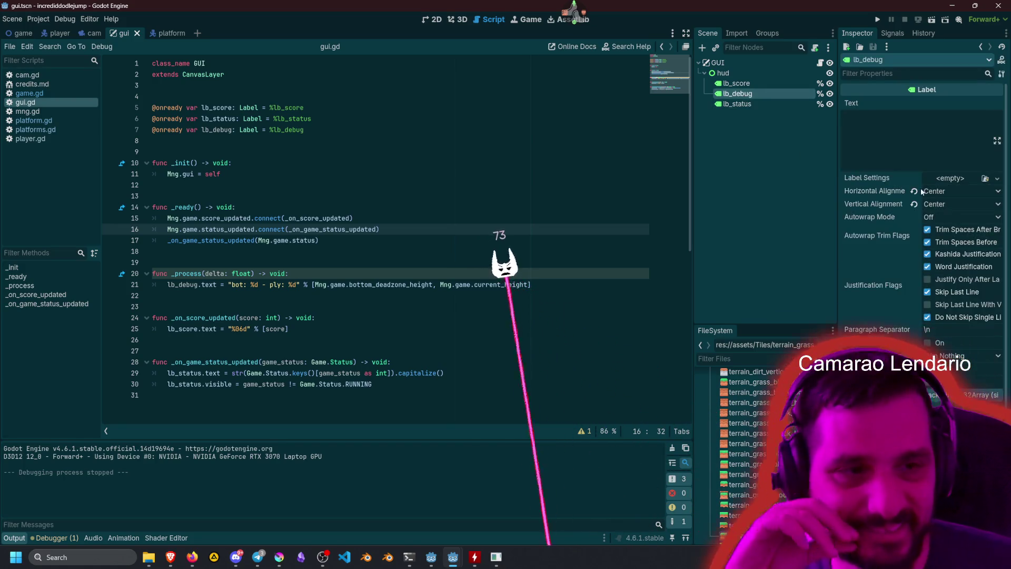
{"action": "scroll", "coordinate": [766, 368], "scroll_direction": "up", "scroll_amount": 5}
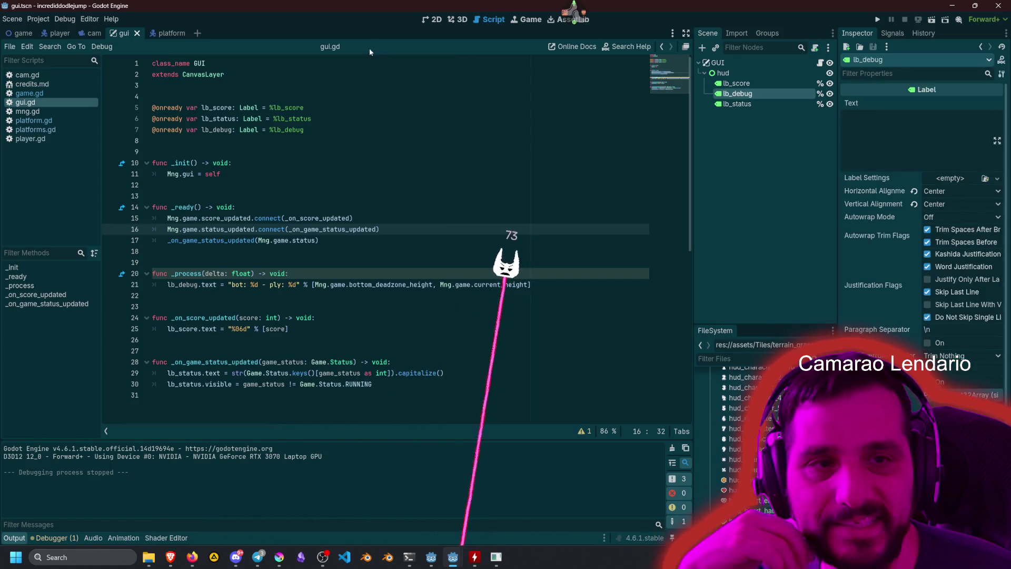
{"action": "left_click", "coordinate": [427, 21]}
- Set lb_debug's Text to 'debug', save gui.tscn with Ctrl+S, and return to the script editor
{"action": "left_click", "coordinate": [924, 162]}
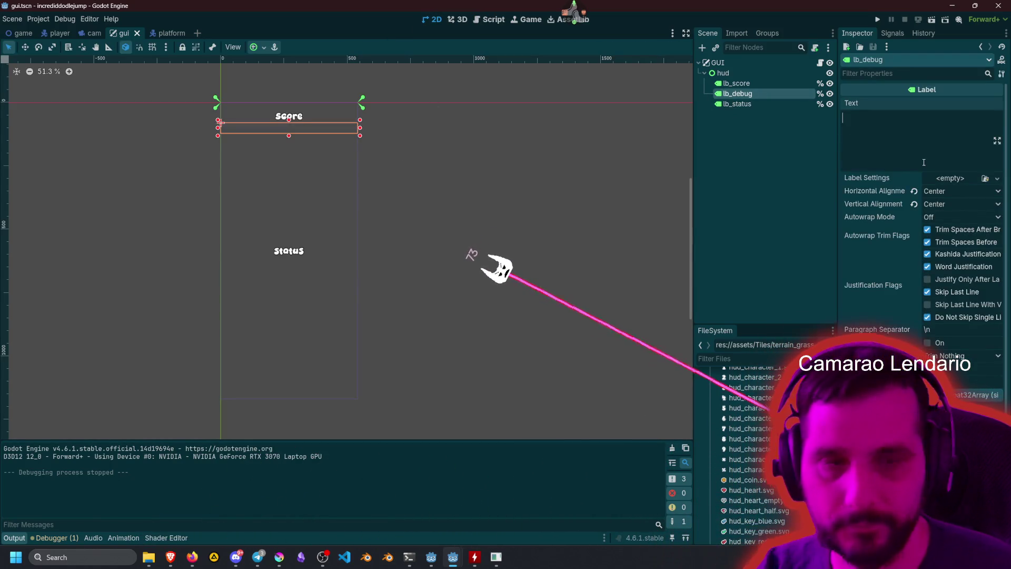
{"action": "type", "text": "debug"}
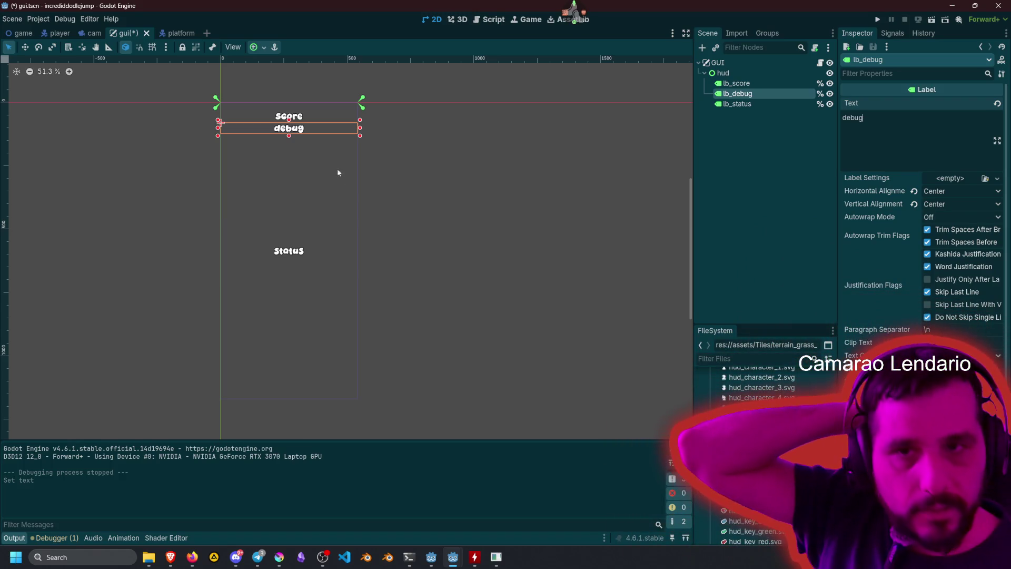
{"action": "key", "text": "ctrl+s"}
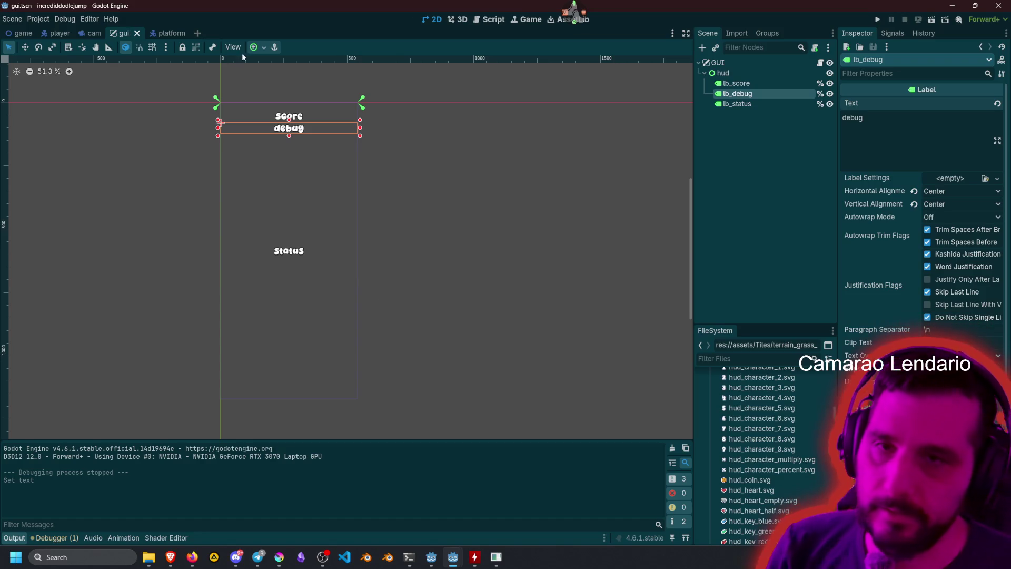
{"action": "key", "text": "ctrl+F3"}
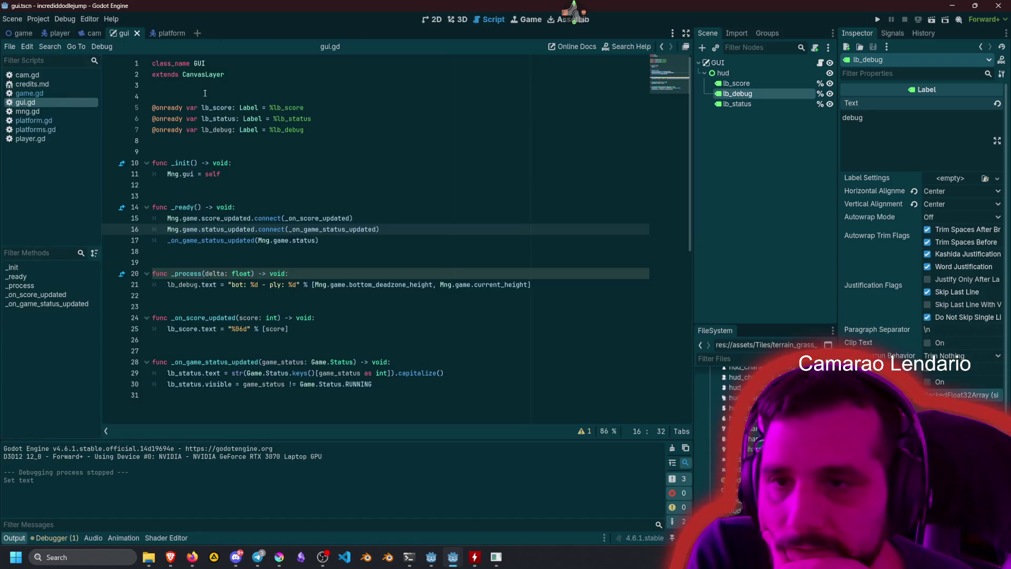
- In game.gd, inspect bottom_deadzone_height and the Mng.cam reference on line 55, then open cam.gd
{"action": "left_click", "coordinate": [32, 93]}
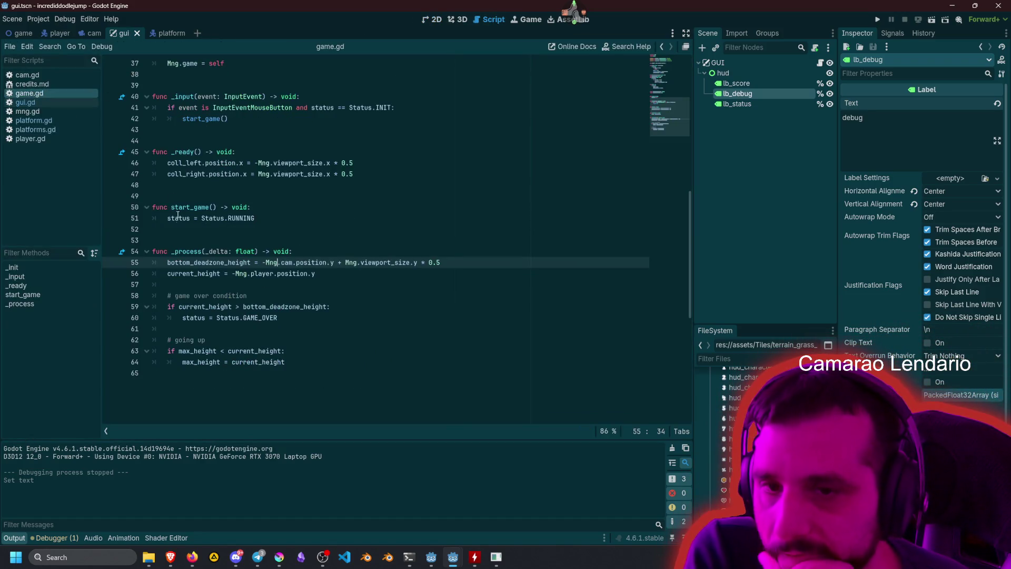
{"action": "double_click", "coordinate": [208, 262]}
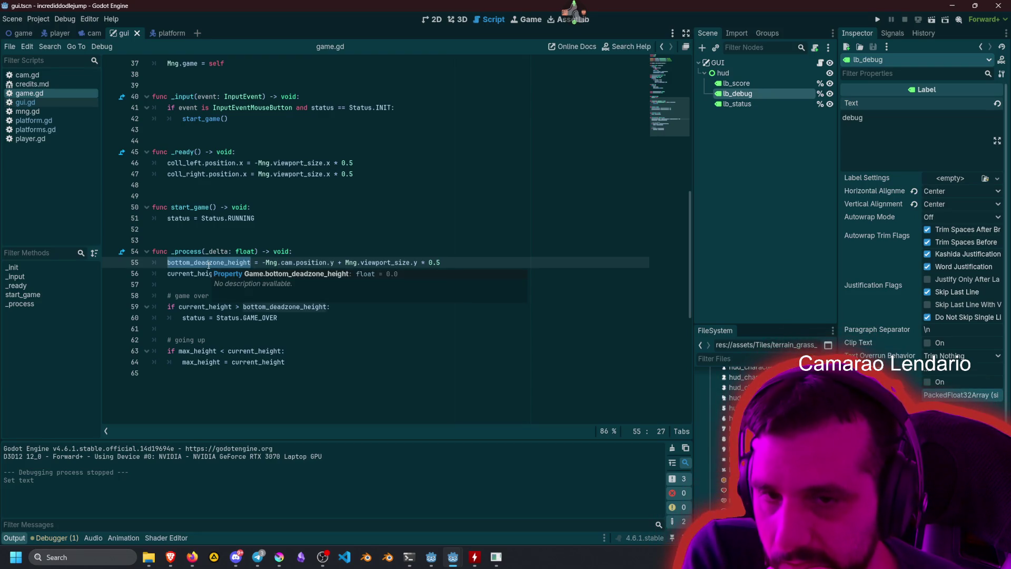
{"action": "double_click", "coordinate": [287, 262]}
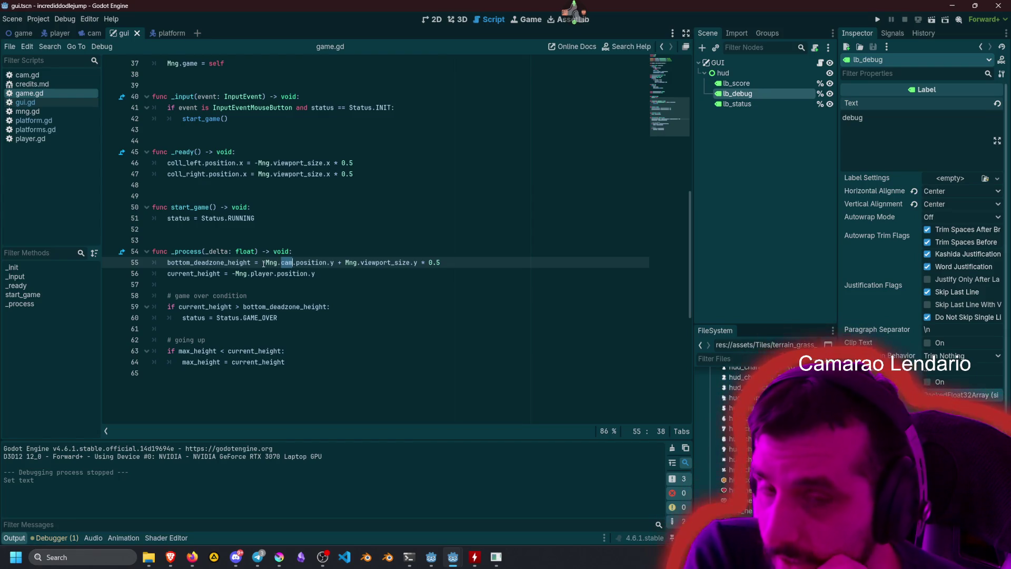
{"action": "left_click", "coordinate": [263, 263]}
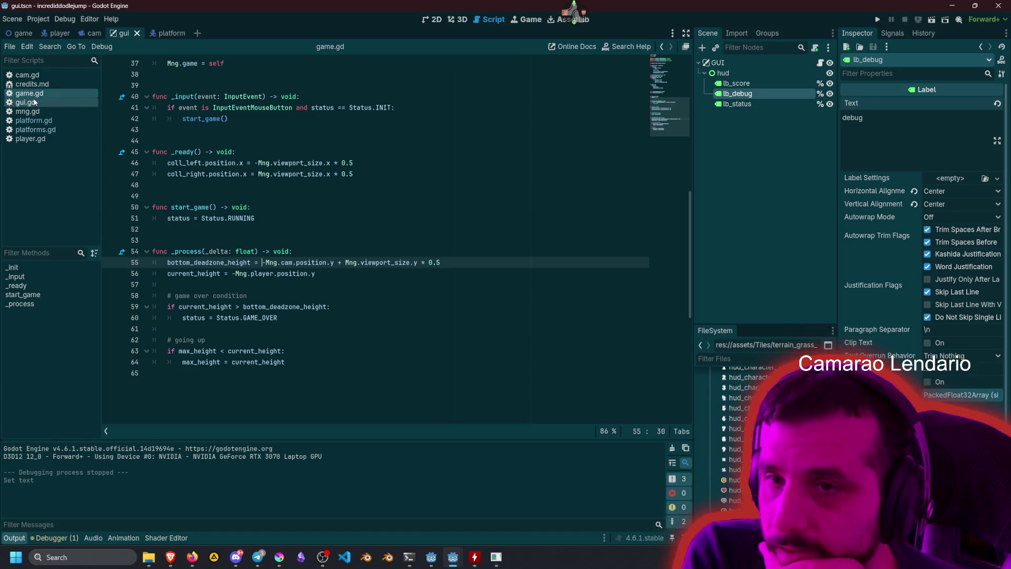
{"action": "left_click", "coordinate": [36, 78]}
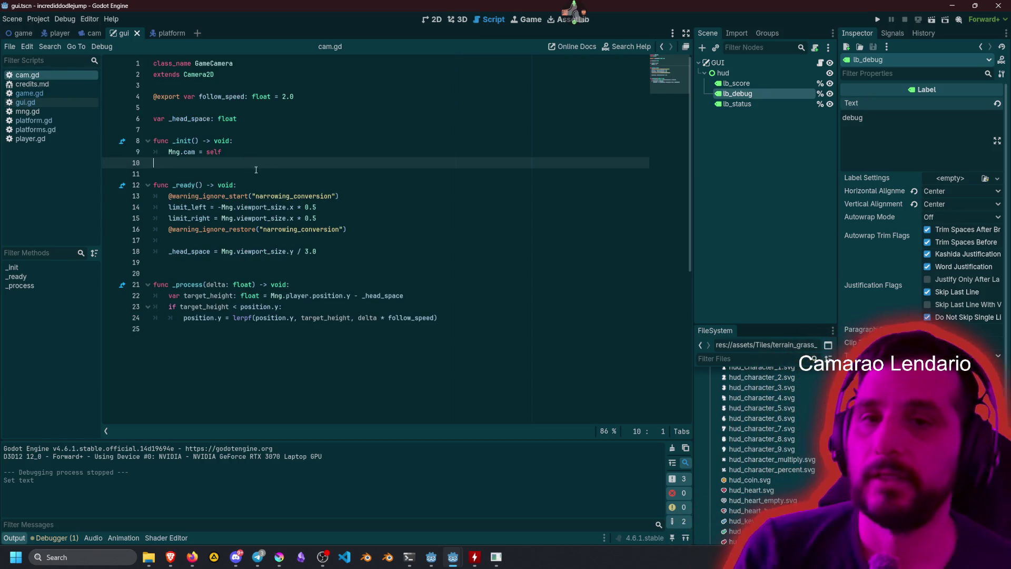
- Add a blank line after _head_space in cam.gd and start _ready with 'position.y ='
{"action": "left_click", "coordinate": [220, 127]}
{"action": "key", "text": "Return"}
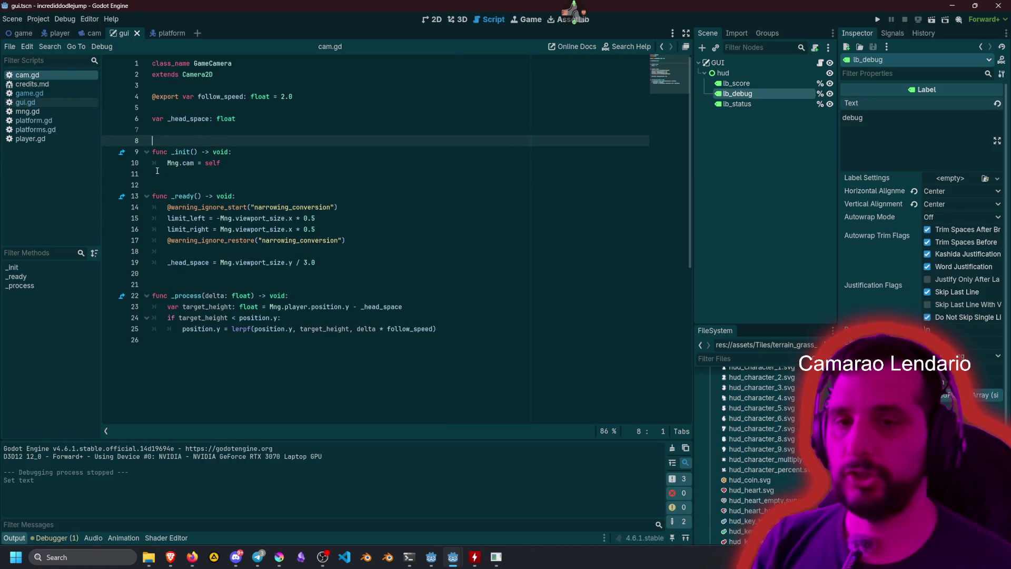
{"action": "double_click", "coordinate": [295, 306]}
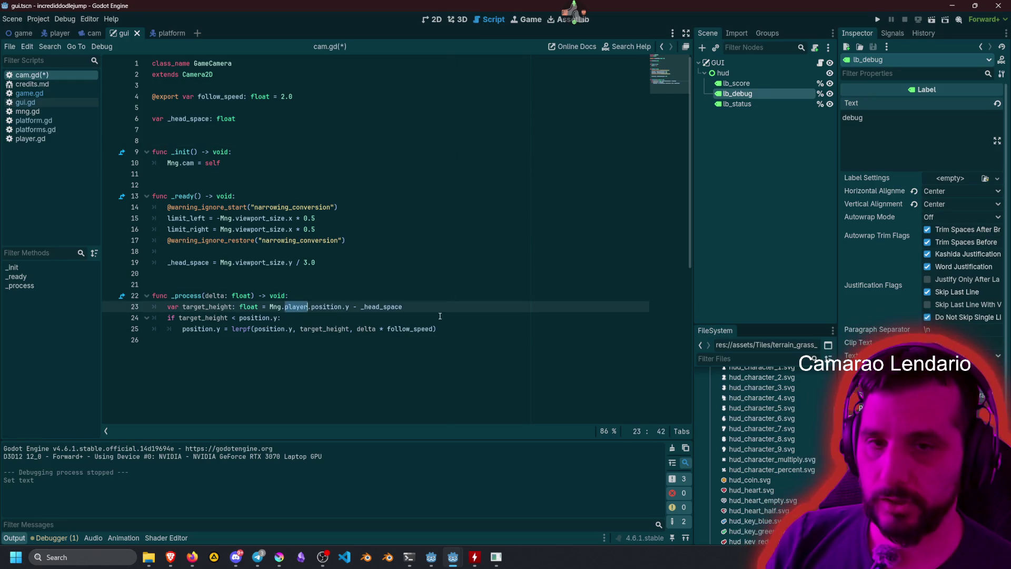
{"action": "double_click", "coordinate": [217, 307]}
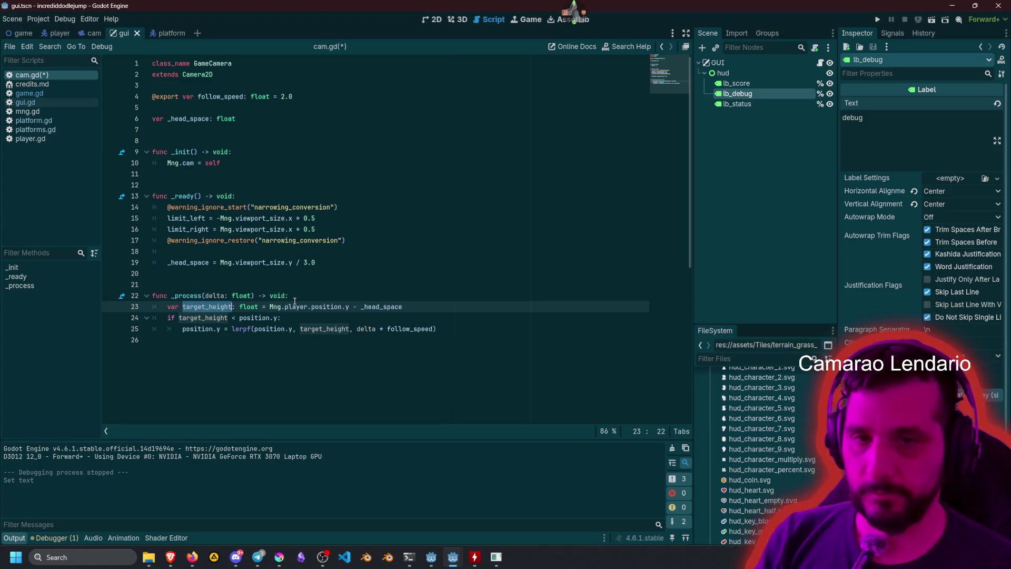
{"action": "key", "text": "Down"}
{"action": "key", "text": "Down"}
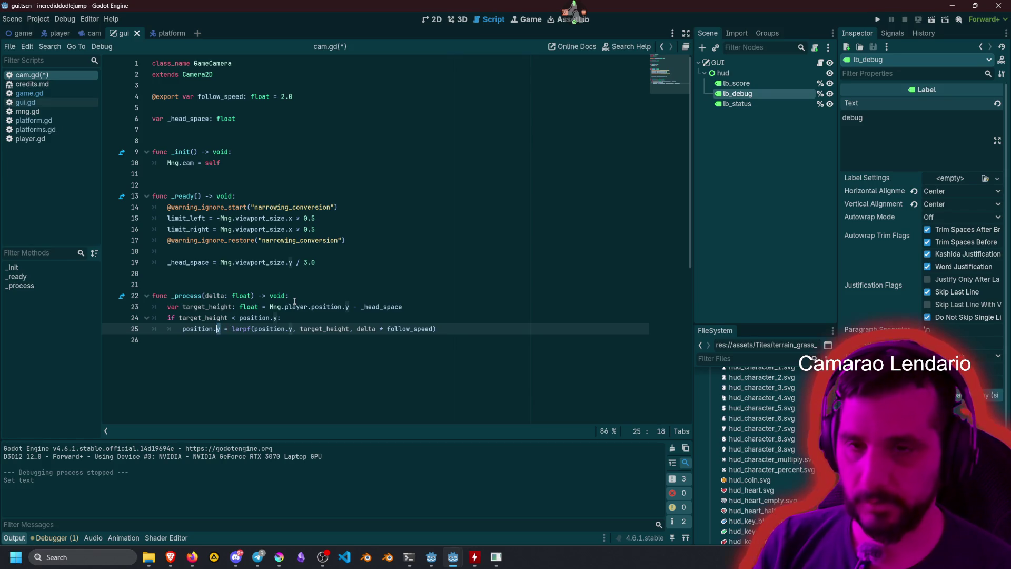
{"action": "key", "text": "shift+Home"}
{"action": "key", "text": "ctrl+c"}
{"action": "key", "text": "Up"}
{"action": "key", "text": "Up"}
{"action": "key", "text": "Up"}
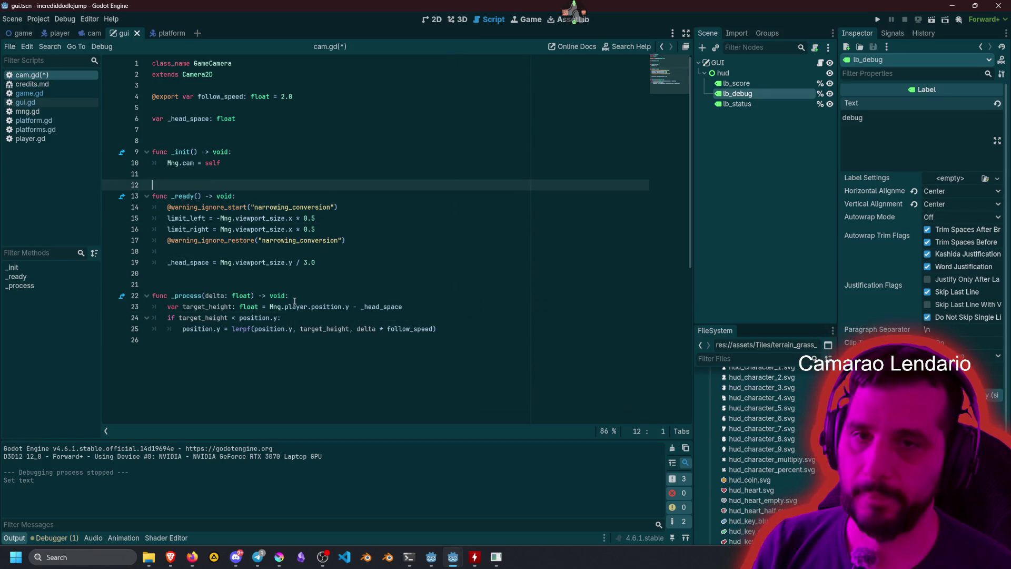
{"action": "key", "text": "Down"}
{"action": "key", "text": "End"}
{"action": "key", "text": "Return"}
{"action": "key", "text": "ctrl+v"}
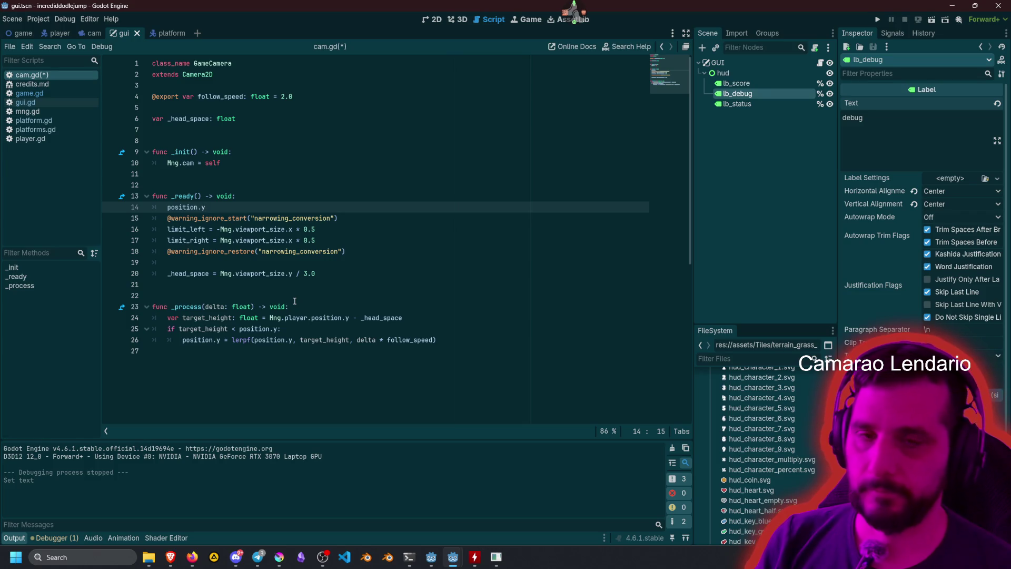
- Delete the local 'var target_height: float' declaration from line 24 in _process
{"action": "left_click", "coordinate": [234, 321]}
{"action": "key", "text": "End"}
{"action": "key", "text": "ctrl+shift+Left"}
{"action": "key", "text": "ctrl+shift+Left"}
{"action": "key", "text": "ctrl+shift+Left"}
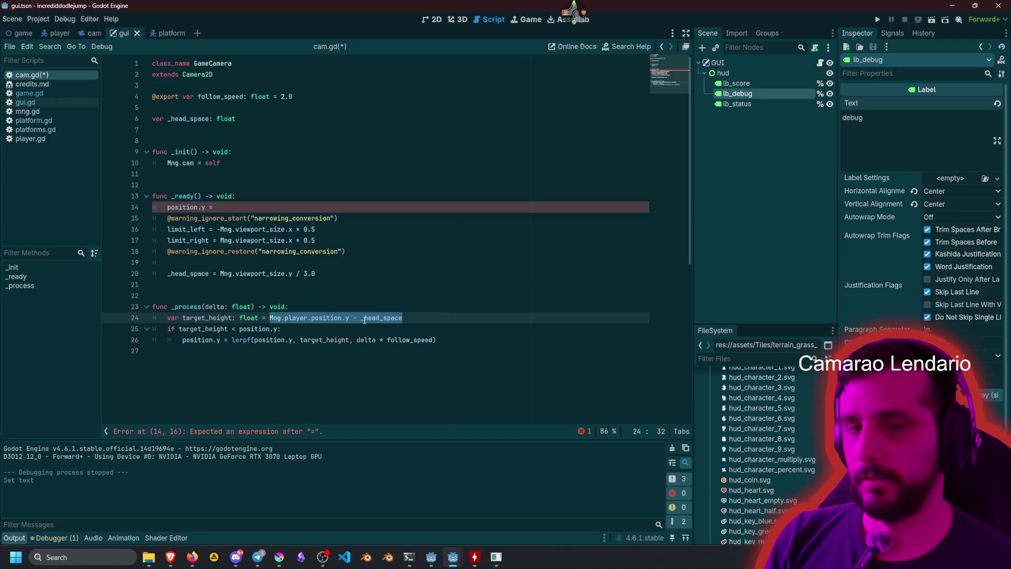
{"action": "left_click", "coordinate": [264, 315]}
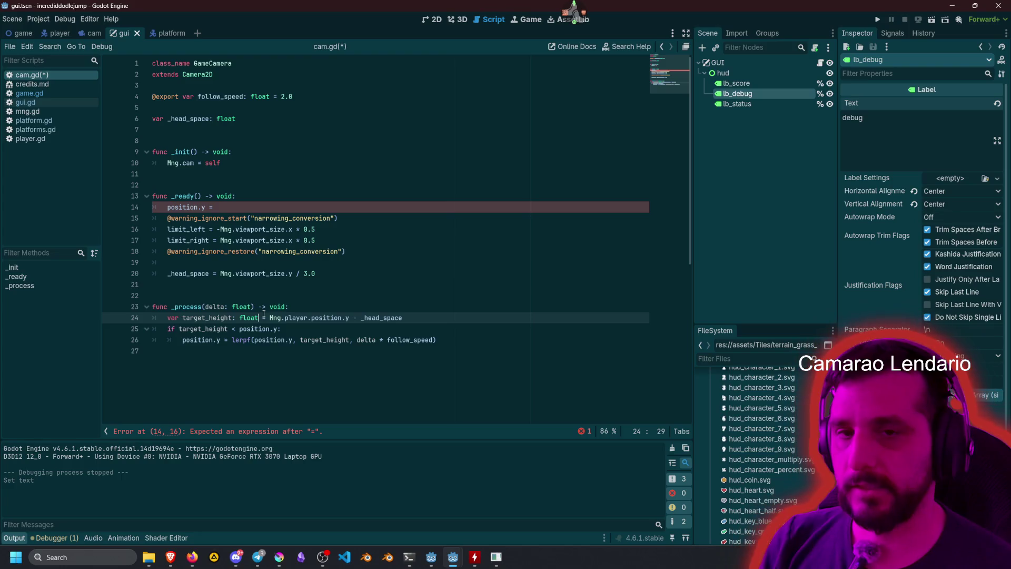
{"action": "key", "text": "shift+Home"}
{"action": "key", "text": "ctrl+c"}
{"action": "key", "text": "BackSpace"}
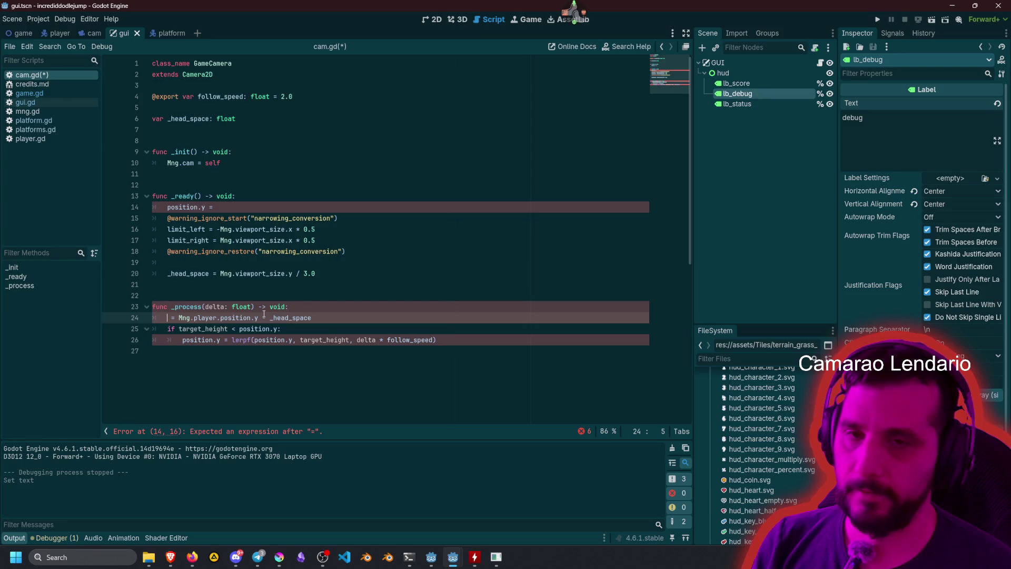
{"action": "key", "text": "Up"}
{"action": "key", "text": "Up"}
{"action": "key", "text": "Up"}
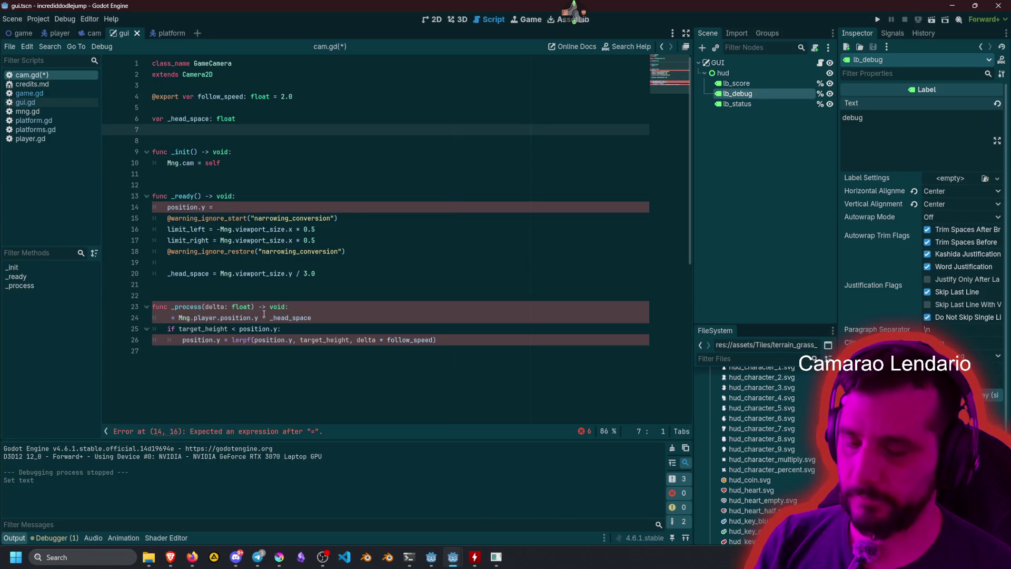
- Declare _target_height at class level with a get: block holding the player-height expression
{"action": "key", "text": "ctrl+v"}
{"action": "type", "text": "_"}
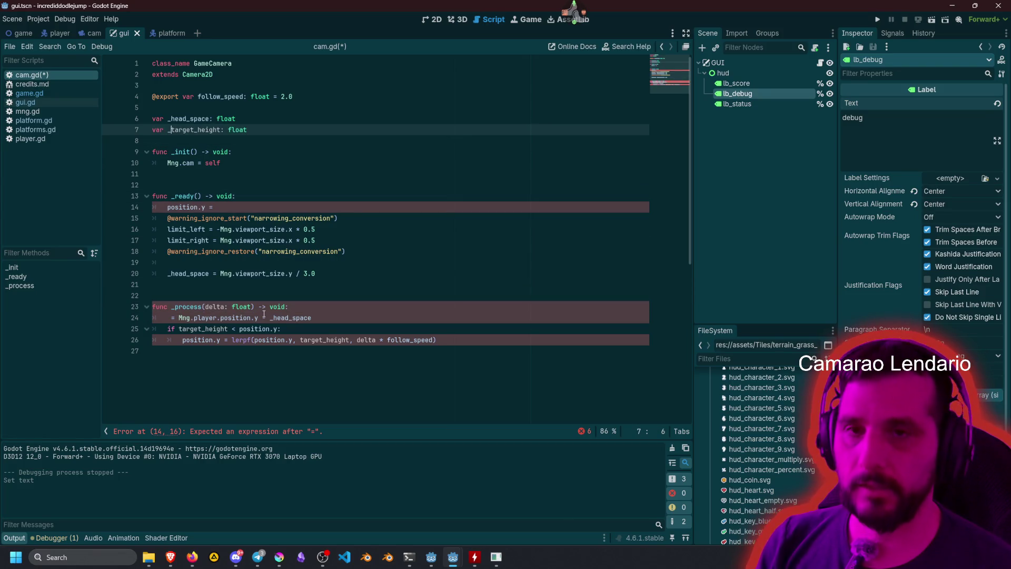
{"action": "type", "text": ":"}
{"action": "key", "text": "Return"}
{"action": "type", "text": "get:"}
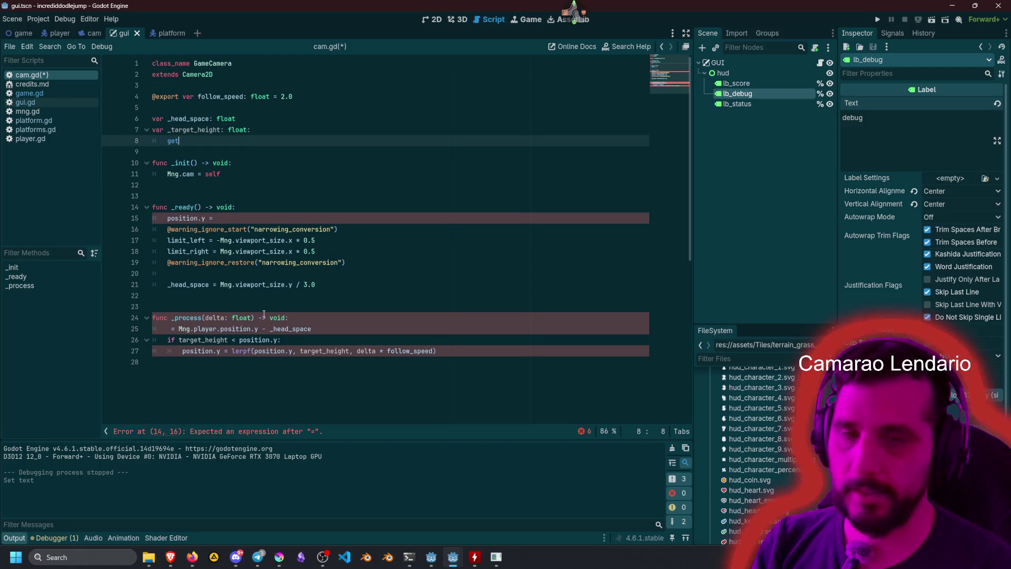
{"action": "left_click", "coordinate": [180, 329]}
{"action": "key", "text": "shift+End"}
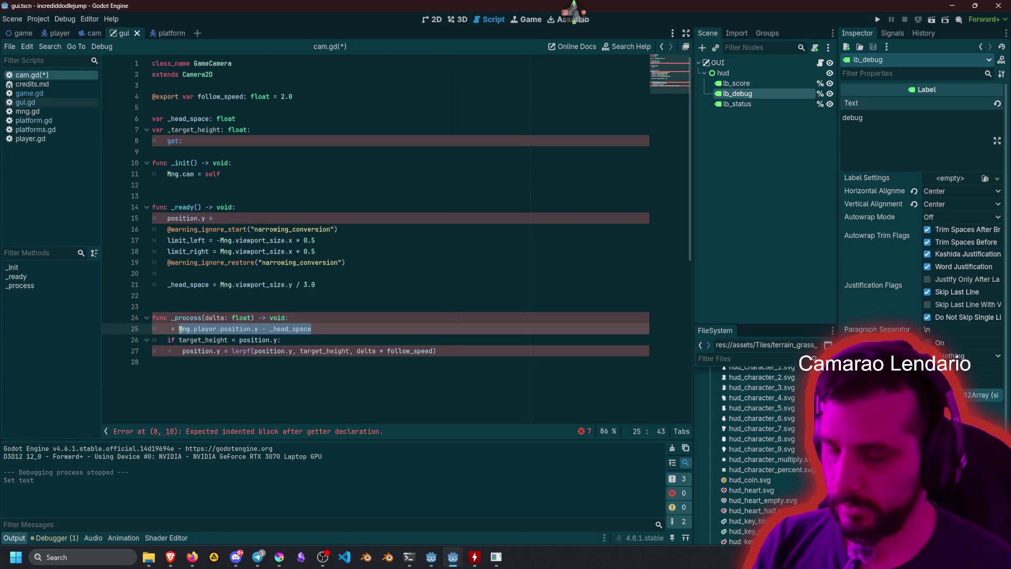
{"action": "key", "text": "ctrl+x"}
{"action": "key", "text": "BackSpace"}
{"action": "key", "text": "BackSpace"}
{"action": "key", "text": "BackSpace"}
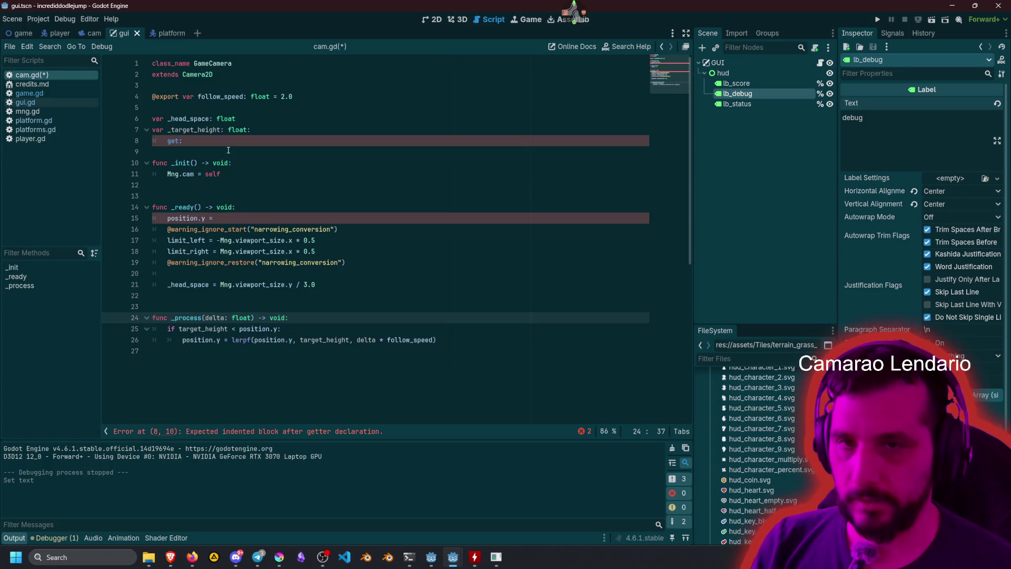
{"action": "left_click", "coordinate": [228, 143]}
{"action": "key", "text": "ctrl+v"}
- Use _target_height as the camera's starting position.y in _ready
{"action": "double_click", "coordinate": [213, 131]}
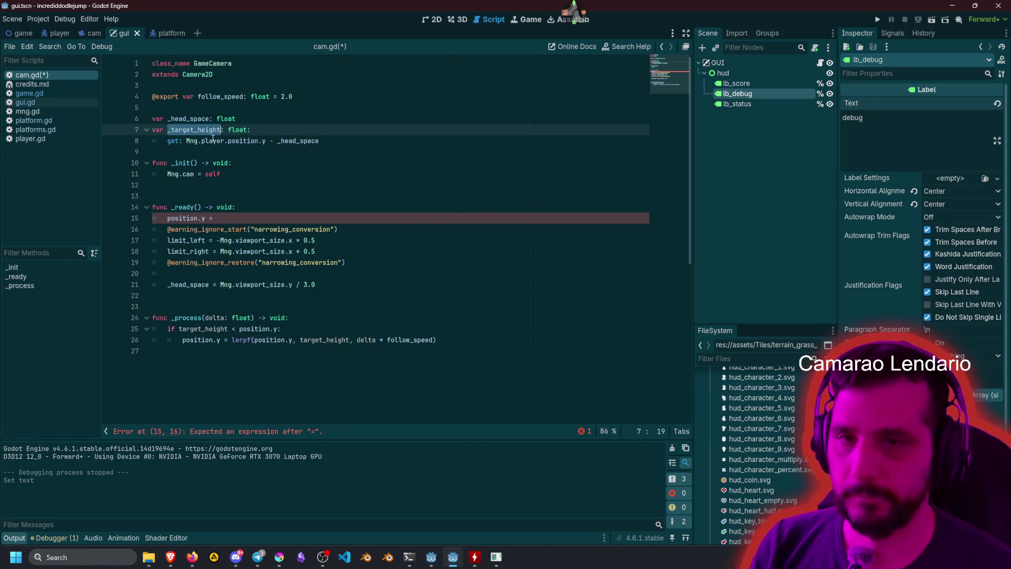
{"action": "key", "text": "ctrl+c"}
{"action": "left_click", "coordinate": [247, 211]}
{"action": "left_click", "coordinate": [250, 218]}
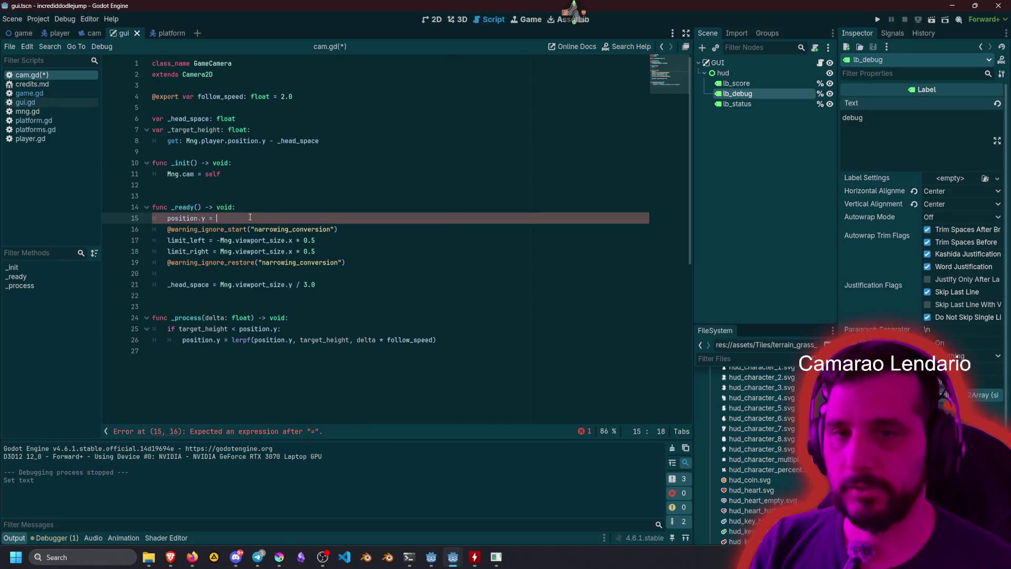
{"action": "key", "text": "ctrl+v"}
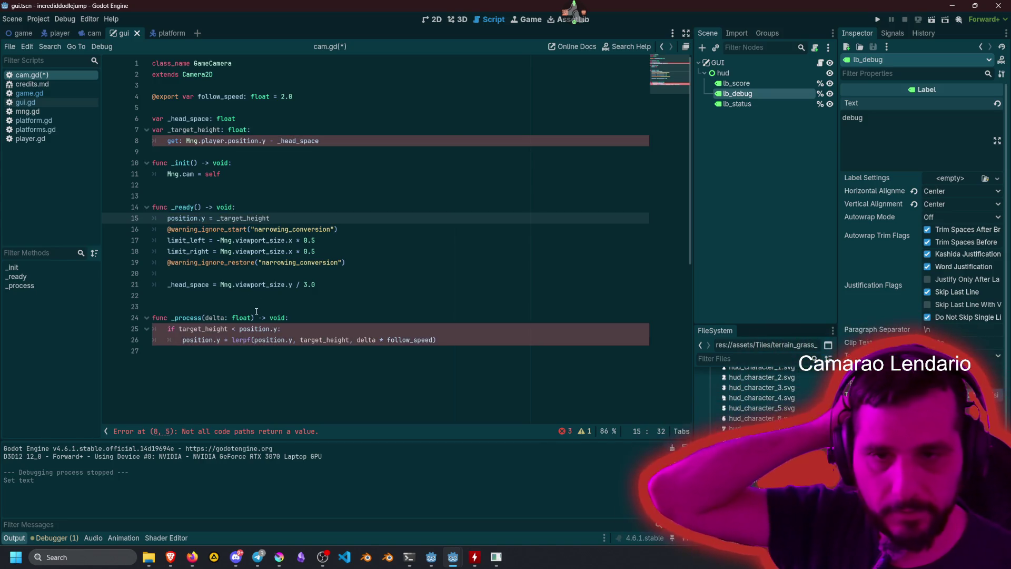
- Prefix target_height on line 25 with an underscore and make the getter return the expression
{"action": "left_click", "coordinate": [182, 329]}
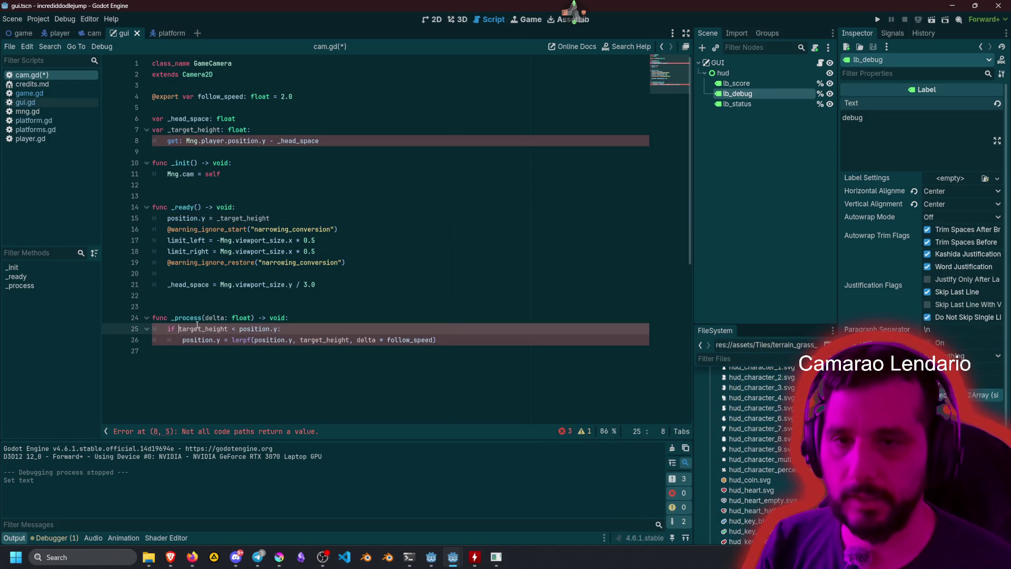
{"action": "type", "text": "_"}
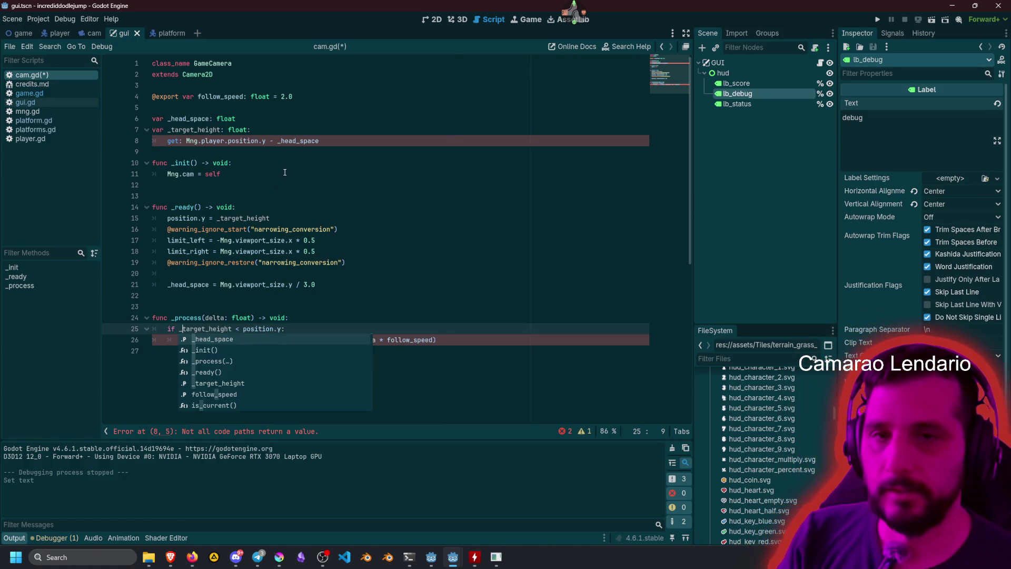
{"action": "left_click", "coordinate": [285, 173]}
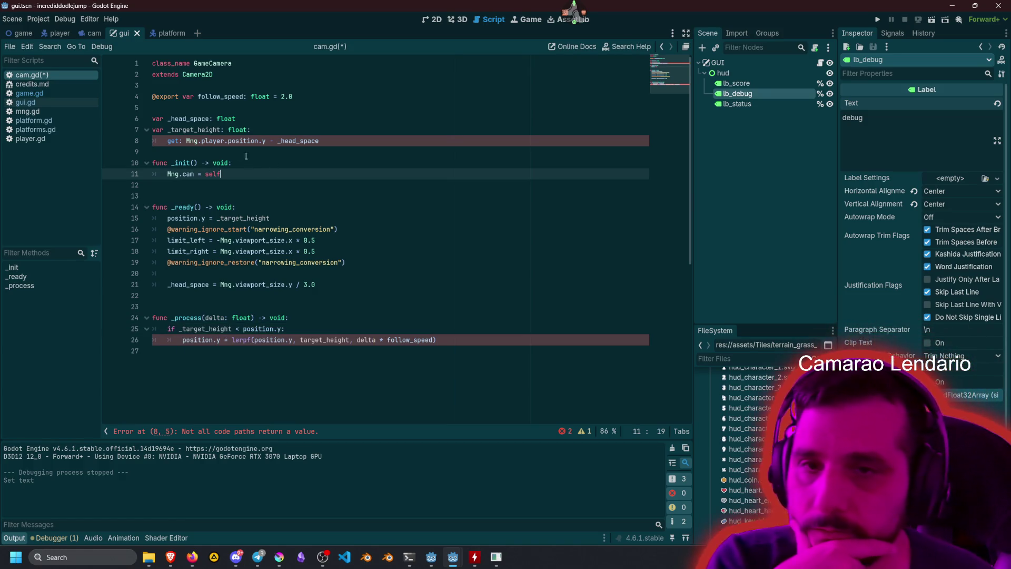
{"action": "left_click", "coordinate": [186, 141]}
{"action": "type", "text": "return"}
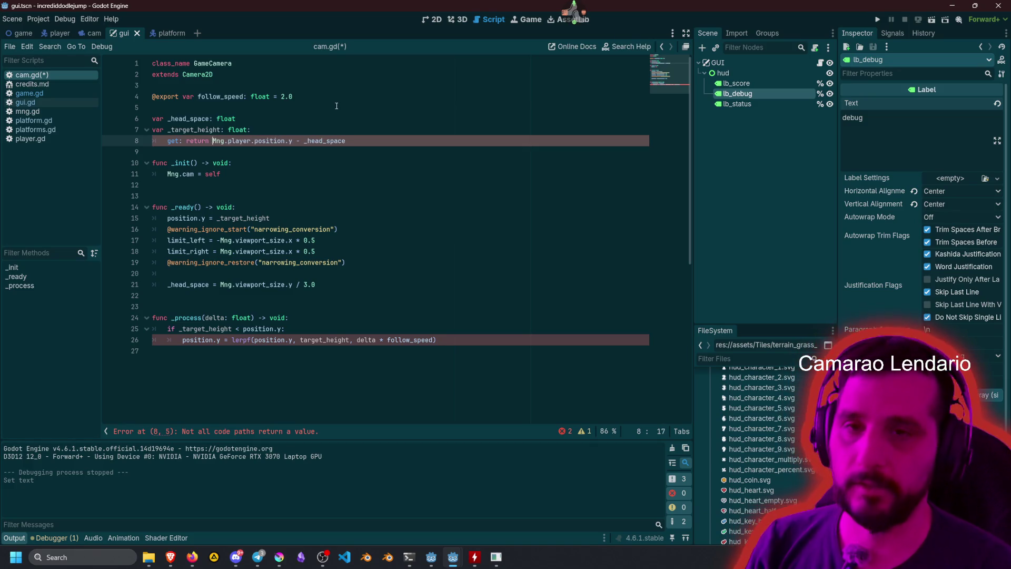
{"action": "key", "text": "shift+End"}
{"action": "type", "text": "("}
{"action": "left_click", "coordinate": [306, 167]}
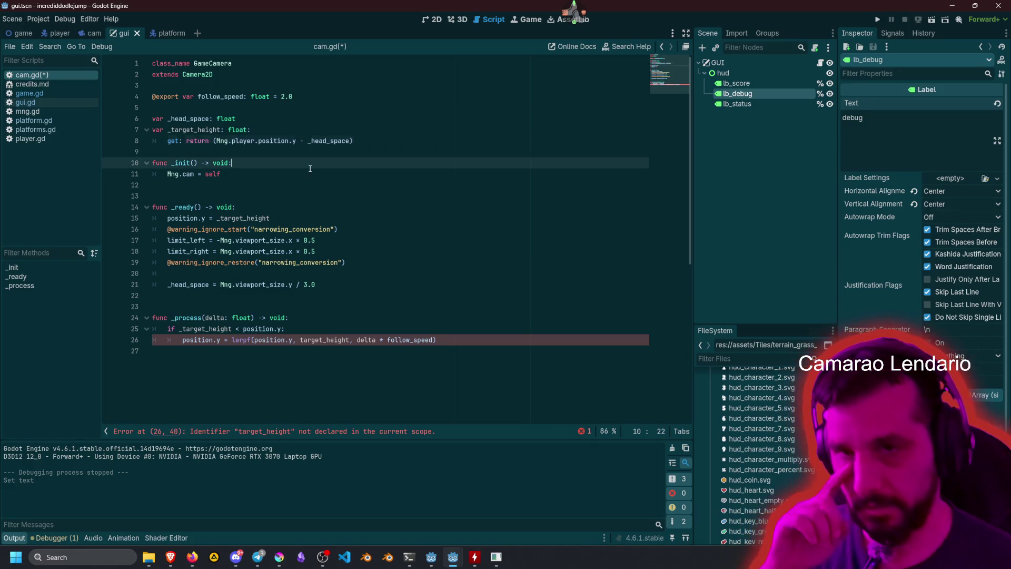
- Rename target_height on line 26 to _target_height and highlight all its uses
{"action": "left_click", "coordinate": [302, 340]}
{"action": "key", "text": "Left"}
{"action": "type", "text": "_"}
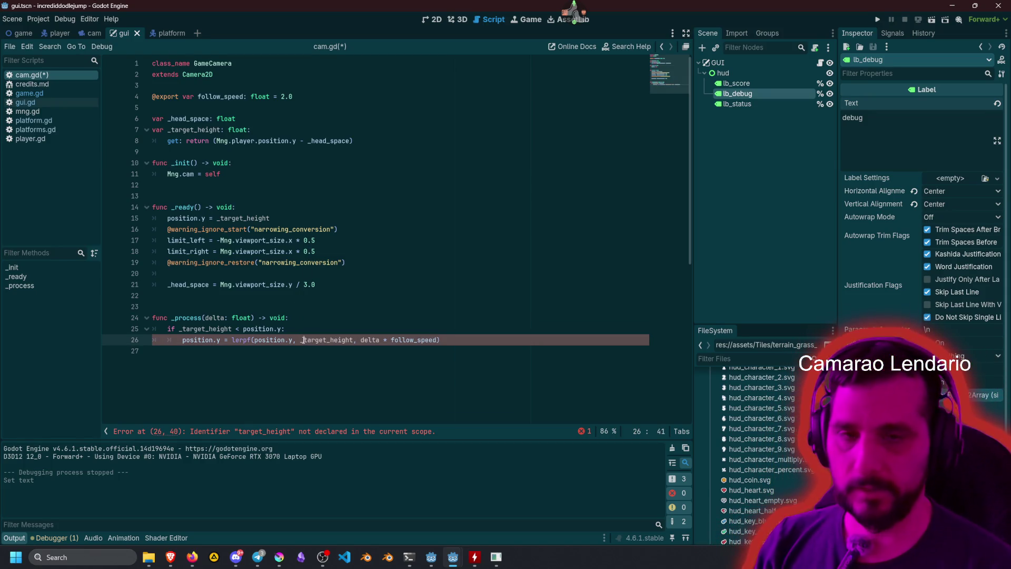
{"action": "left_click", "coordinate": [428, 205]}
{"action": "left_click", "coordinate": [428, 197]}
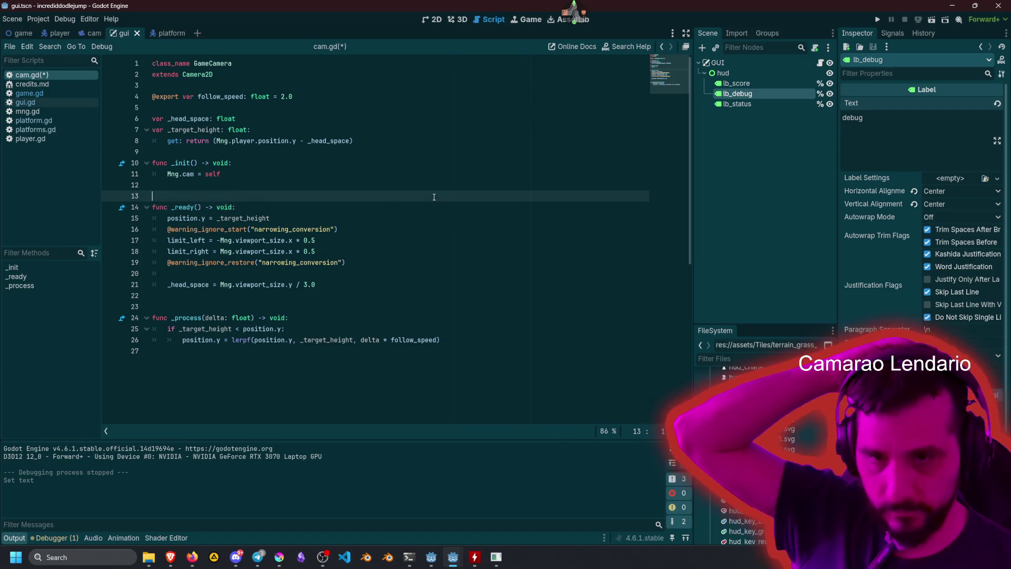
{"action": "double_click", "coordinate": [194, 129]}
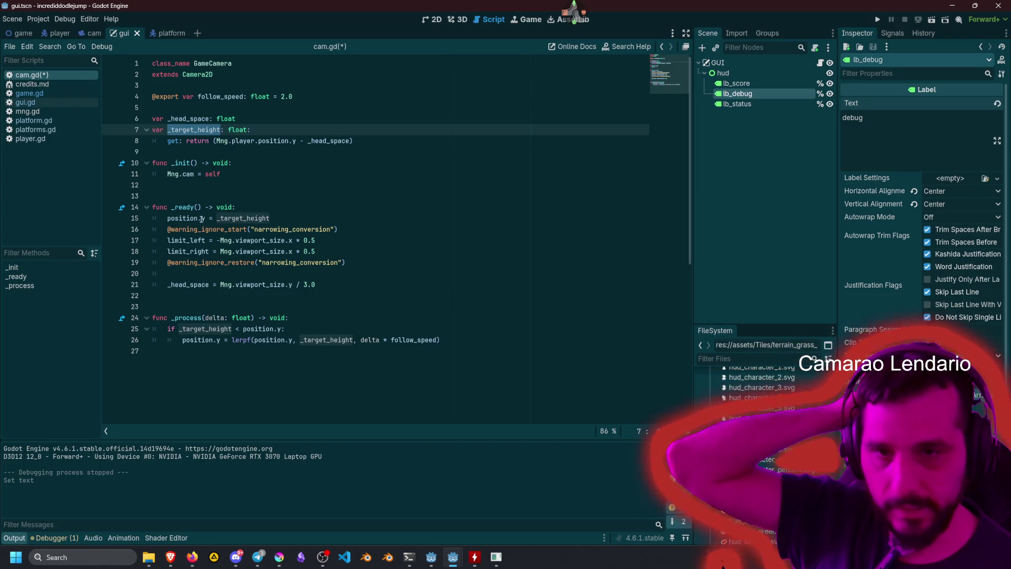
{"action": "left_click", "coordinate": [254, 207]}
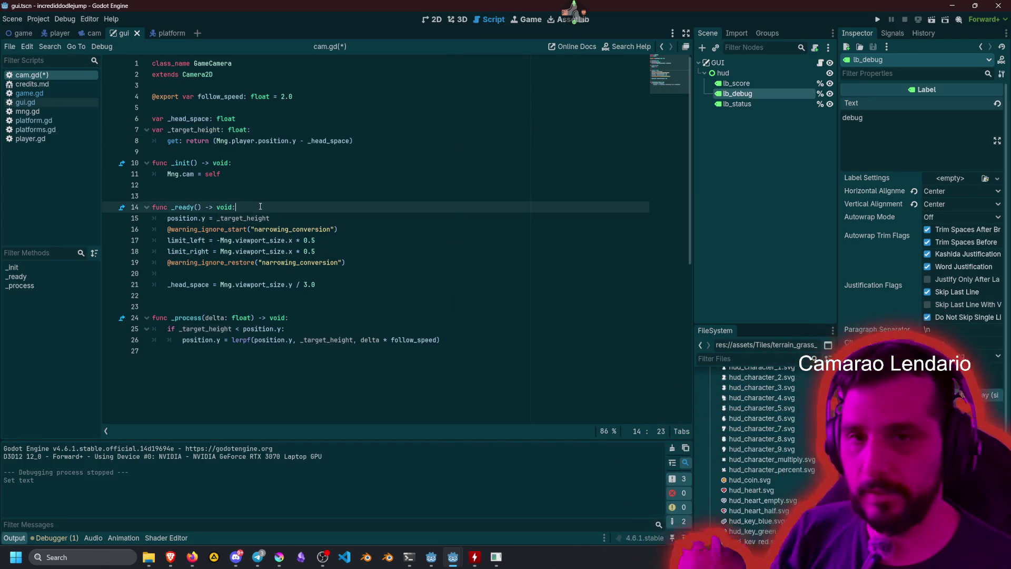
- Insert position.x = 0 as the first line of _ready in cam.gd
{"action": "key", "text": "Return"}
{"action": "type", "text": "posi"}
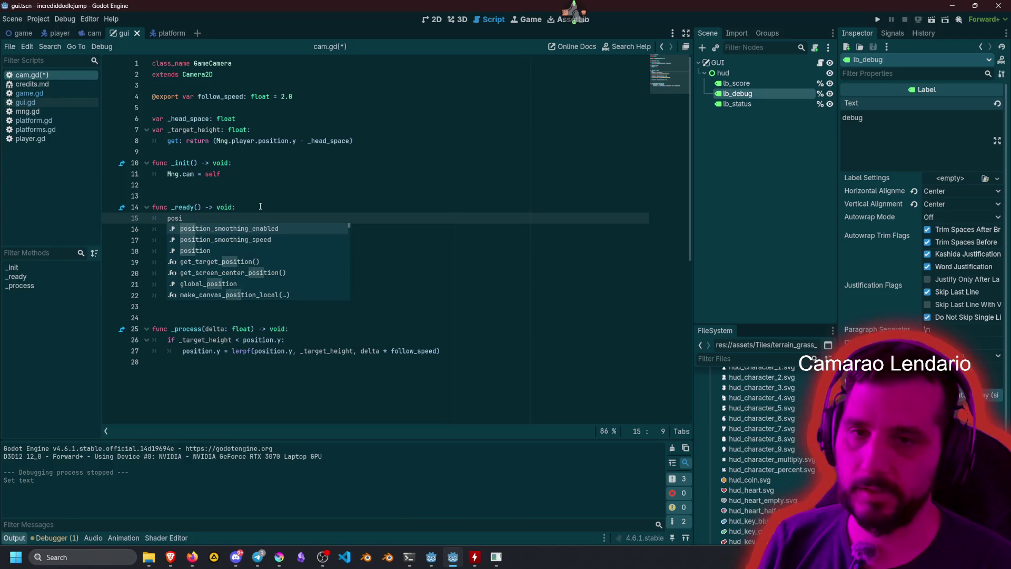
{"action": "key", "text": "Down"}
{"action": "key", "text": "Down"}
{"action": "key", "text": "Return"}
{"action": "type", "text": ".x = "}
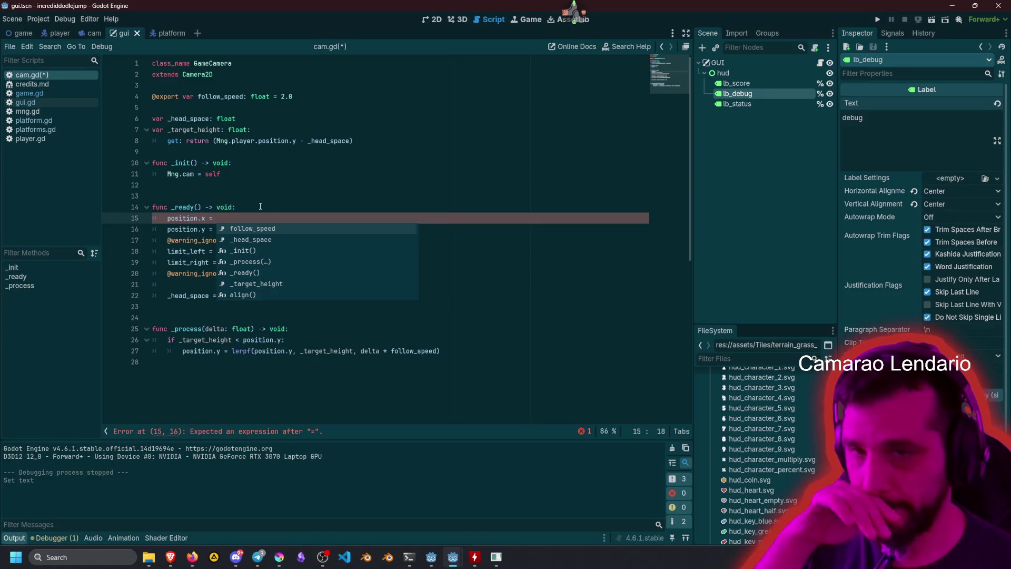
{"action": "type", "text": "Mng."}
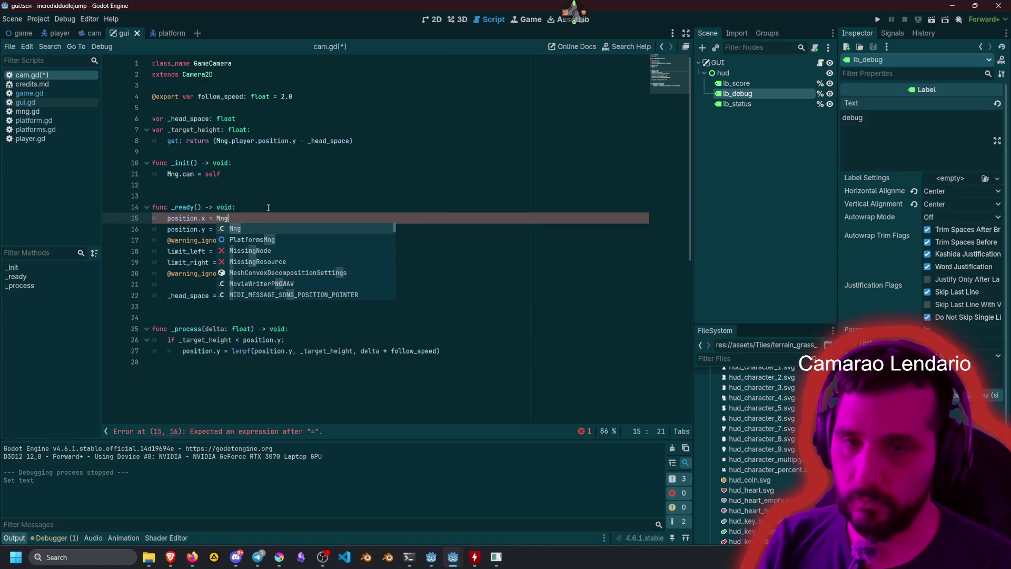
{"action": "type", "text": "vi"}
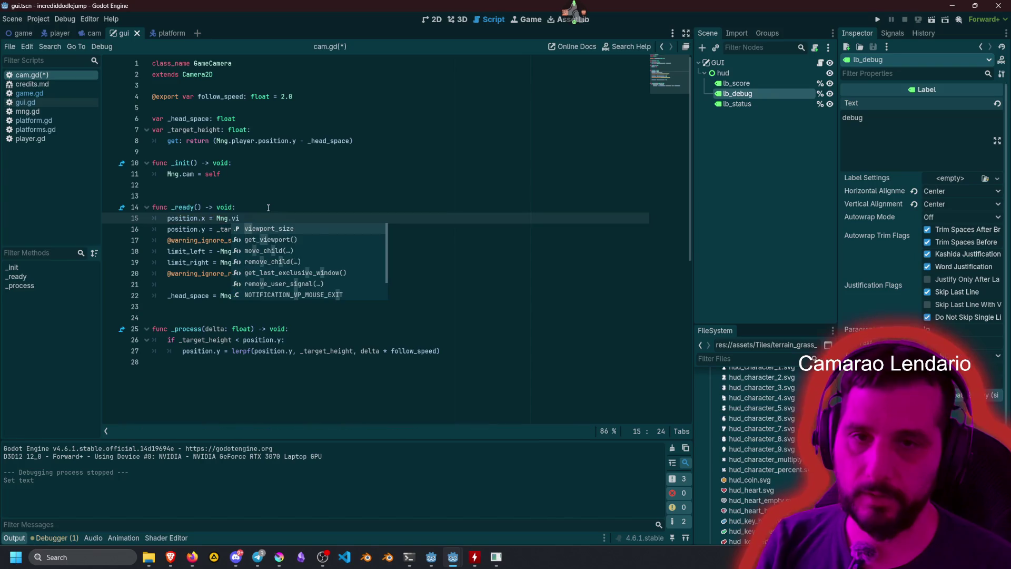
{"action": "key", "text": "Return"}
{"action": "type", "text": "."}
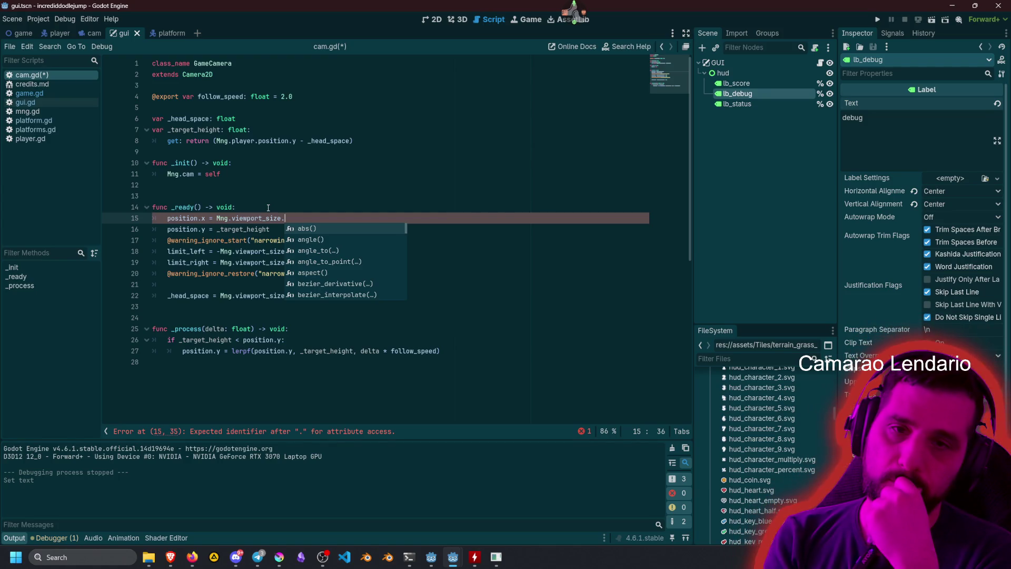
{"action": "key", "text": "ctrl+shift+Left"}
{"action": "key", "text": "ctrl+shift+Left"}
{"action": "type", "text": "0"}
{"action": "left_click", "coordinate": [268, 208]}
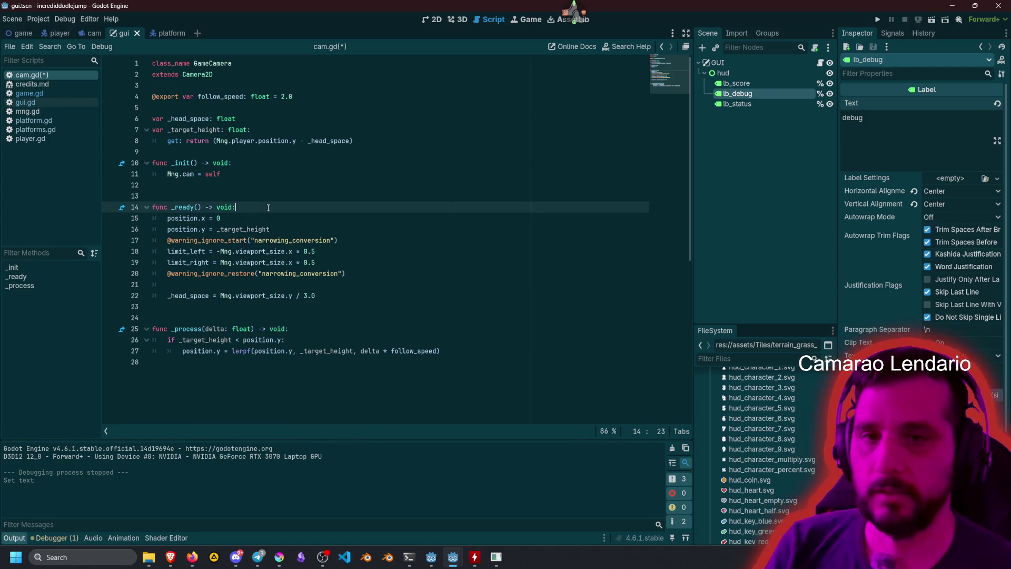
- Open game.gd from the script list and switch to the 2D scene view
{"action": "left_click", "coordinate": [251, 180]}
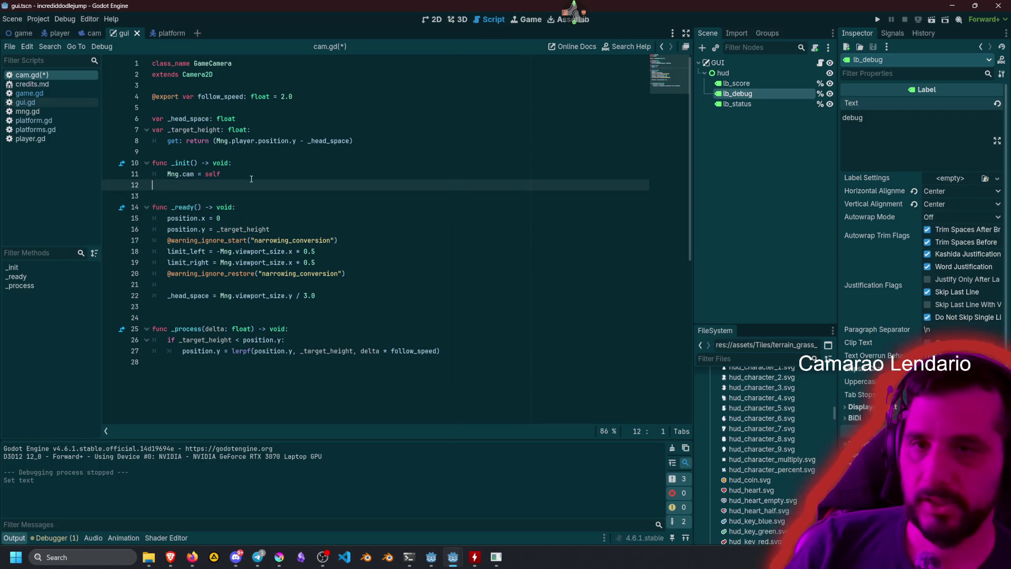
{"action": "left_click", "coordinate": [56, 96]}
{"action": "left_click", "coordinate": [432, 20]}
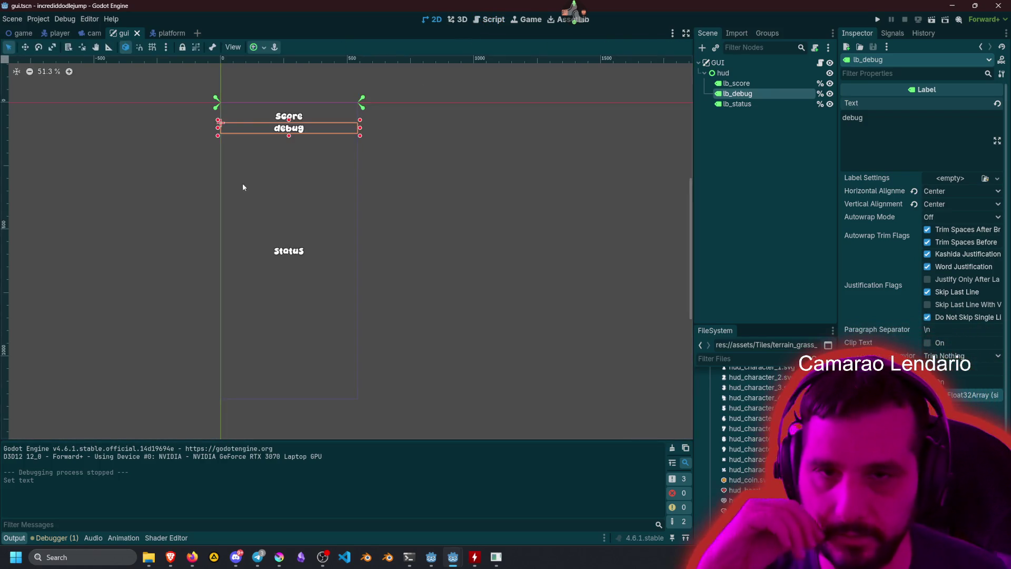
- Bring up the game scene in the 2D view, zoom the canvas out, and select the cam node
{"action": "left_click", "coordinate": [27, 35]}
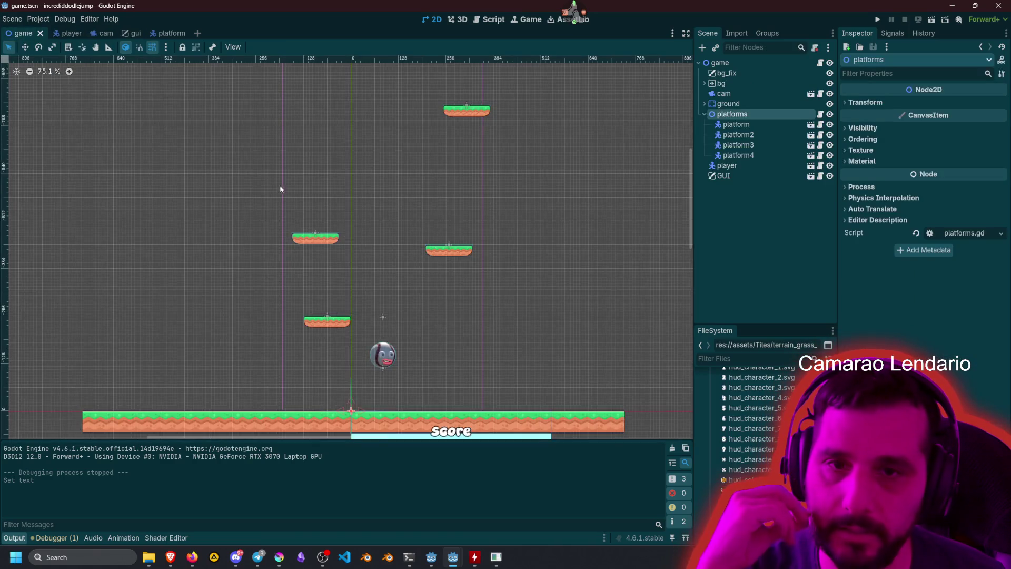
{"action": "scroll", "coordinate": [383, 278], "scroll_direction": "up", "scroll_amount": 4}
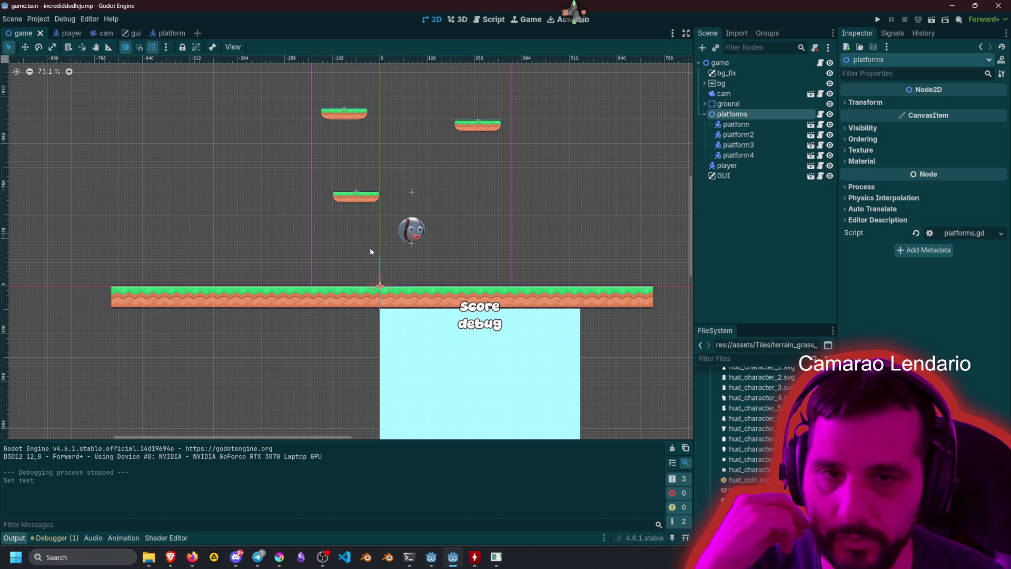
{"action": "scroll", "coordinate": [397, 250], "scroll_direction": "up", "scroll_amount": 1}
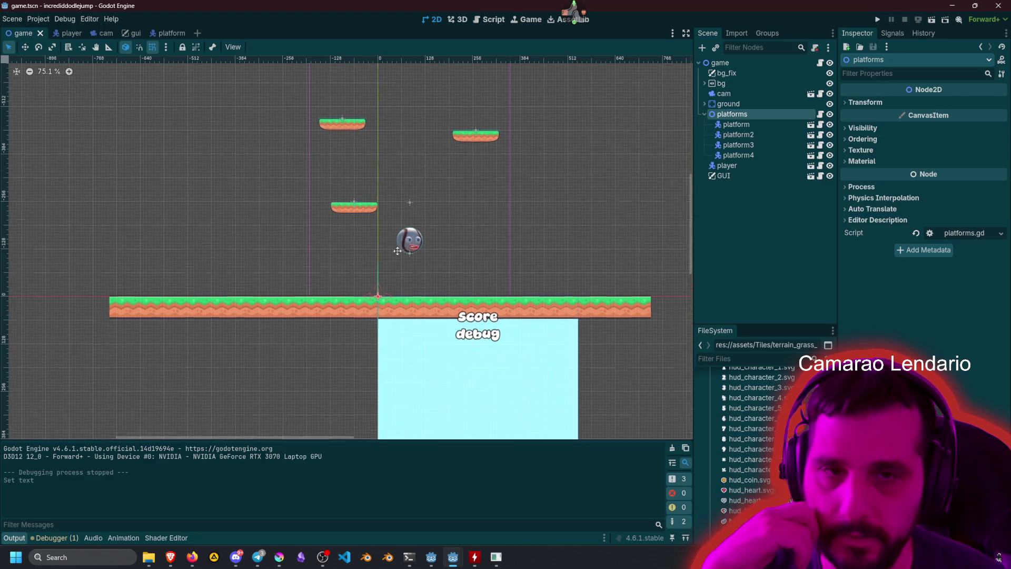
{"action": "scroll", "coordinate": [397, 251], "scroll_direction": "down", "scroll_amount": 4}
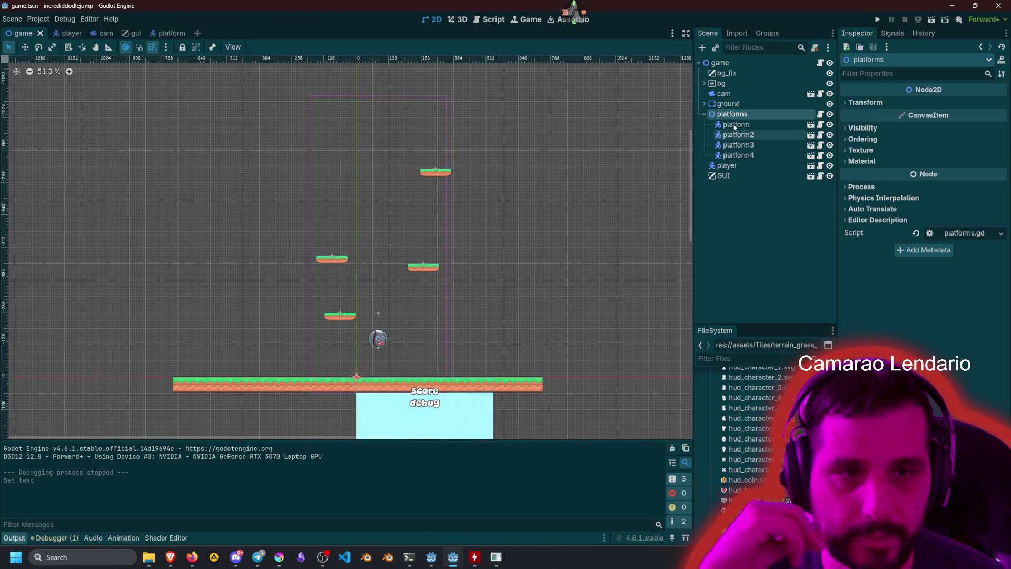
{"action": "left_click", "coordinate": [725, 94]}
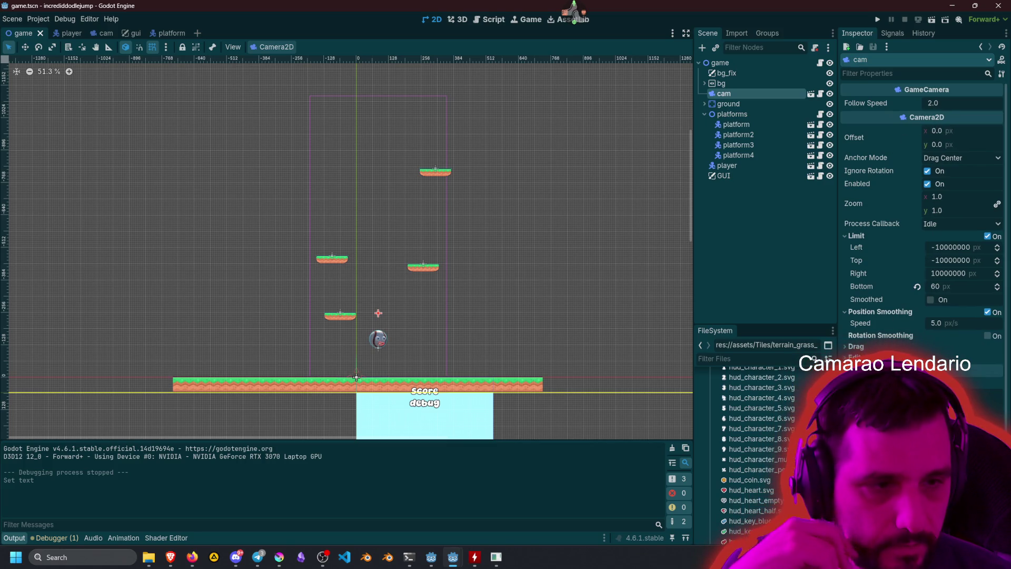
- Drag the cam camera horizontally onto x = 0 and zoom to check its placement
{"action": "left_click_drag", "start_coordinate": [378, 313], "coordinate": [356, 313]}
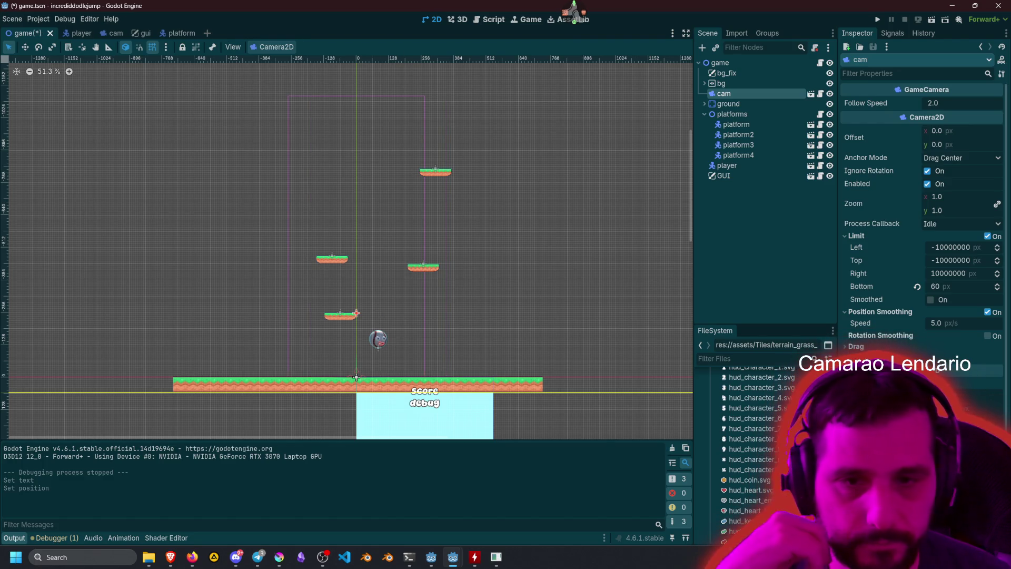
{"action": "scroll", "coordinate": [356, 377], "scroll_direction": "up", "scroll_amount": 9}
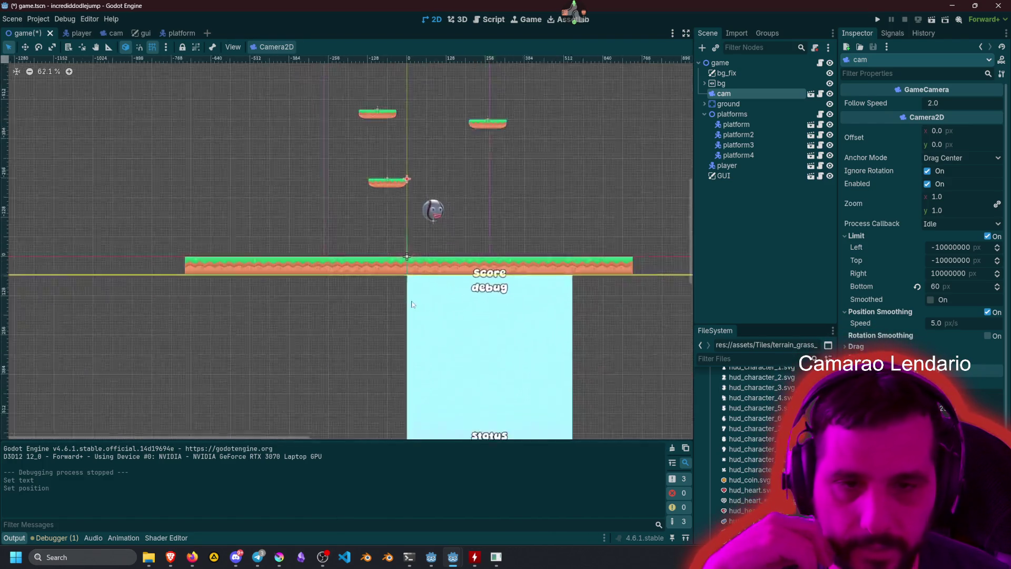
{"action": "scroll", "coordinate": [400, 234], "scroll_direction": "up", "scroll_amount": 4}
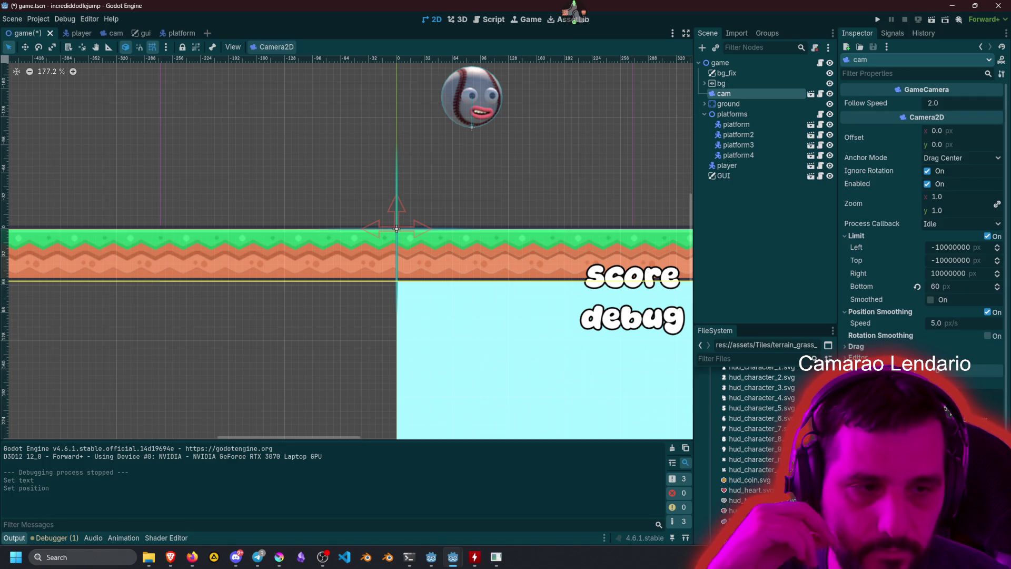
{"action": "scroll", "coordinate": [414, 332], "scroll_direction": "down", "scroll_amount": 18}
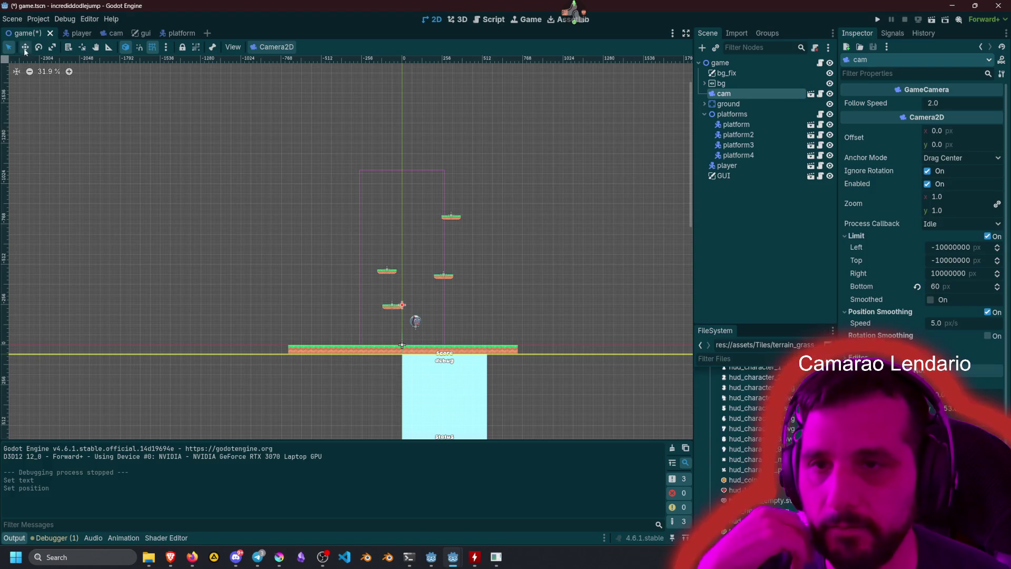
- Shift the four platforms slightly left together and save the game scene
{"action": "left_click", "coordinate": [754, 123]}
{"action": "left_click", "coordinate": [748, 155], "text": "shift"}
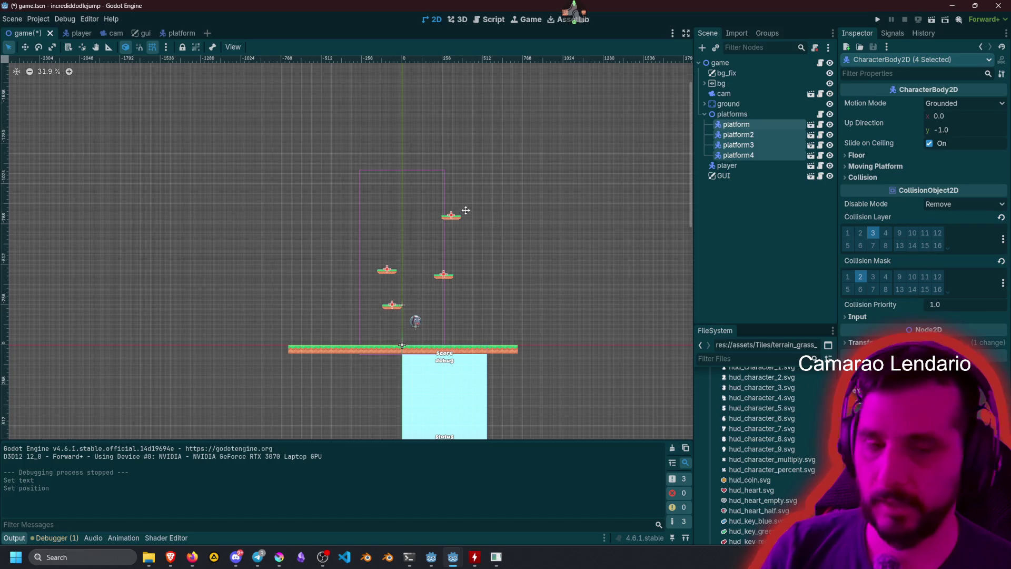
{"action": "key", "text": "w"}
{"action": "left_click_drag", "start_coordinate": [495, 230], "coordinate": [481, 234]}
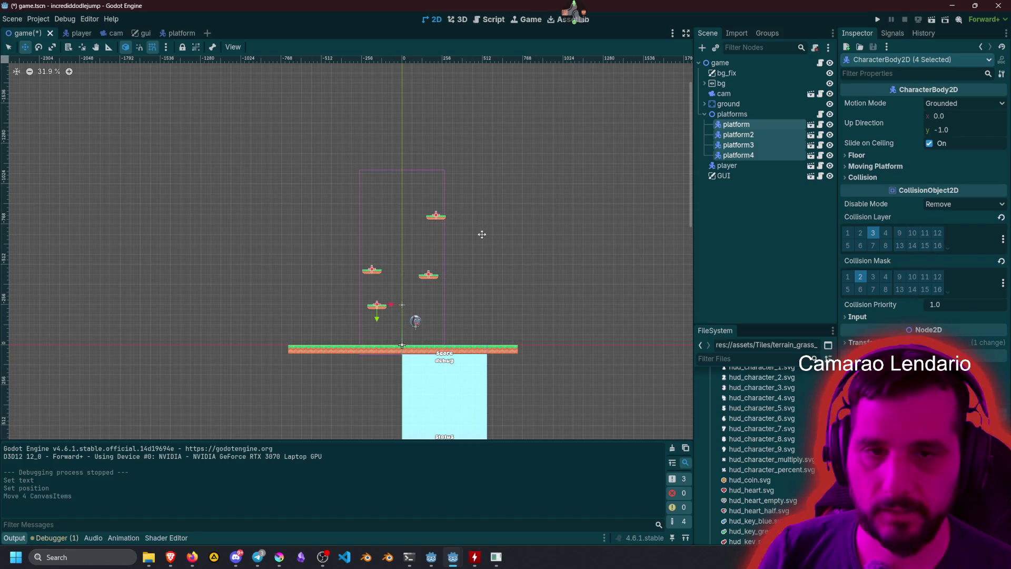
{"action": "key", "text": "ctrl+s"}
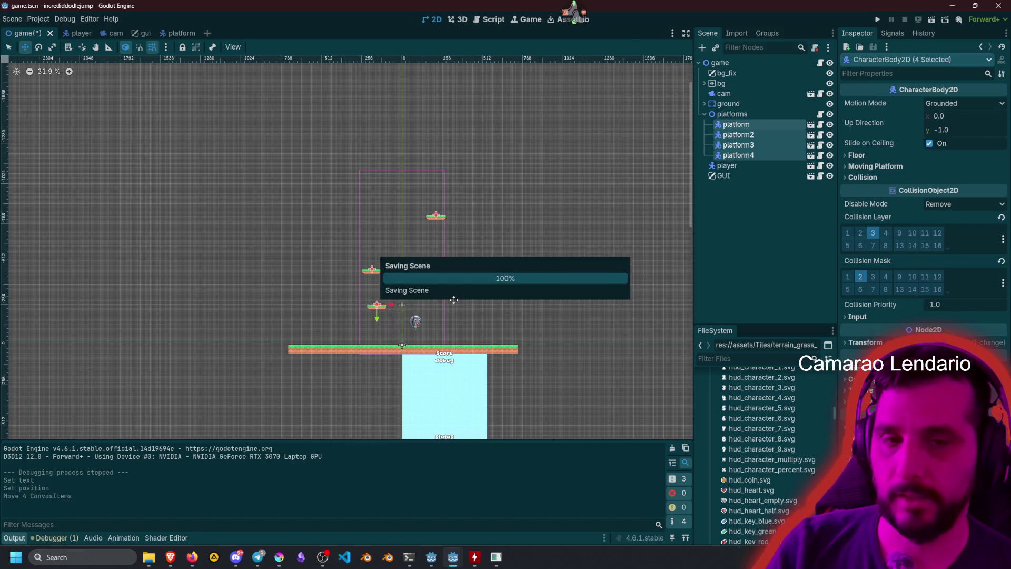
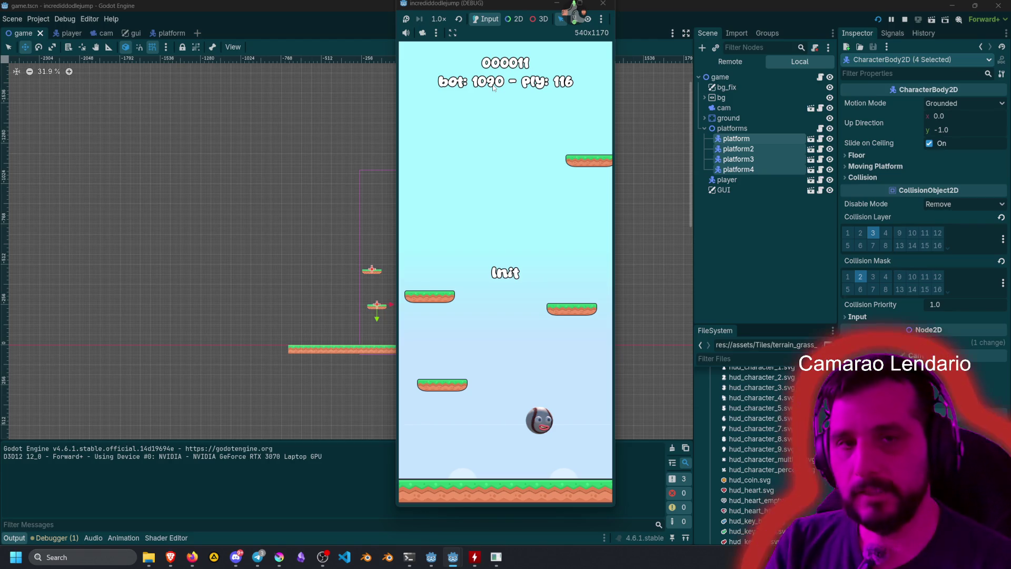
- Stop the game, open game.gd, and review line 55's bottom_deadzone_height and the cam node's camera properties
{"action": "left_click", "coordinate": [773, 78]}
{"action": "key", "text": "F8"}
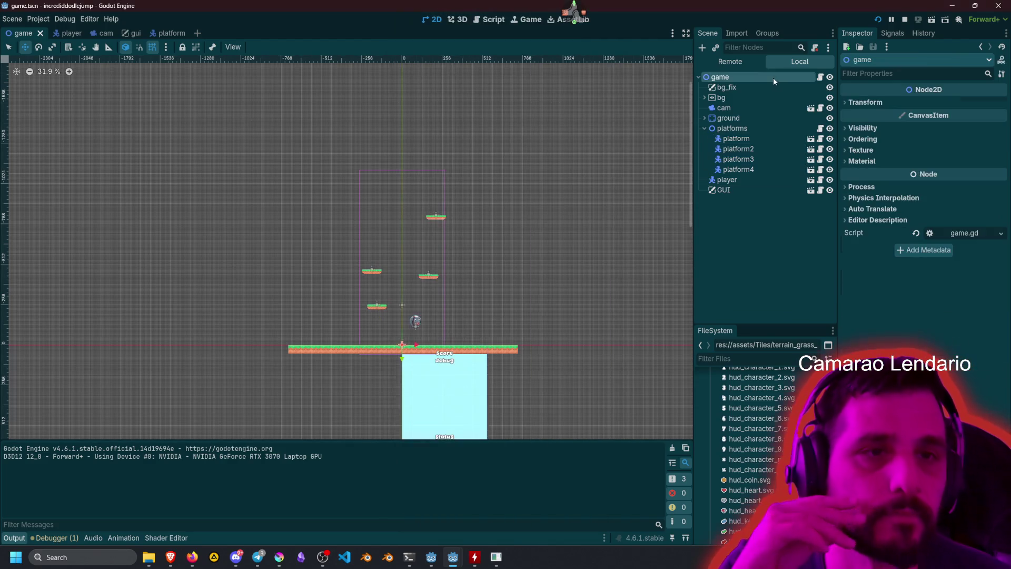
{"action": "left_click", "coordinate": [820, 77]}
{"action": "double_click", "coordinate": [232, 262]}
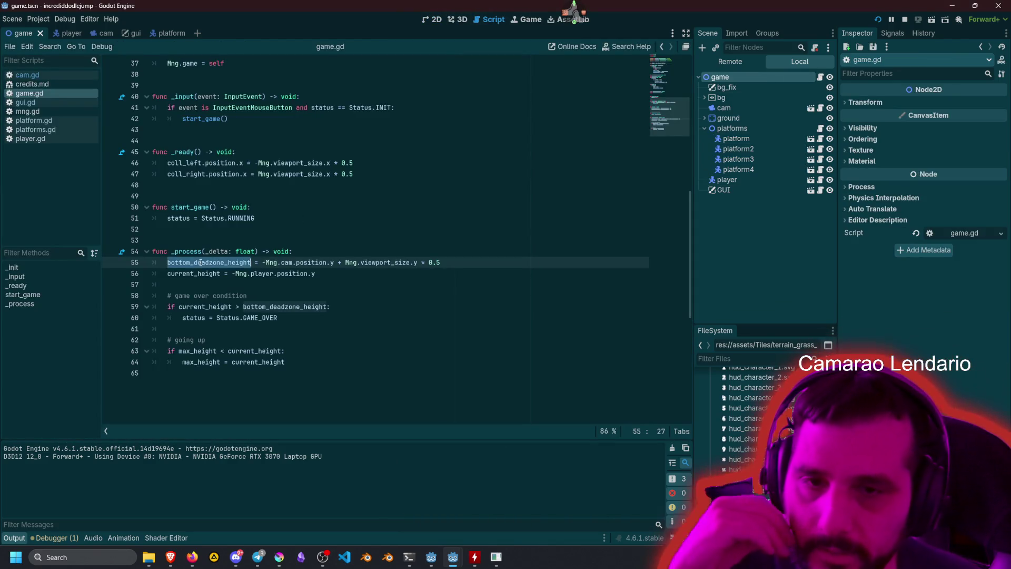
{"action": "left_click", "coordinate": [283, 263]}
{"action": "double_click", "coordinate": [311, 262]}
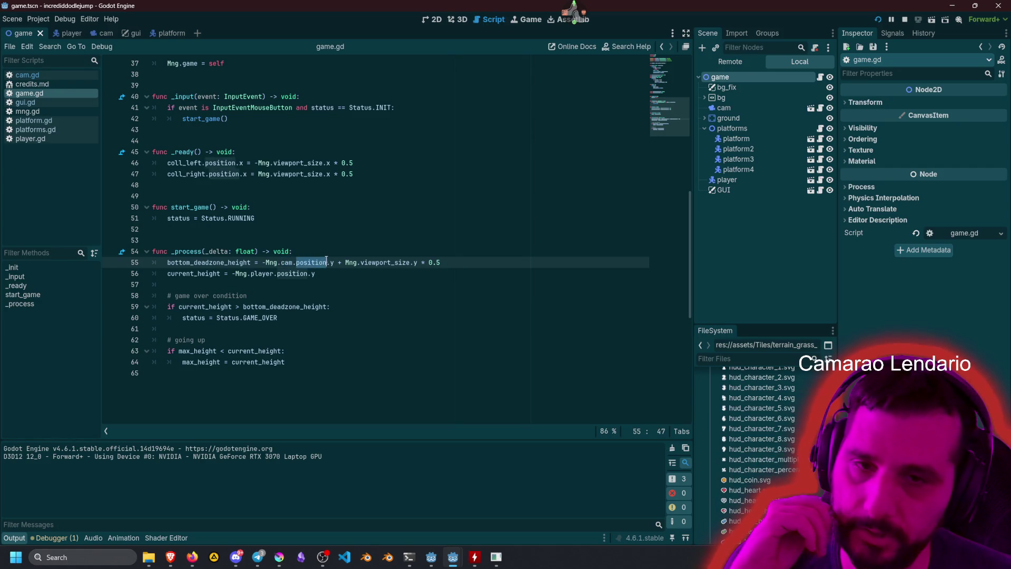
{"action": "left_click", "coordinate": [332, 262]}
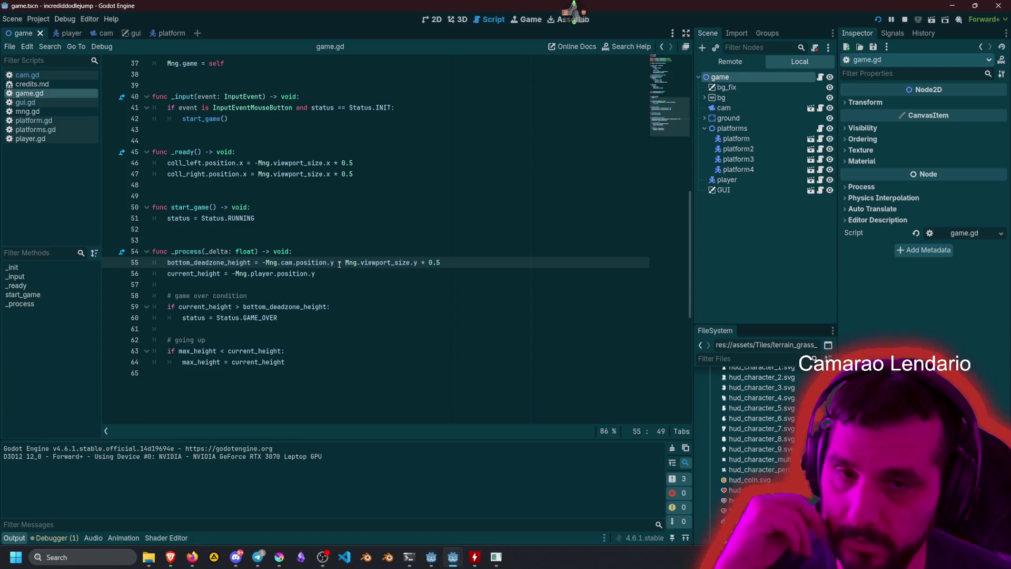
{"action": "double_click", "coordinate": [210, 262]}
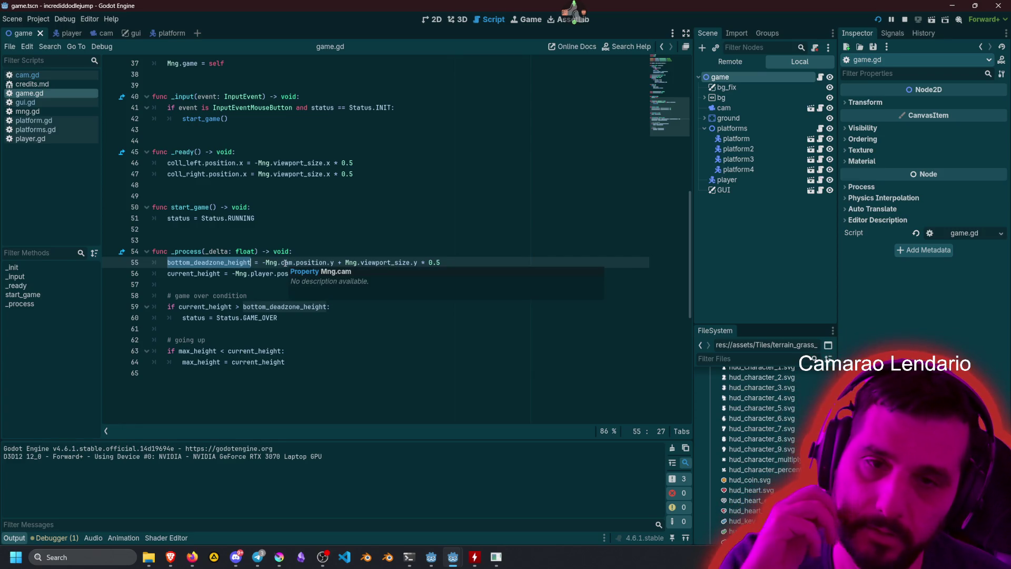
{"action": "left_click", "coordinate": [336, 262]}
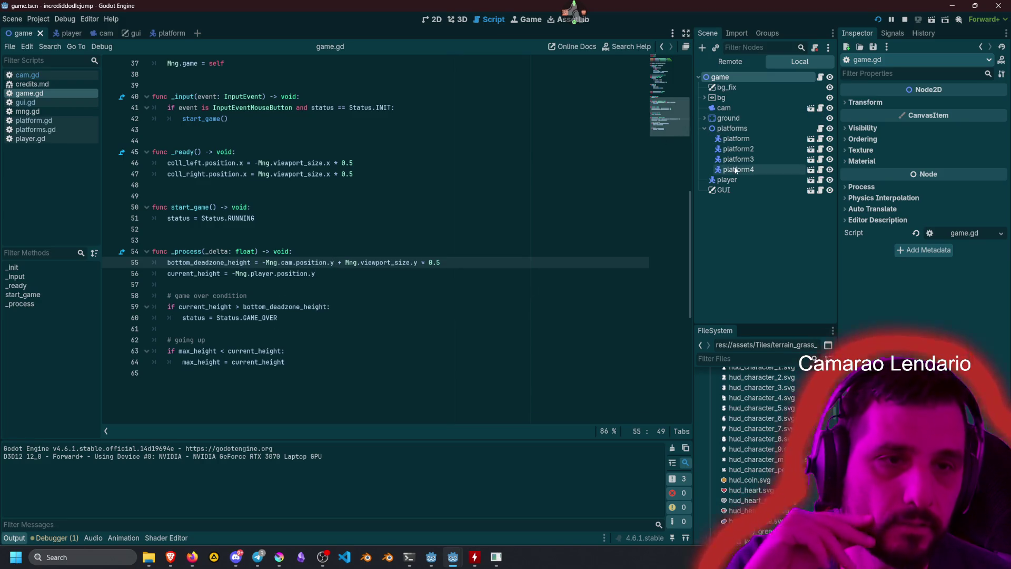
{"action": "left_click", "coordinate": [740, 109]}
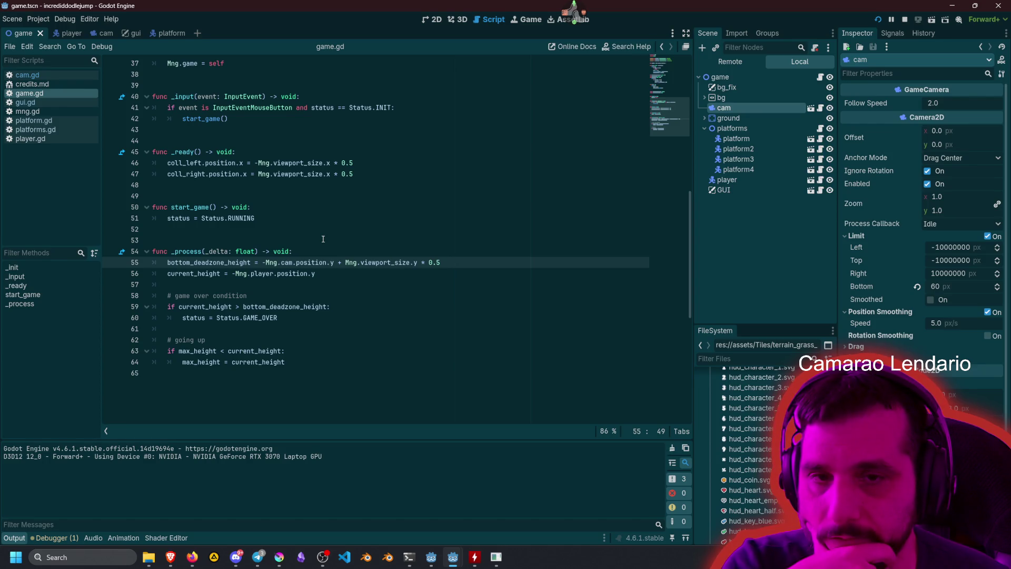
- Make line 55 subtract (Mng.viewport_size.y * 0.5), then save and rerun the game
{"action": "double_click", "coordinate": [385, 263]}
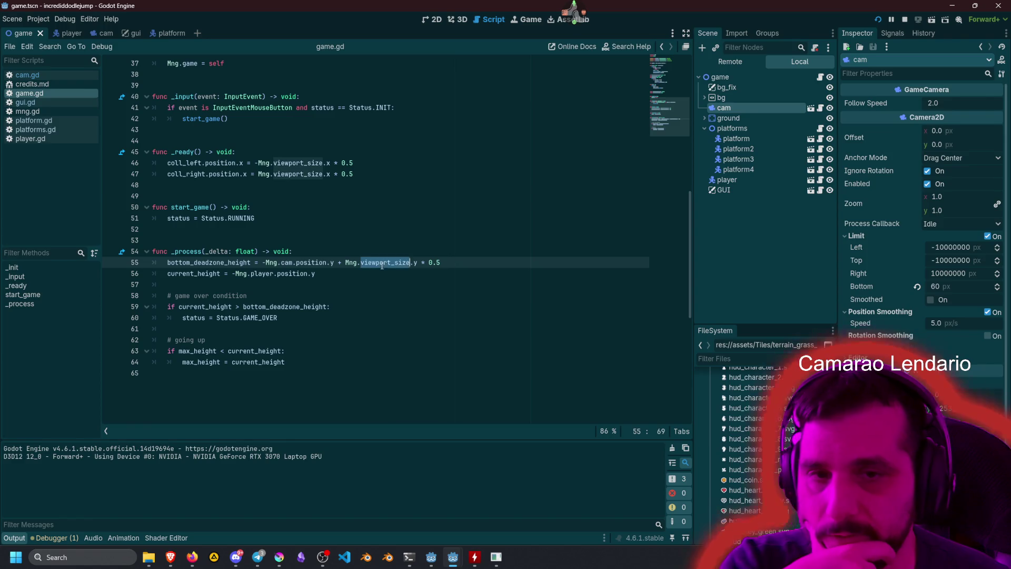
{"action": "left_click", "coordinate": [429, 262]}
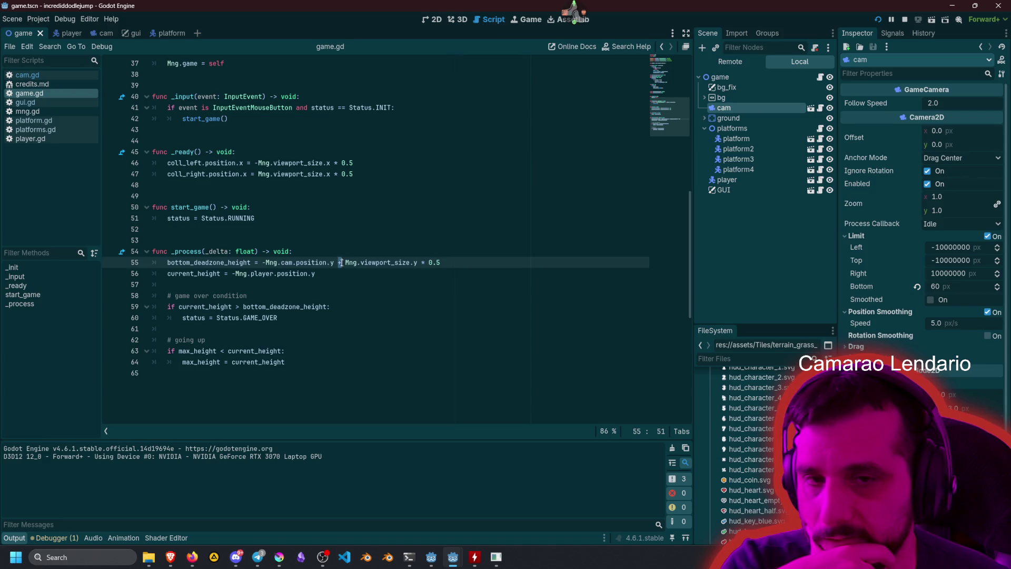
{"action": "mouse_move", "coordinate": [368, 262]}
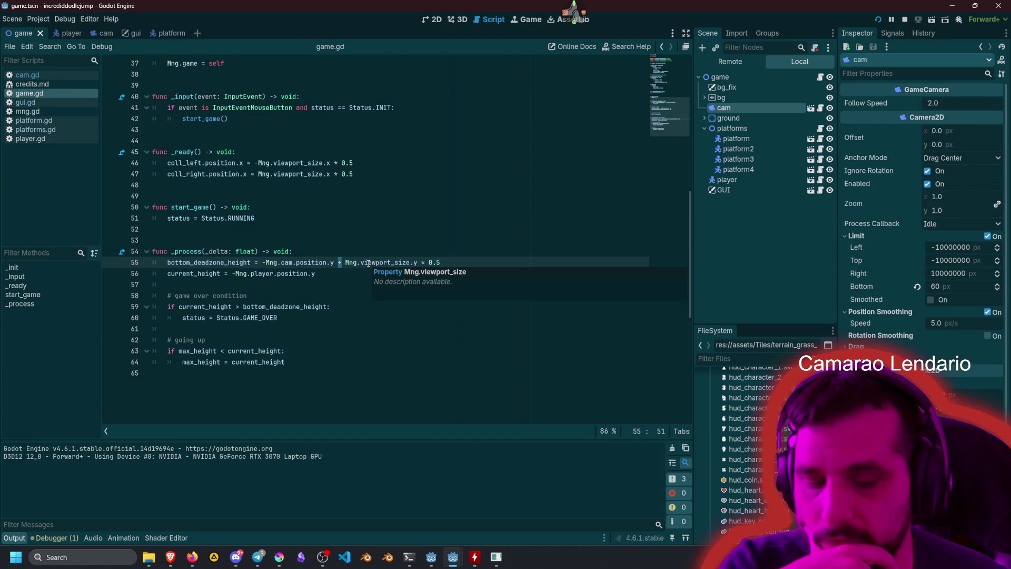
{"action": "key", "text": "BackSpace"}
{"action": "type", "text": "-"}
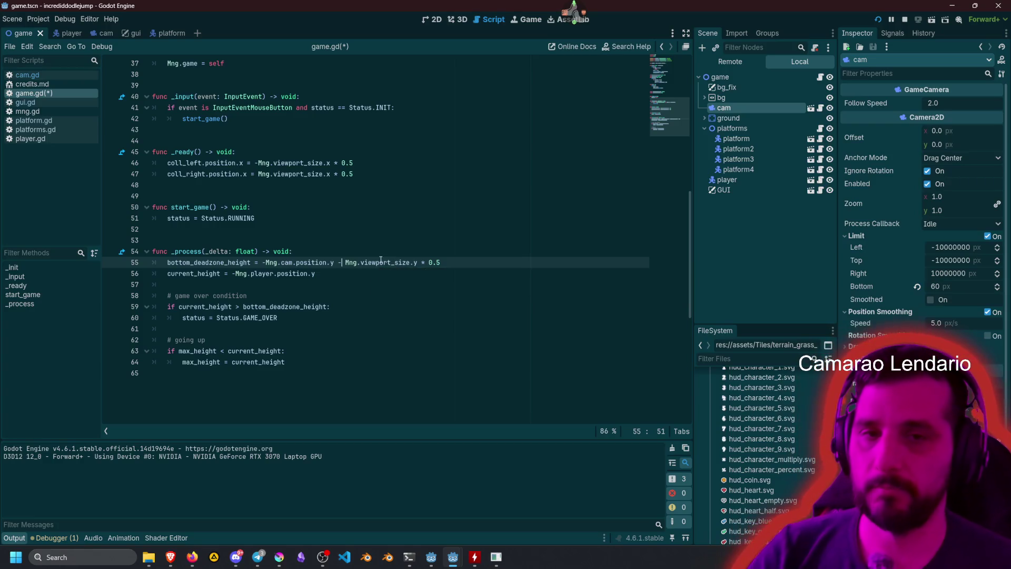
{"action": "key", "text": "shift+End"}
{"action": "type", "text": "("}
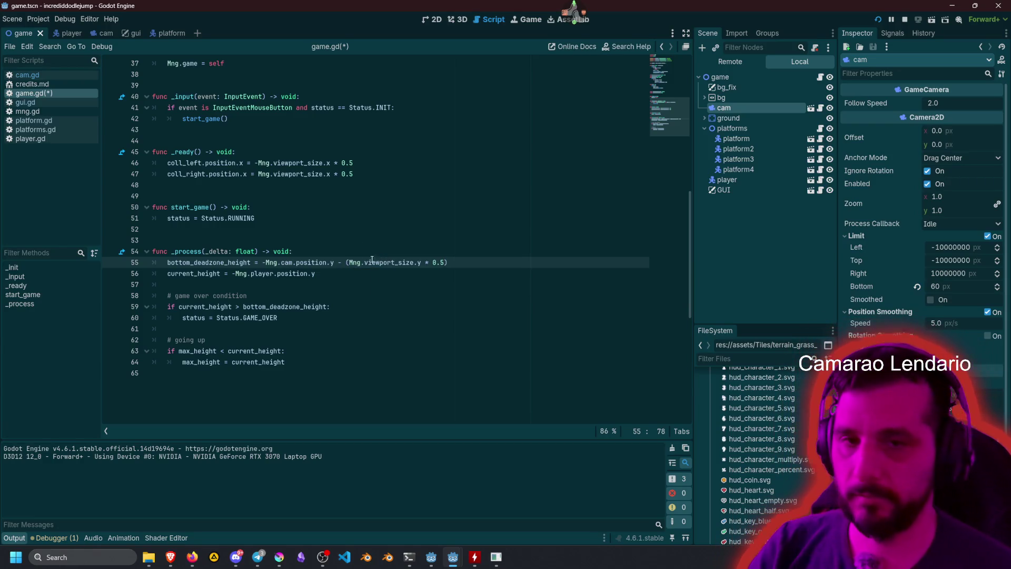
{"action": "left_click", "coordinate": [356, 228]}
{"action": "key", "text": "F5"}
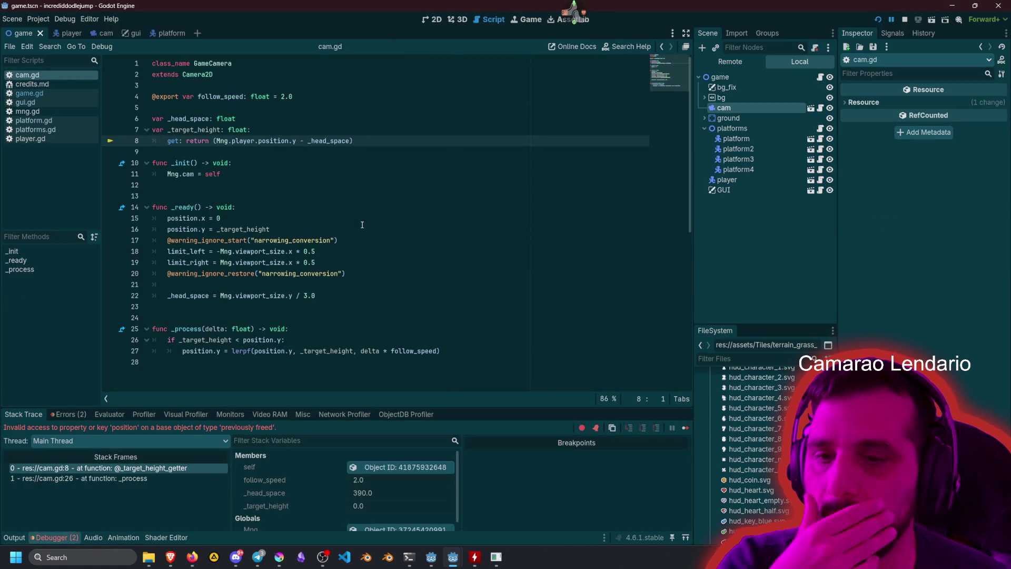
- Relaunch the game, stop it, and launch it again to reproduce the error
{"action": "left_click", "coordinate": [308, 213]}
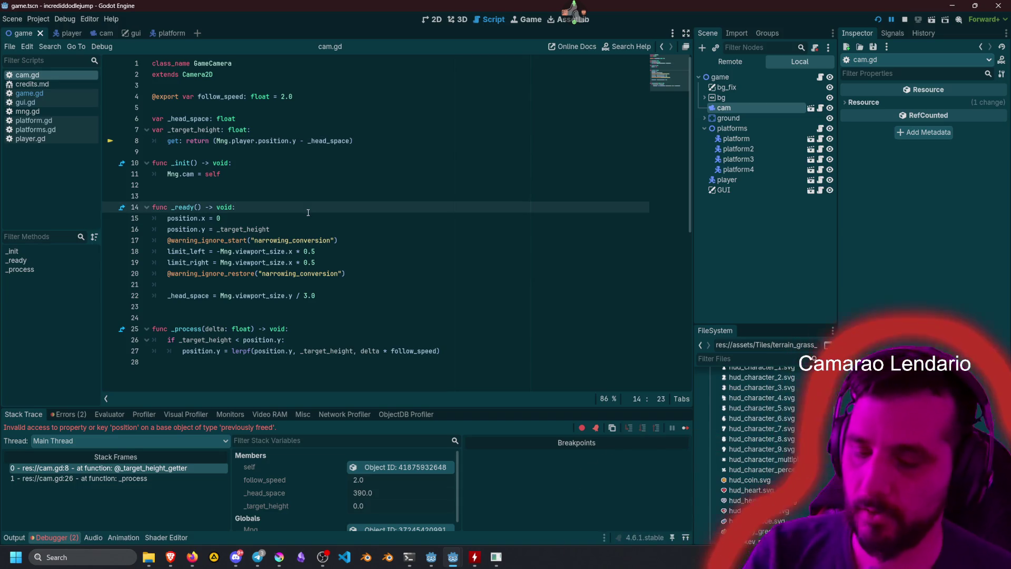
{"action": "key", "text": "F5"}
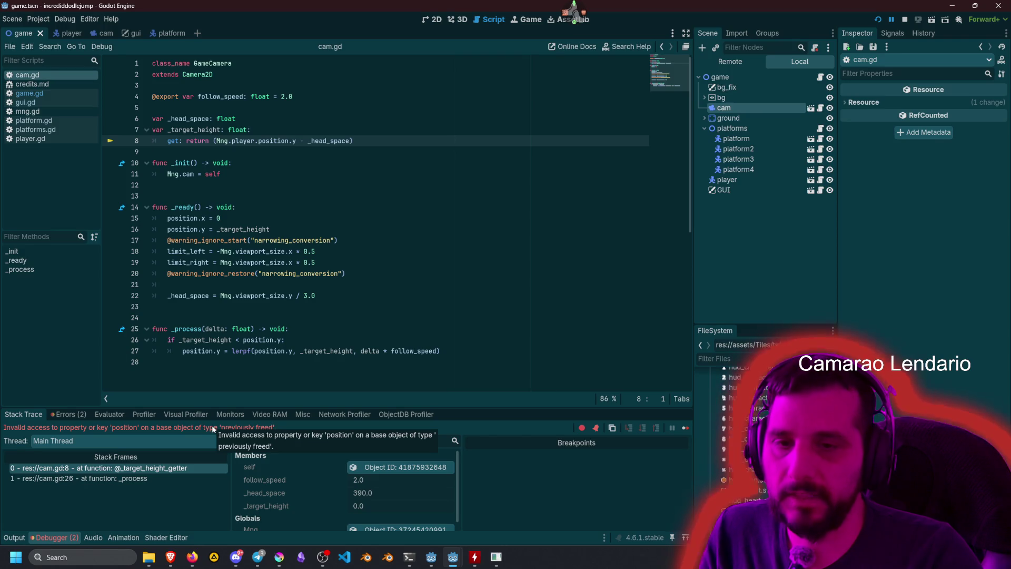
{"action": "double_click", "coordinate": [237, 141]}
{"action": "left_click", "coordinate": [237, 165]}
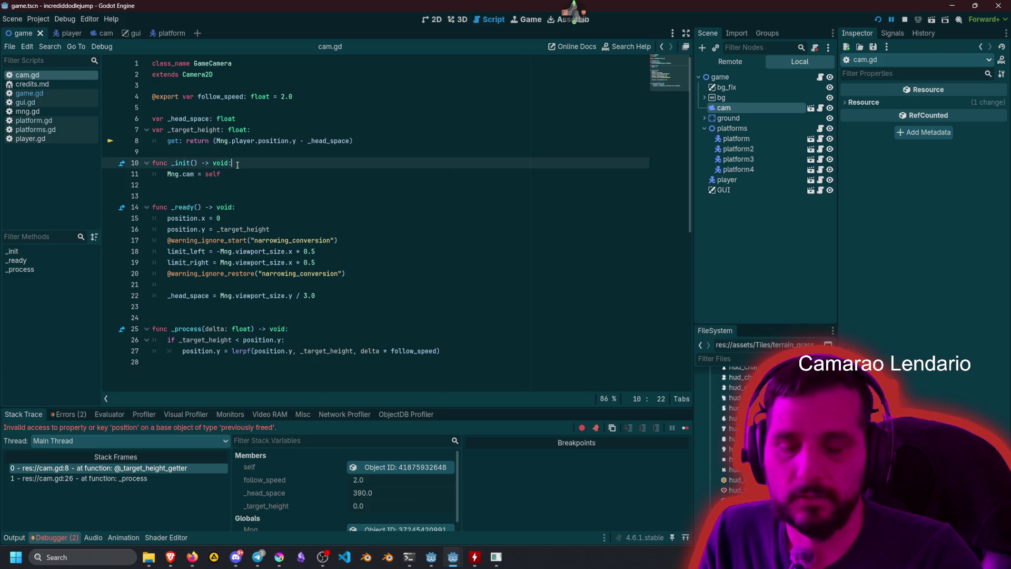
{"action": "key", "text": "F8"}
{"action": "key", "text": "F5"}
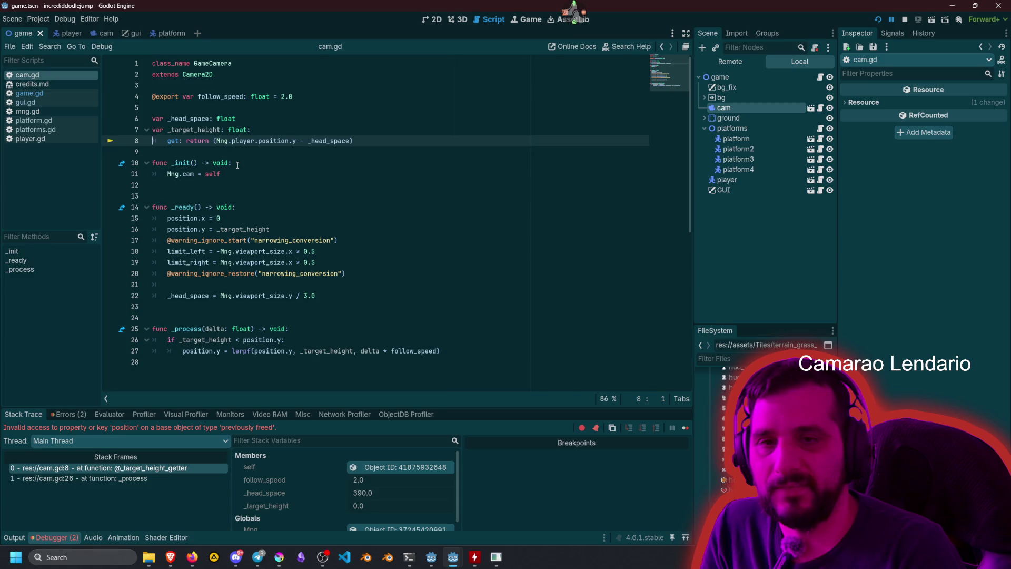
- Inspect _target_height and the _process stack frame at line 26 of cam.gd
{"action": "double_click", "coordinate": [229, 228]}
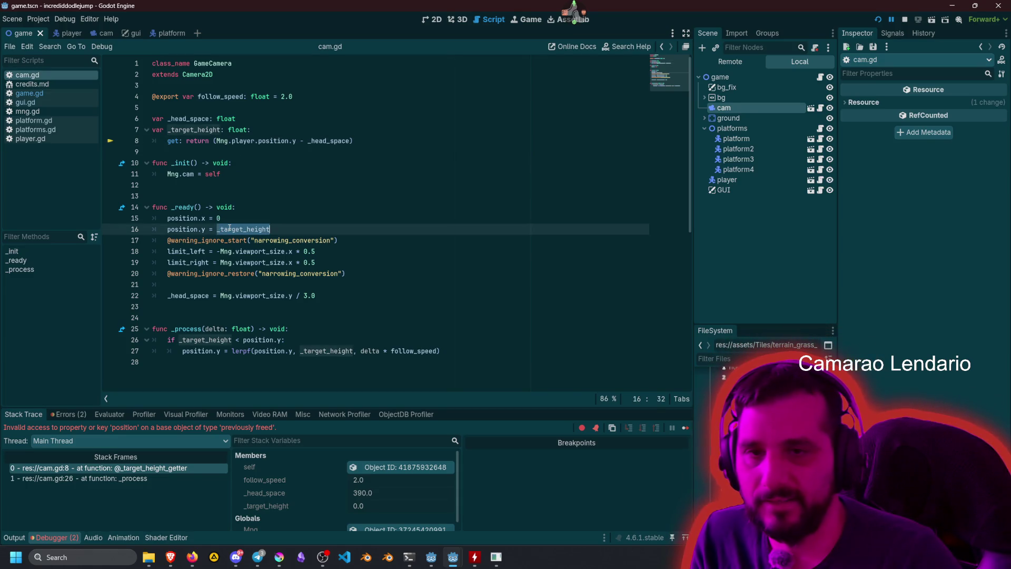
{"action": "mouse_move", "coordinate": [229, 227]}
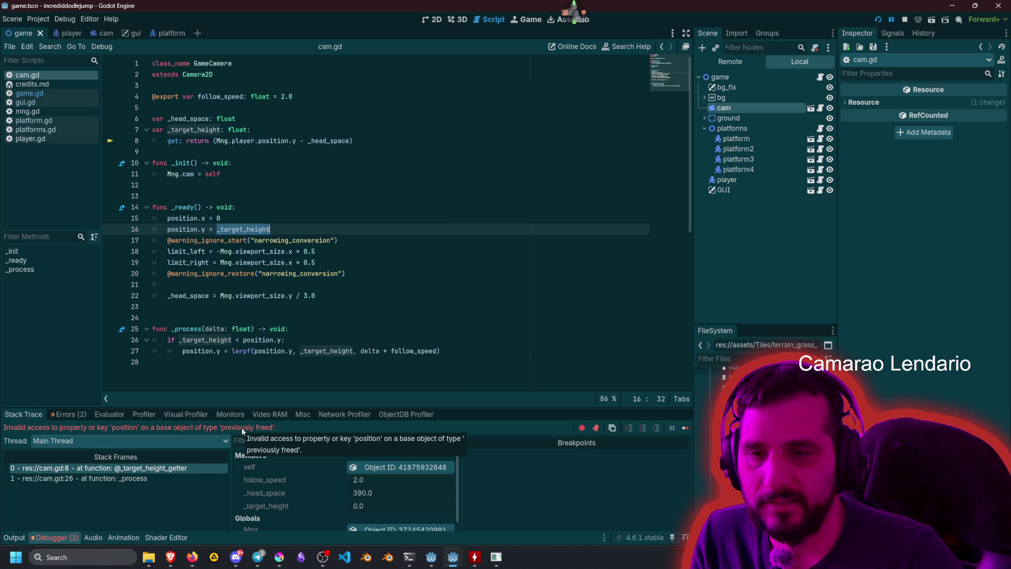
{"action": "left_click", "coordinate": [164, 480]}
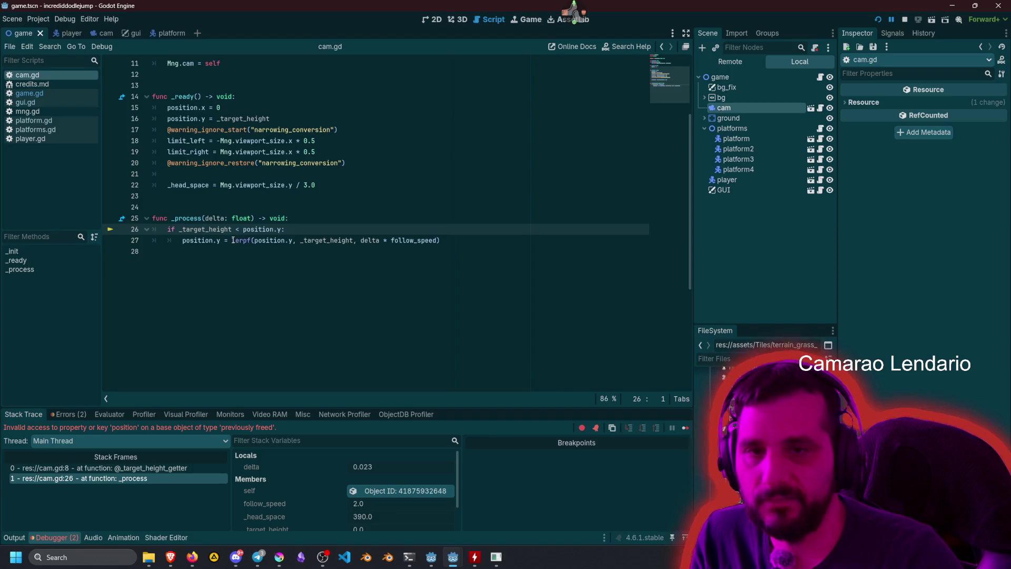
{"action": "double_click", "coordinate": [206, 229]}
{"action": "scroll", "coordinate": [211, 229], "scroll_direction": "up", "scroll_amount": 3}
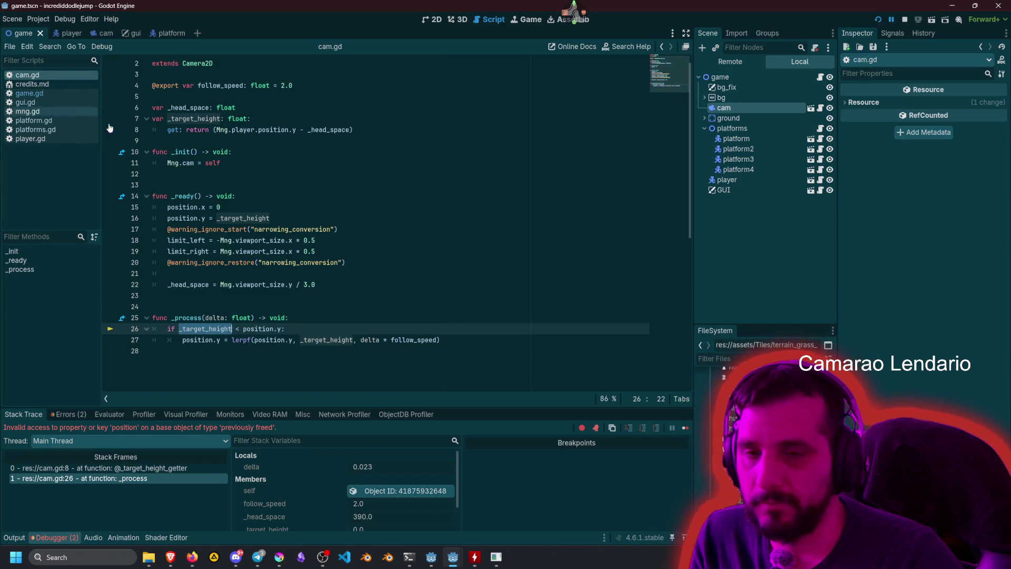
{"action": "left_click", "coordinate": [308, 311]}
- Add 'if Mng.game.status != Game.Status.RUNNING: return' atop cam.gd's _process, then save and run
{"action": "key", "text": "Down"}
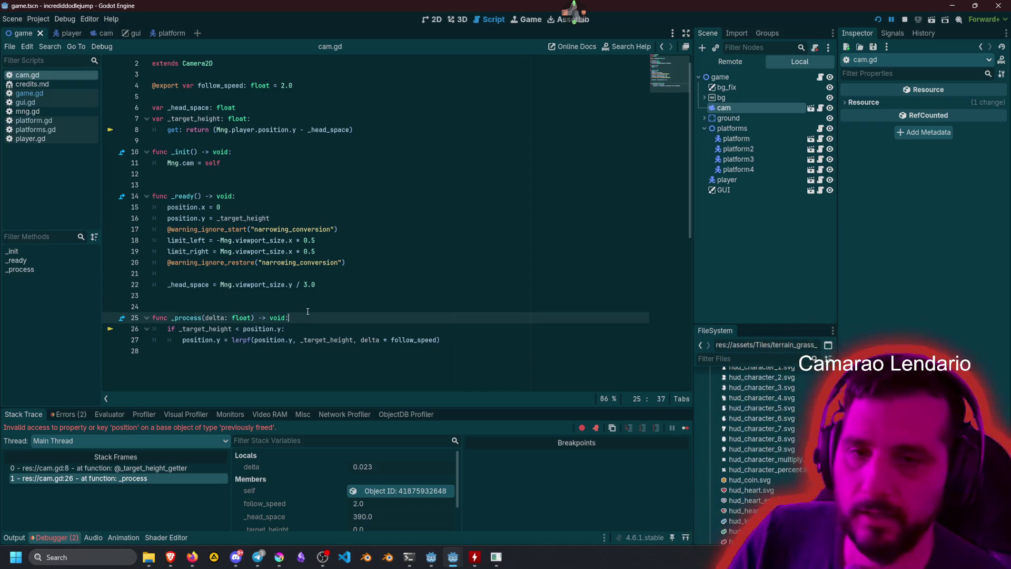
{"action": "key", "text": "Return"}
{"action": "type", "text": "if Mng."}
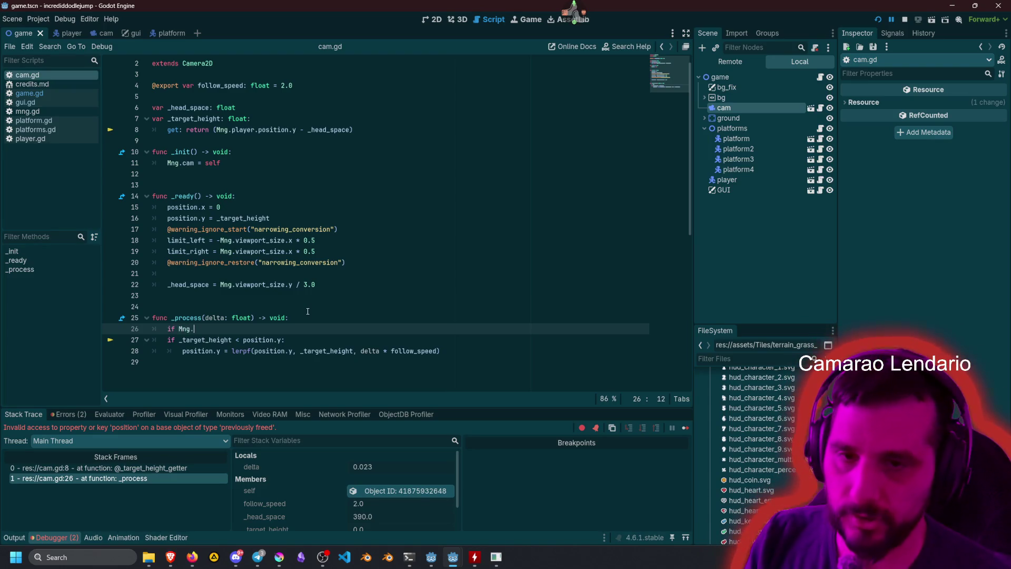
{"action": "type", "text": "game.stat"}
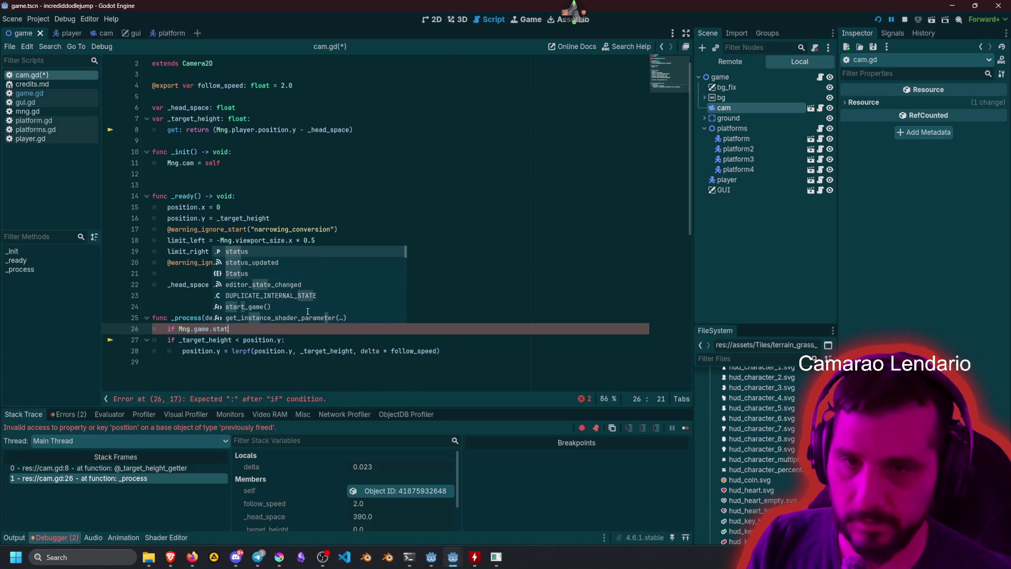
{"action": "key", "text": "Return"}
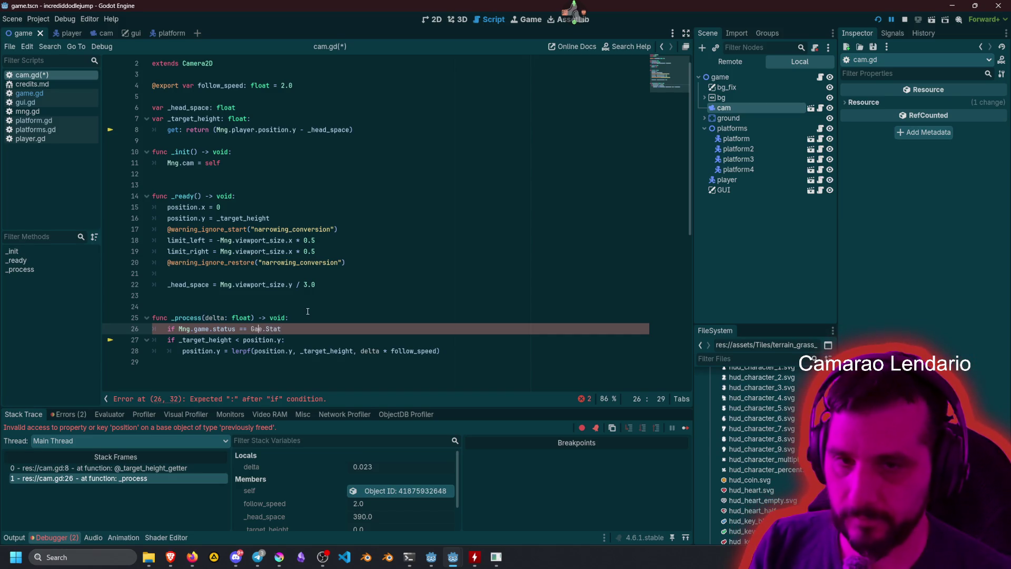
{"action": "type", "text": "us.RU"}
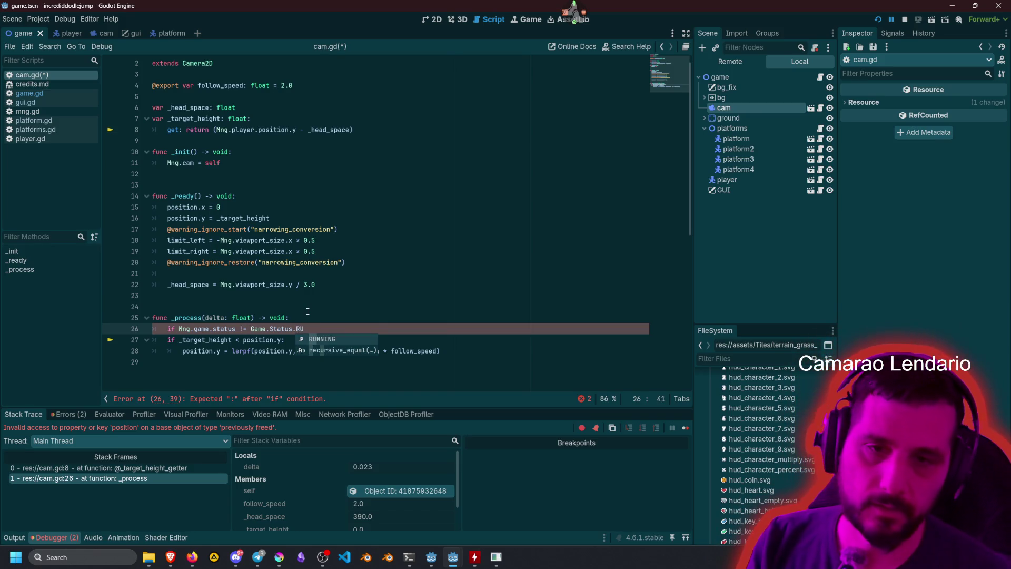
{"action": "key", "text": "Return"}
{"action": "key", "text": "Return"}
{"action": "type", "text": "return"}
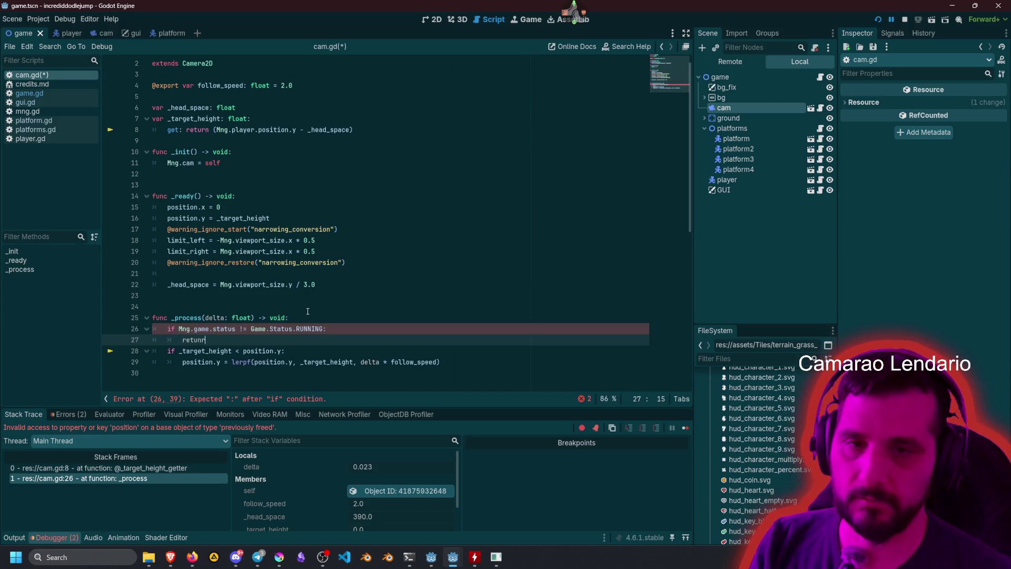
{"action": "key", "text": "BackSpace"}
{"action": "key", "text": "BackSpace"}
{"action": "type", "text": "rn"}
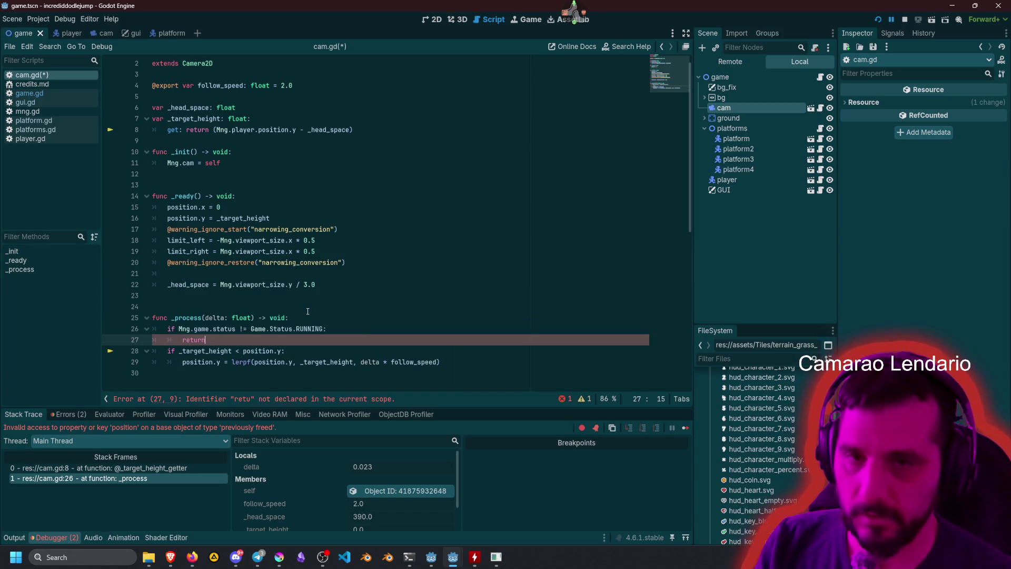
{"action": "left_click", "coordinate": [308, 311]}
{"action": "key", "text": "F5"}
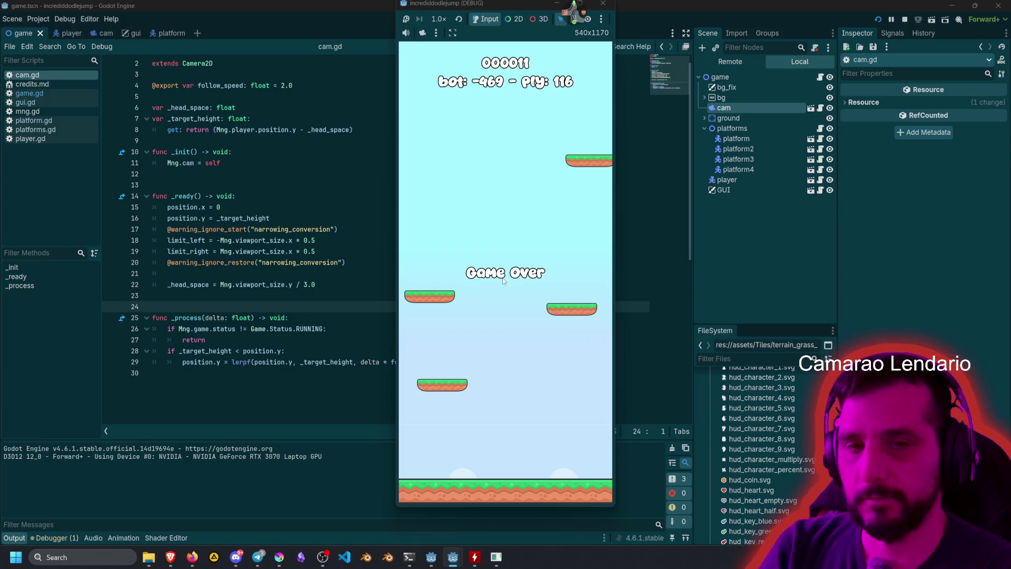
- Stop the game, disable the cam node's position smoothing, then save and rerun
{"action": "key", "text": "F8"}
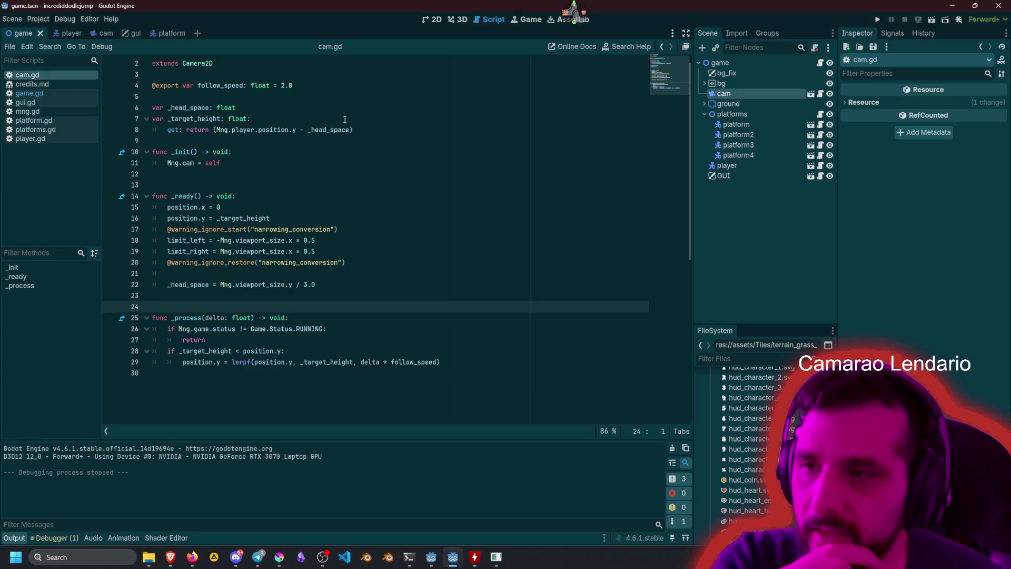
{"action": "left_click", "coordinate": [726, 92]}
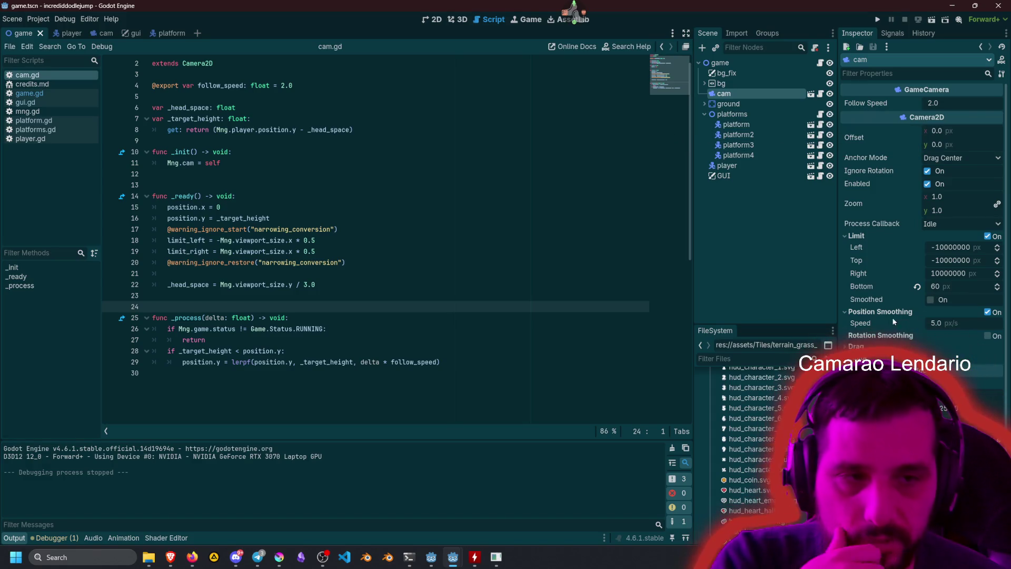
{"action": "left_click", "coordinate": [988, 311]}
{"action": "left_click", "coordinate": [416, 194]}
{"action": "key", "text": "F5"}
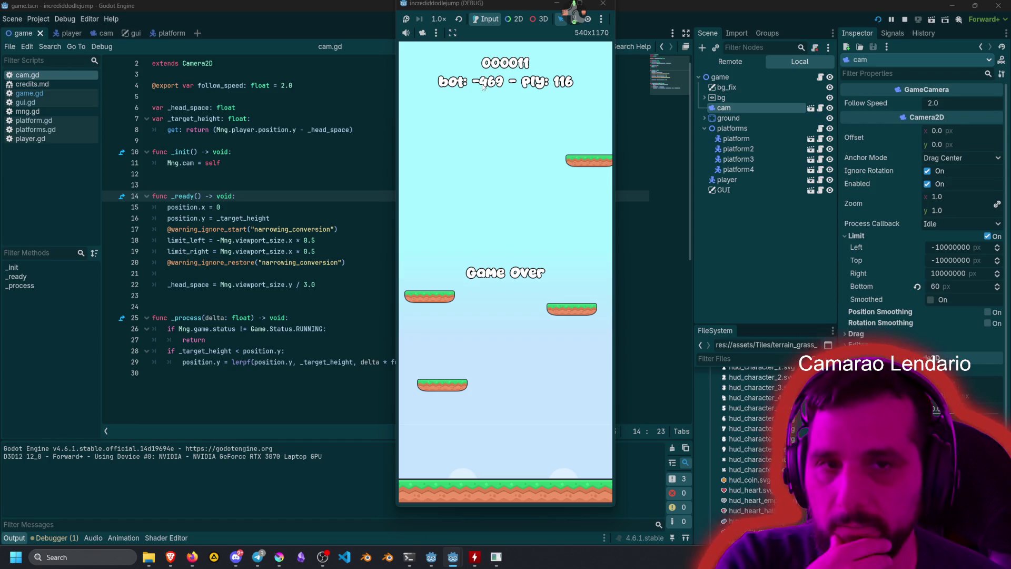
- Stop the game and go to line 55 of game.gd
{"action": "key", "text": "F8"}
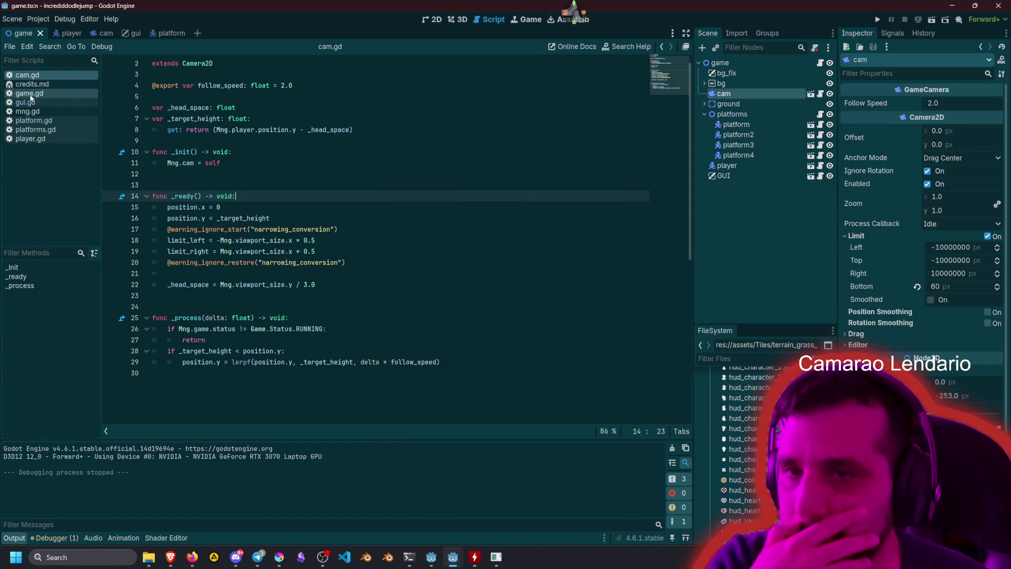
{"action": "left_click", "coordinate": [29, 94]}
{"action": "left_click", "coordinate": [340, 262]}
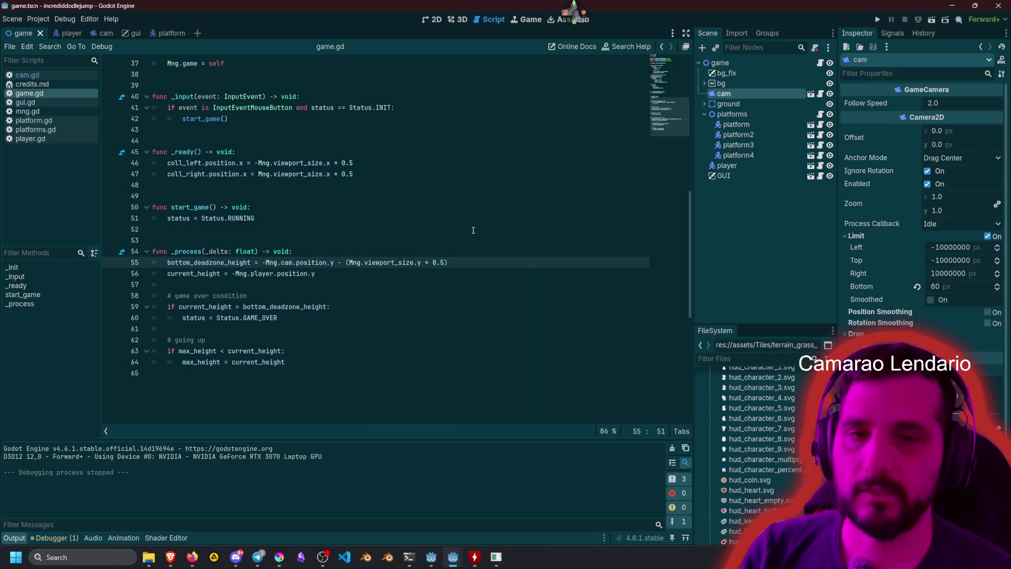
- Comment out line 55's viewport offset as '#+' and test-run the game from the Init screen
{"action": "key", "text": "Delete"}
{"action": "type", "text": "+"}
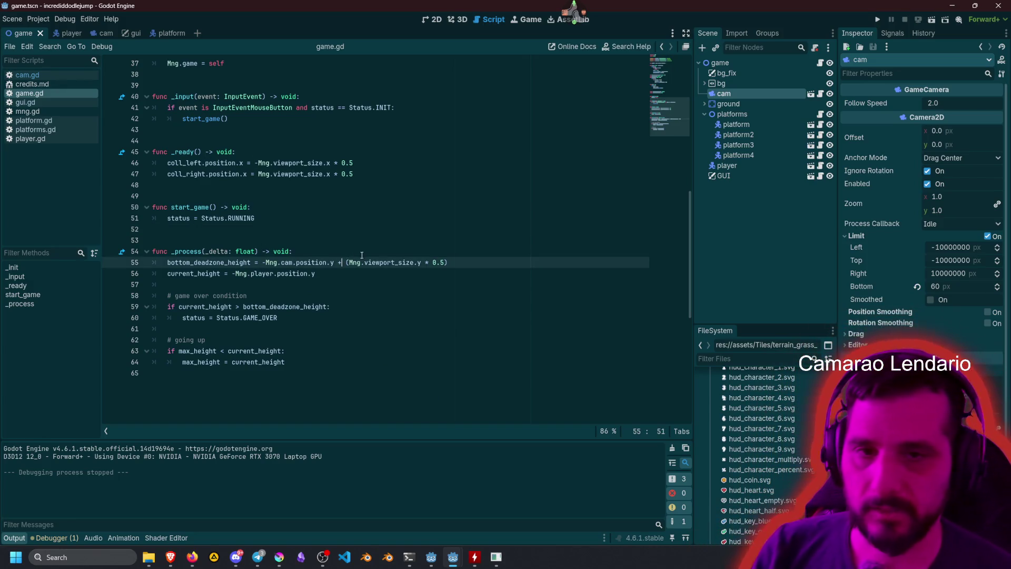
{"action": "key", "text": "Left"}
{"action": "key", "text": "Left"}
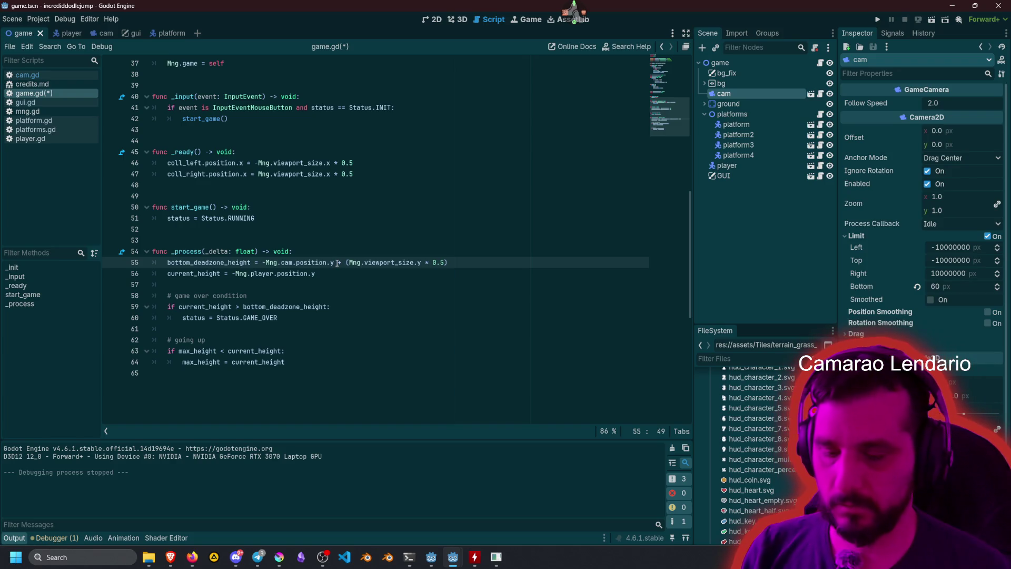
{"action": "type", "text": "#"}
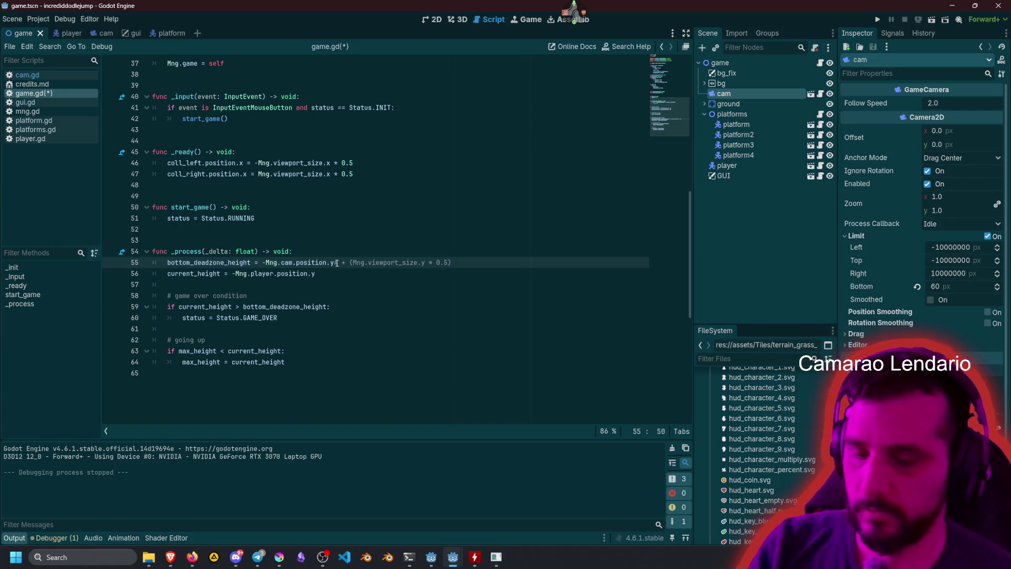
{"action": "key", "text": "F5"}
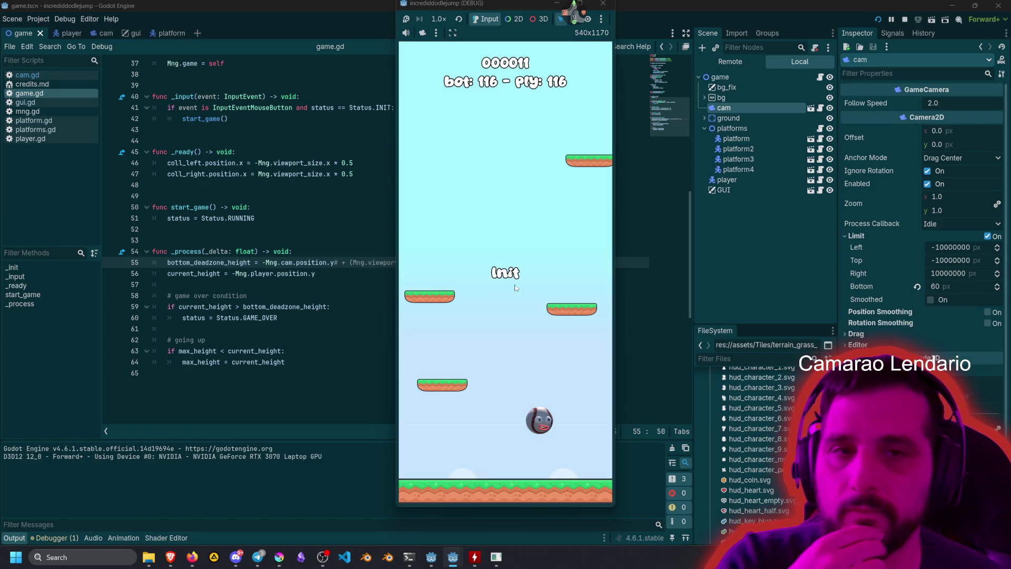
{"action": "left_click", "coordinate": [522, 283]}
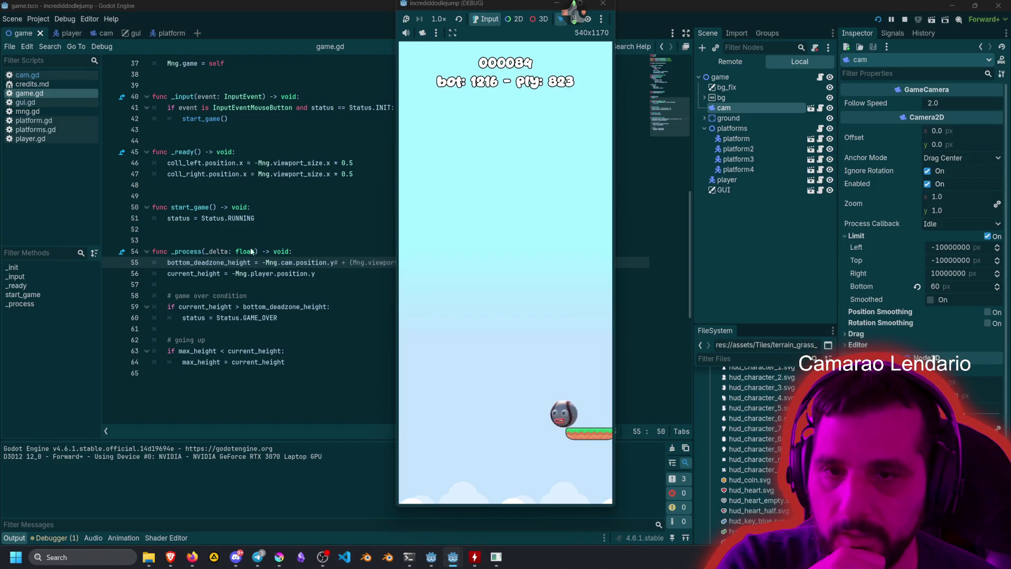
- Change the game-over comparison on line 59 from > to < and test the game again
{"action": "left_click", "coordinate": [249, 307]}
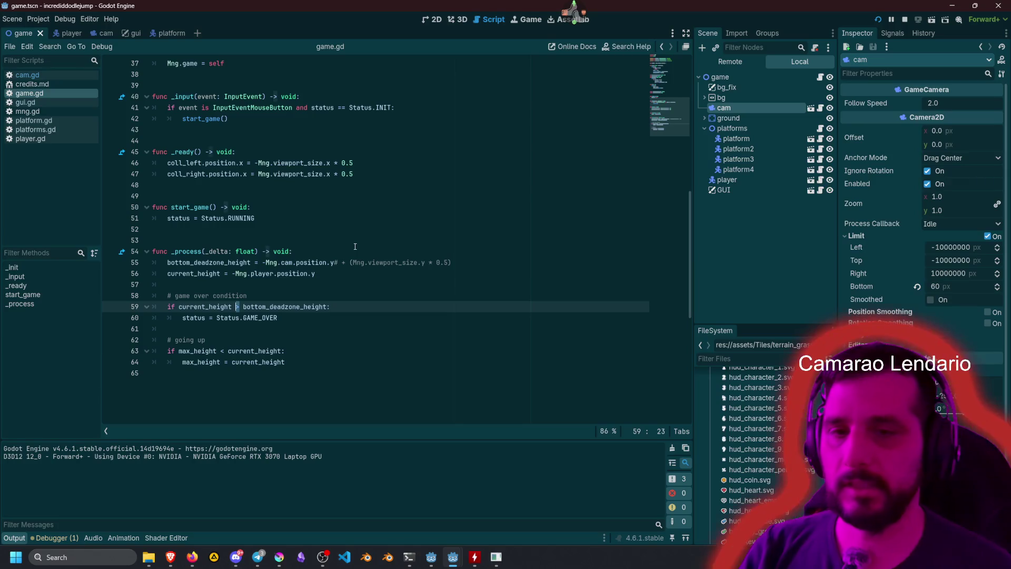
{"action": "key", "text": "BackSpace"}
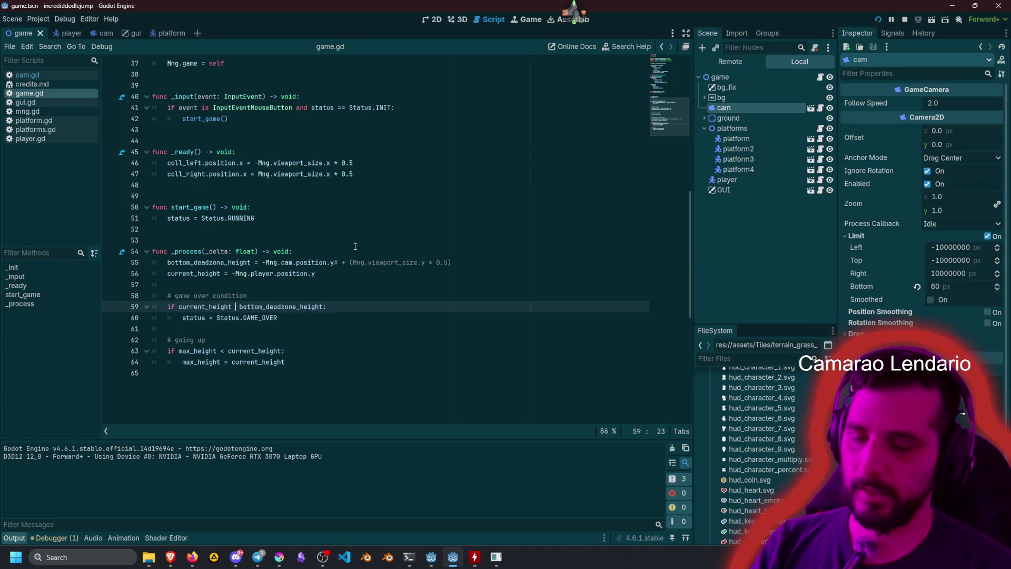
{"action": "type", "text": "<"}
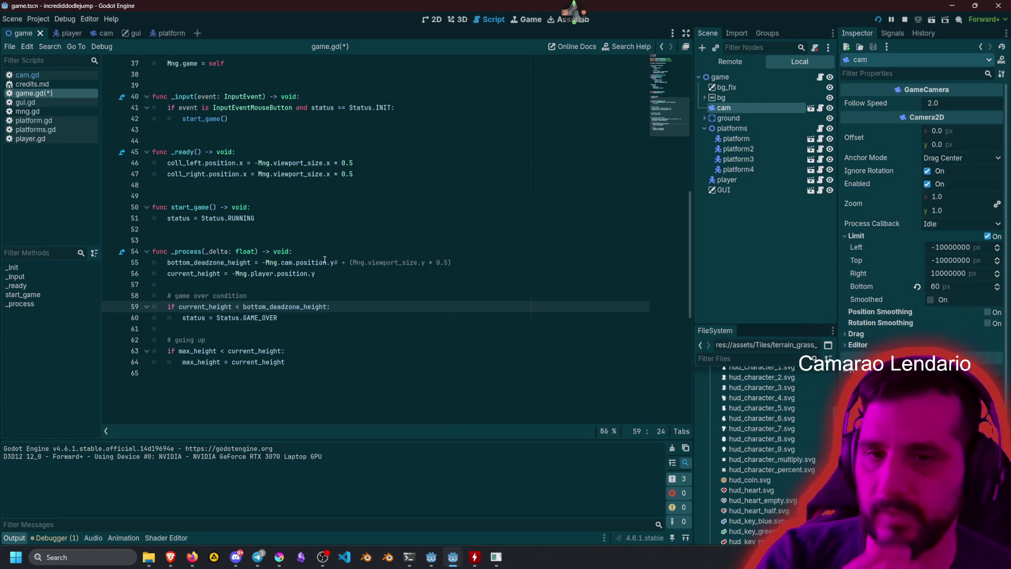
{"action": "double_click", "coordinate": [205, 307]}
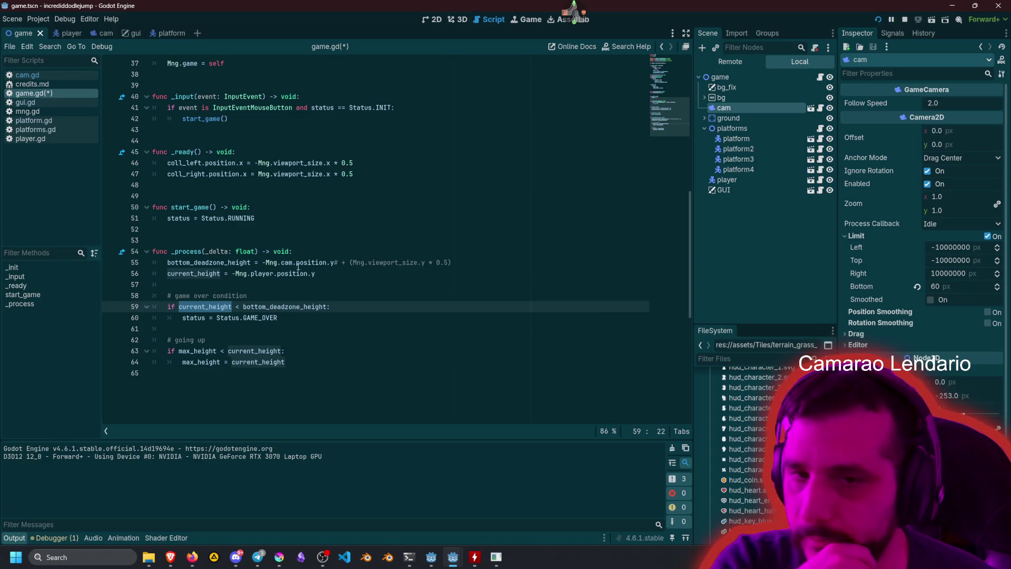
{"action": "left_click", "coordinate": [334, 262]}
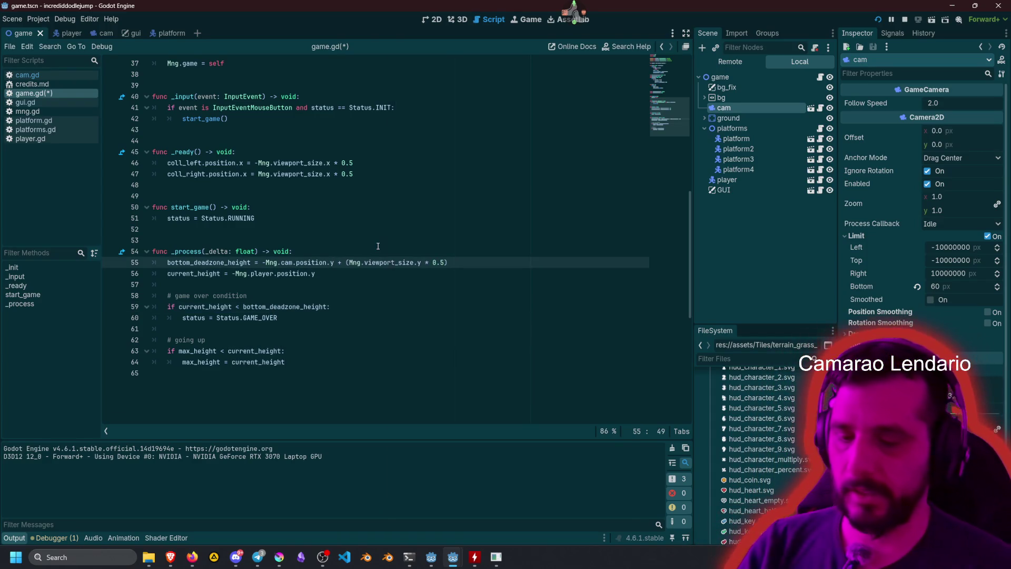
{"action": "key", "text": "F5"}
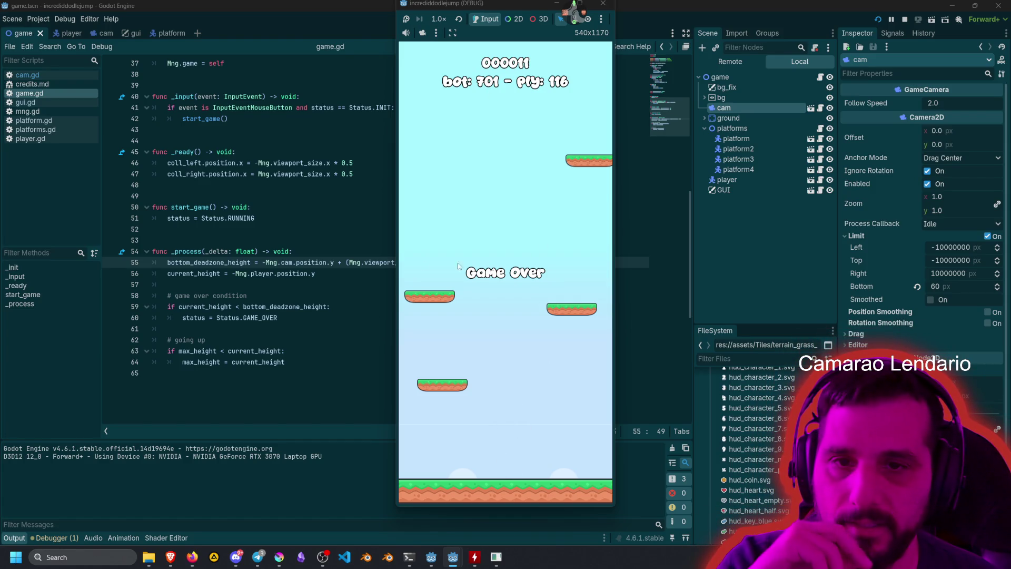
- Rerun the game, review line 55's commented-out viewport term, and switch to cam.gd
{"action": "key", "text": "F8"}
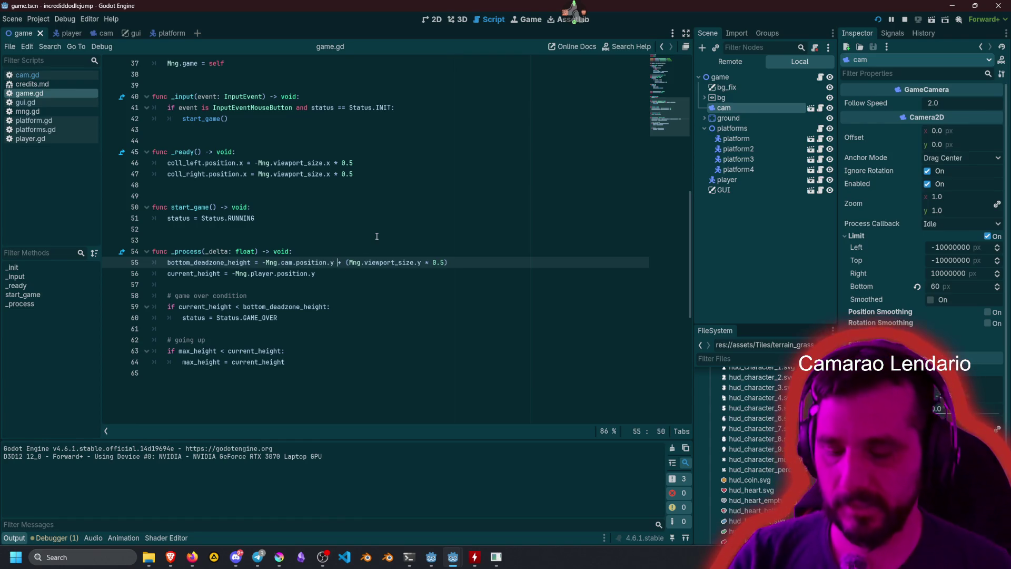
{"action": "type", "text": "#"}
{"action": "key", "text": "F5"}
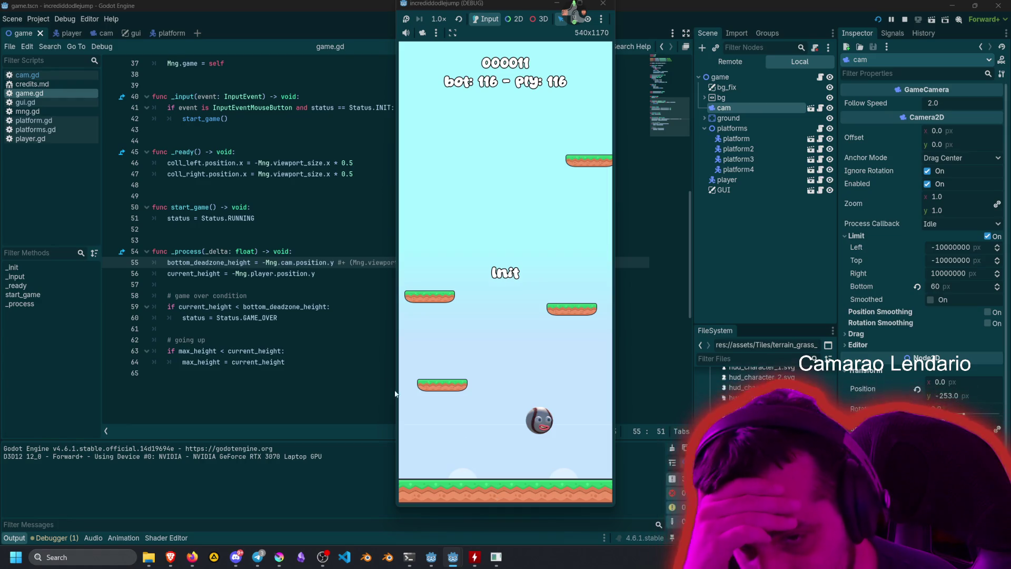
{"action": "left_click", "coordinate": [286, 262]}
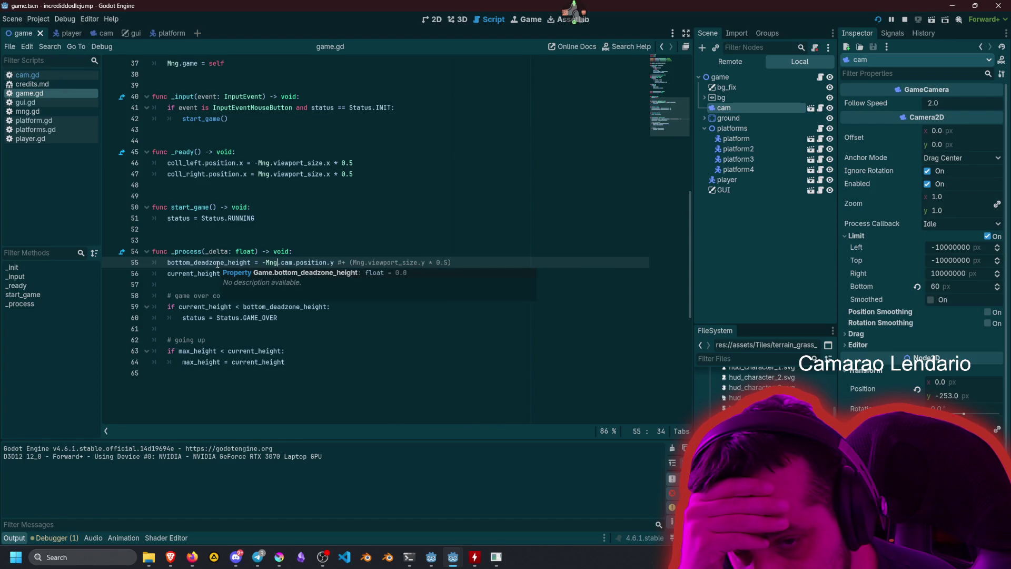
{"action": "double_click", "coordinate": [217, 262]}
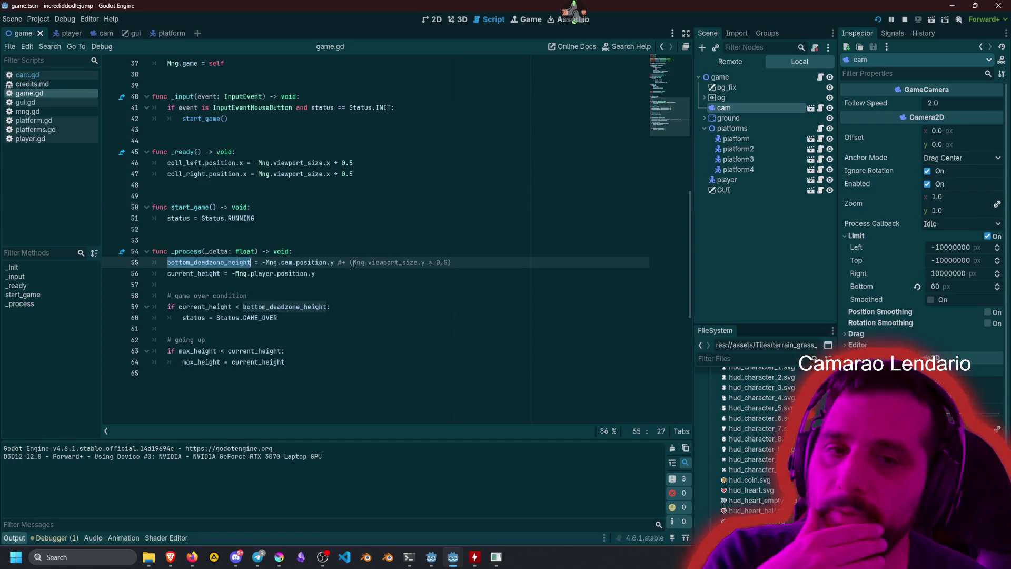
{"action": "left_click_drag", "start_coordinate": [350, 264], "coordinate": [473, 268]}
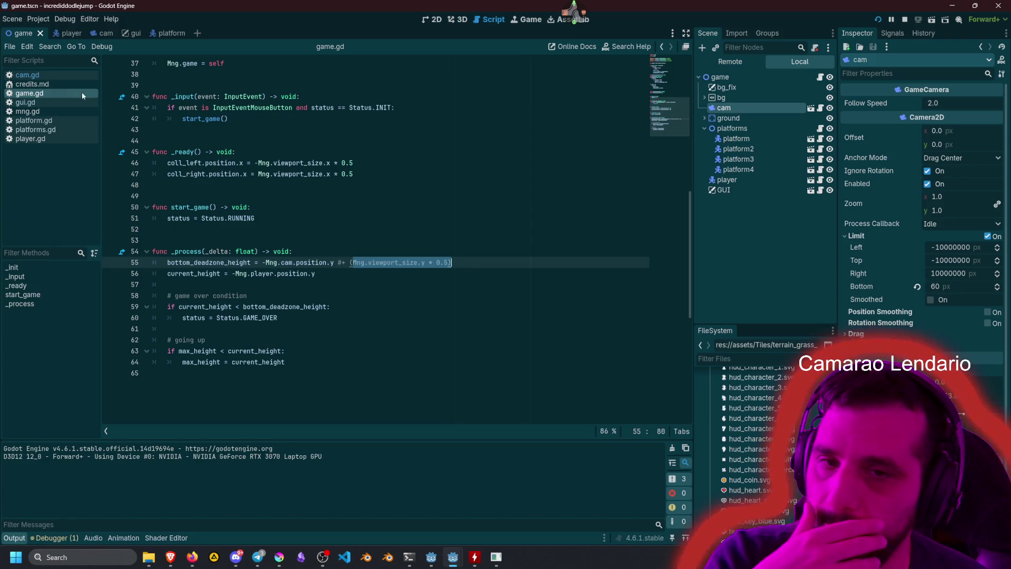
{"action": "left_click", "coordinate": [27, 75]}
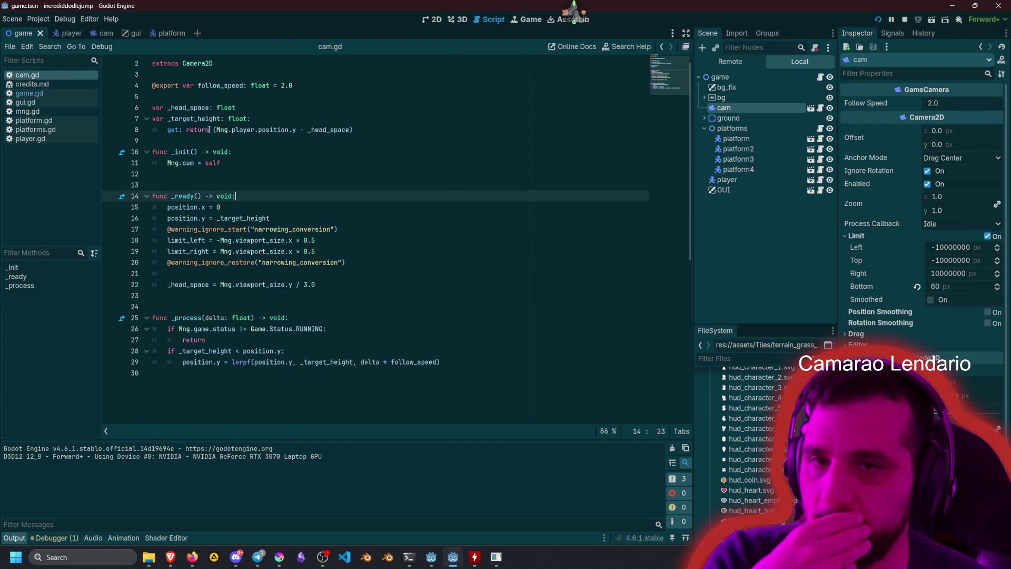
- Declare 'var bottom_height: float' with a get: block beginning with return
{"action": "double_click", "coordinate": [188, 108]}
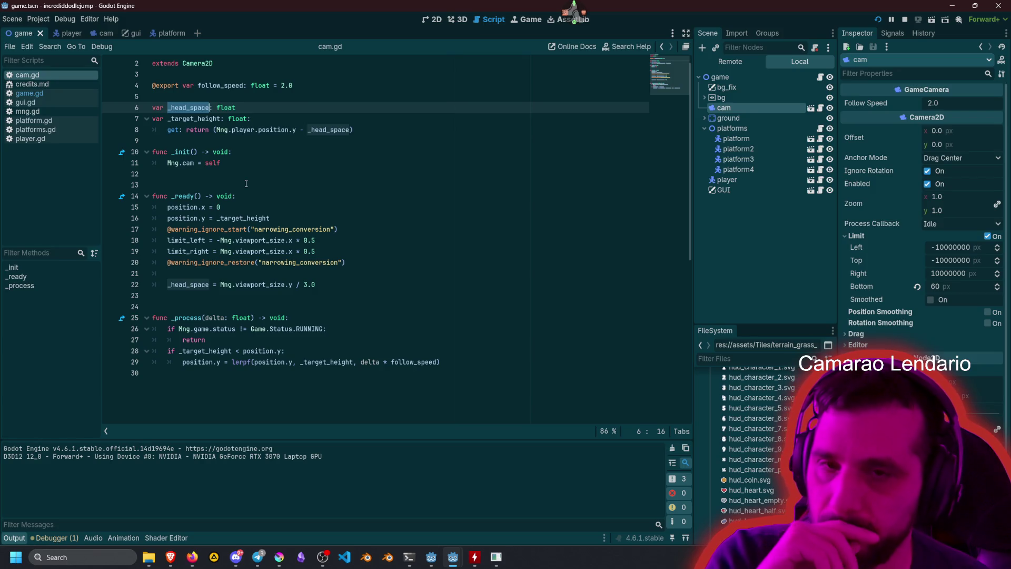
{"action": "left_click", "coordinate": [205, 138]}
{"action": "key", "text": "Return"}
{"action": "key", "text": "Return"}
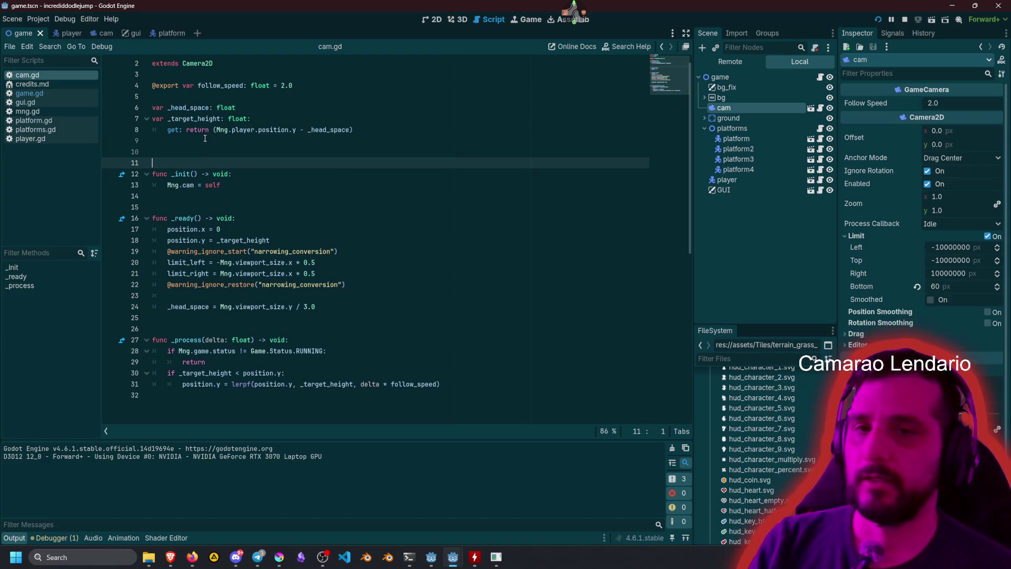
{"action": "key", "text": "Up"}
{"action": "type", "text": "var "}
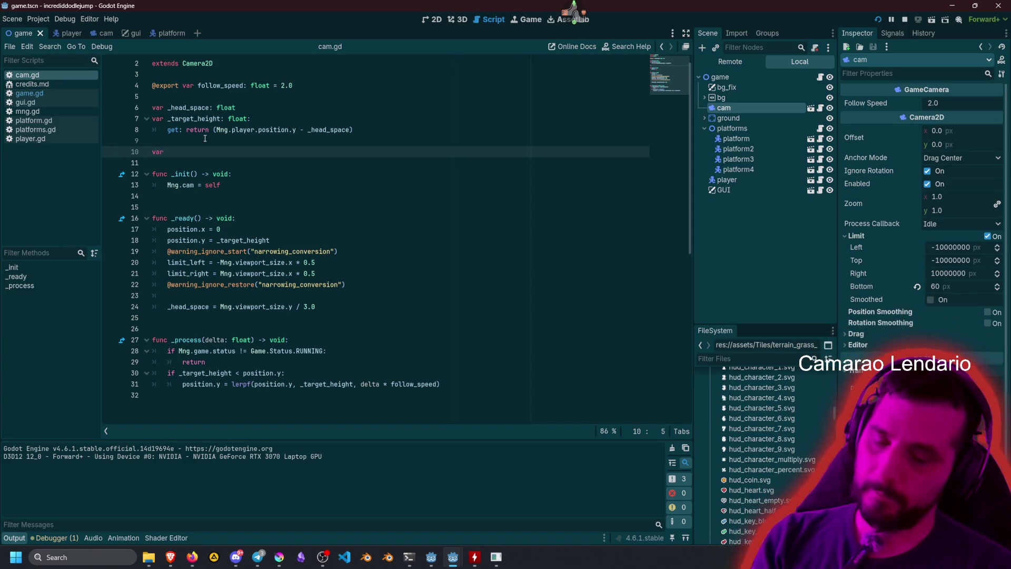
{"action": "type", "text": "bottom_h"}
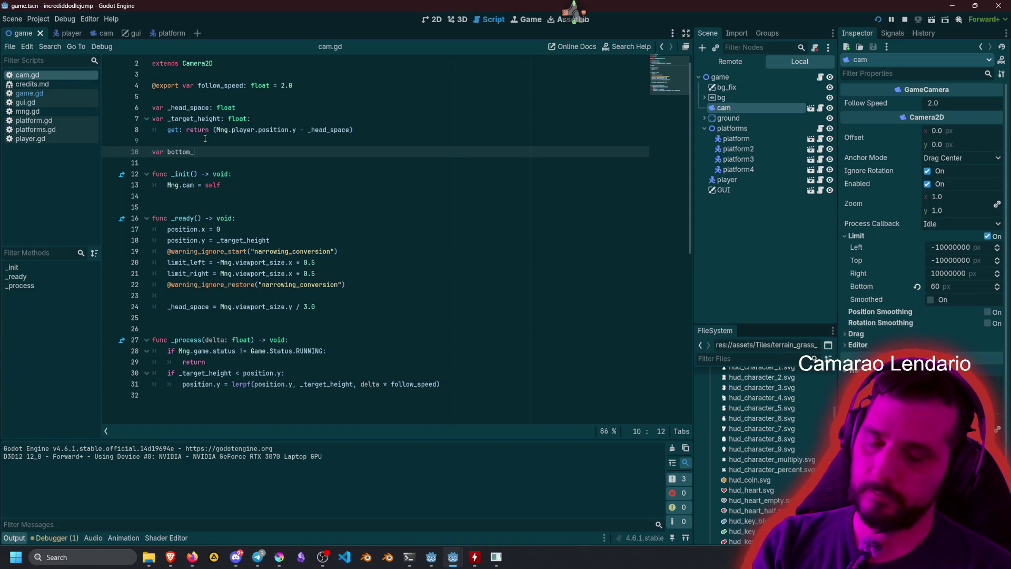
{"action": "type", "text": "eight"}
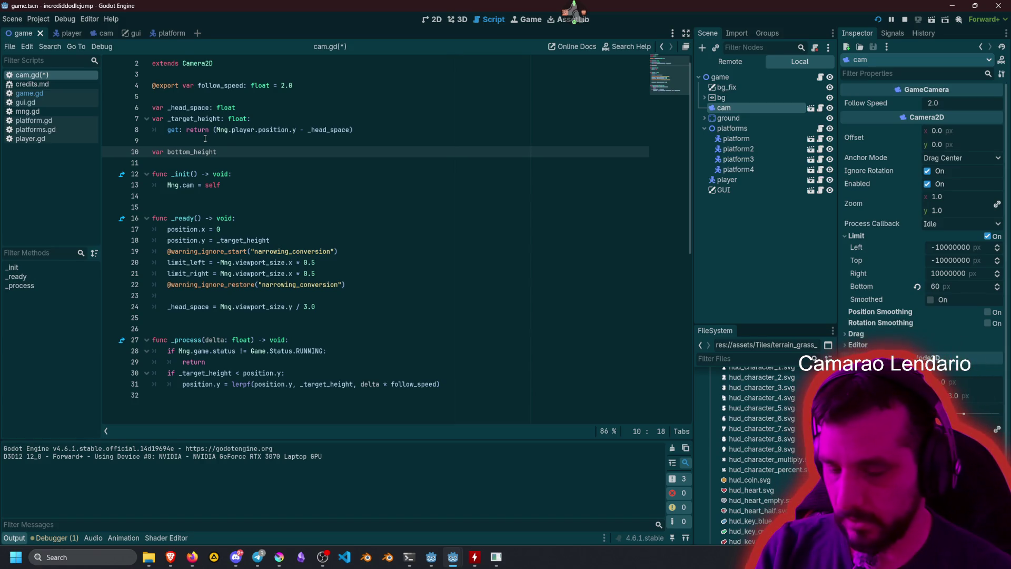
{"action": "type", "text": "float"}
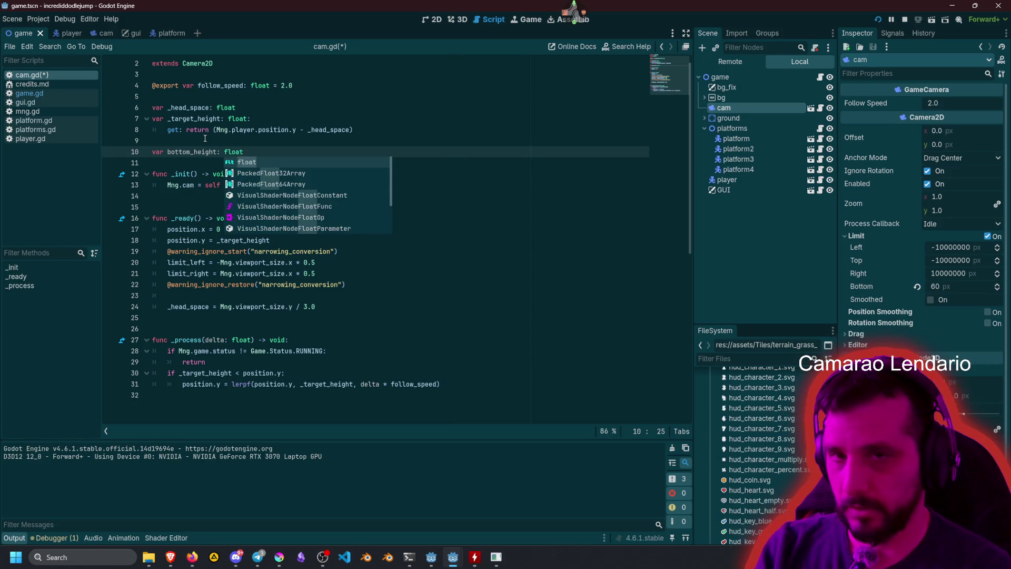
{"action": "type", "text": ":"}
{"action": "key", "text": "Return"}
{"action": "type", "text": "get"}
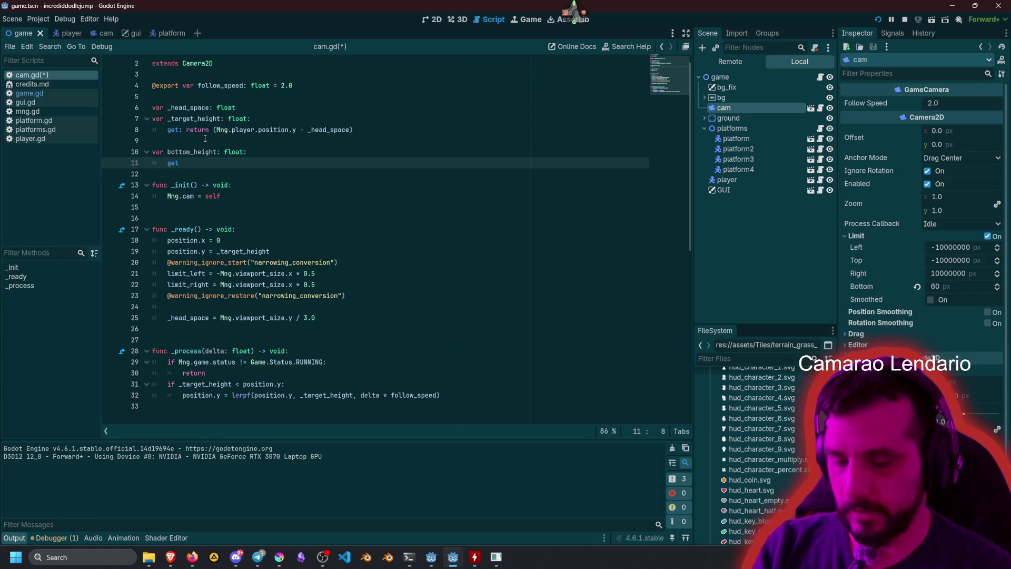
{"action": "type", "text": ":"}
{"action": "key", "text": "Return"}
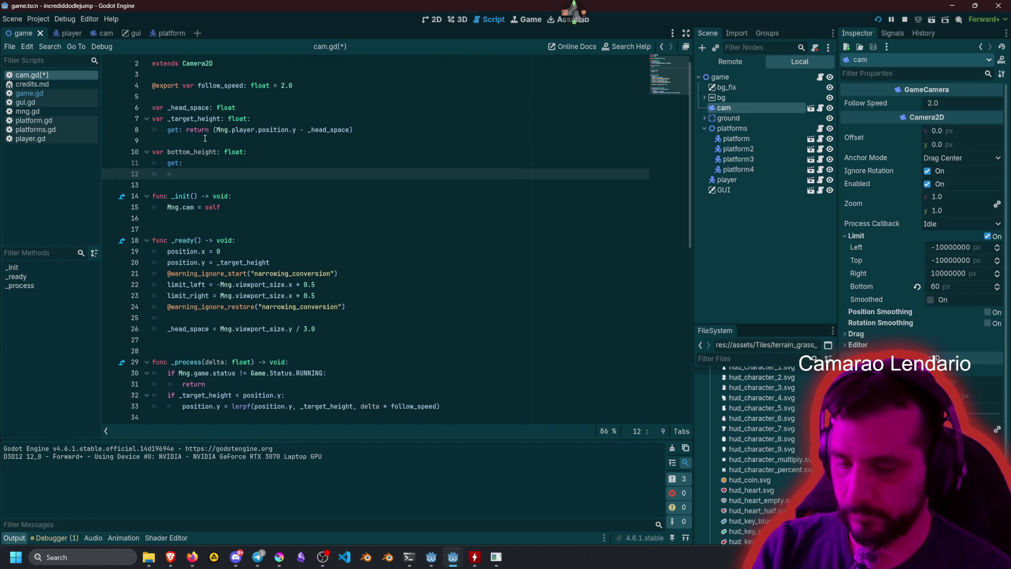
{"action": "type", "text": "return"}
- Add a local '_height: float' variable in the getter and make it return _height
{"action": "key", "text": "ctrl+shift+Return"}
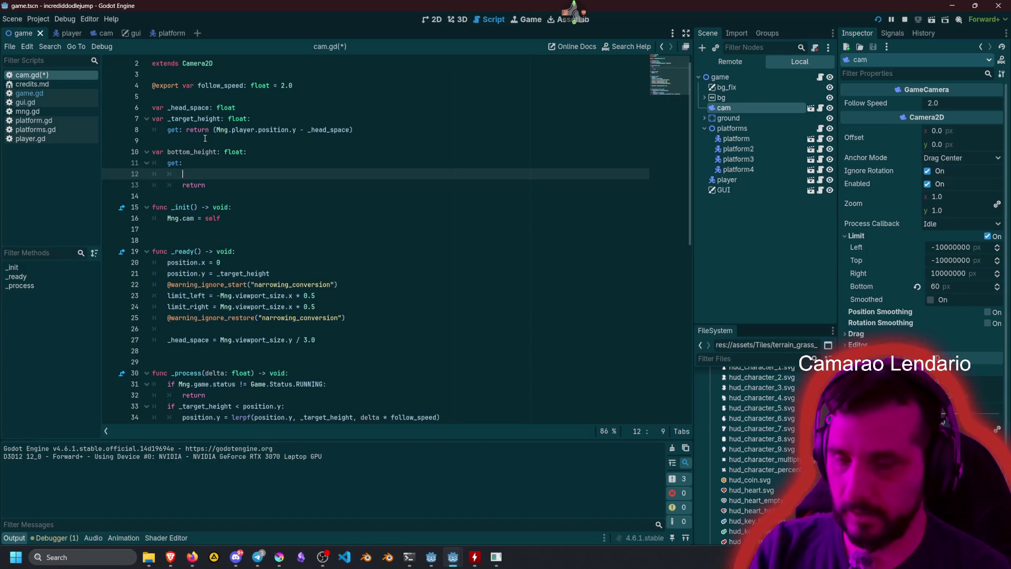
{"action": "type", "text": "var h"}
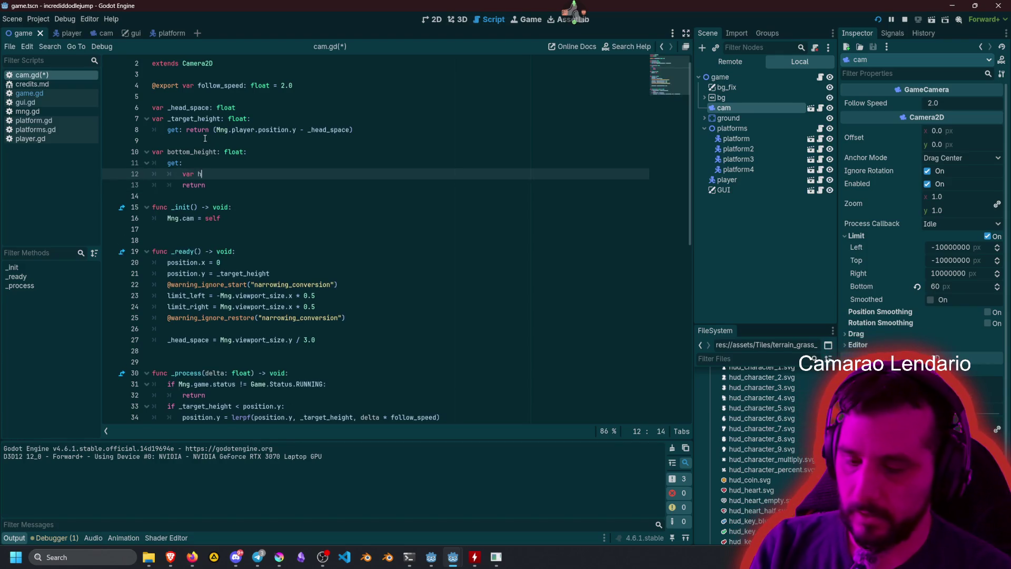
{"action": "type", "text": "eight"}
{"action": "type", "text": "_"}
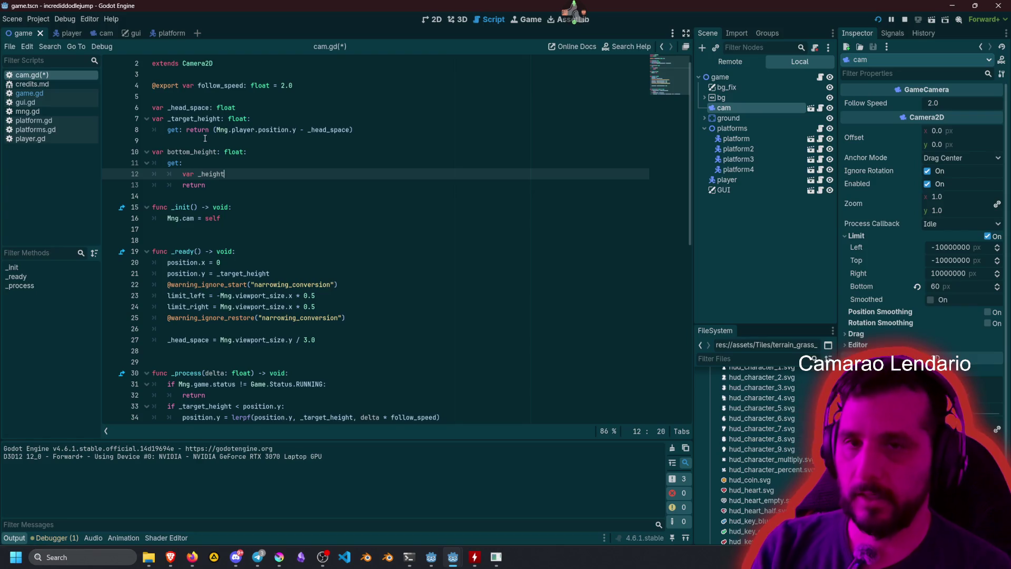
{"action": "key", "text": "End"}
{"action": "type", "text": ": floa"}
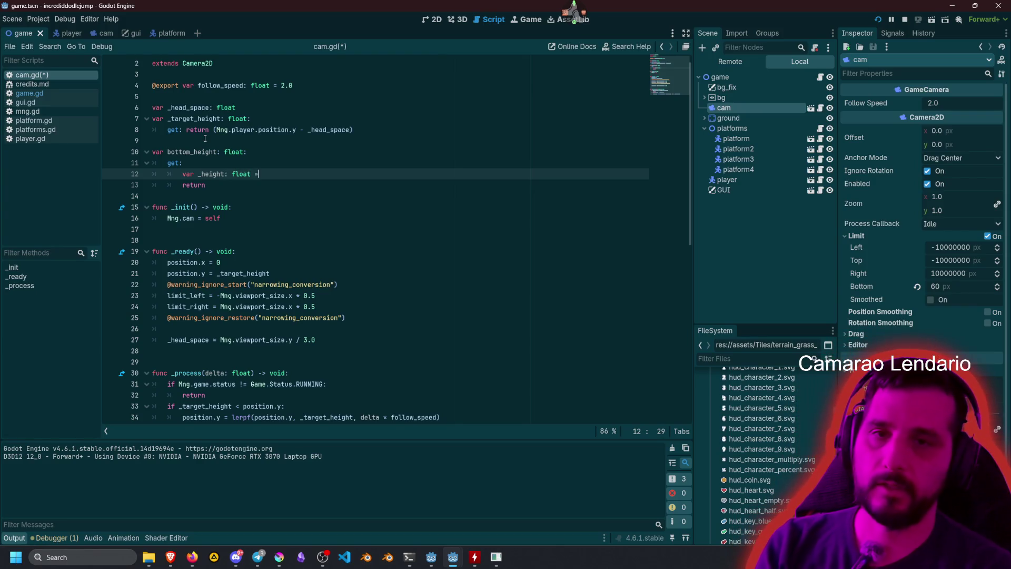
{"action": "key", "text": "ctrl+Left"}
{"action": "key", "text": "ctrl+Left"}
{"action": "key", "text": "ctrl+Left"}
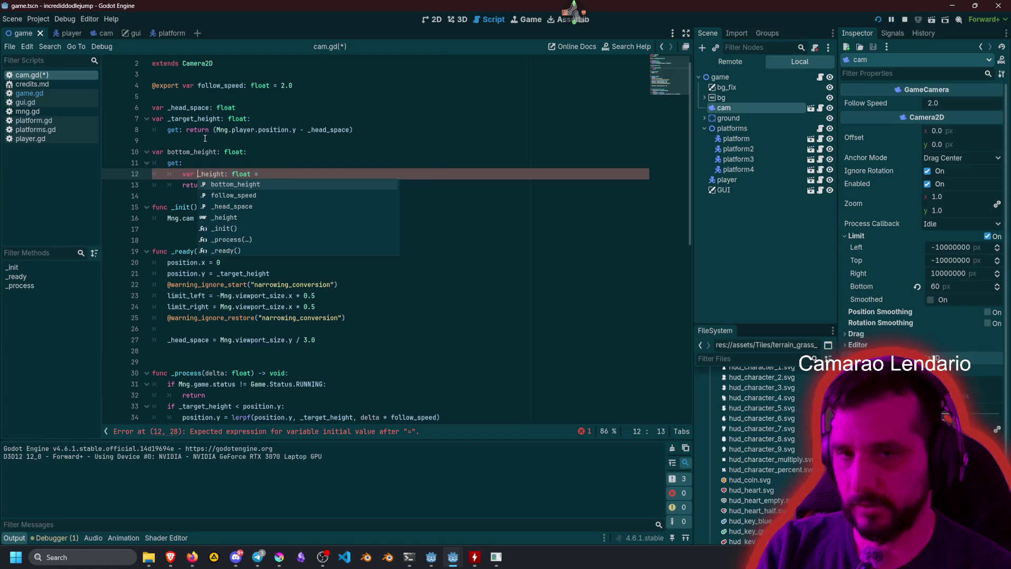
{"action": "key", "text": "ctrl+c"}
{"action": "key", "text": "End"}
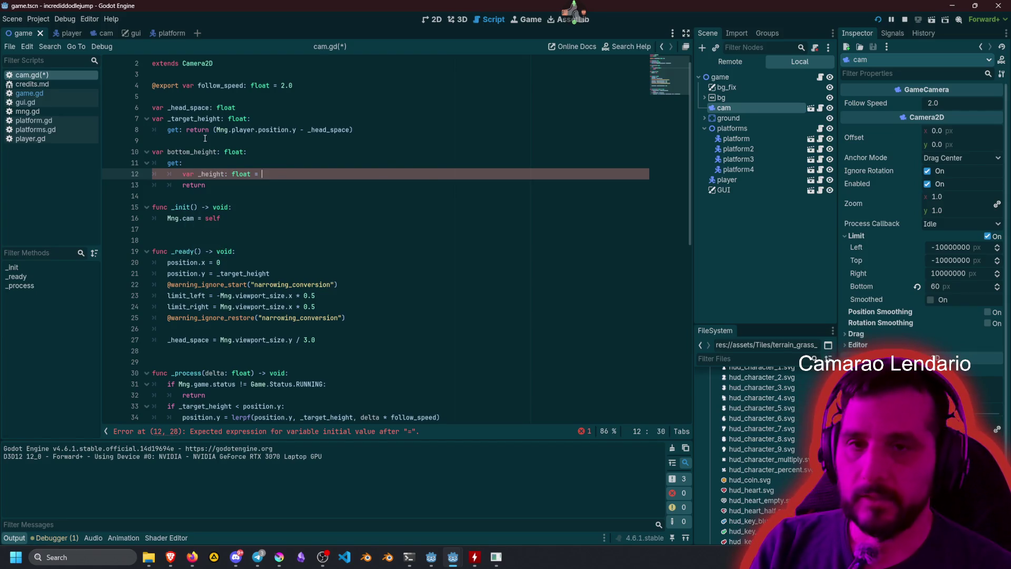
{"action": "key", "text": "ctrl+v"}
{"action": "key", "text": "Down"}
{"action": "key", "text": "ctrl+v"}
{"action": "key", "text": "Left"}
{"action": "key", "text": "Left"}
{"action": "key", "text": "Left"}
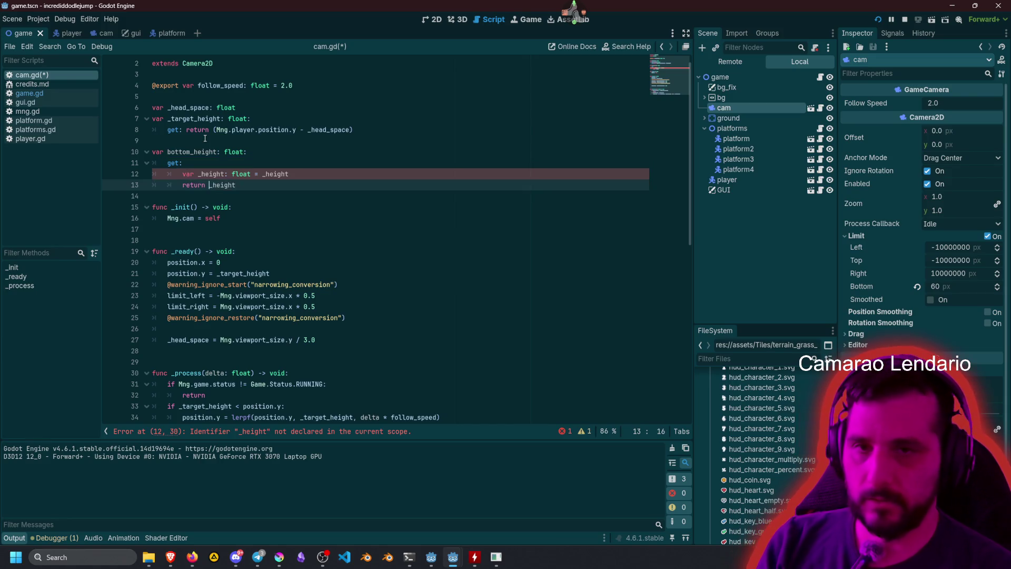
{"action": "key", "text": "Up"}
{"action": "key", "text": "End"}
{"action": "key", "text": "ctrl+shift+Left"}
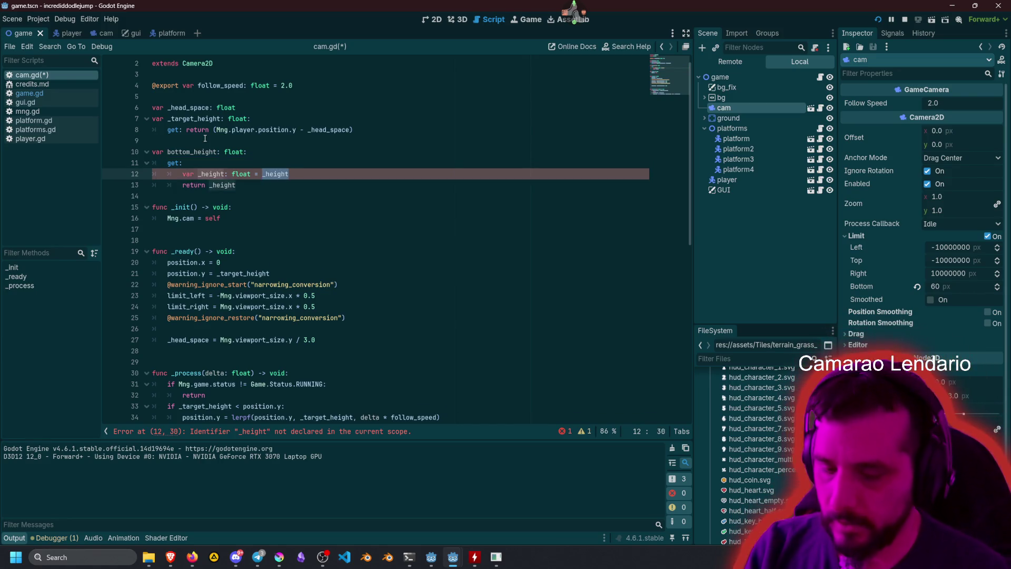
- Initialize _height to -position.y, using autocomplete for position
{"action": "type", "text": "posit"}
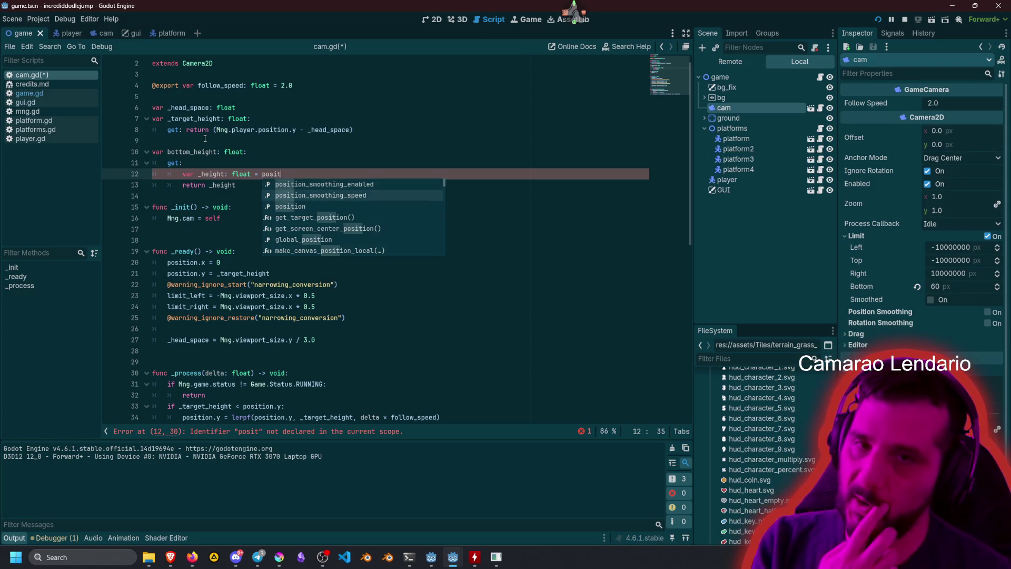
{"action": "key", "text": "Down"}
{"action": "key", "text": "Return"}
{"action": "type", "text": "y"}
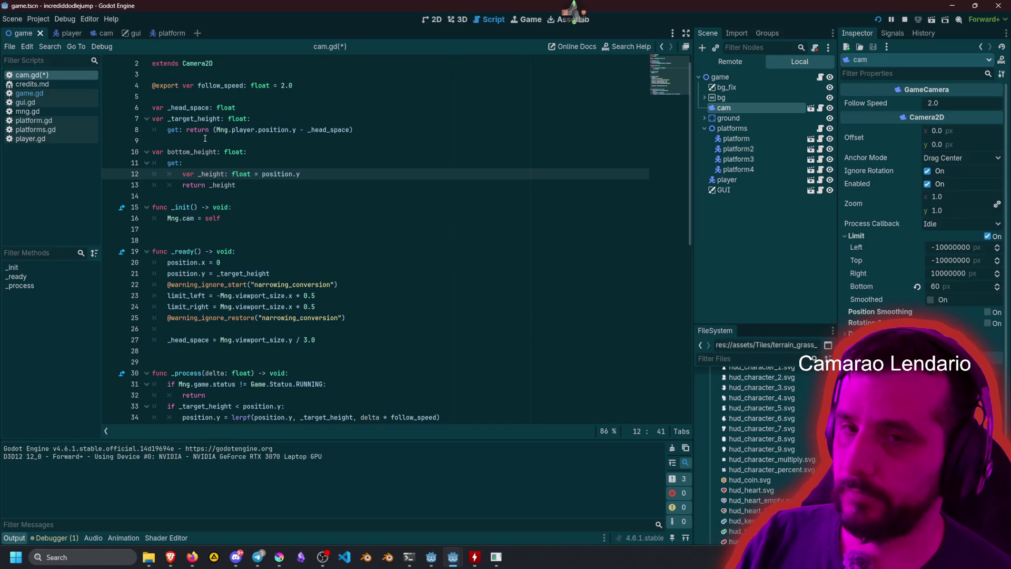
{"action": "key", "text": "ctrl+Left"}
{"action": "key", "text": "ctrl+Left"}
{"action": "type", "text": "-"}
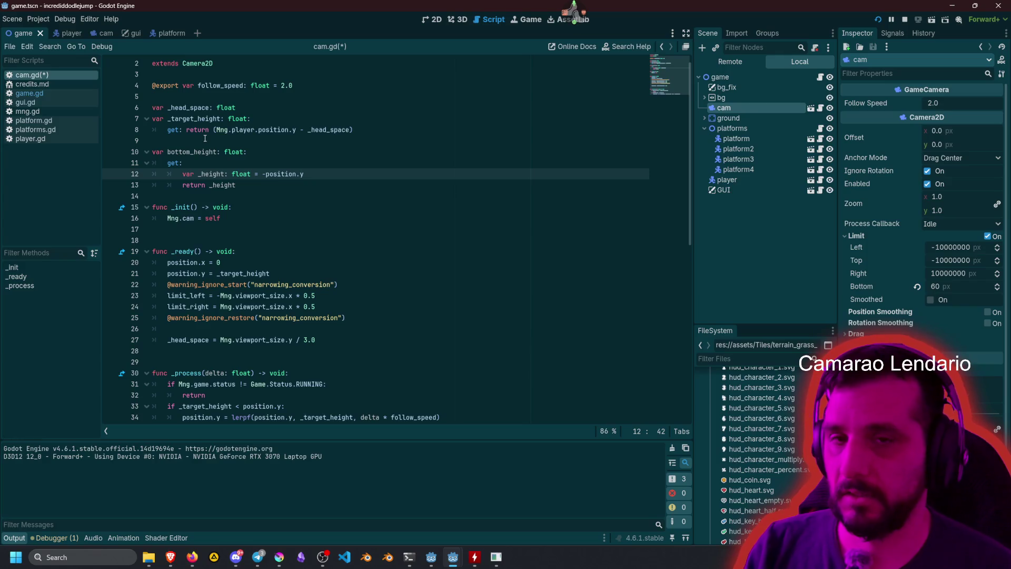
- Append '- Mng.viewport_size.y' to the _height value and cut the whole expression
{"action": "type", "text": "- Mng.vi"}
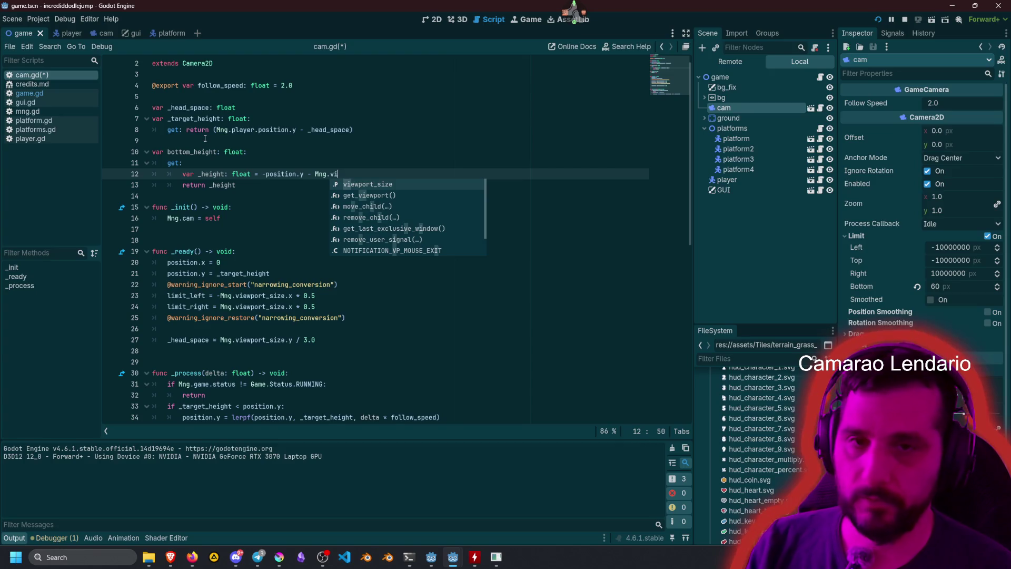
{"action": "key", "text": "Return"}
{"action": "type", "text": ".y"}
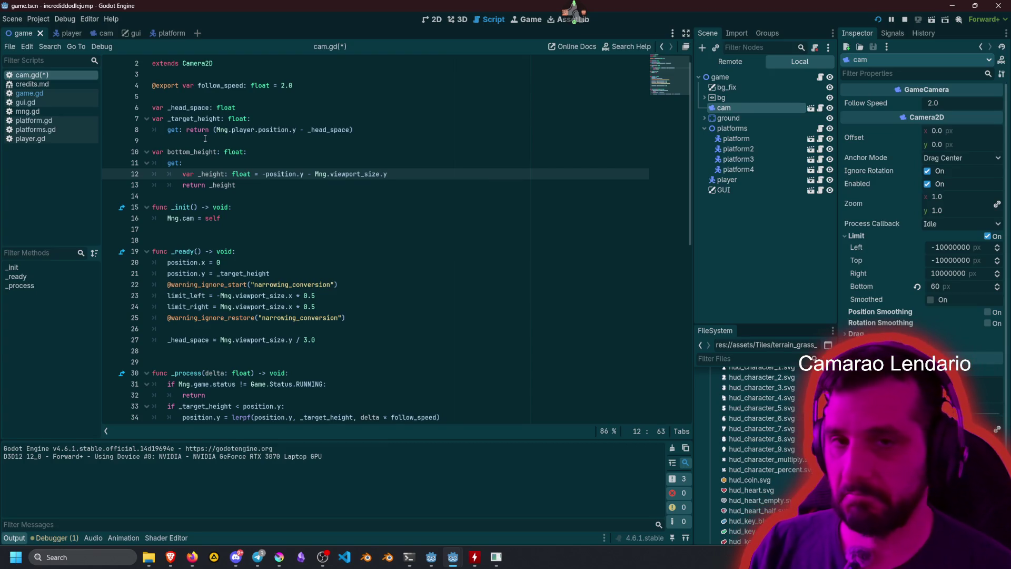
{"action": "left_click", "coordinate": [257, 174]}
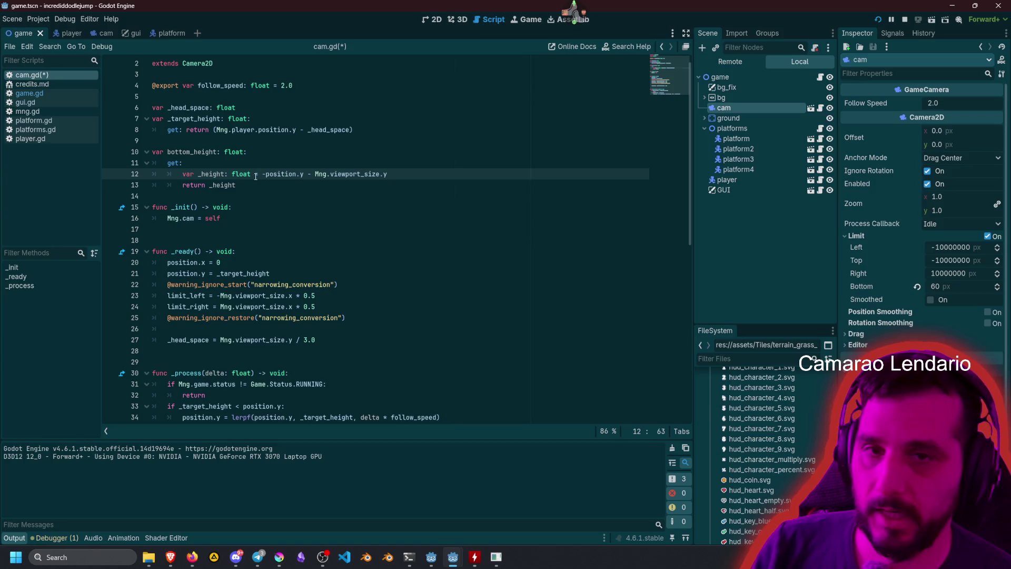
{"action": "key", "text": "shift+End"}
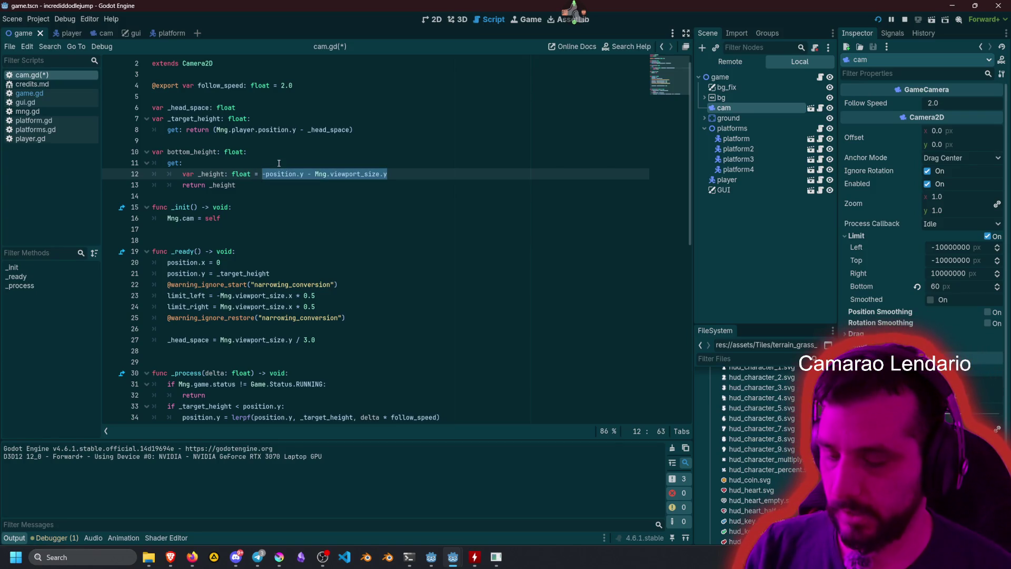
{"action": "key", "text": "ctrl+x"}
- Collapse the getter to 'get: return -position.y - Mng.viewport_size.y' and save cam.gd
{"action": "key", "text": "Down"}
{"action": "key", "text": "ctrl+Left"}
{"action": "key", "text": "ctrl+v"}
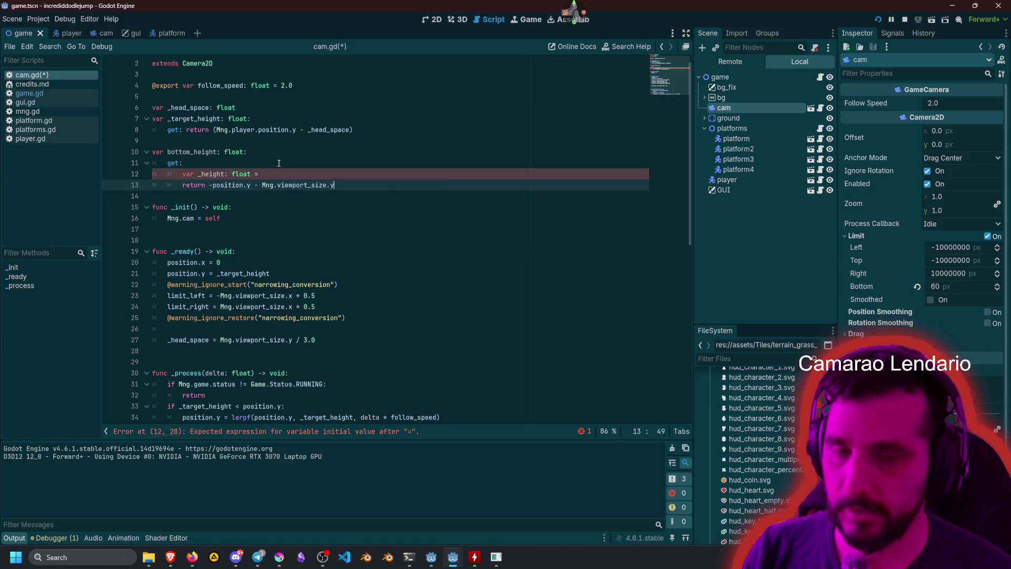
{"action": "key", "text": "Up"}
{"action": "key", "text": "shift+Home"}
{"action": "key", "text": "shift+Home"}
{"action": "key", "text": "BackSpace"}
{"action": "key", "text": "BackSpace"}
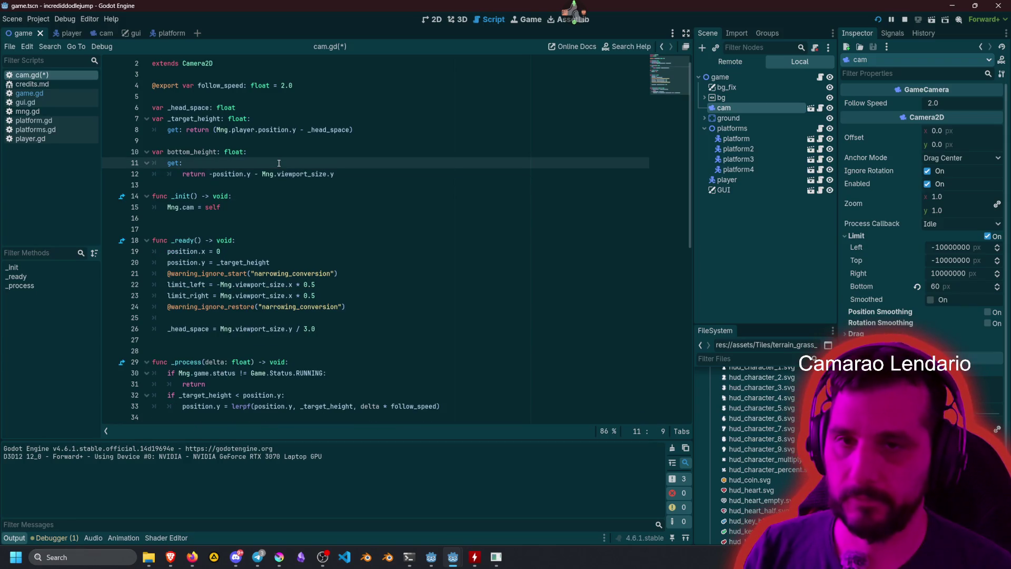
{"action": "key", "text": "Down"}
{"action": "key", "text": "Home"}
{"action": "key", "text": "BackSpace"}
{"action": "key", "text": "BackSpace"}
{"action": "key", "text": "BackSpace"}
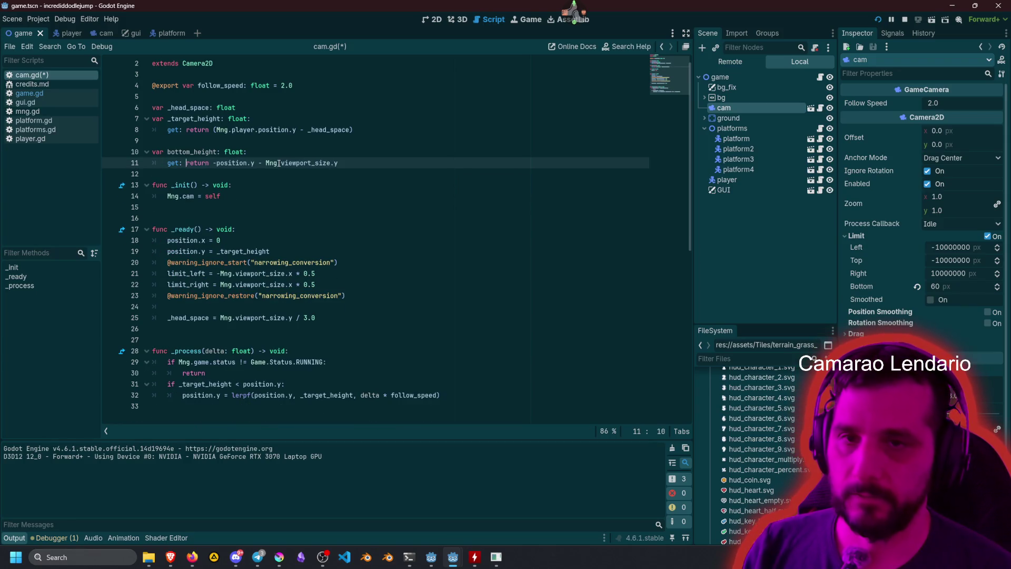
{"action": "left_click", "coordinate": [294, 143]}
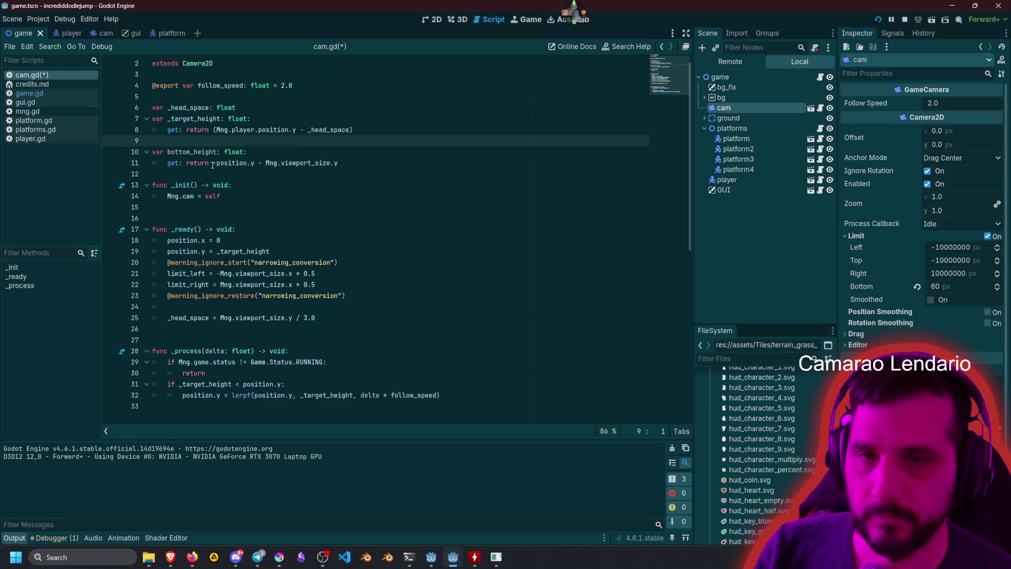
{"action": "left_click", "coordinate": [217, 163]}
{"action": "left_click", "coordinate": [329, 186]}
{"action": "key", "text": "ctrl+s"}
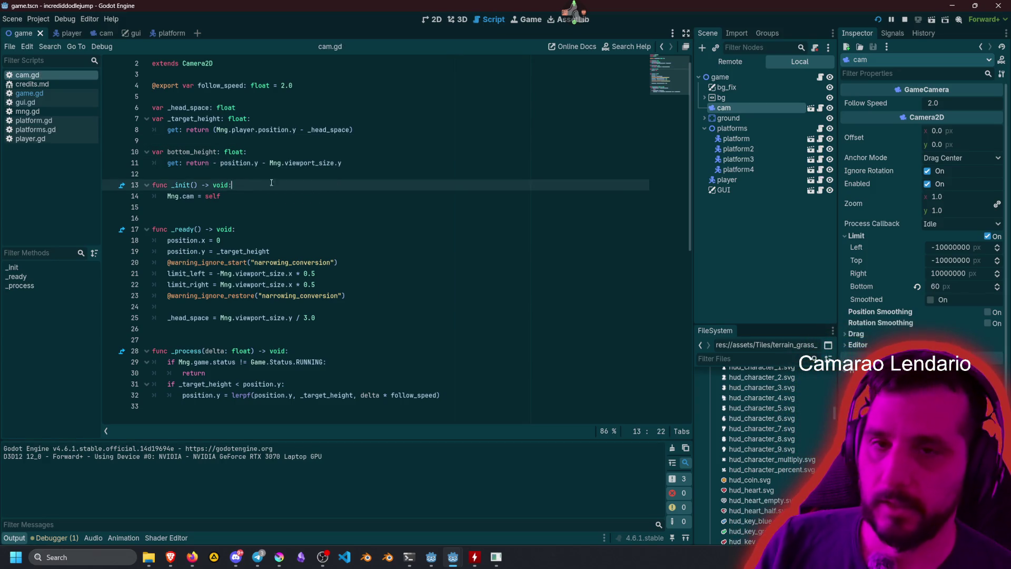
- In game.gd, replace line 55's expression with Mng.cam.bottom_height
{"action": "double_click", "coordinate": [192, 151]}
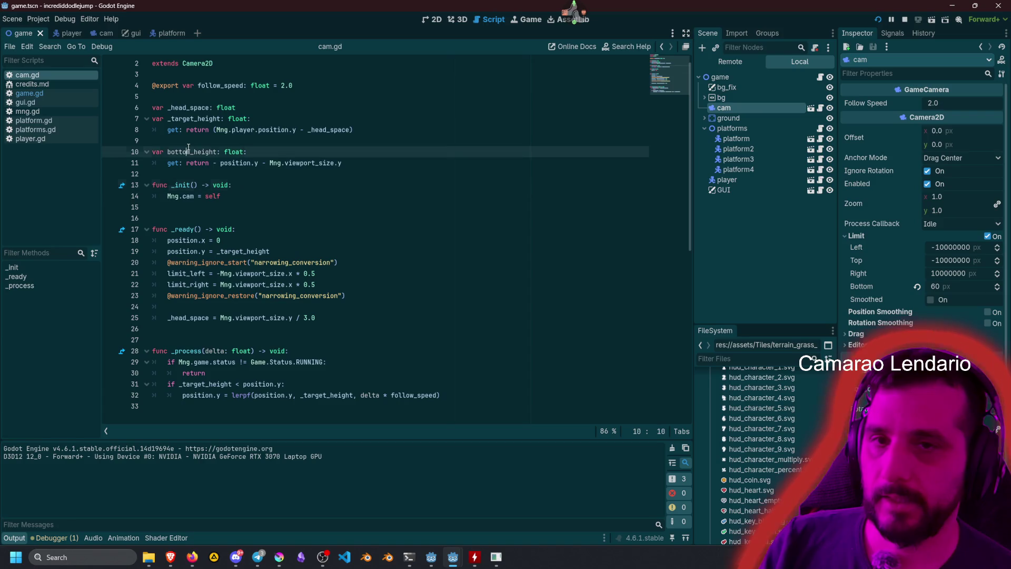
{"action": "left_click", "coordinate": [345, 164]}
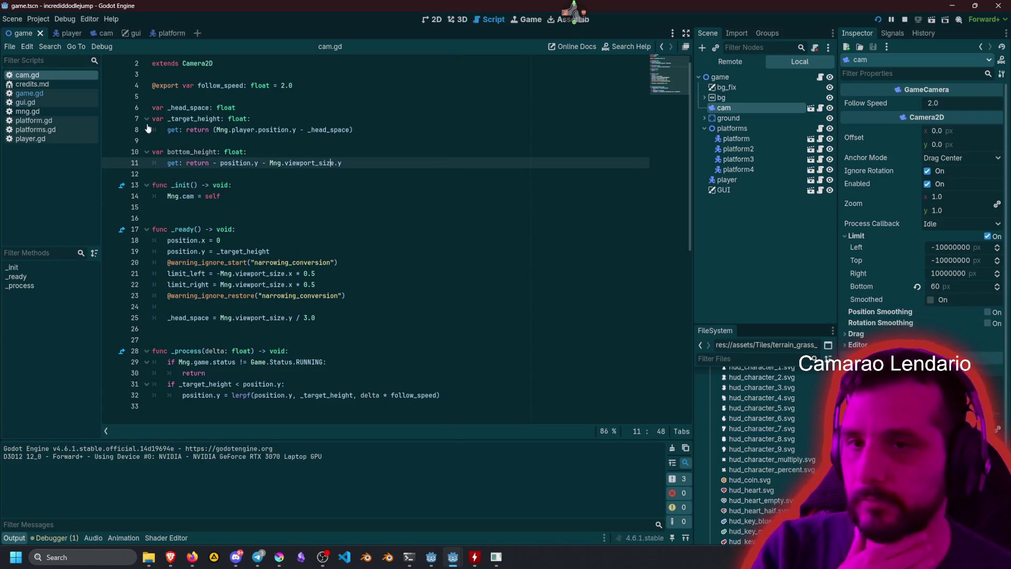
{"action": "left_click", "coordinate": [51, 92]}
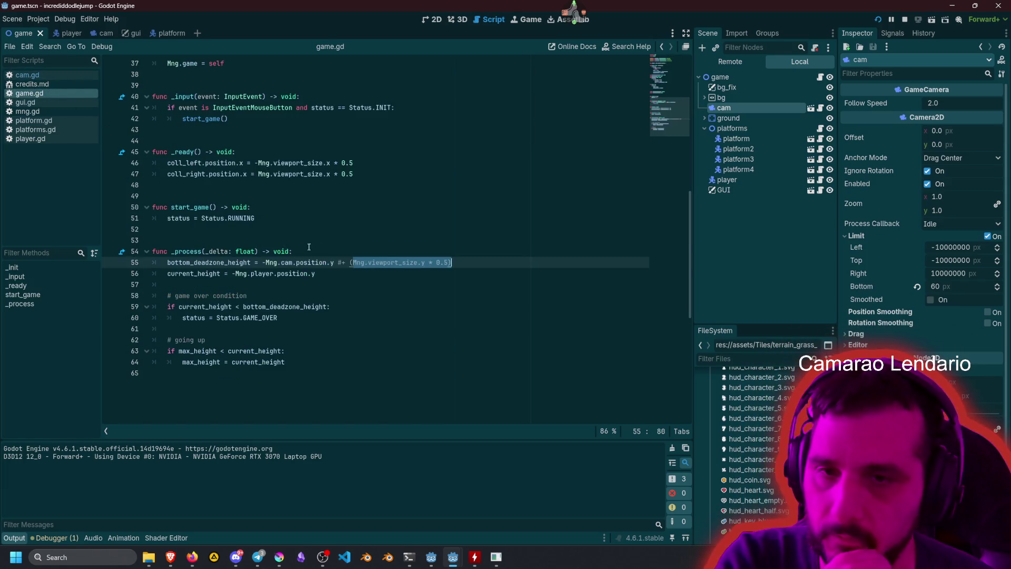
{"action": "double_click", "coordinate": [222, 261]}
{"action": "left_click", "coordinate": [295, 262]}
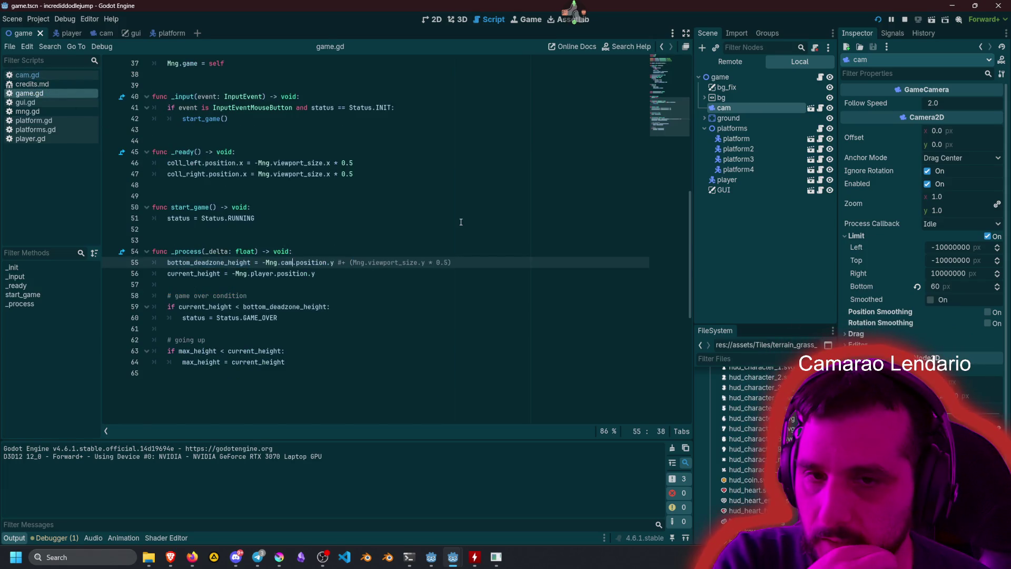
{"action": "key", "text": "shift+End"}
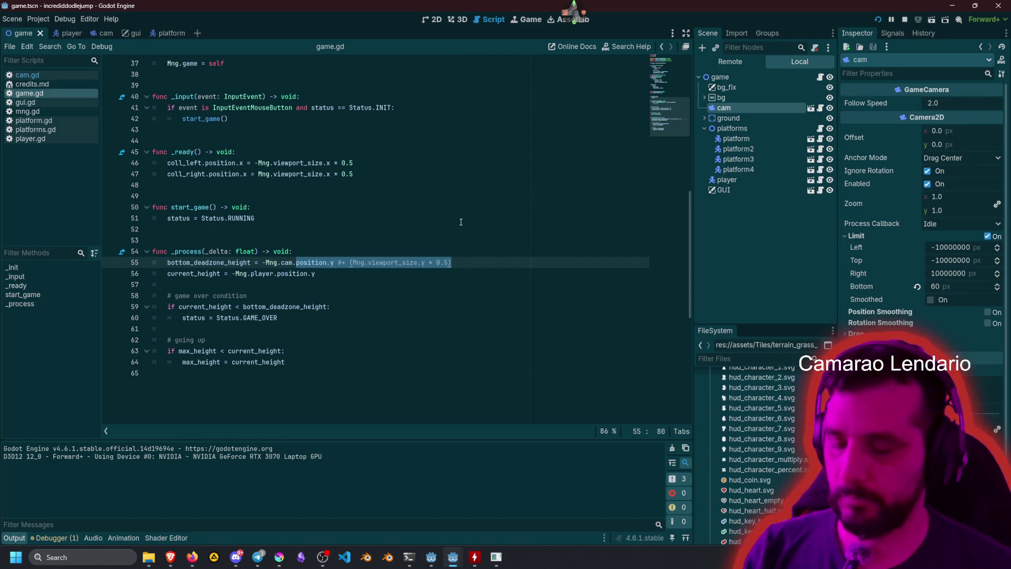
{"action": "type", "text": "bottom_height"}
{"action": "key", "text": "BackSpace"}
{"action": "key", "text": "End"}
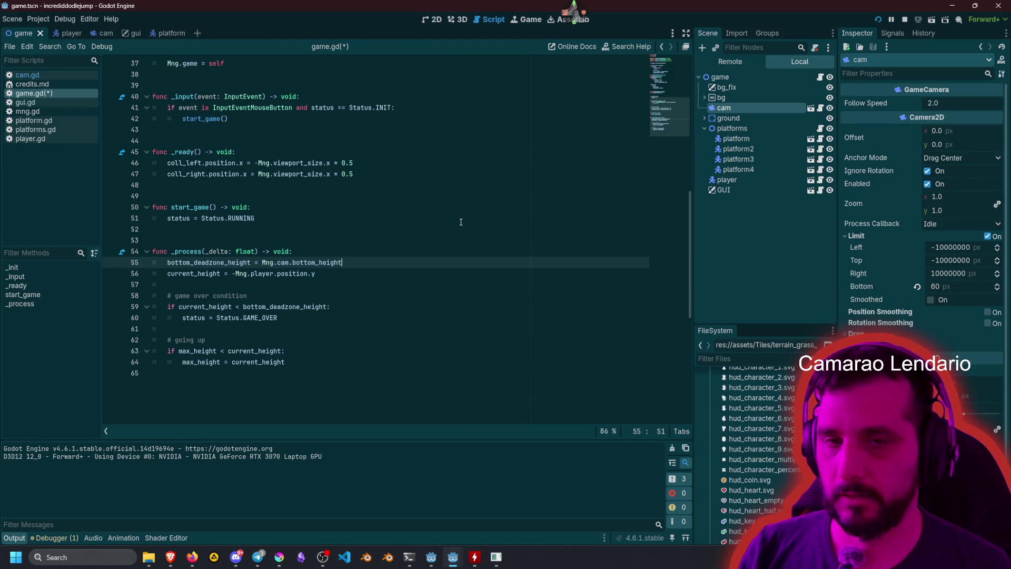
- Check the bottom_deadzone_height declaration and add blank lines near the top of game.gd
{"action": "scroll", "coordinate": [337, 158], "scroll_direction": "up", "scroll_amount": 10}
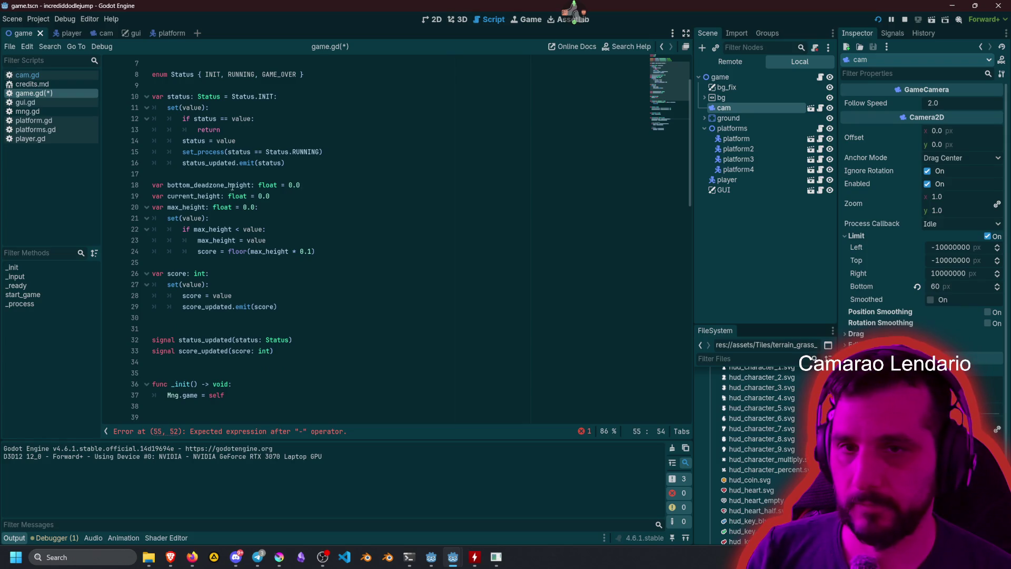
{"action": "double_click", "coordinate": [212, 187]}
{"action": "scroll", "coordinate": [213, 188], "scroll_direction": "up", "scroll_amount": 2}
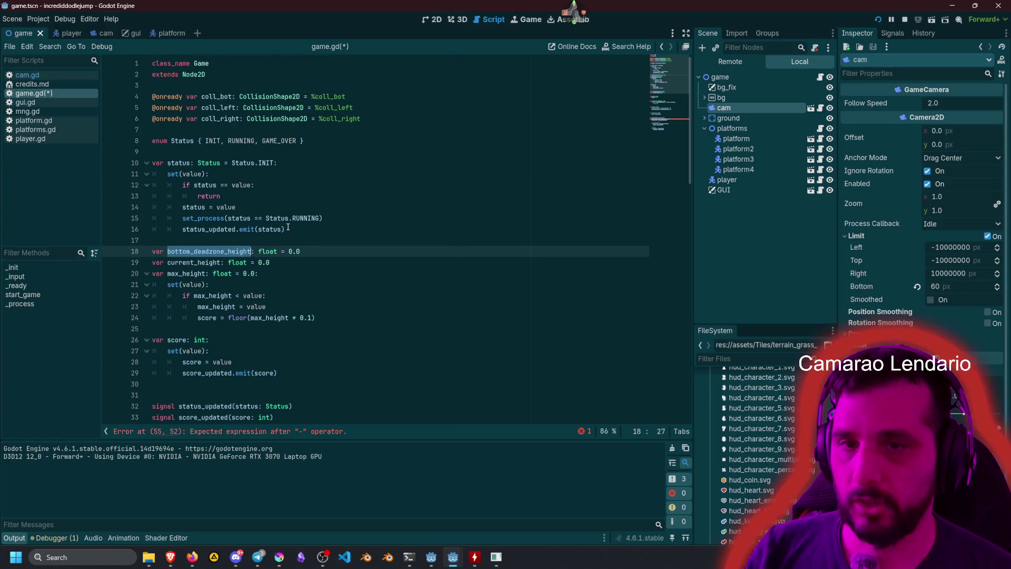
{"action": "scroll", "coordinate": [288, 227], "scroll_direction": "down", "scroll_amount": 8}
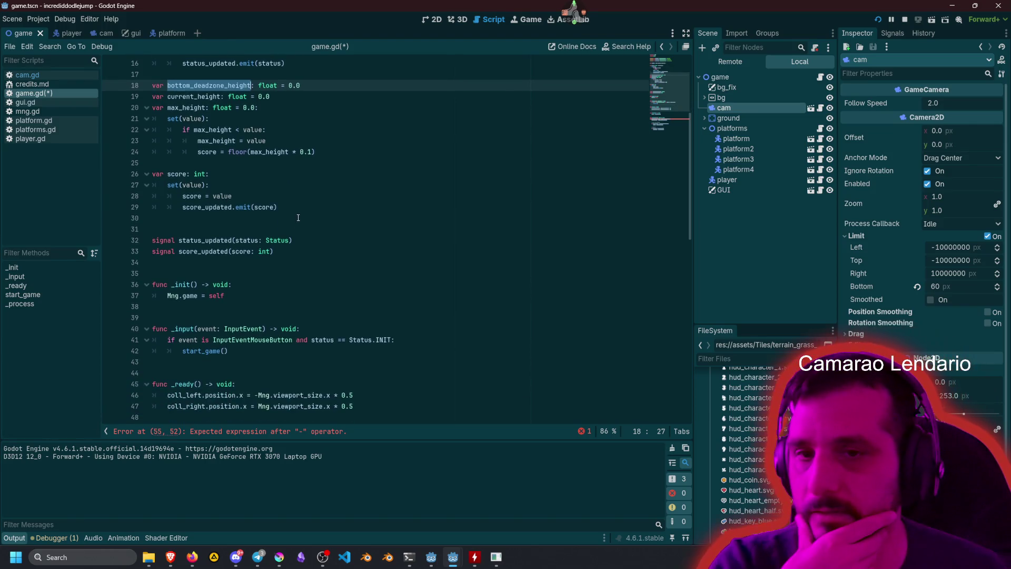
{"action": "scroll", "coordinate": [306, 225], "scroll_direction": "down", "scroll_amount": 4}
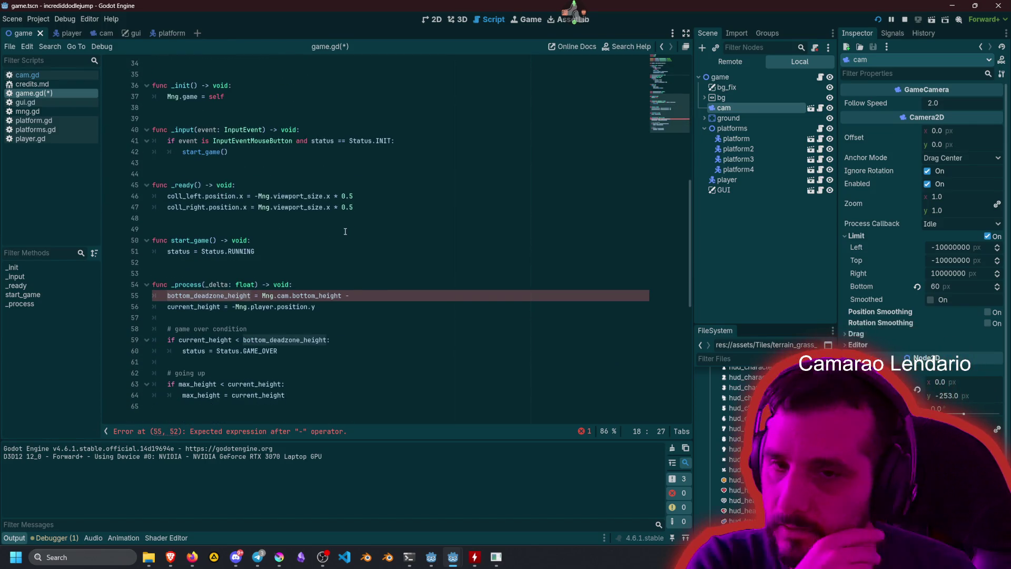
{"action": "scroll", "coordinate": [326, 228], "scroll_direction": "down", "scroll_amount": 2}
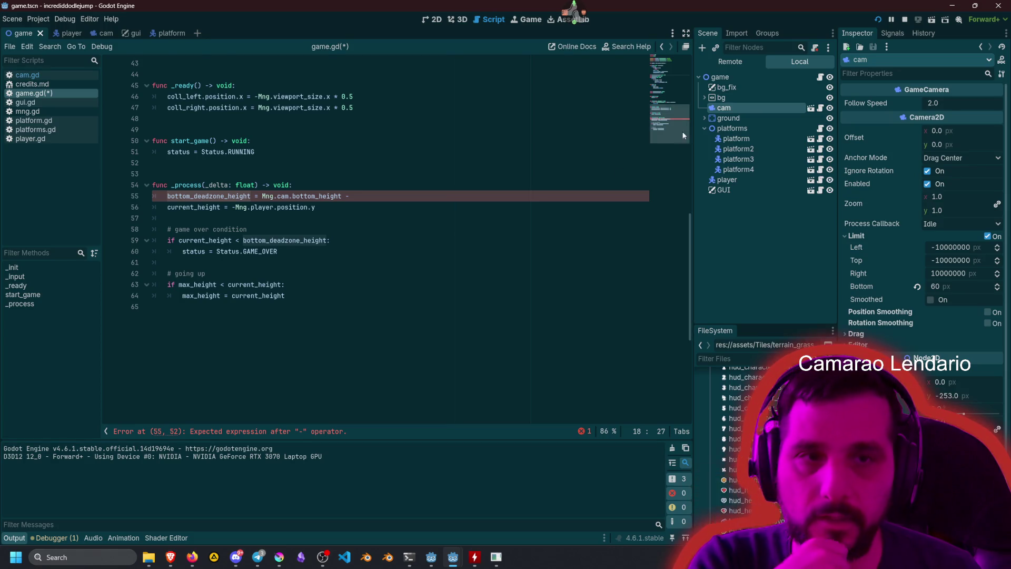
{"action": "scroll", "coordinate": [474, 152], "scroll_direction": "up", "scroll_amount": 14}
{"action": "left_click", "coordinate": [484, 142]}
{"action": "left_click", "coordinate": [364, 126]}
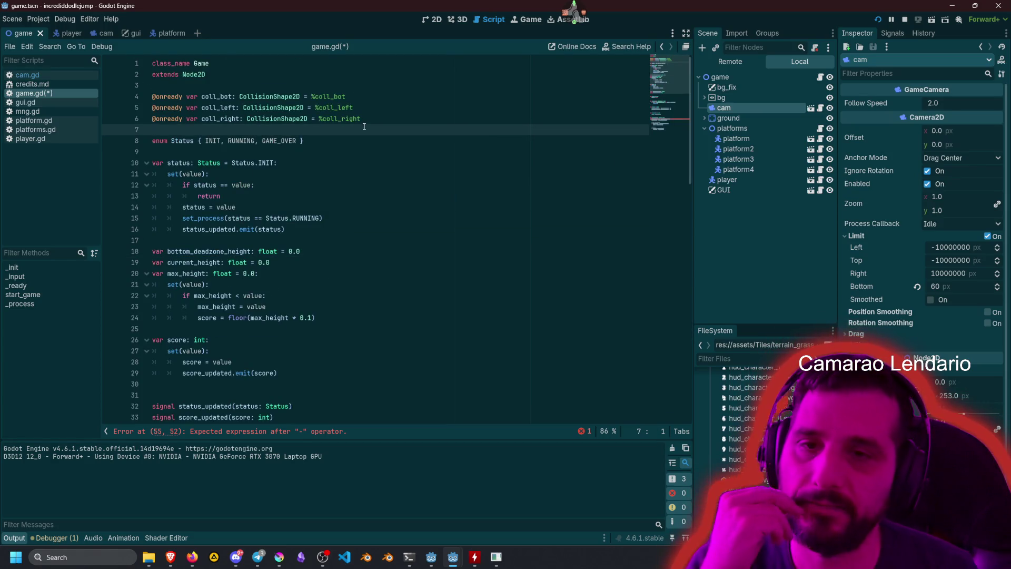
{"action": "key", "text": "Return"}
{"action": "key", "text": "Return"}
- Declare 'var grace_deadzone_height = 128.0 #px' above in game.gd
{"action": "key", "text": "Up"}
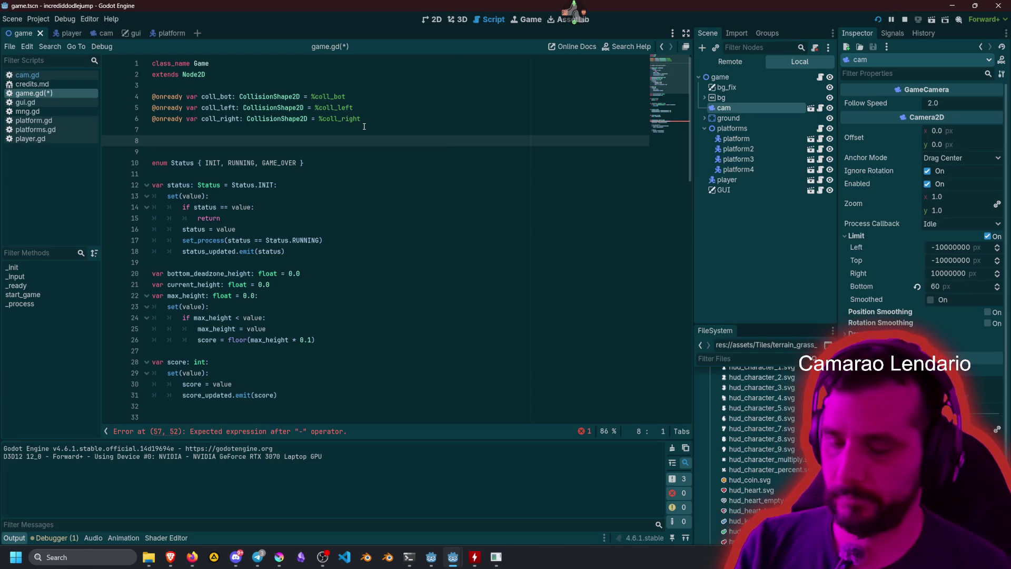
{"action": "type", "text": "export"}
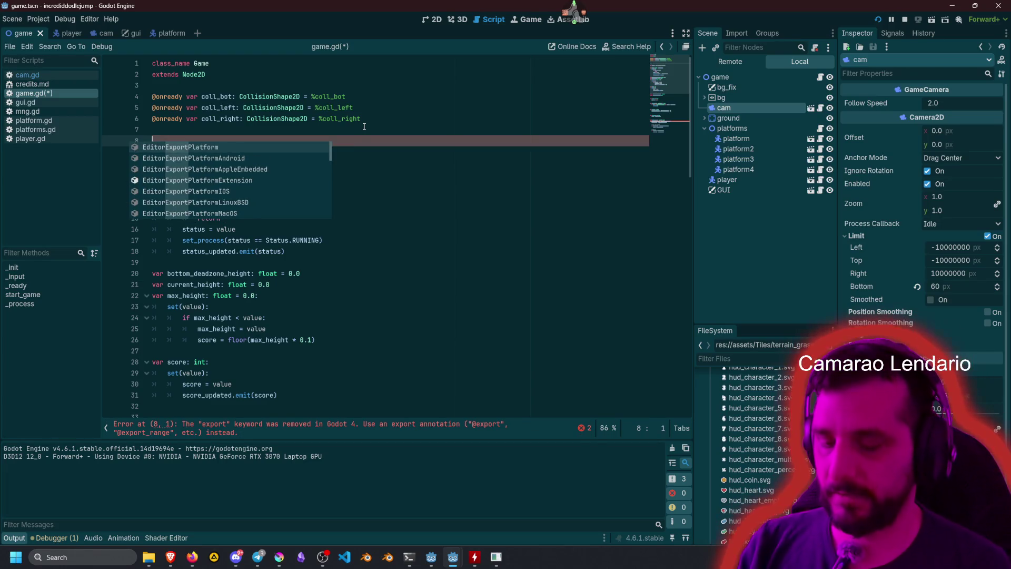
{"action": "type", "text": "var grace"}
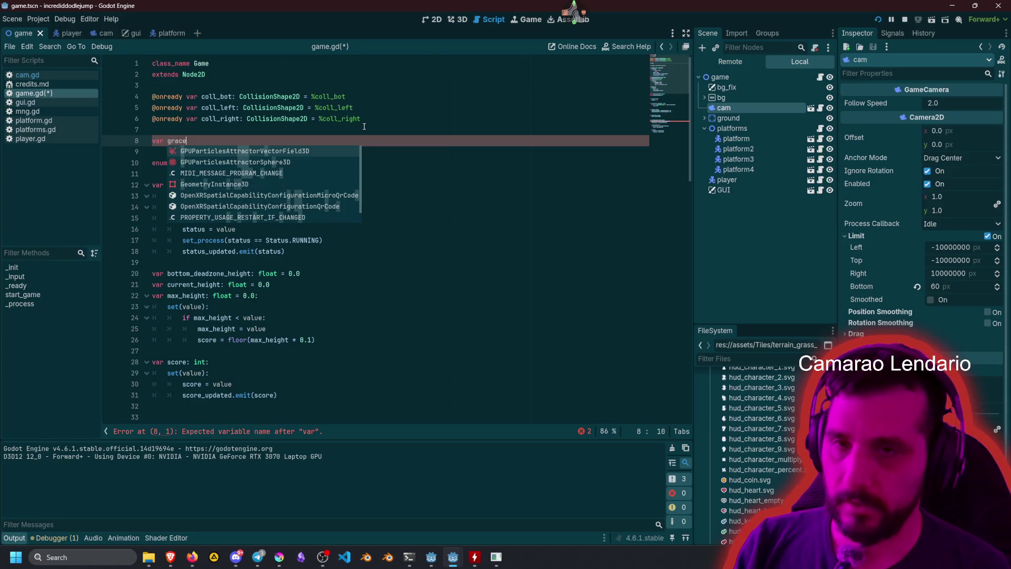
{"action": "key", "text": "Escape"}
{"action": "type", "text": "_dead"}
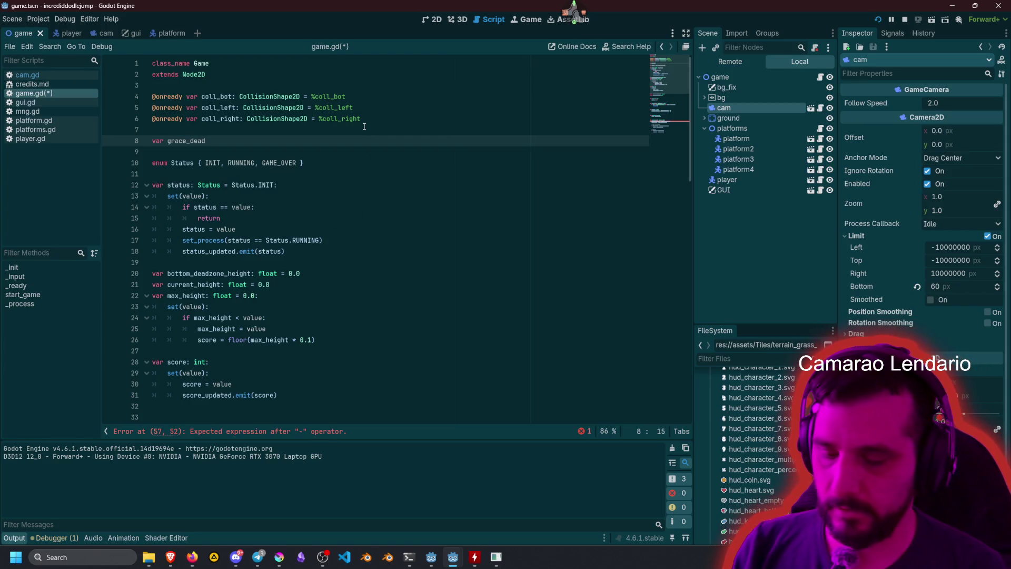
{"action": "type", "text": "zone_hei"}
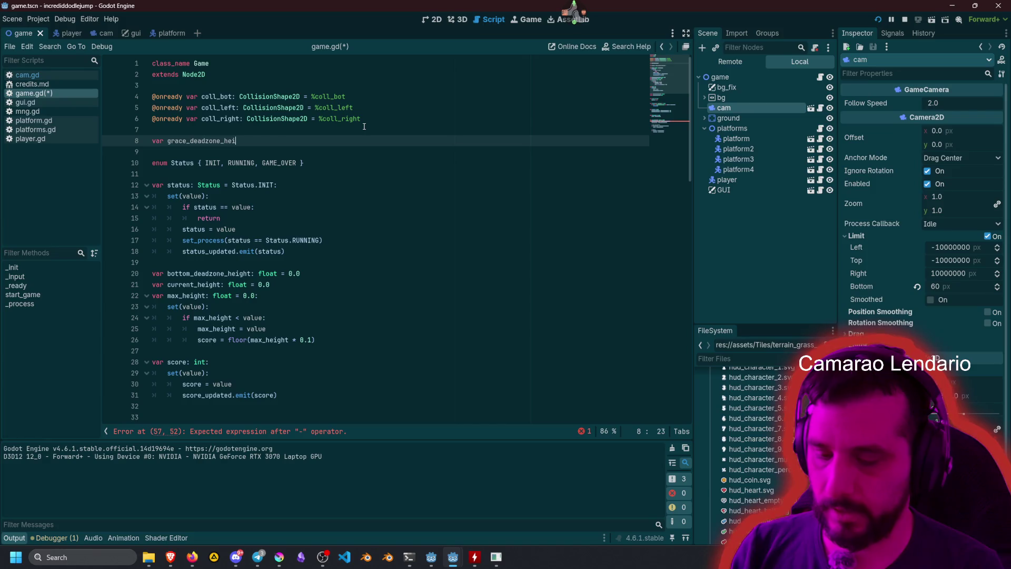
{"action": "type", "text": "ght = "}
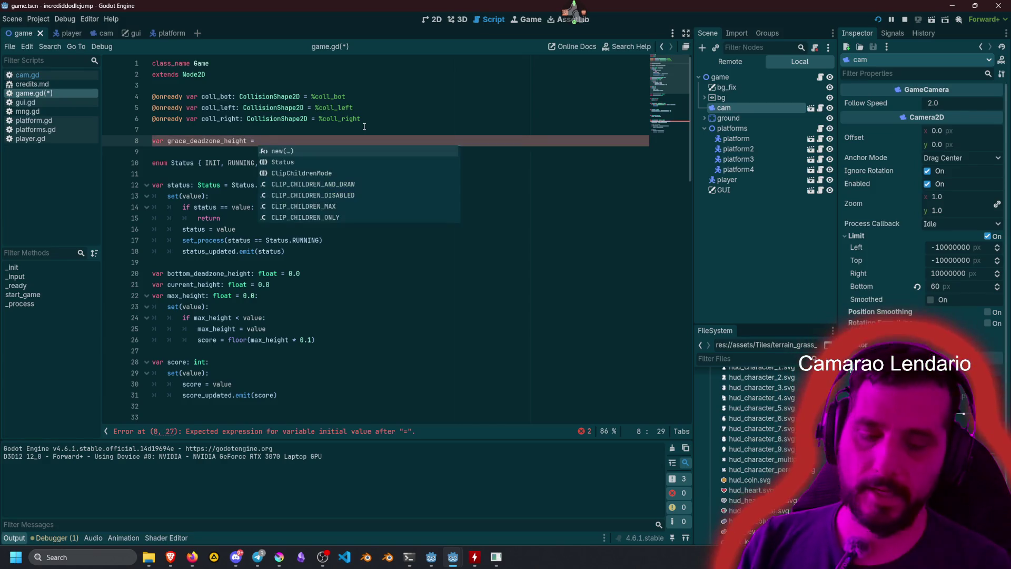
{"action": "type", "text": "128"}
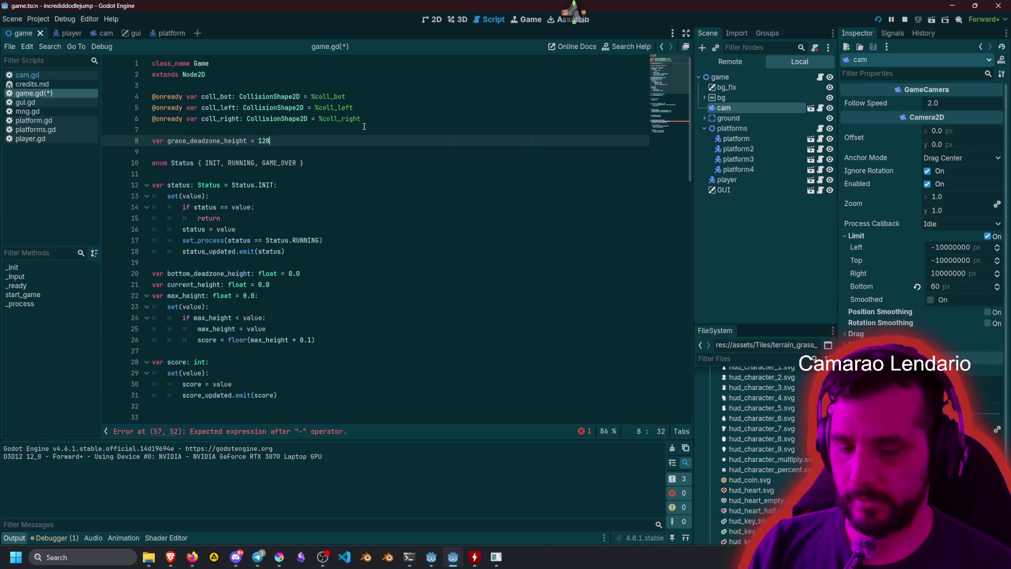
{"action": "type", "text": ".0"}
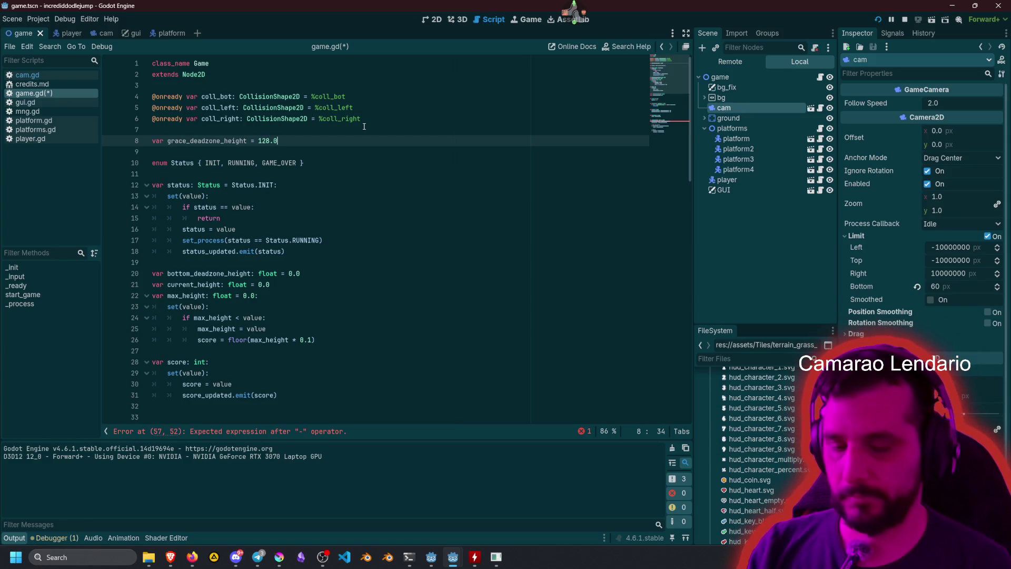
{"action": "type", "text": " #px"}
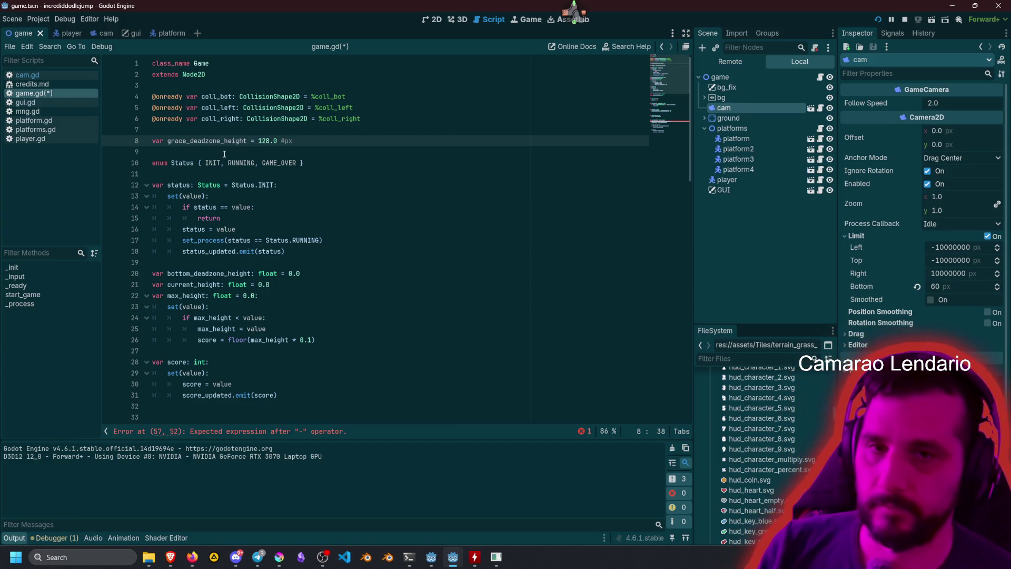
- Subtract grace_deadzone_height on line 57 and run the game, which halts on float/Nil operands
{"action": "double_click", "coordinate": [214, 142]}
{"action": "key", "text": "ctrl+c"}
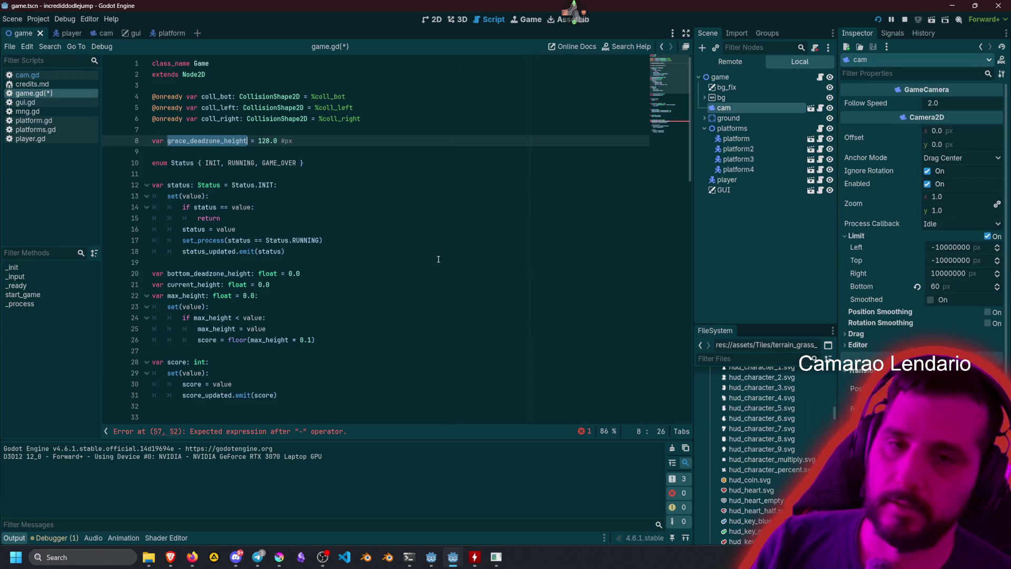
{"action": "scroll", "coordinate": [438, 259], "scroll_direction": "down", "scroll_amount": 5}
{"action": "left_click", "coordinate": [300, 326]}
{"action": "scroll", "coordinate": [300, 334], "scroll_direction": "down", "scroll_amount": 3}
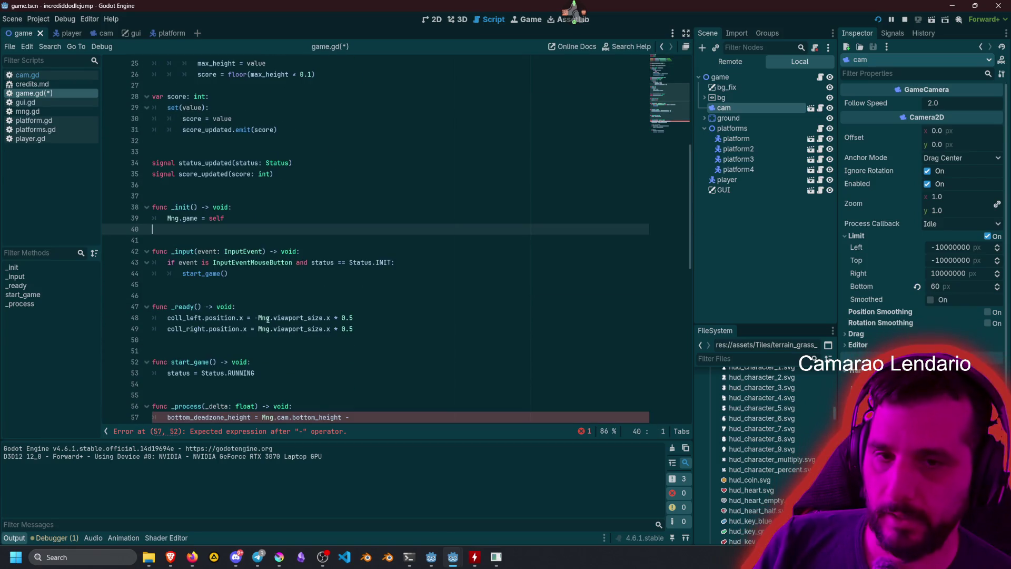
{"action": "scroll", "coordinate": [267, 320], "scroll_direction": "down", "scroll_amount": 3}
{"action": "left_click", "coordinate": [358, 318]}
{"action": "key", "text": "ctrl+v"}
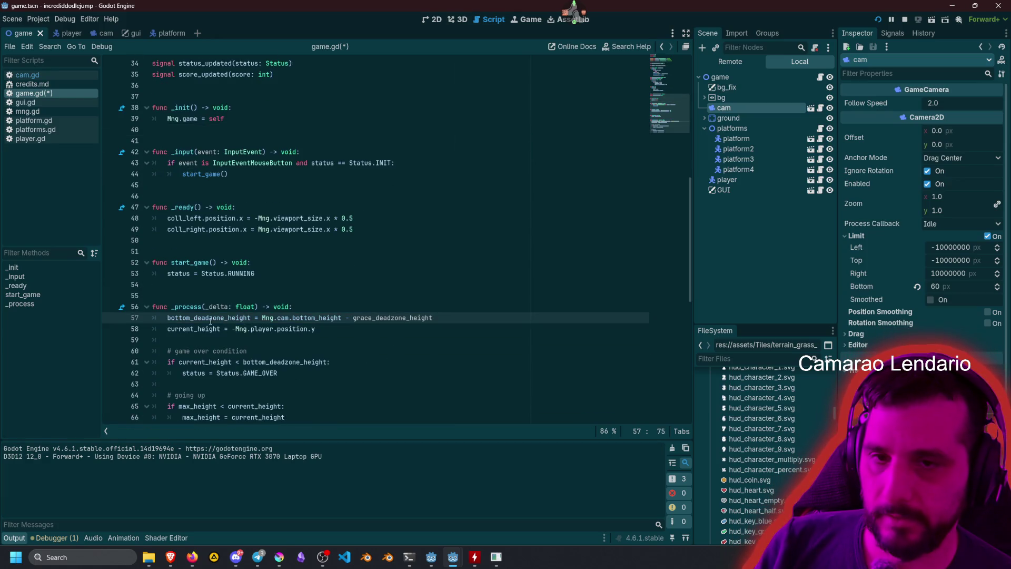
{"action": "double_click", "coordinate": [210, 317]}
{"action": "left_click", "coordinate": [273, 339]}
{"action": "key", "text": "F5"}
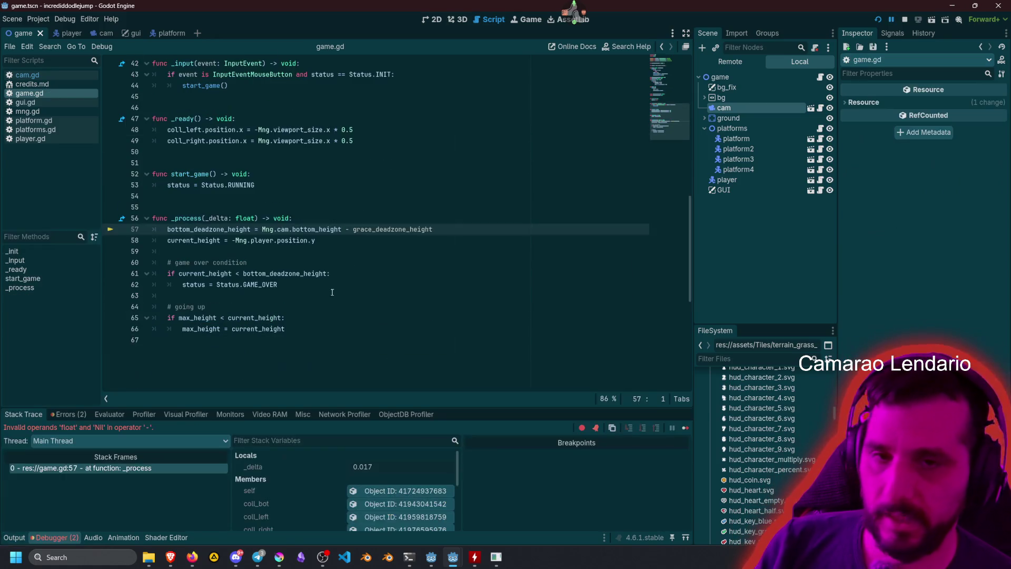
- Run the game again from game.gd, then stop the debug run
{"action": "left_click", "coordinate": [331, 285]}
{"action": "key", "text": "F5"}
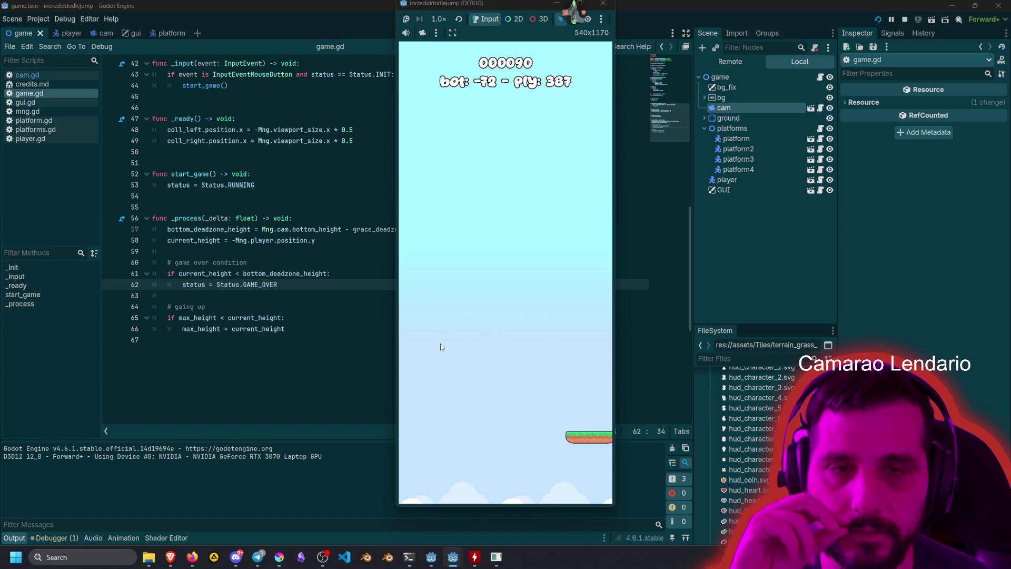
{"action": "key", "text": "F8"}
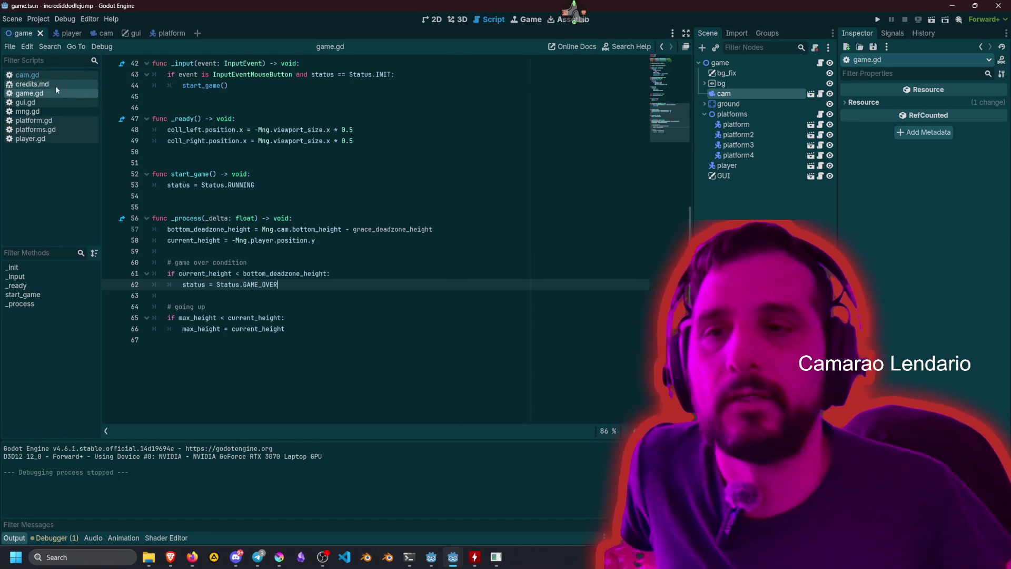
{"action": "left_click", "coordinate": [53, 74]}
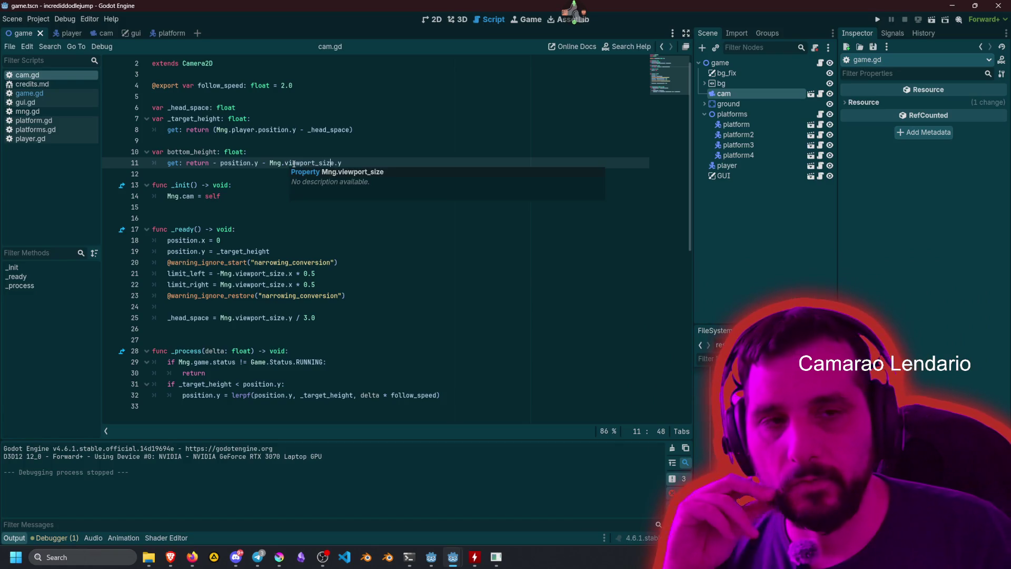
- Read the Node2D position documentation from cam.gd, then close that help page
{"action": "double_click", "coordinate": [232, 163]}
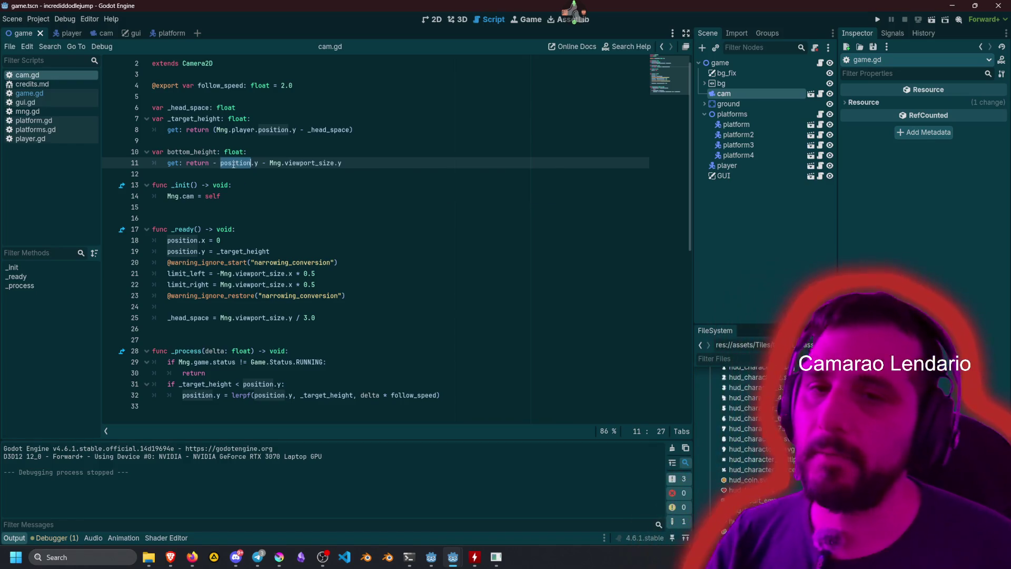
{"action": "left_click", "coordinate": [236, 163], "text": "ctrl"}
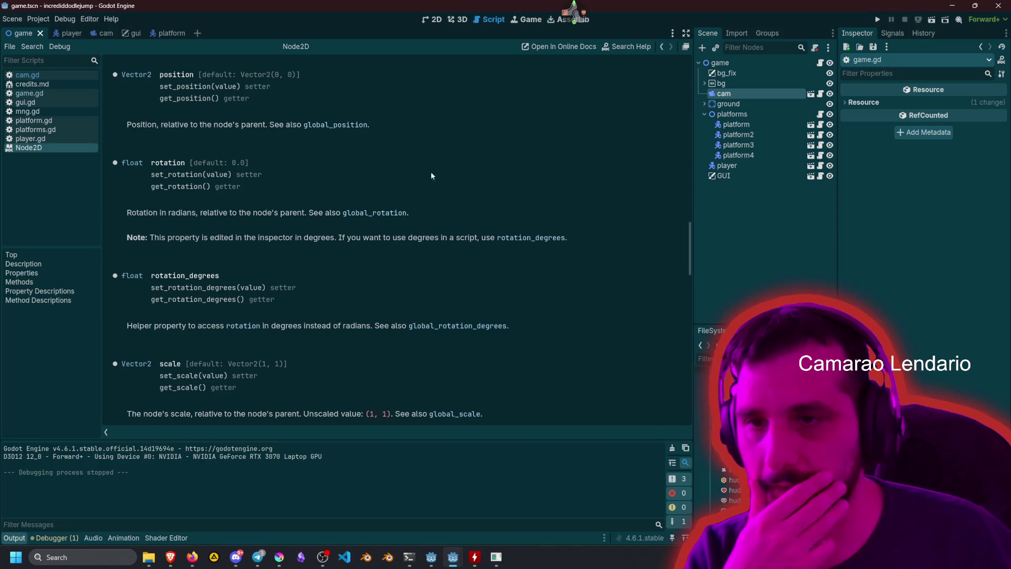
{"action": "middle_click", "coordinate": [32, 148]}
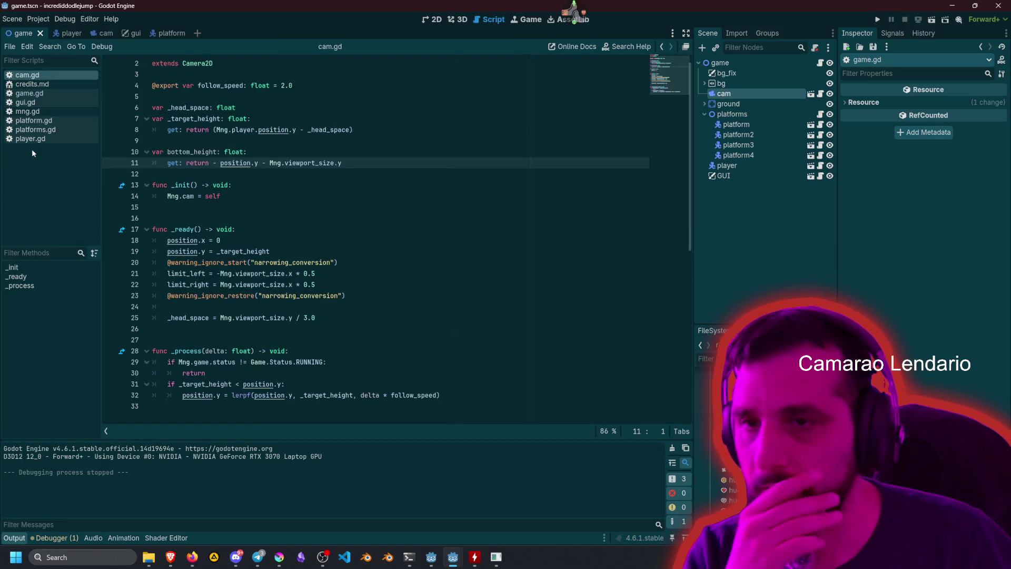
- Read the Camera2D get_screen_center_position reference, then return to cam.gd
{"action": "left_click", "coordinate": [202, 64], "text": "ctrl"}
{"action": "scroll", "coordinate": [280, 145], "scroll_direction": "down", "scroll_amount": 10}
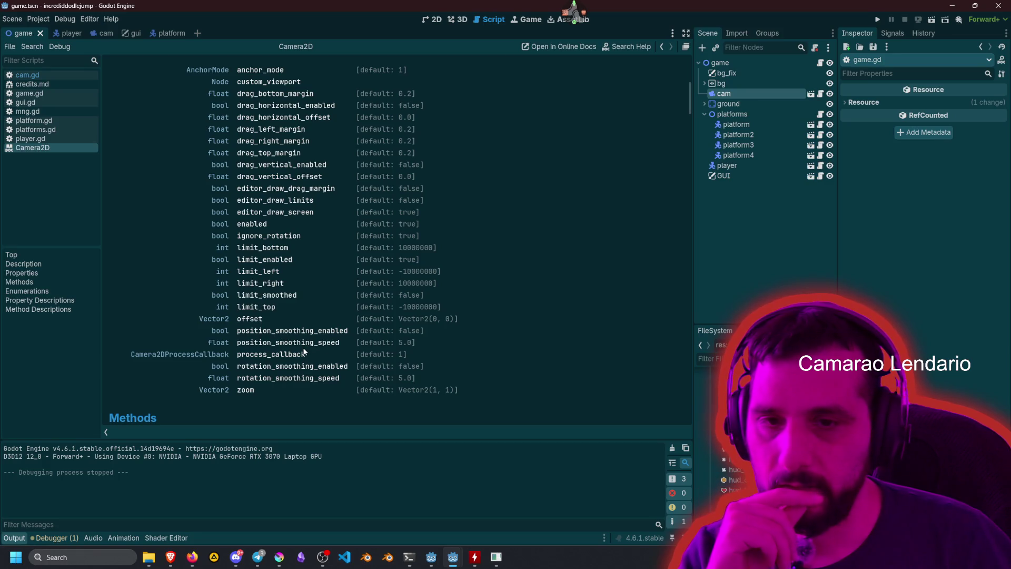
{"action": "scroll", "coordinate": [289, 358], "scroll_direction": "down", "scroll_amount": 5}
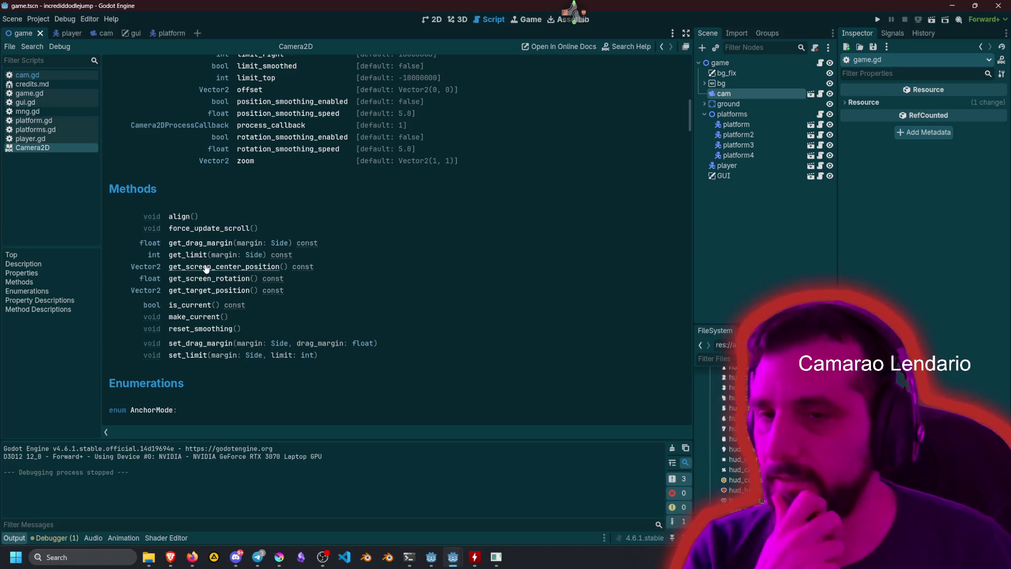
{"action": "left_click", "coordinate": [206, 268]}
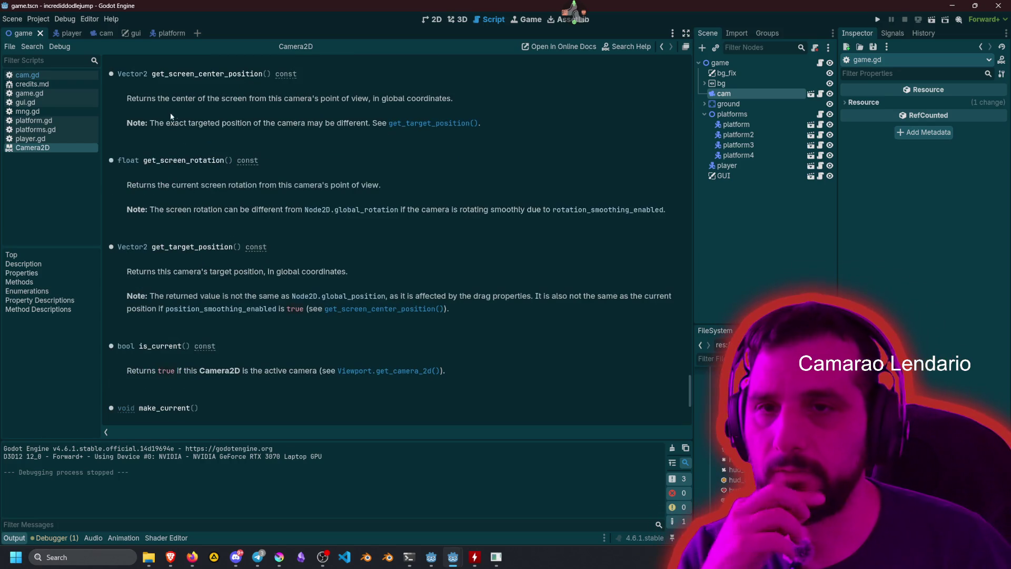
{"action": "left_click_drag", "start_coordinate": [224, 96], "coordinate": [321, 102]}
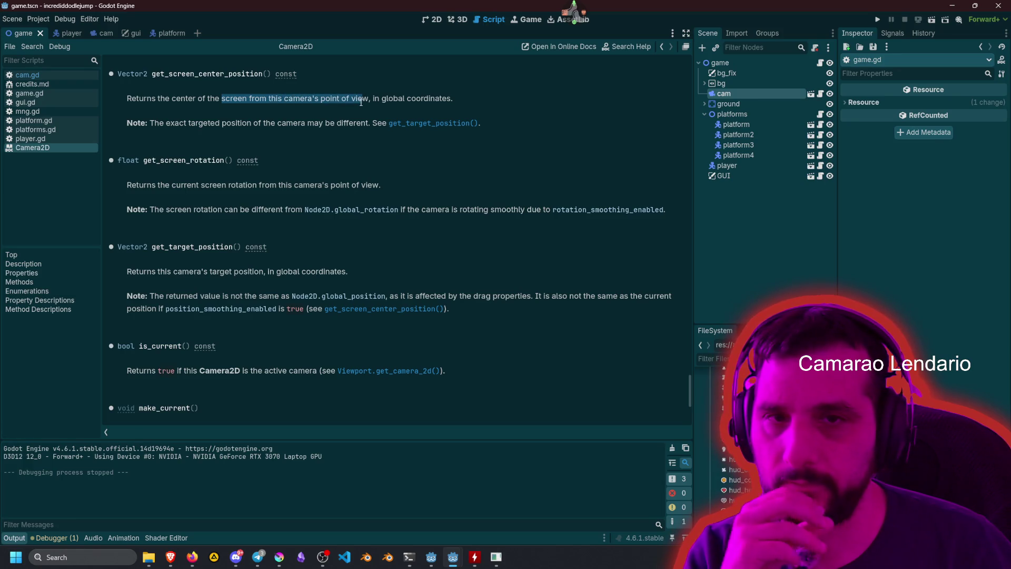
{"action": "left_click_drag", "start_coordinate": [166, 122], "coordinate": [339, 123]}
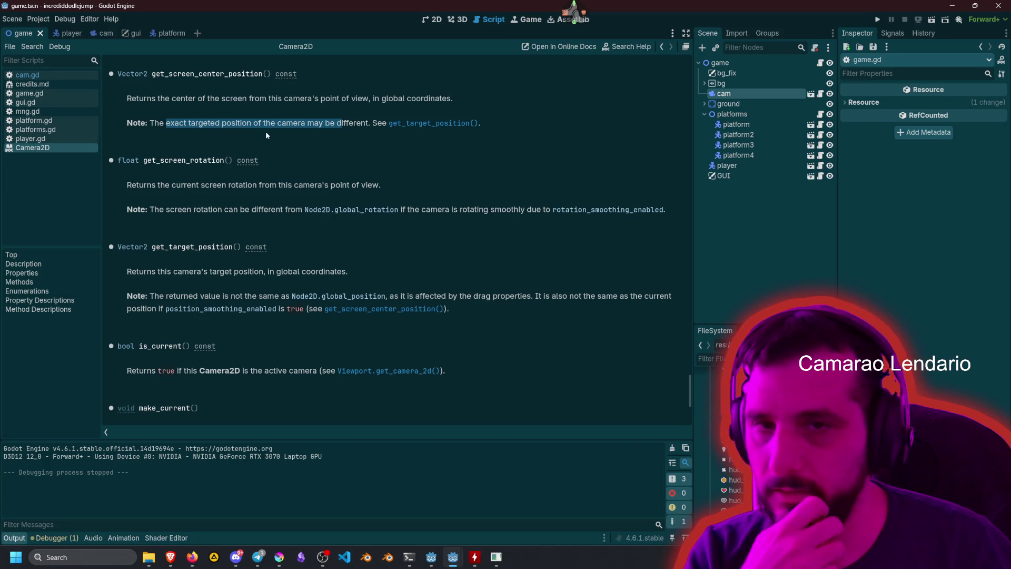
{"action": "double_click", "coordinate": [189, 74]}
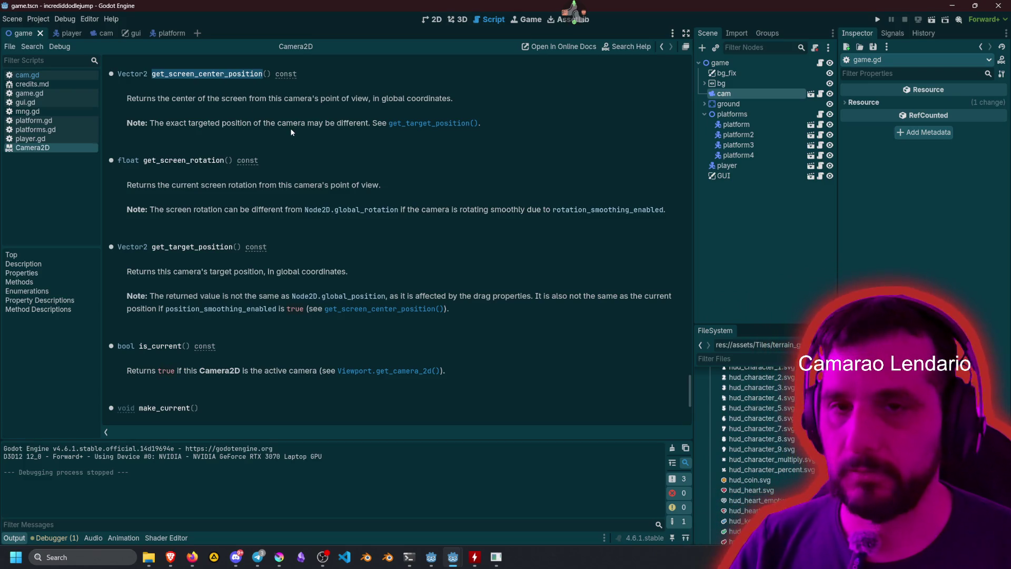
{"action": "left_click", "coordinate": [51, 74]}
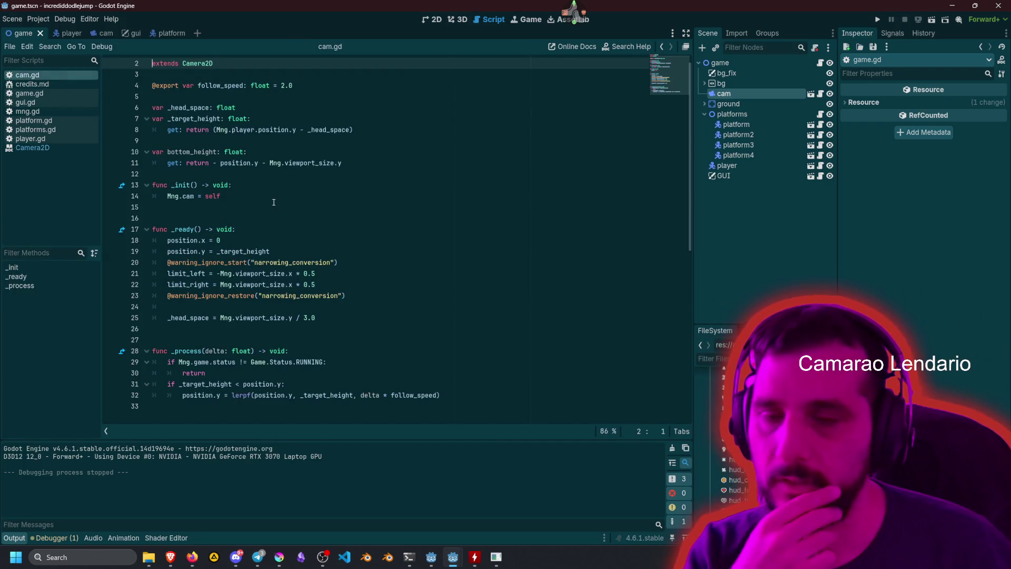
- Make bottom_height use -get_screen_center_position() instead of -position, then test-run the game
{"action": "scroll", "coordinate": [273, 202], "scroll_direction": "up", "scroll_amount": 1}
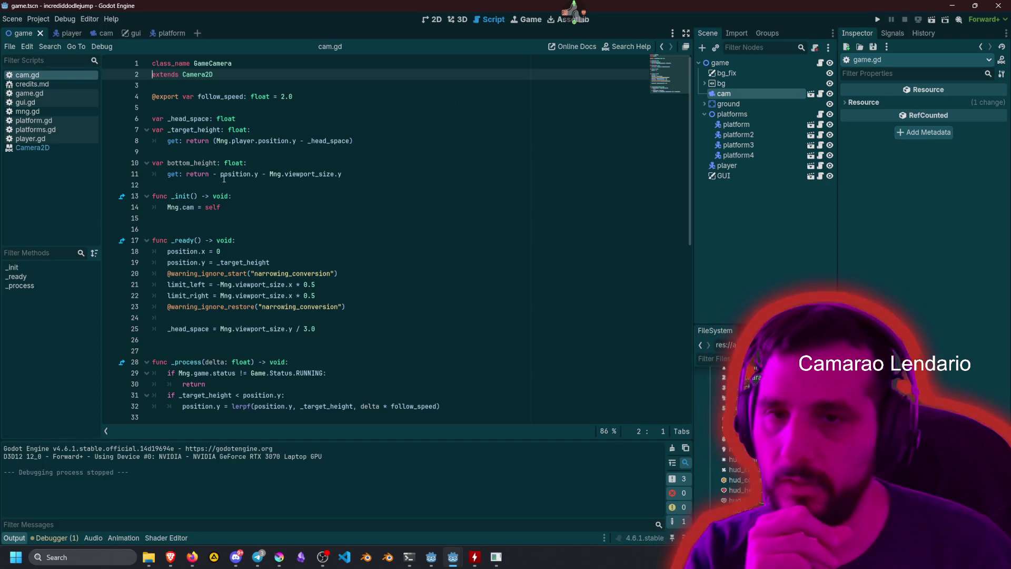
{"action": "left_click_drag", "start_coordinate": [213, 176], "coordinate": [250, 179]}
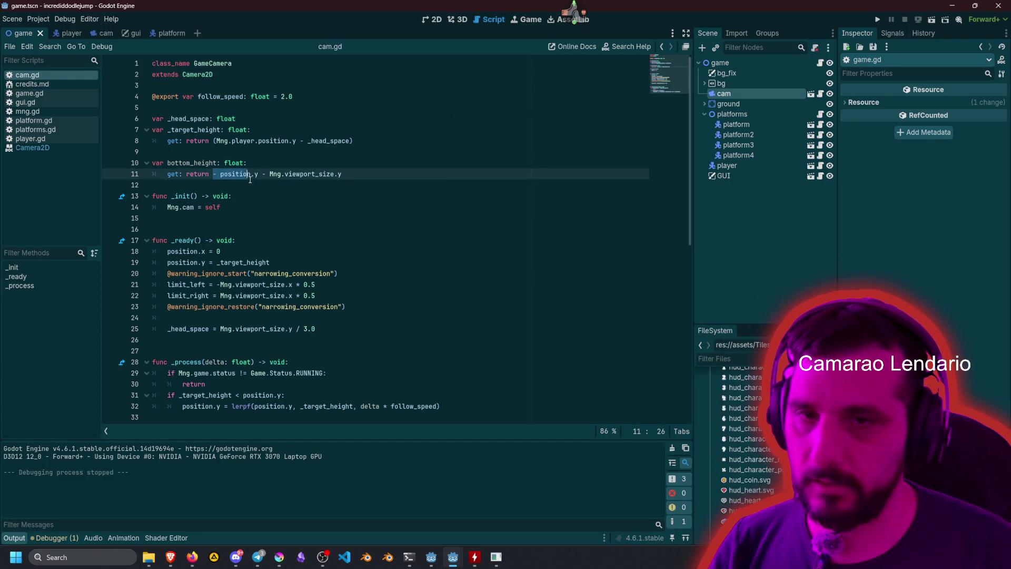
{"action": "type", "text": "get_screen_center_position"}
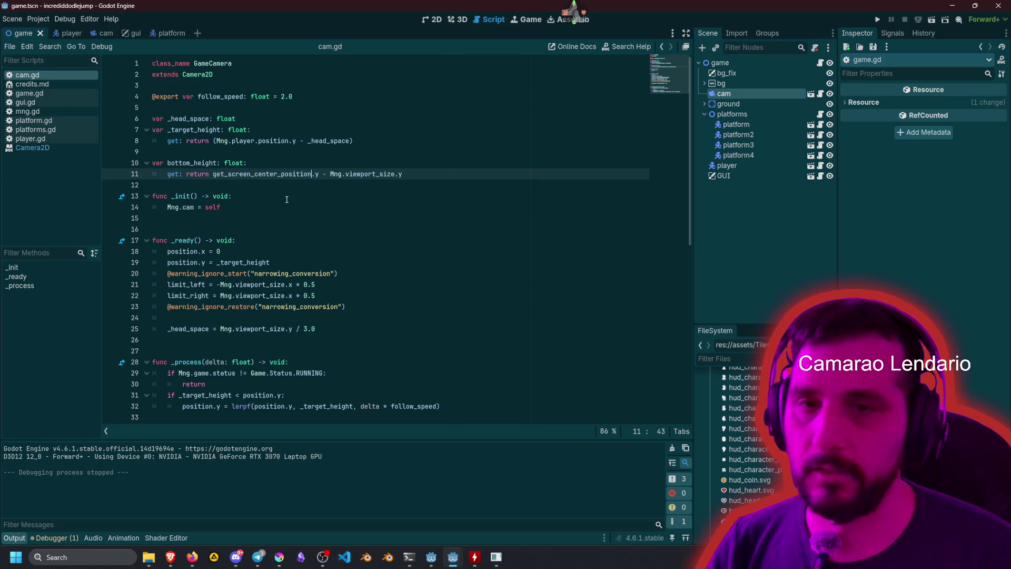
{"action": "type", "text": "("}
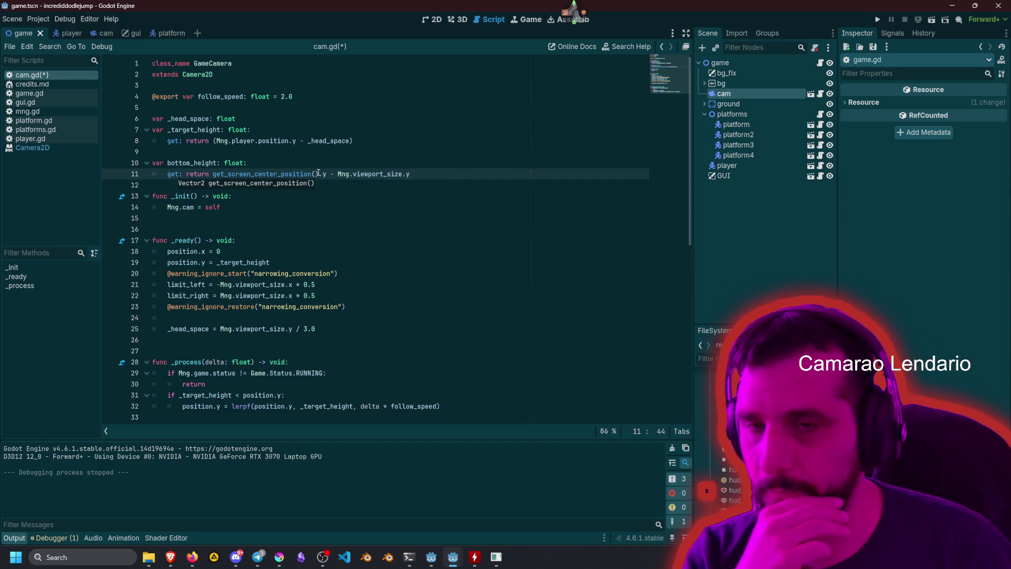
{"action": "left_click", "coordinate": [212, 172]}
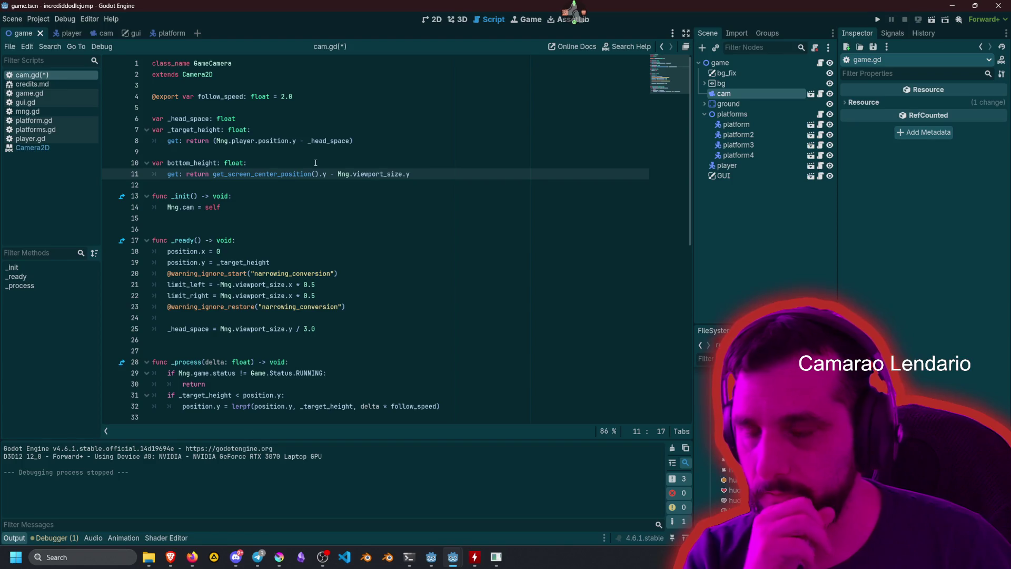
{"action": "type", "text": "-"}
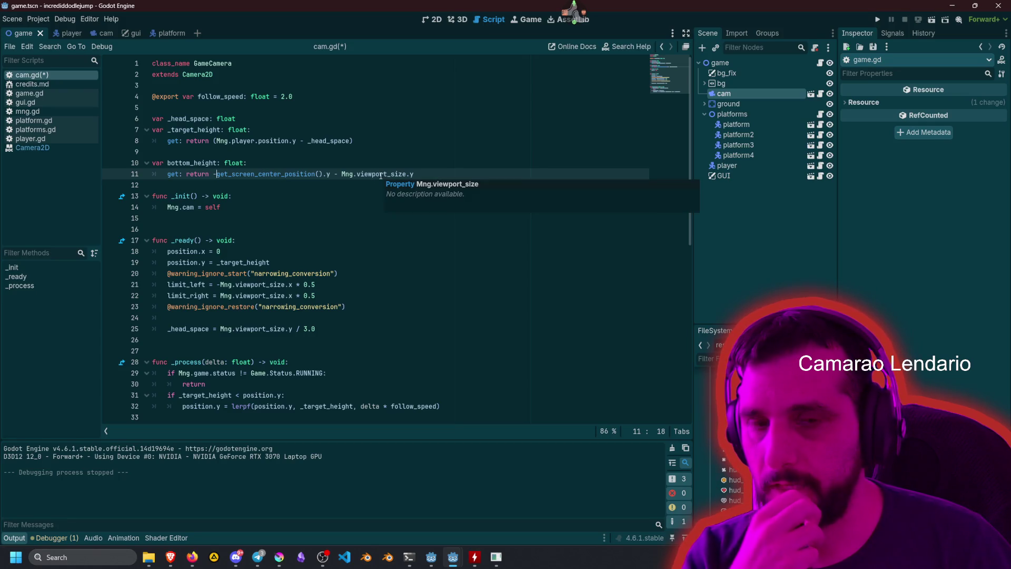
{"action": "key", "text": "F5"}
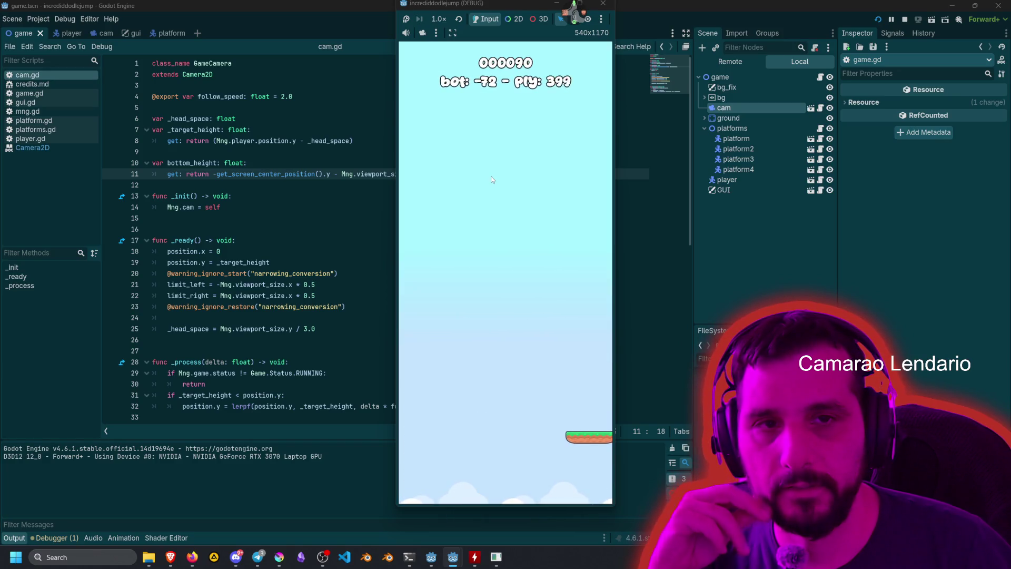
{"action": "key", "text": "F8"}
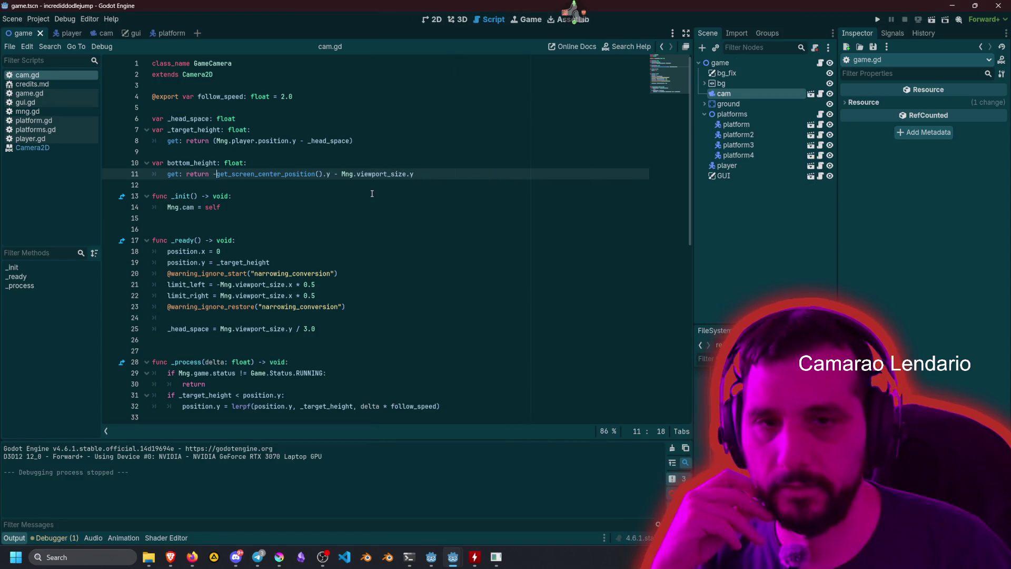
- Scale the viewport height term in bottom_height by * 0.5 and test-run again
{"action": "left_click", "coordinate": [441, 177]}
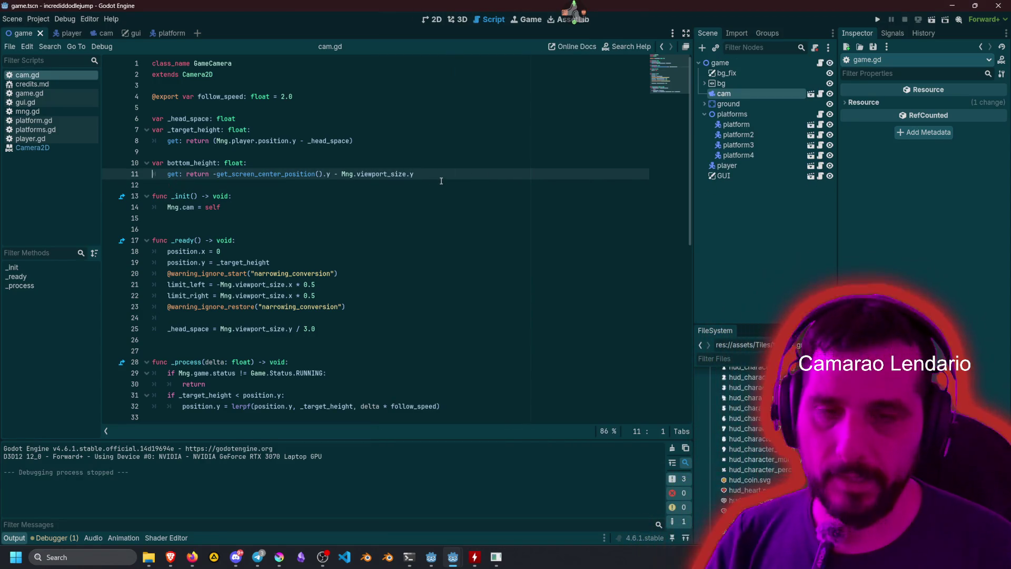
{"action": "type", "text": "* 0.5"}
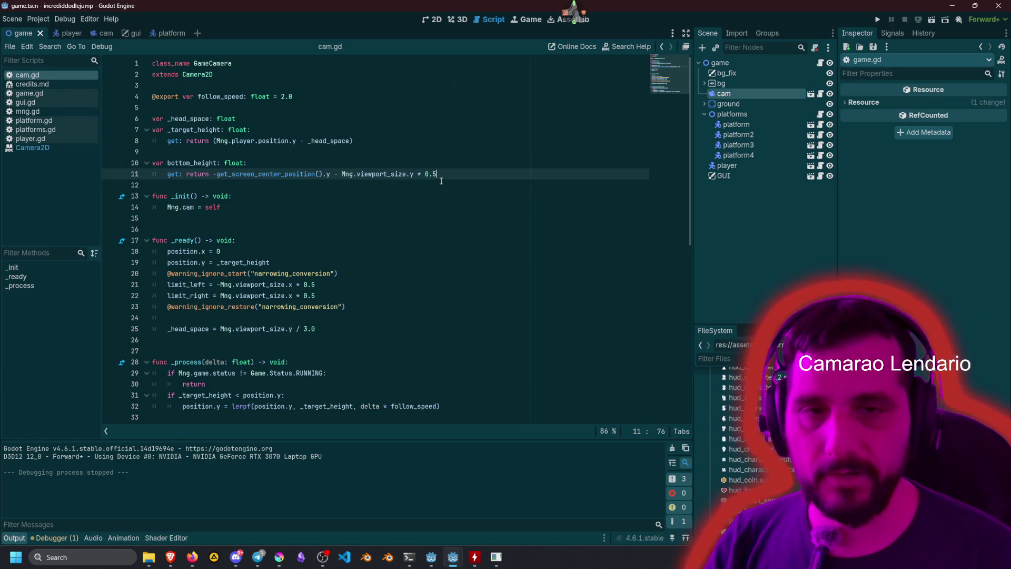
{"action": "left_click", "coordinate": [441, 181]}
{"action": "key", "text": "F5"}
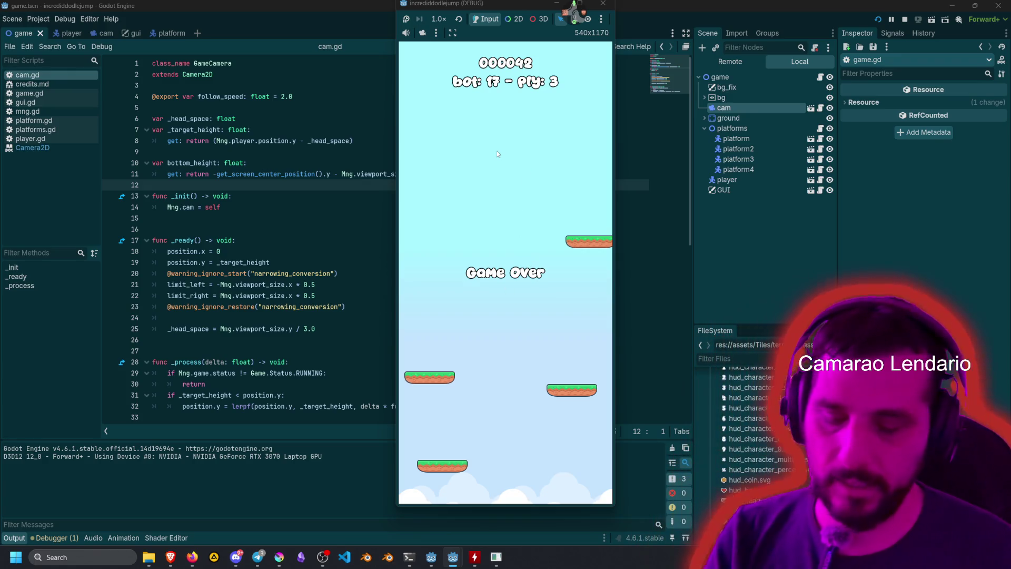
{"action": "key", "text": "F8"}
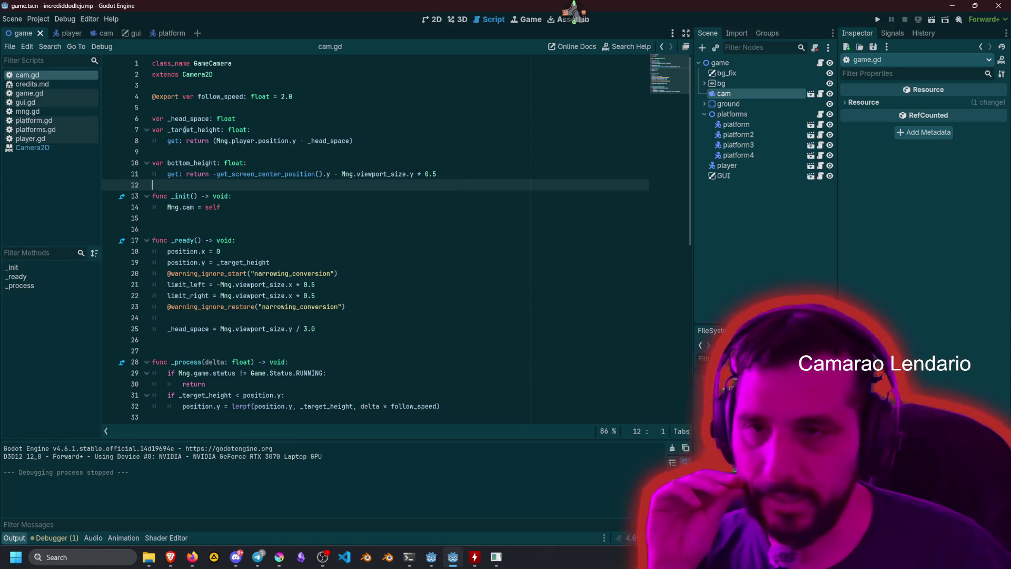
{"action": "left_click", "coordinate": [48, 95]}
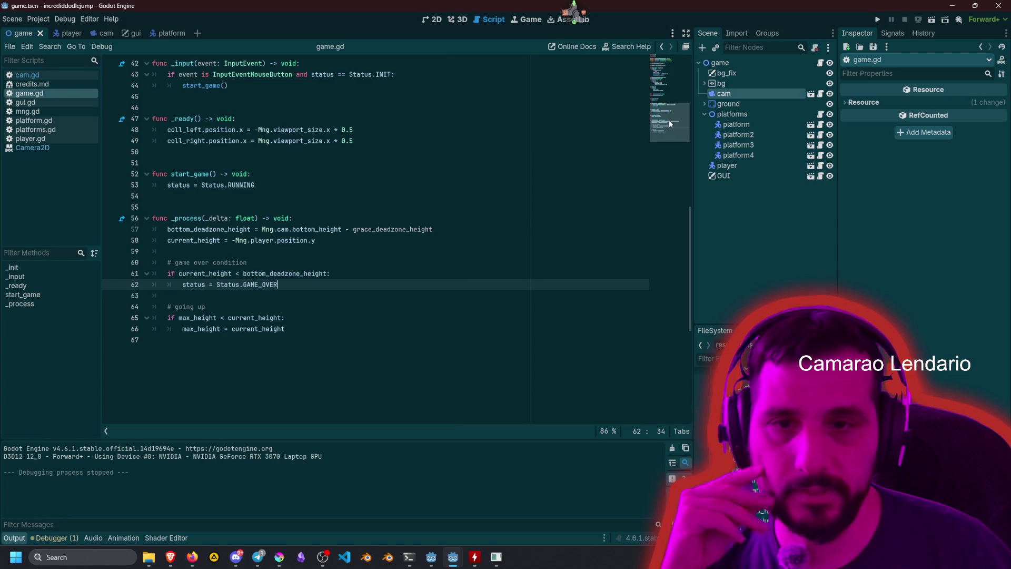
- Raise grace_deadzone_height from 128.0 to 256.0 and test-run the game to Game Over
{"action": "left_click", "coordinate": [668, 72]}
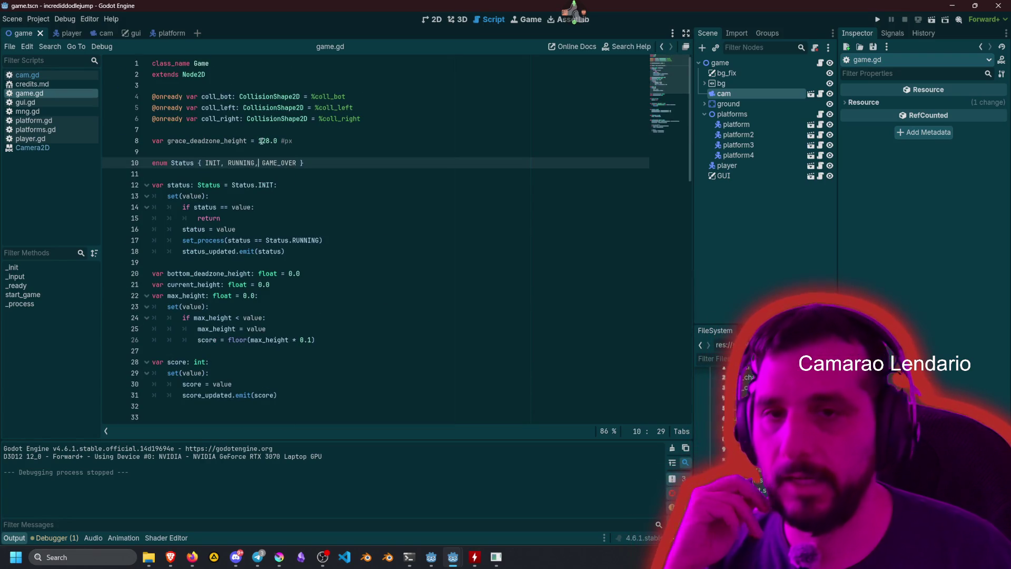
{"action": "left_click", "coordinate": [259, 141]}
{"action": "key", "text": "ctrl+d"}
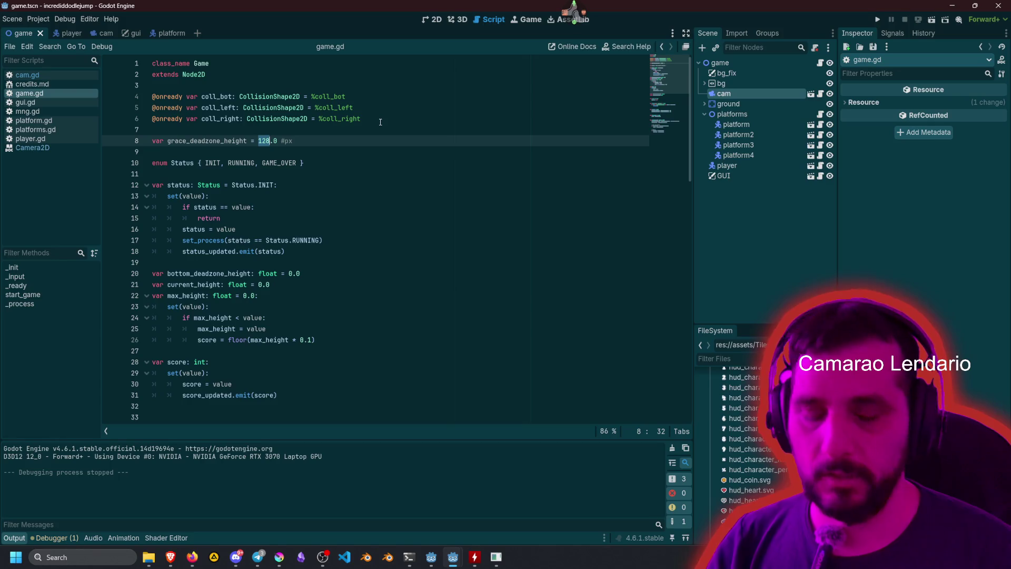
{"action": "left_click", "coordinate": [381, 121]}
{"action": "key", "text": "F5"}
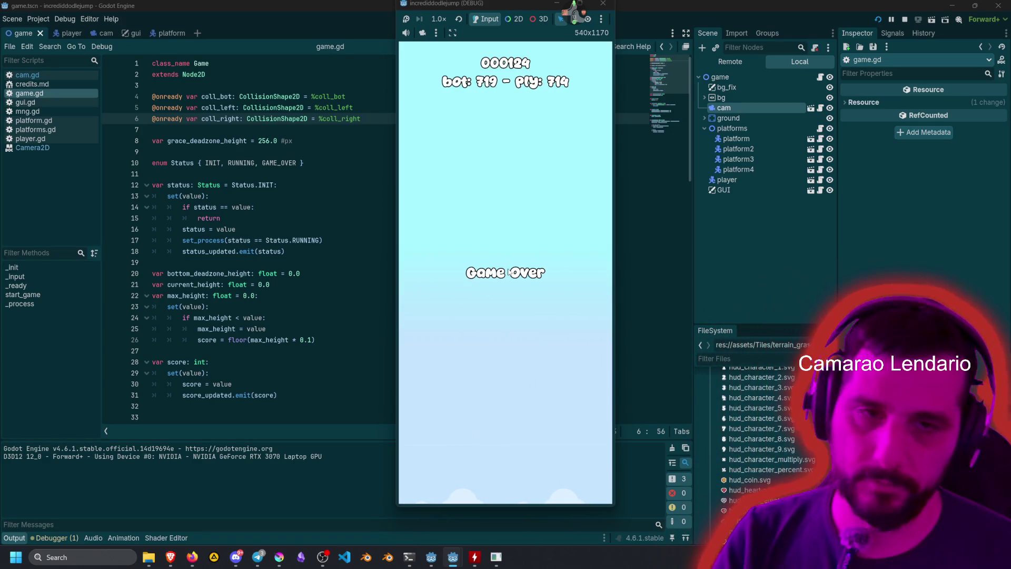
{"action": "left_click", "coordinate": [380, 207]}
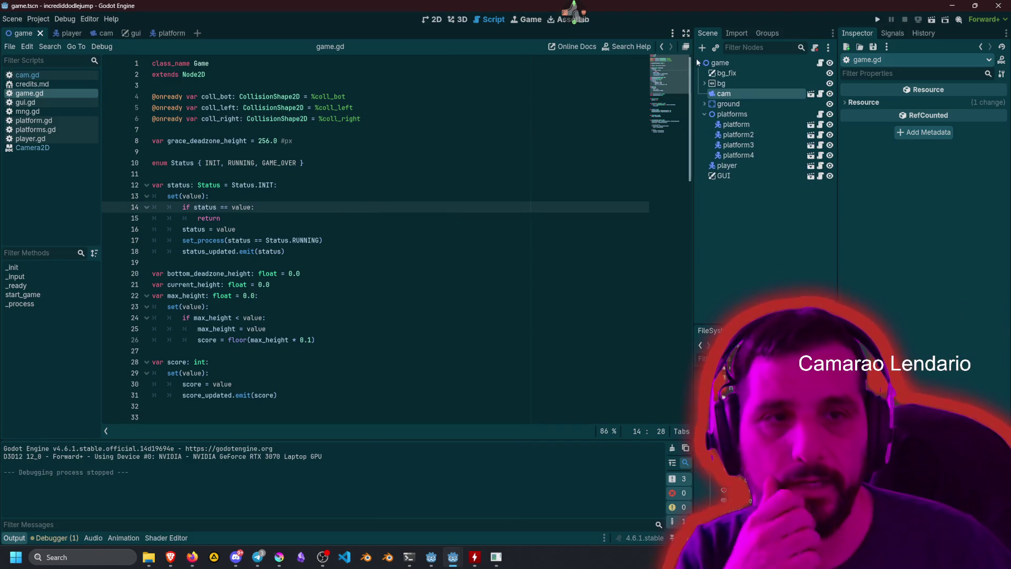
- Add a plain Node named sfx as game's first child
{"action": "left_click", "coordinate": [721, 63]}
{"action": "key", "text": "ctrl+a"}
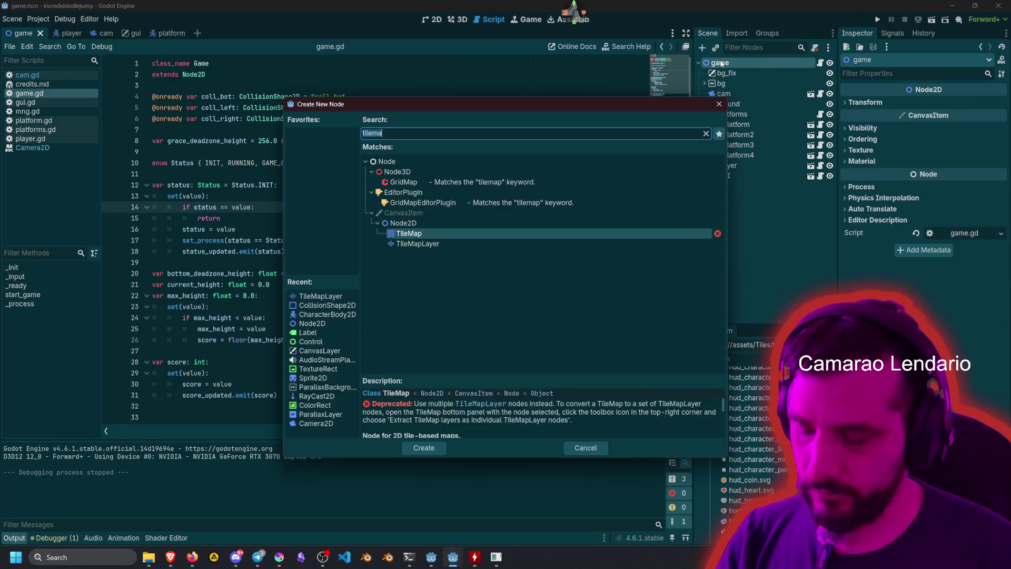
{"action": "type", "text": "node"}
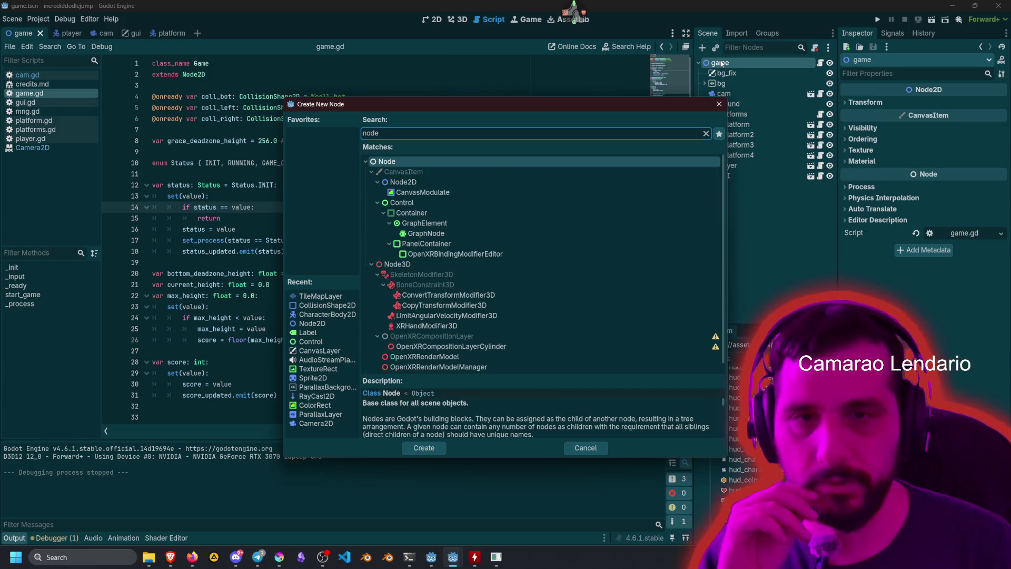
{"action": "key", "text": "Return"}
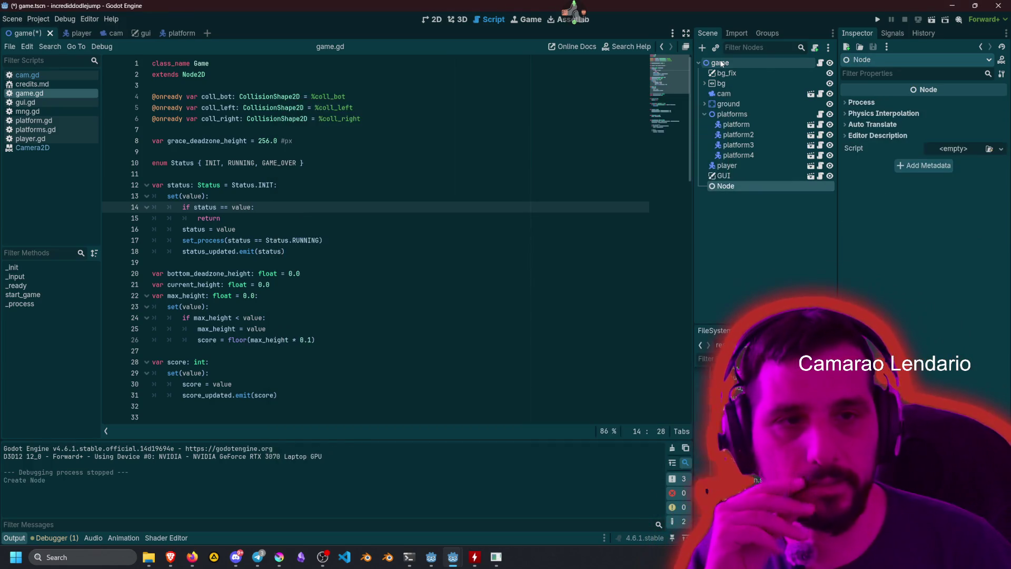
{"action": "left_click_drag", "start_coordinate": [747, 186], "coordinate": [736, 70]}
{"action": "left_click", "coordinate": [735, 71]}
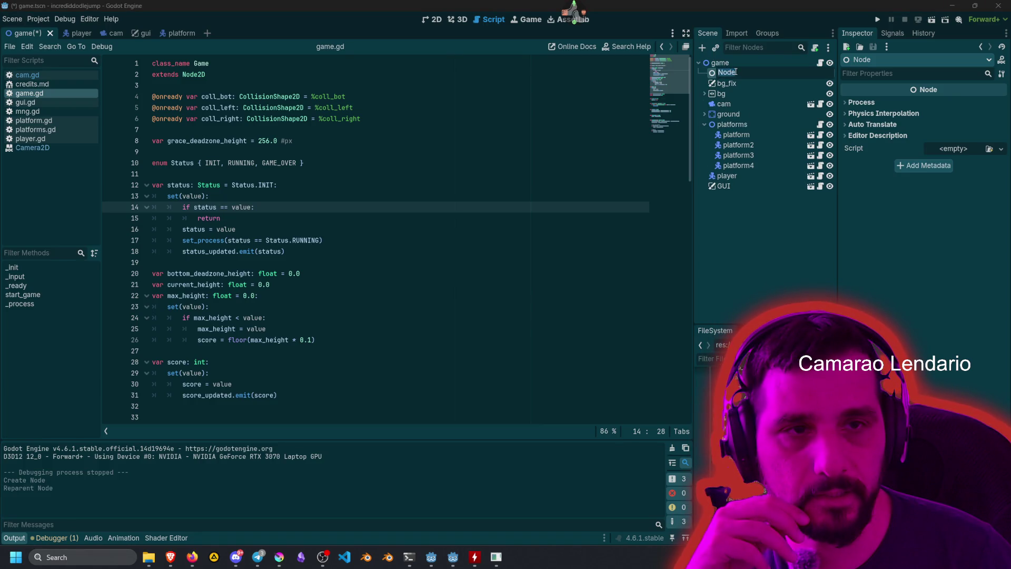
{"action": "type", "text": "sfxs"}
{"action": "key", "text": "Return"}
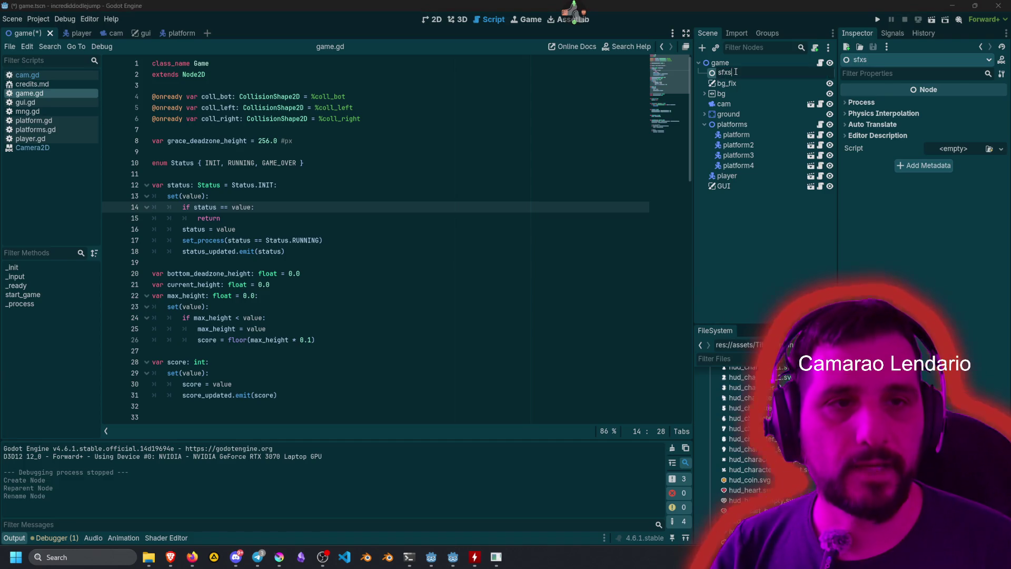
{"action": "key", "text": "BackSpace"}
{"action": "key", "text": "Return"}
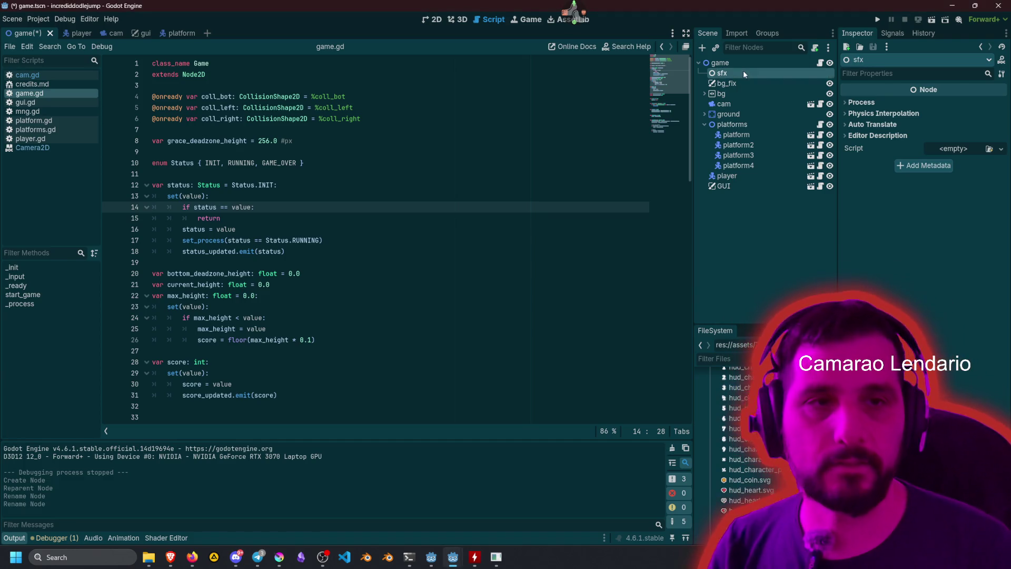
- Add an audio player under sfx and change its type to AudioStreamPlayer
{"action": "left_click", "coordinate": [701, 47]}
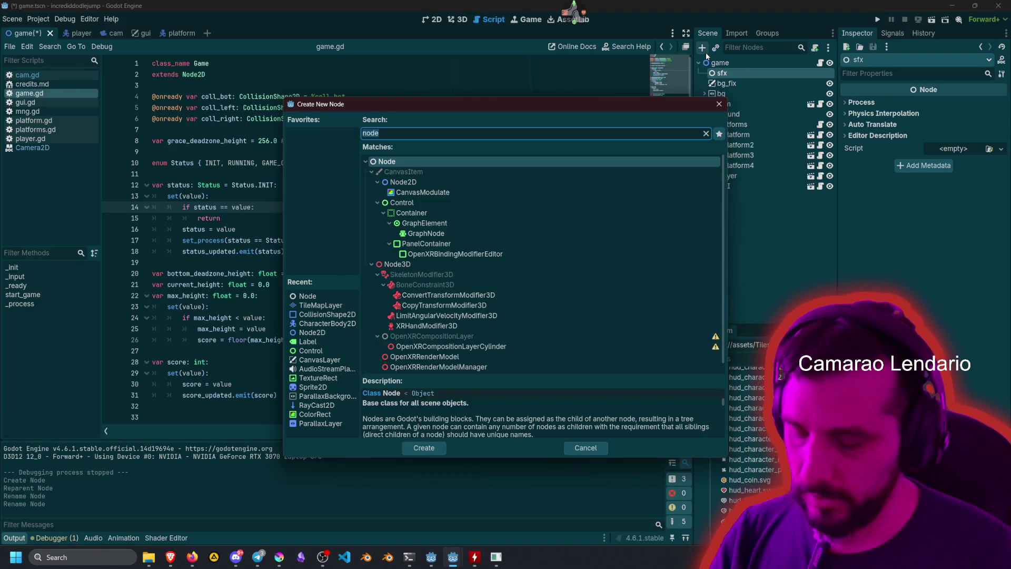
{"action": "type", "text": "audio"}
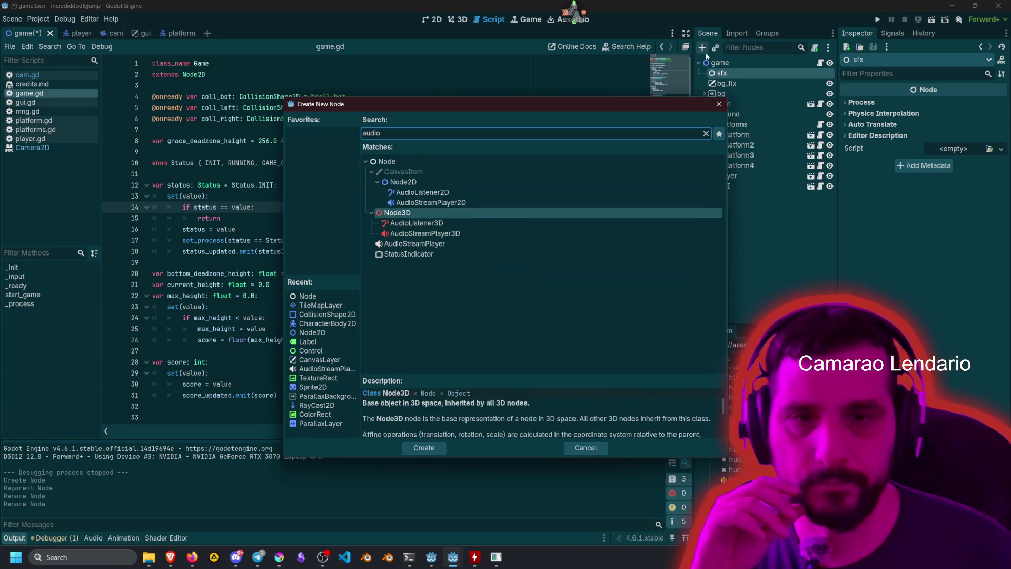
{"action": "key", "text": "Escape"}
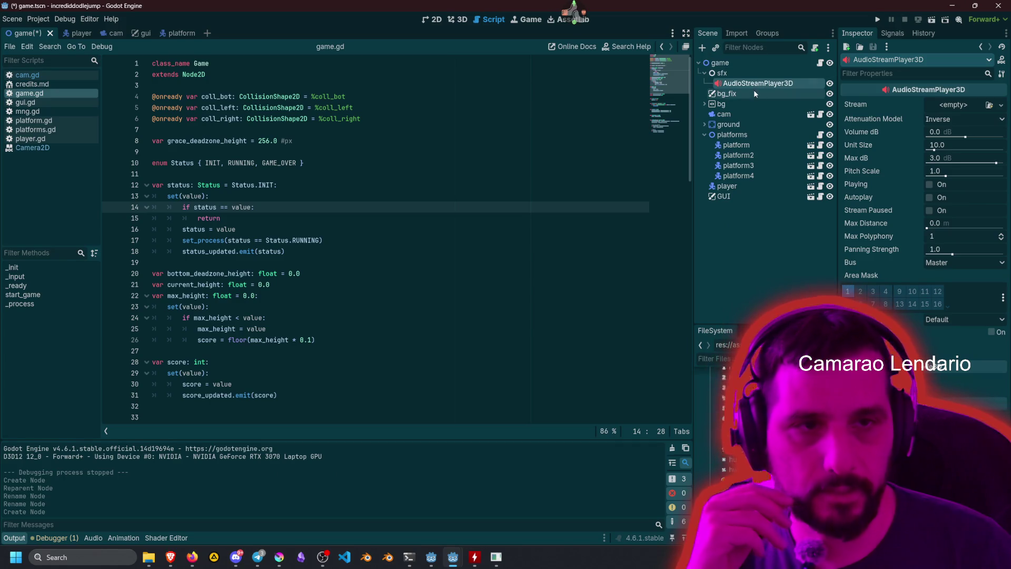
{"action": "right_click", "coordinate": [752, 86]}
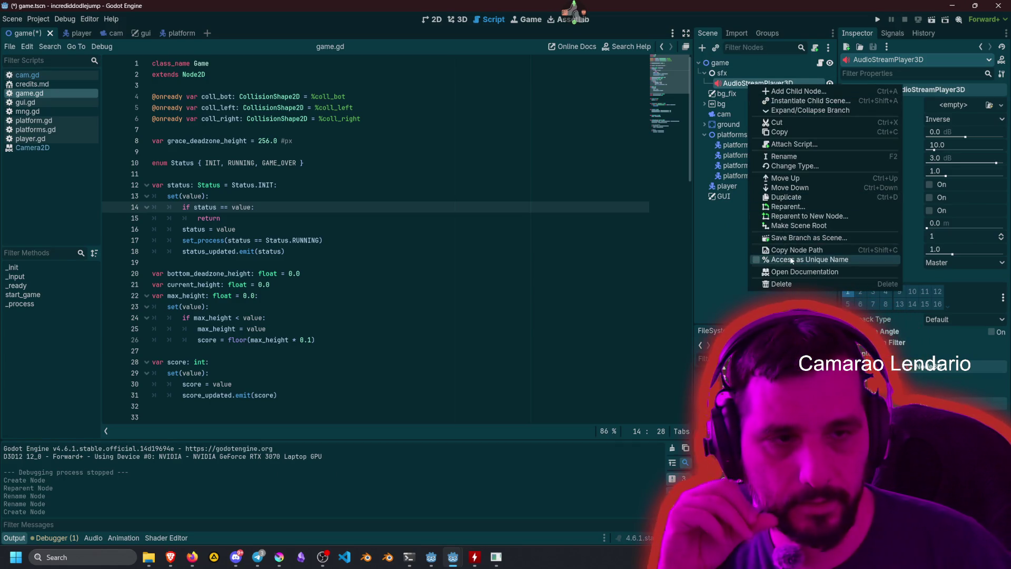
{"action": "left_click", "coordinate": [794, 166]}
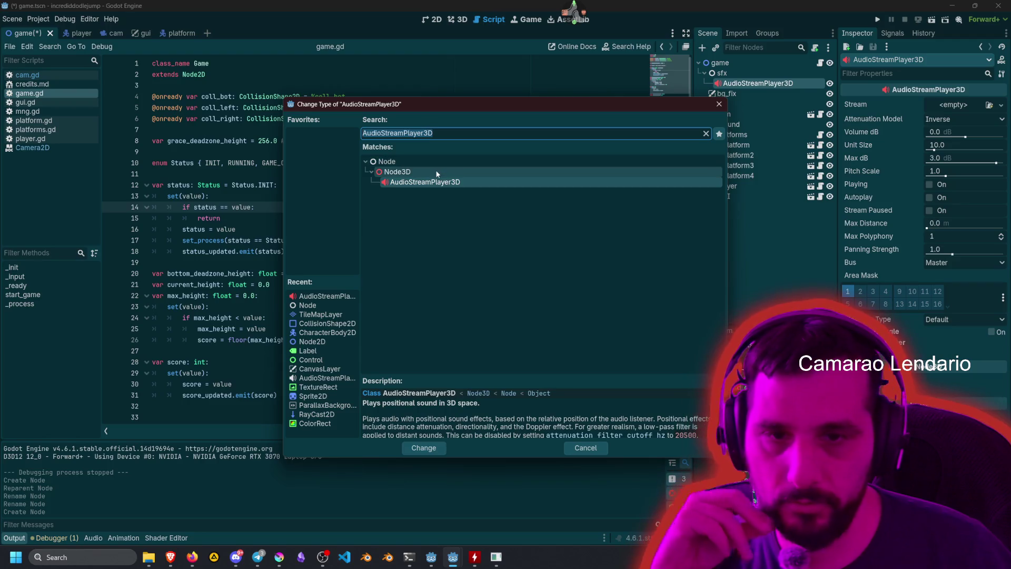
{"action": "left_click", "coordinate": [424, 135]}
{"action": "key", "text": "End"}
{"action": "key", "text": "BackSpace"}
{"action": "key", "text": "BackSpace"}
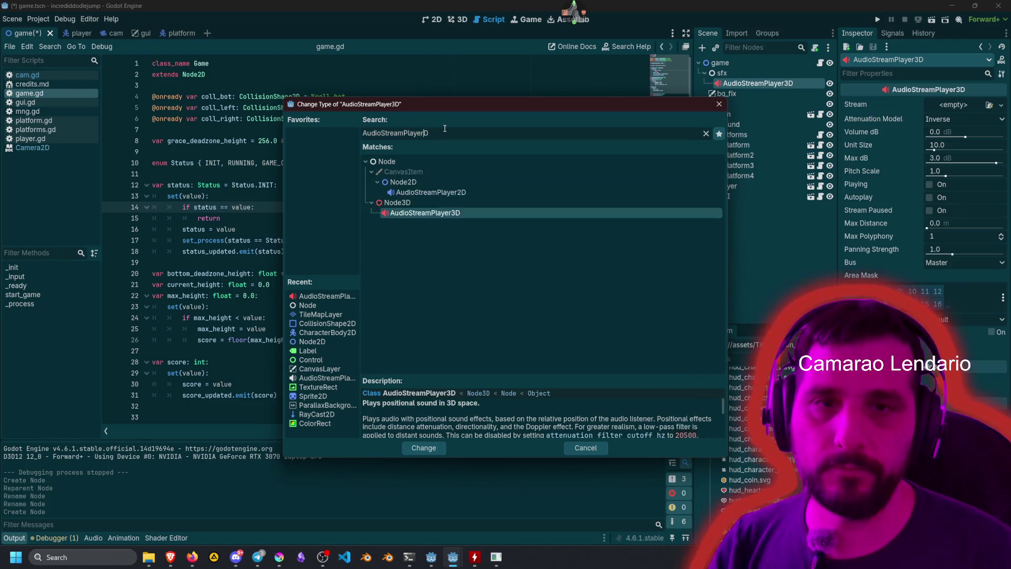
{"action": "double_click", "coordinate": [435, 172]}
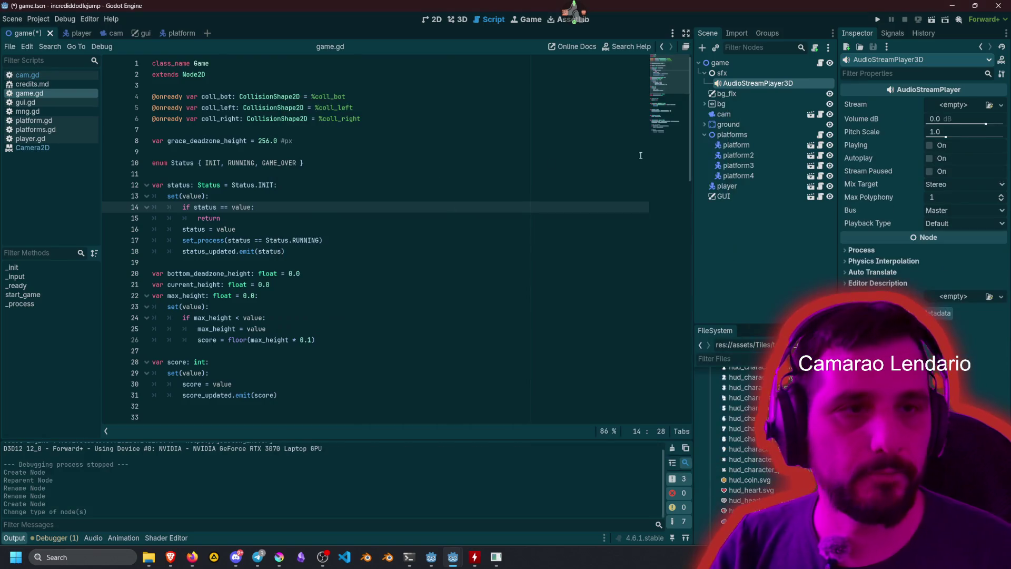
- Name the player sfx_game_over and duplicate it as sfx_start placed above
{"action": "double_click", "coordinate": [750, 83]}
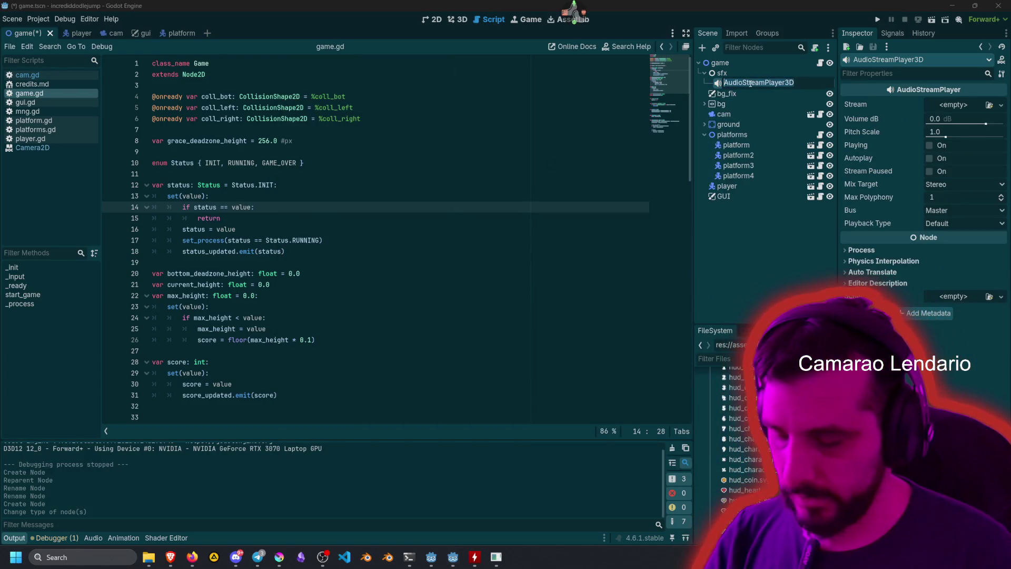
{"action": "type", "text": "sfx_"}
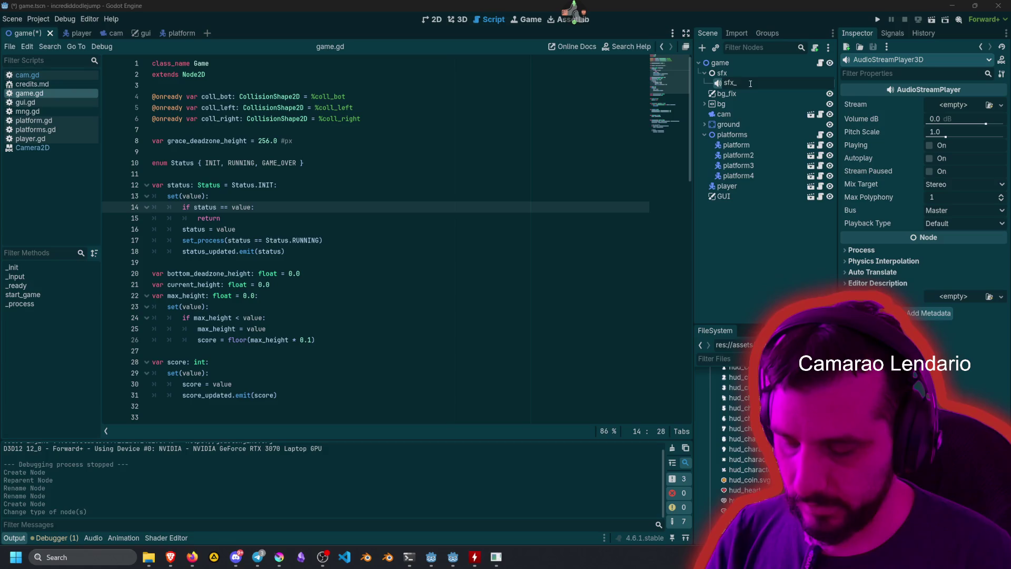
{"action": "type", "text": "over"}
{"action": "key", "text": "Return"}
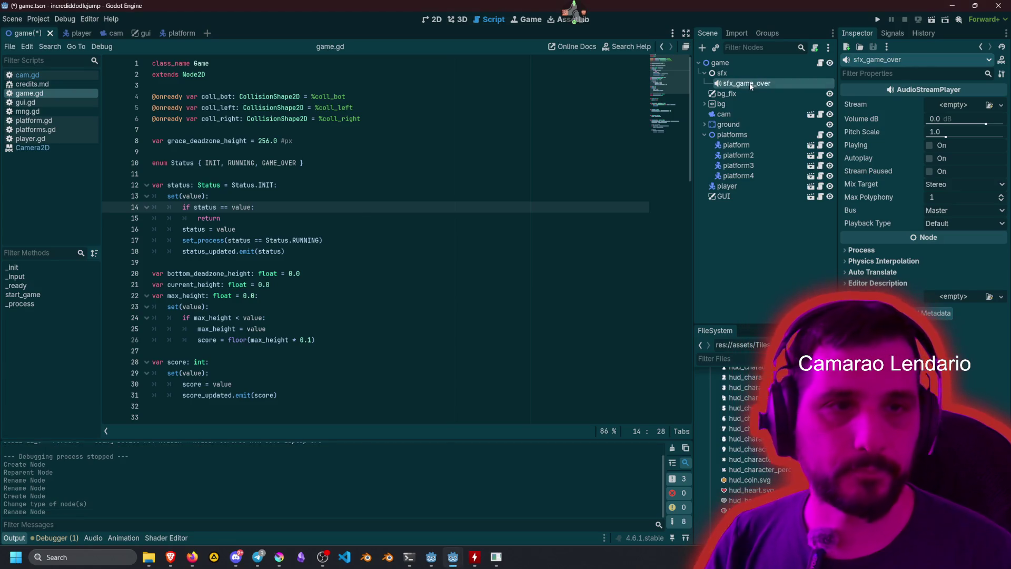
{"action": "key", "text": "ctrl+d"}
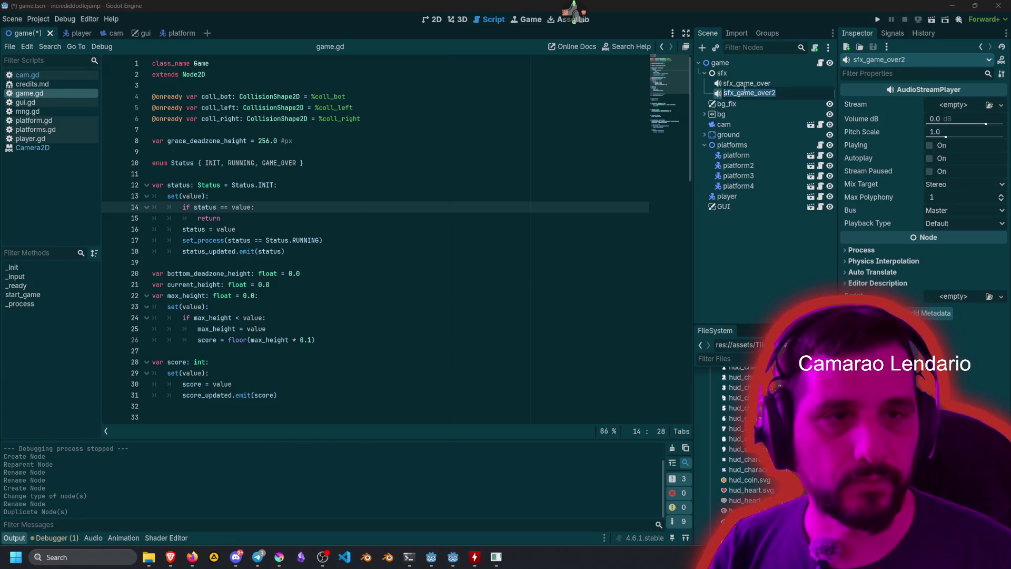
{"action": "type", "text": "sfx_start"}
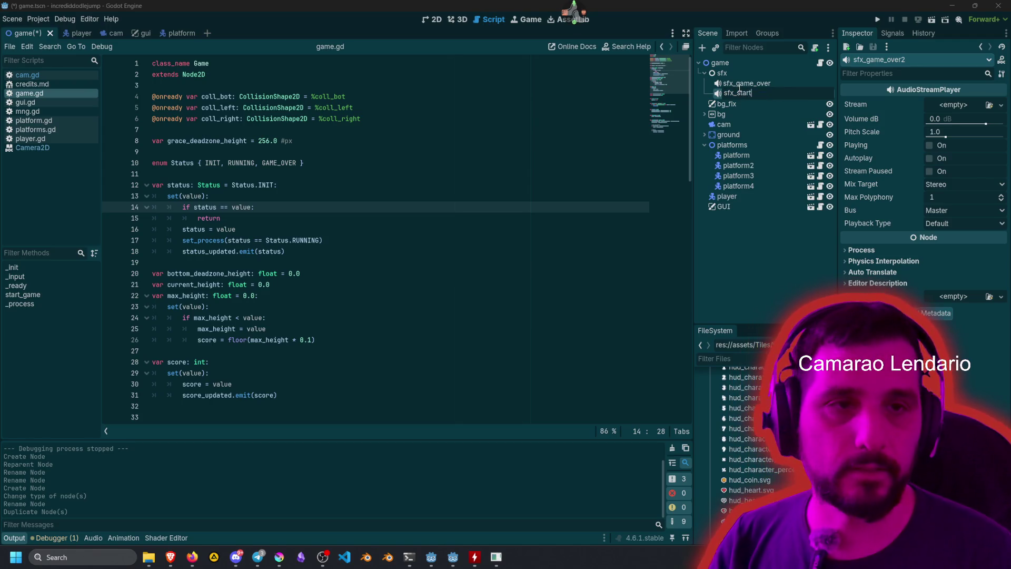
{"action": "key", "text": "Return"}
{"action": "left_click_drag", "start_coordinate": [739, 93], "coordinate": [739, 79]}
- Set both sfx players to Center mix target on the UI bus
{"action": "left_click", "coordinate": [737, 93], "text": "shift"}
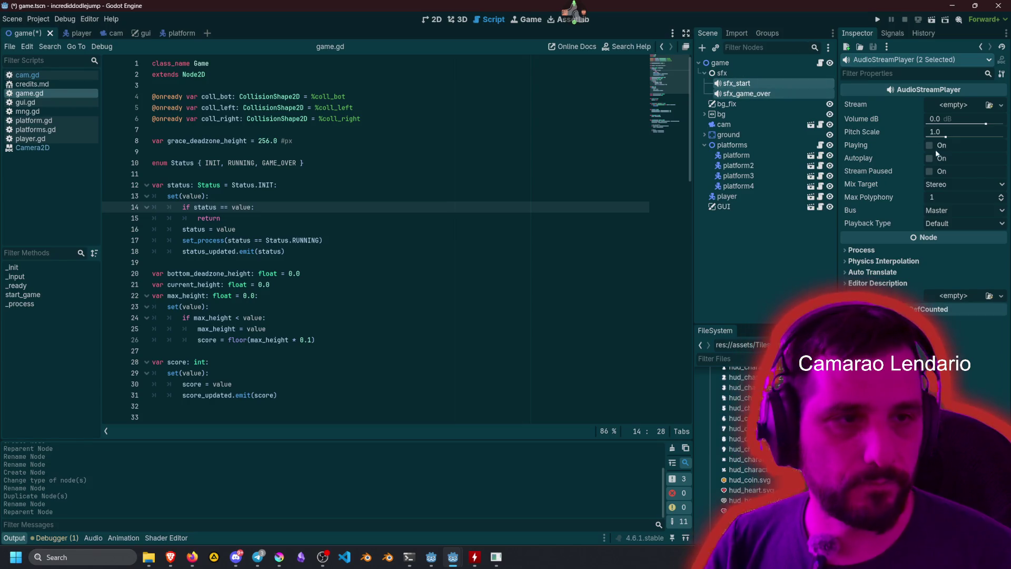
{"action": "left_click", "coordinate": [952, 185]}
{"action": "left_click", "coordinate": [951, 214]}
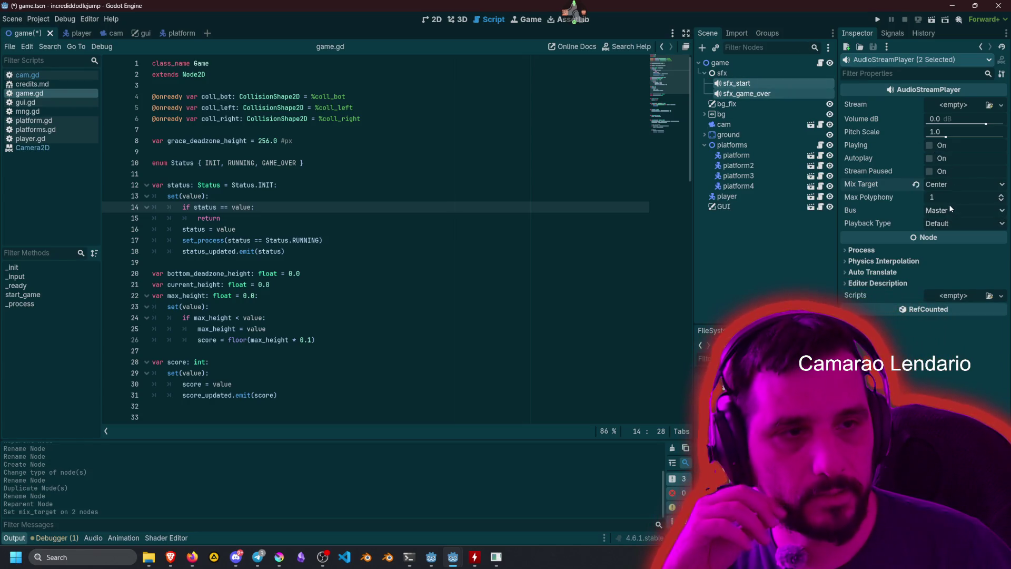
{"action": "left_click", "coordinate": [943, 211]}
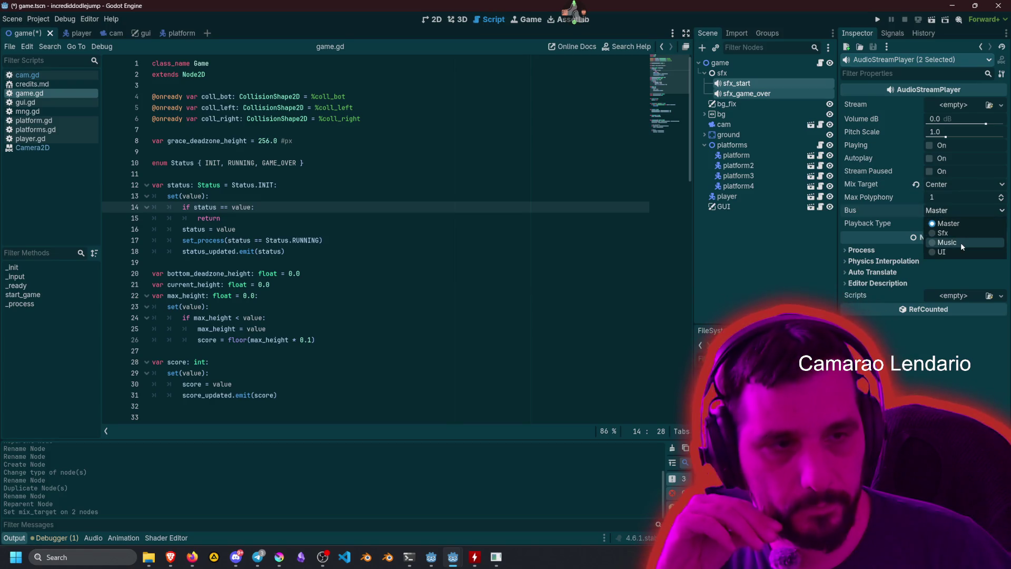
{"action": "left_click", "coordinate": [958, 250]}
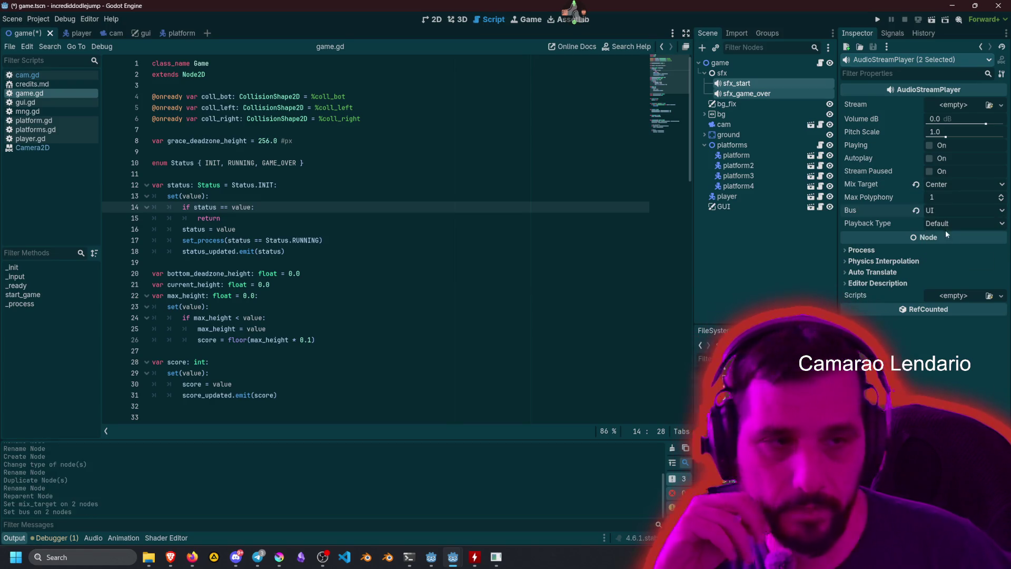
{"action": "left_click", "coordinate": [748, 83], "text": "ctrl"}
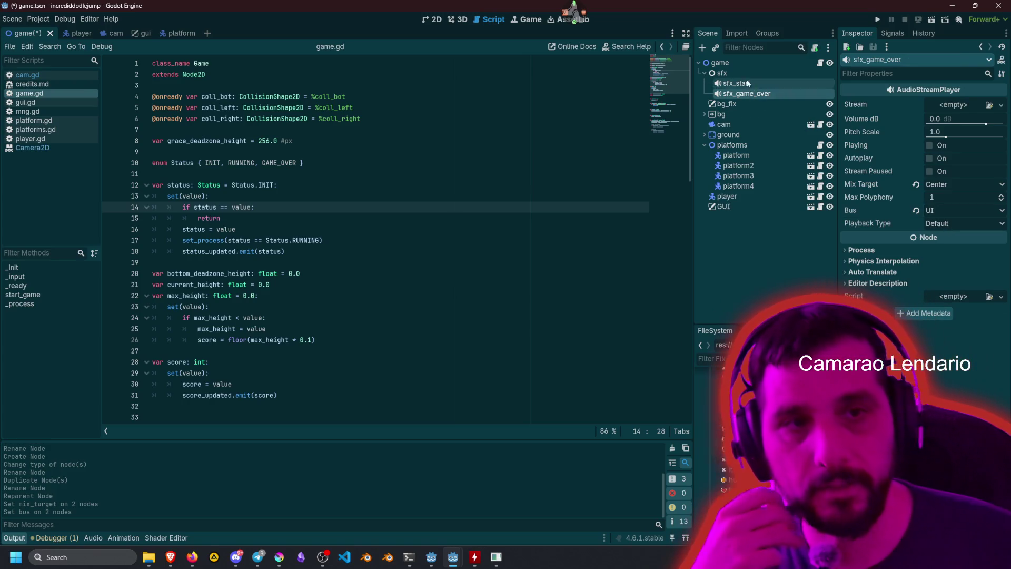
- Audition sfx_magic, sfx_select, sfx_gem and sfx_jump-high on sfx_start, keeping sfx_jump-high.ogg
{"action": "left_click", "coordinate": [748, 83]}
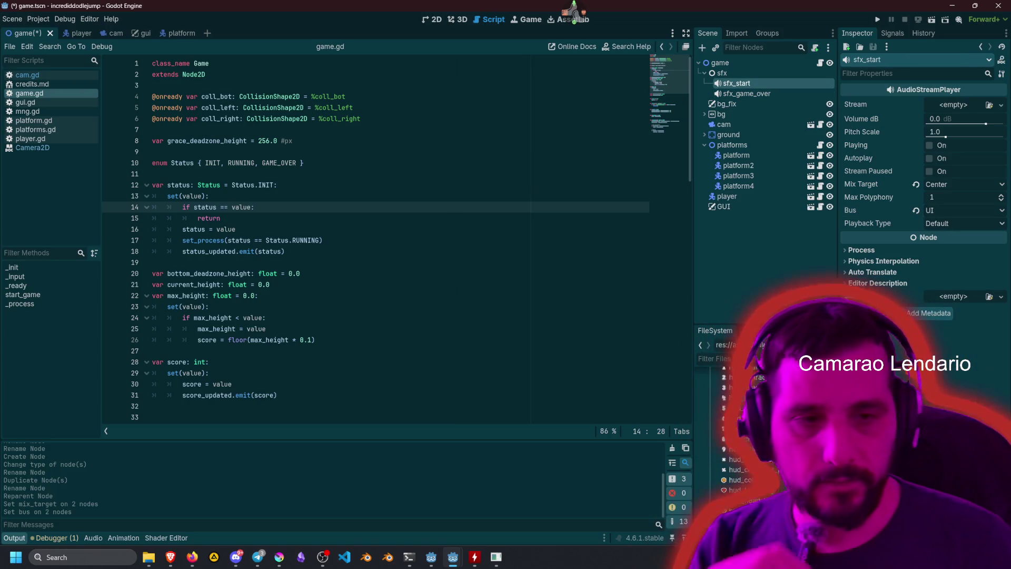
{"action": "type", "text": "ogg"}
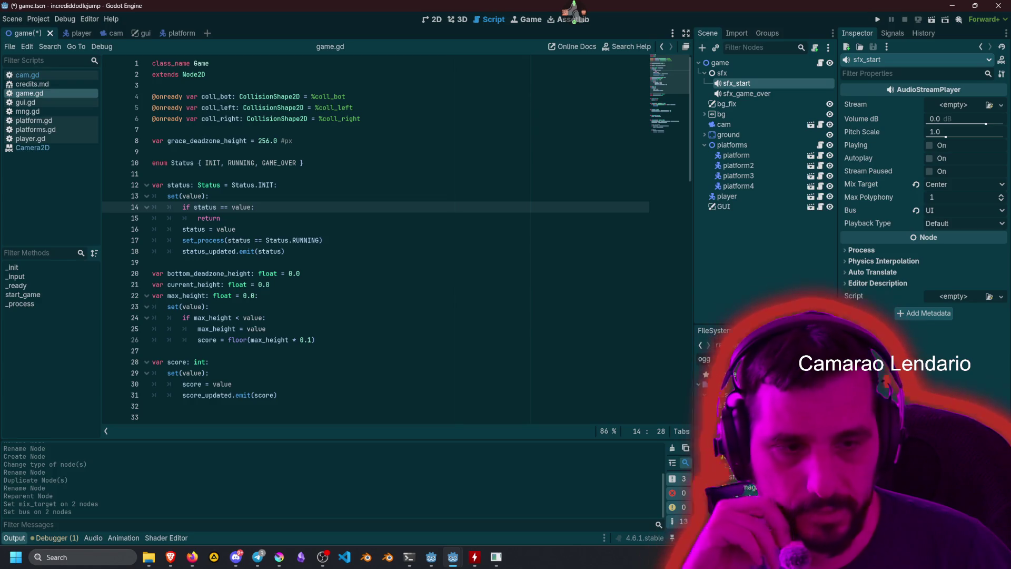
{"action": "left_click_drag", "start_coordinate": [727, 389], "coordinate": [953, 106]}
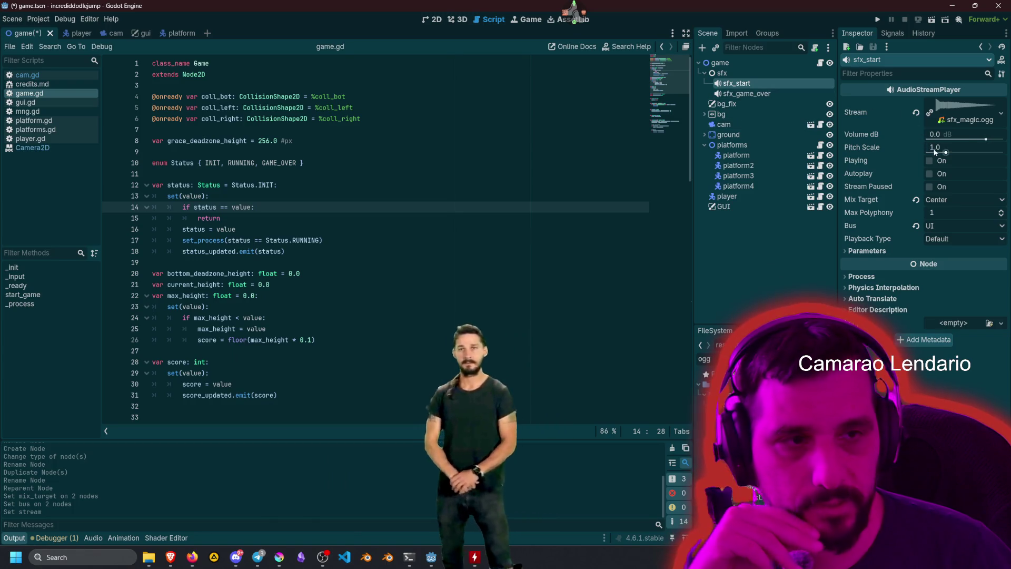
{"action": "left_click", "coordinate": [937, 161]}
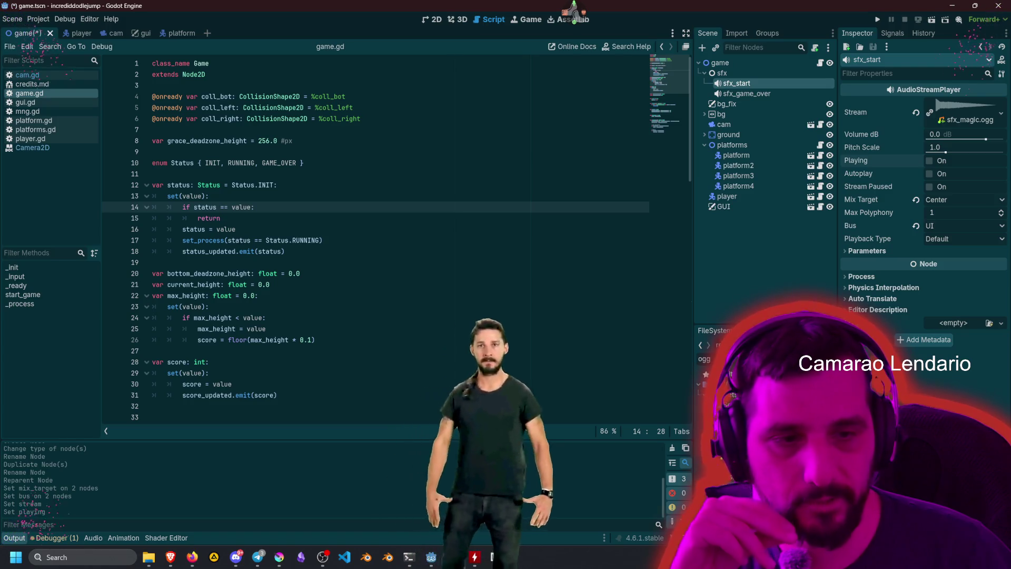
{"action": "left_click_drag", "start_coordinate": [706, 384], "coordinate": [941, 123]}
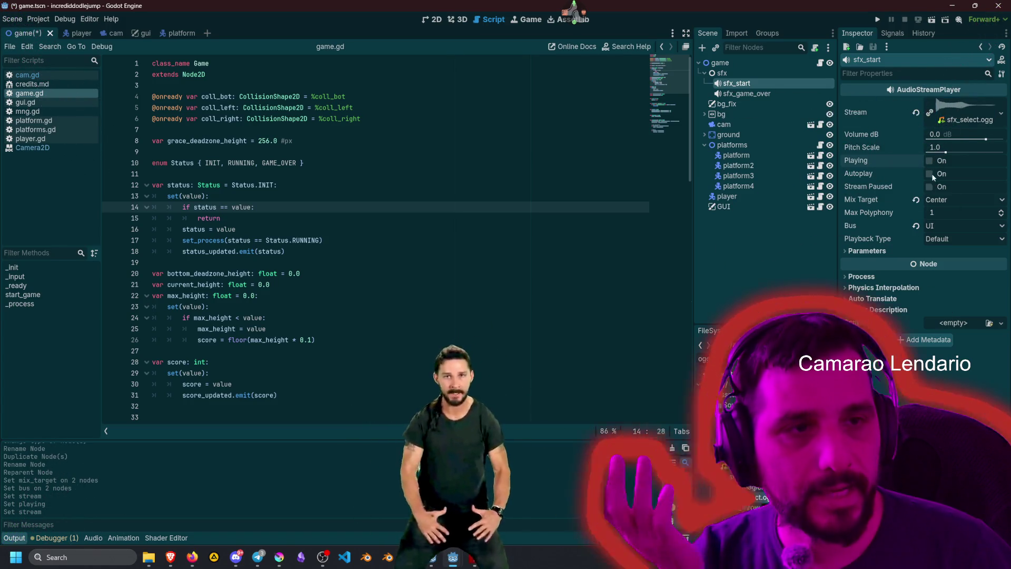
{"action": "left_click", "coordinate": [929, 160]}
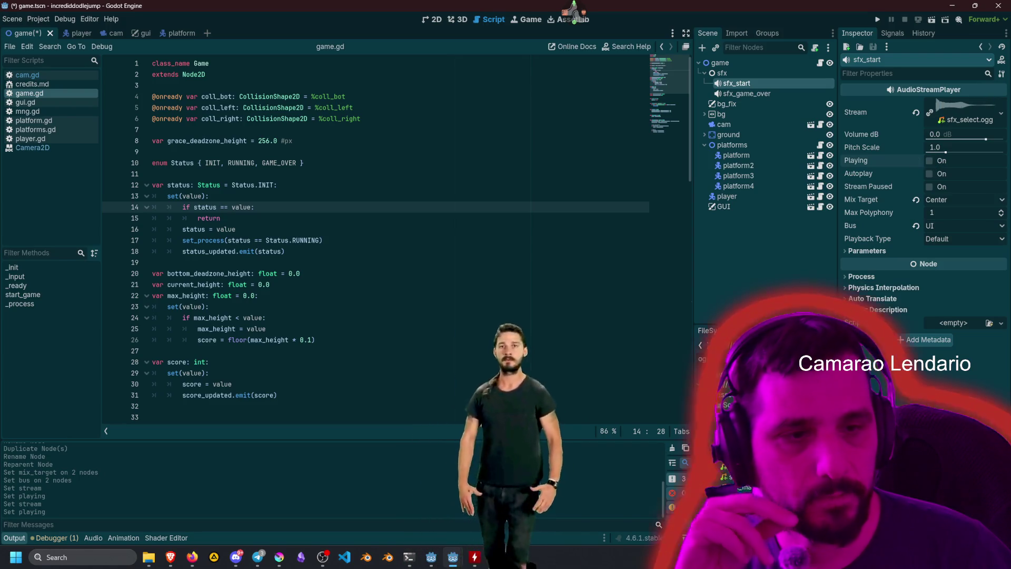
{"action": "left_click_drag", "start_coordinate": [706, 385], "coordinate": [943, 112]}
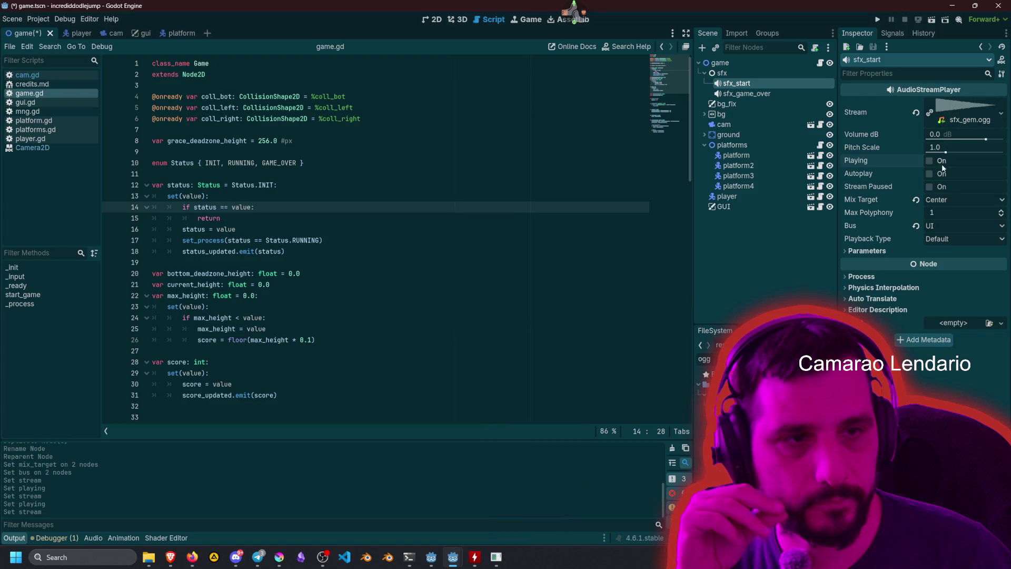
{"action": "left_click", "coordinate": [941, 163]}
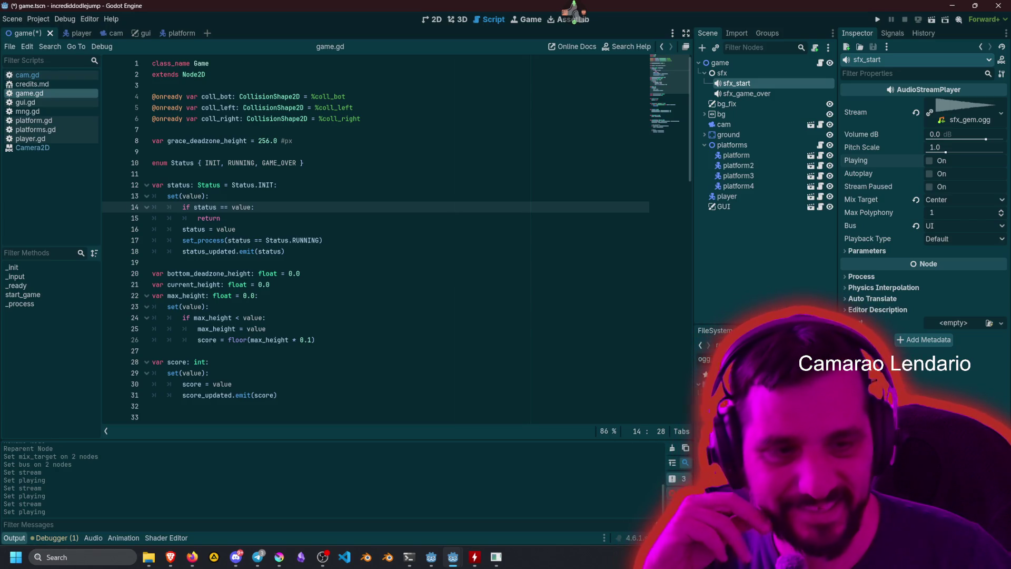
{"action": "left_click_drag", "start_coordinate": [732, 389], "coordinate": [964, 113]}
{"action": "left_click", "coordinate": [929, 160]}
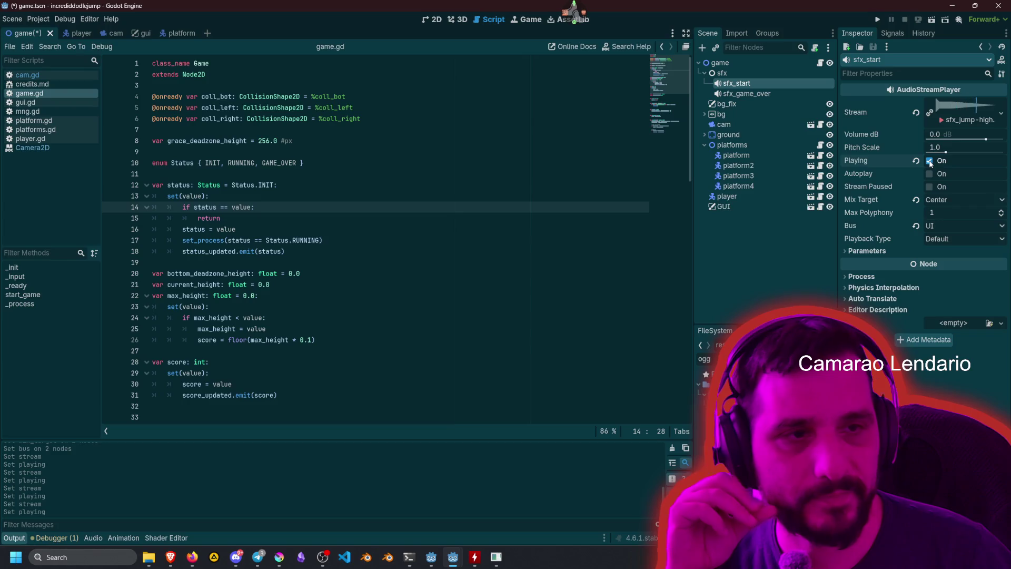
{"action": "left_click", "coordinate": [758, 95]}
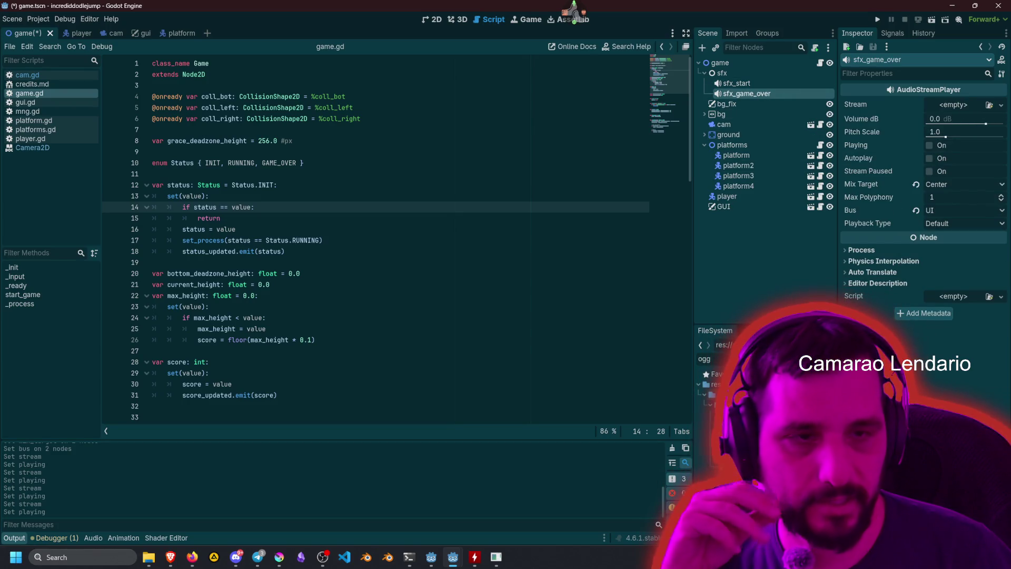
{"action": "left_click", "coordinate": [737, 83], "text": "ctrl"}
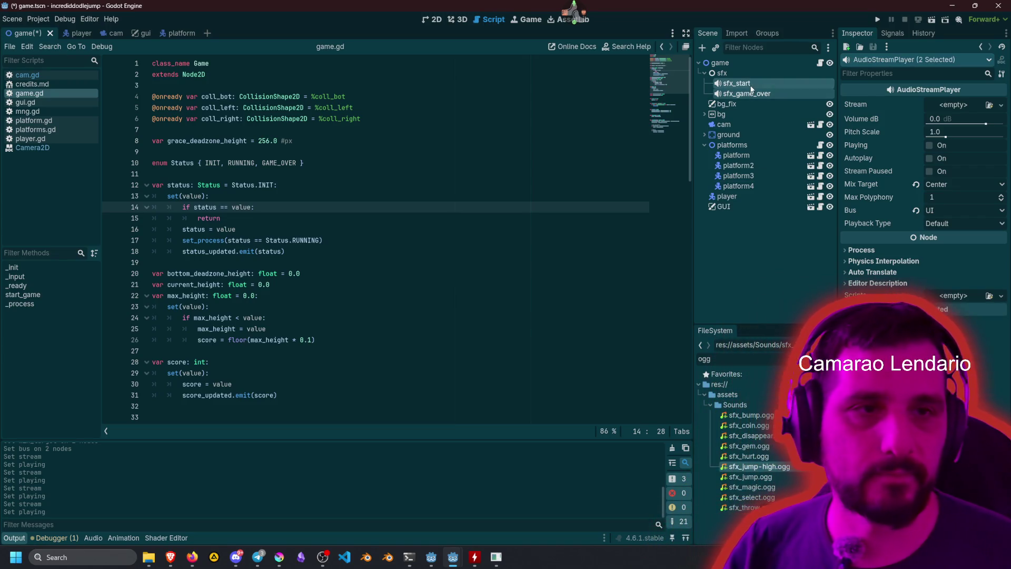
{"action": "right_click", "coordinate": [751, 86]}
{"action": "left_click", "coordinate": [805, 186]}
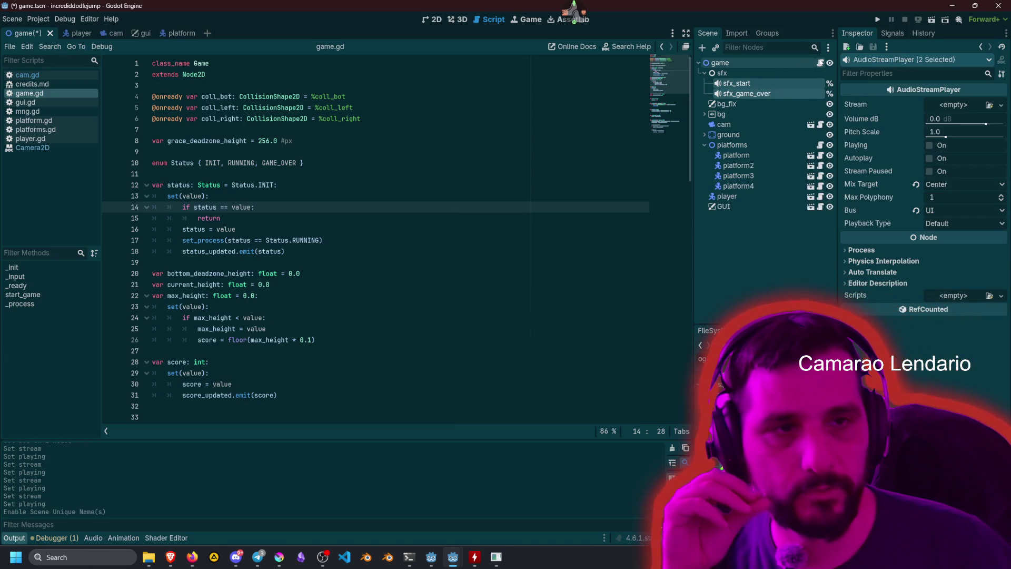
{"action": "left_click", "coordinate": [820, 62]}
{"action": "mouse_move", "coordinate": [758, 93]}
{"action": "left_mouse_down"}
{"action": "mouse_move", "coordinate": [770, 90]}
{"action": "mouse_move", "coordinate": [439, 99]}
{"action": "mouse_move", "coordinate": [175, 131]}
{"action": "left_mouse_up"}
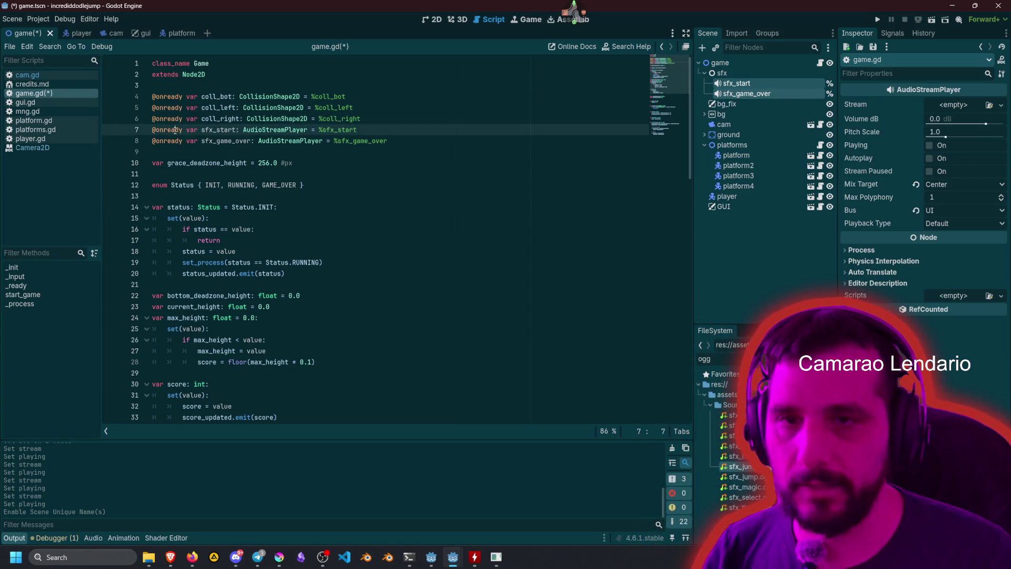
{"action": "key", "text": "Home"}
{"action": "key", "text": "Return"}
{"action": "key", "text": "Down"}
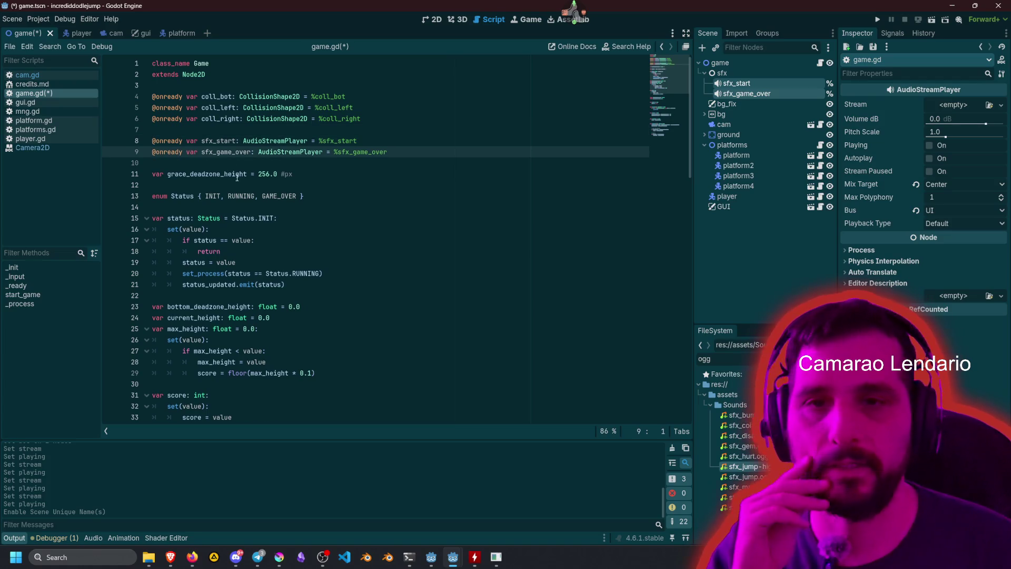
{"action": "left_click", "coordinate": [772, 93]}
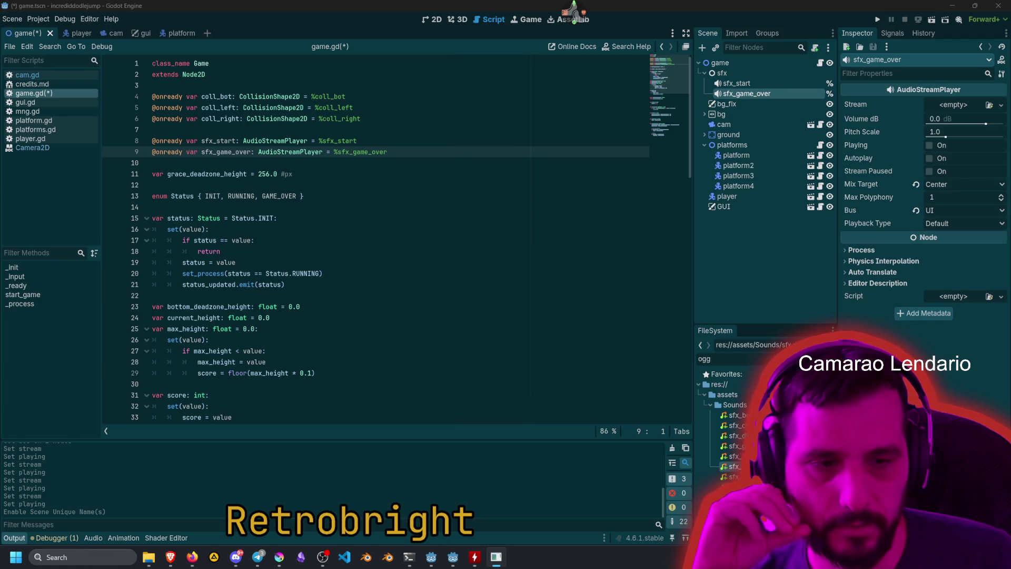
- Preview sfx_hurt.ogg, sfx_bump.ogg and sfx_disappear.ogg as game-over sound candidates
{"action": "left_click", "coordinate": [734, 456]}
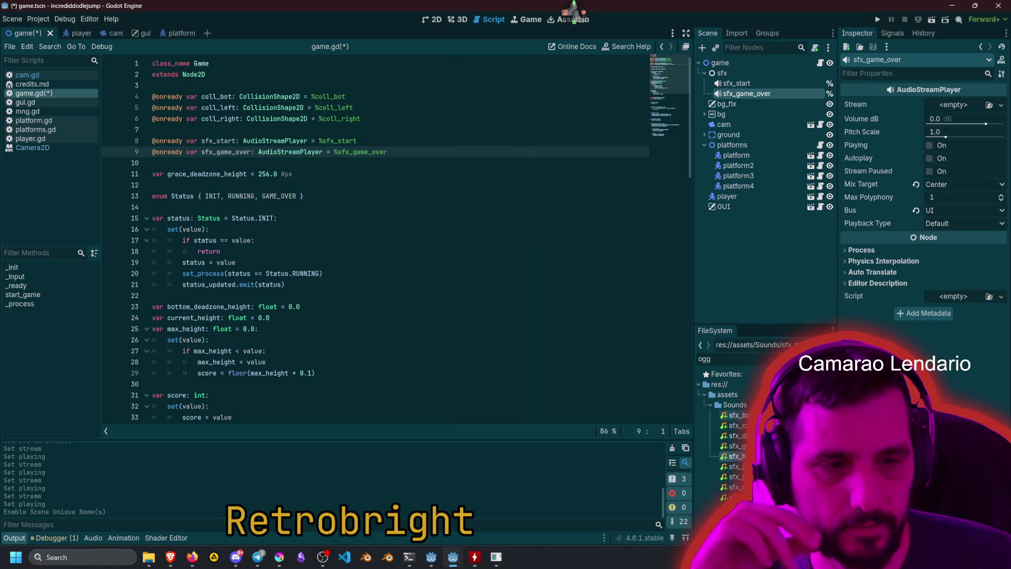
{"action": "double_click", "coordinate": [723, 458]}
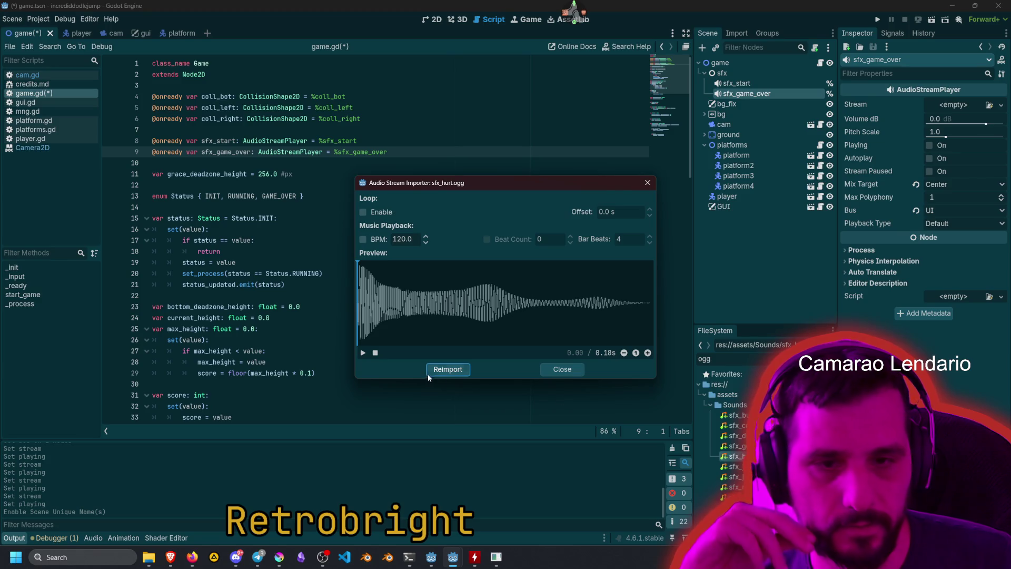
{"action": "left_click", "coordinate": [363, 352]}
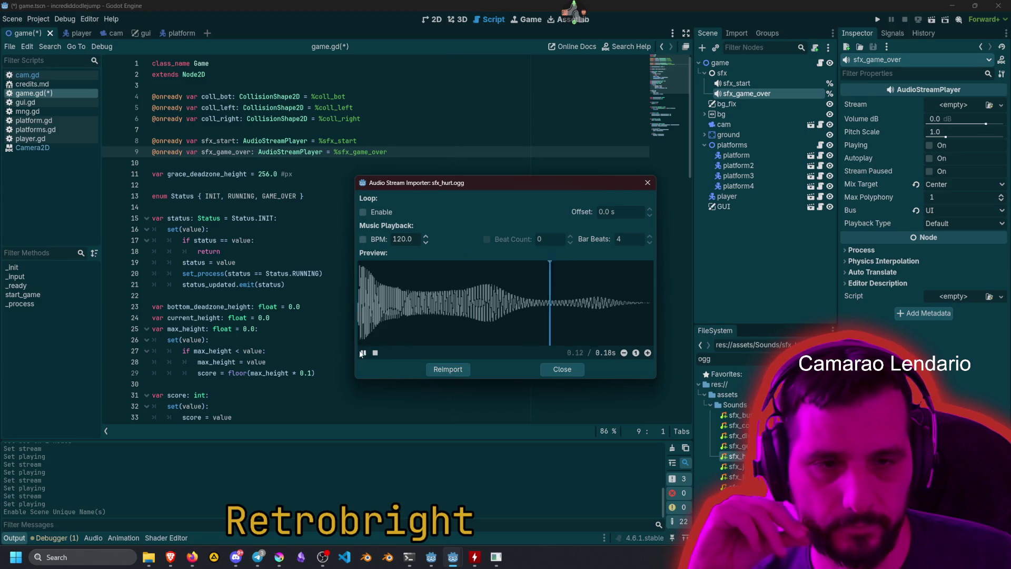
{"action": "left_click", "coordinate": [648, 183]}
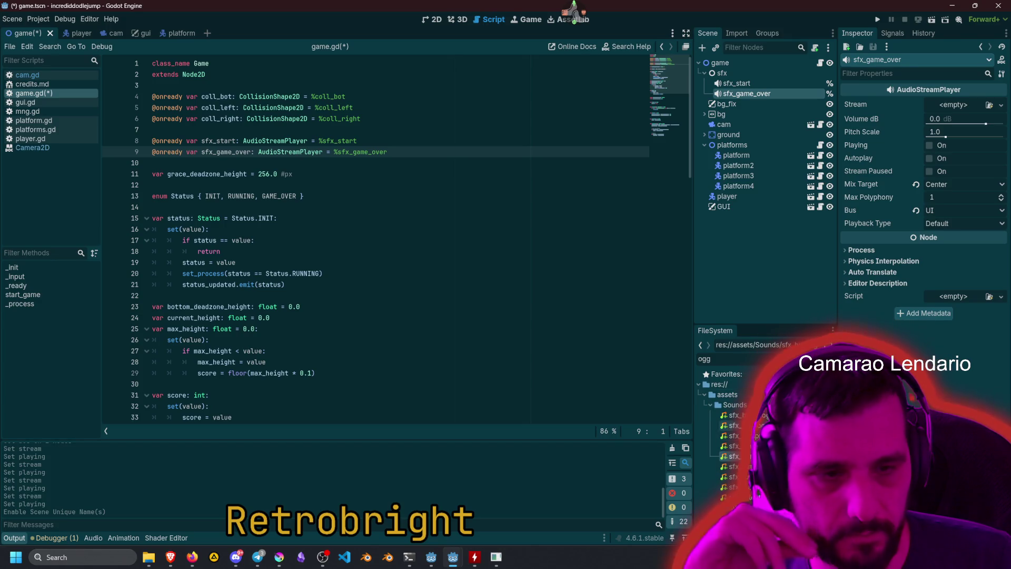
{"action": "double_click", "coordinate": [733, 414]}
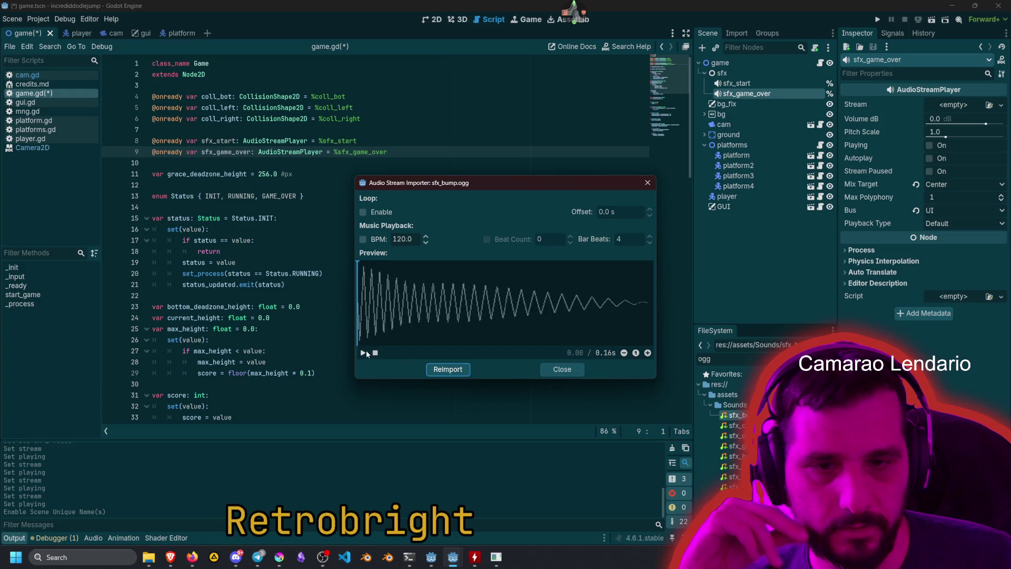
{"action": "left_click", "coordinate": [365, 352]}
{"action": "left_click", "coordinate": [647, 183]}
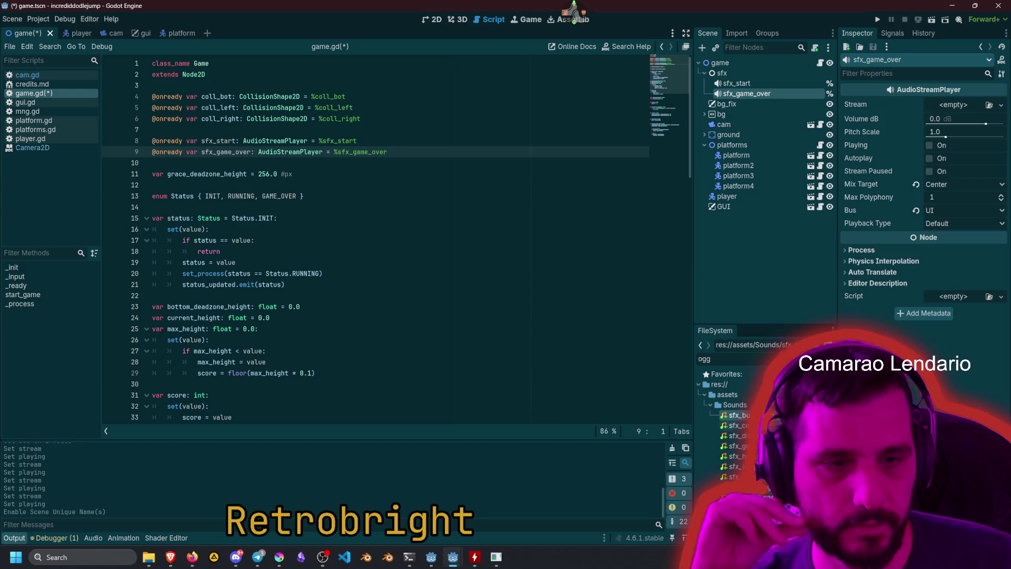
{"action": "double_click", "coordinate": [722, 437]}
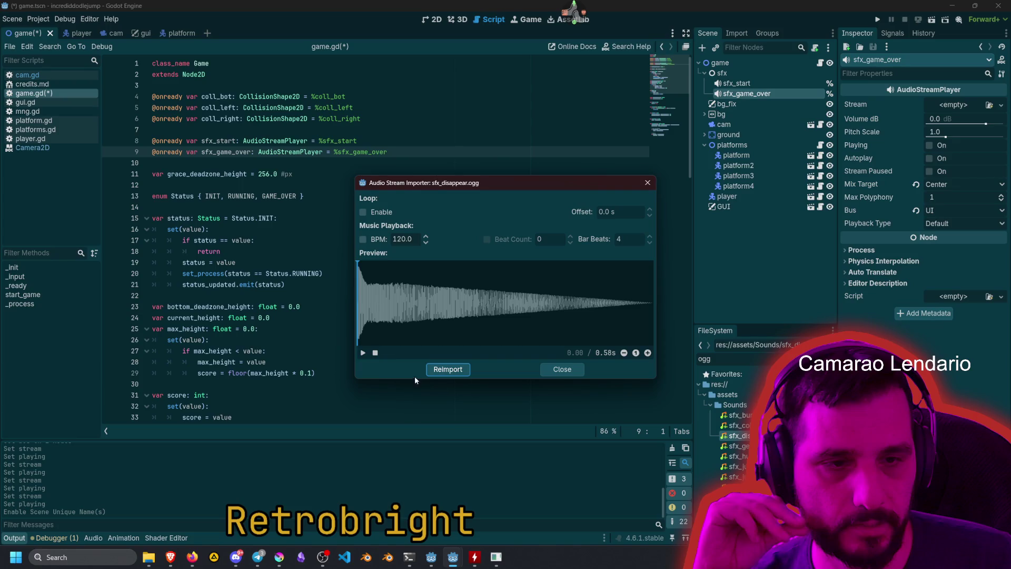
{"action": "left_click", "coordinate": [365, 352]}
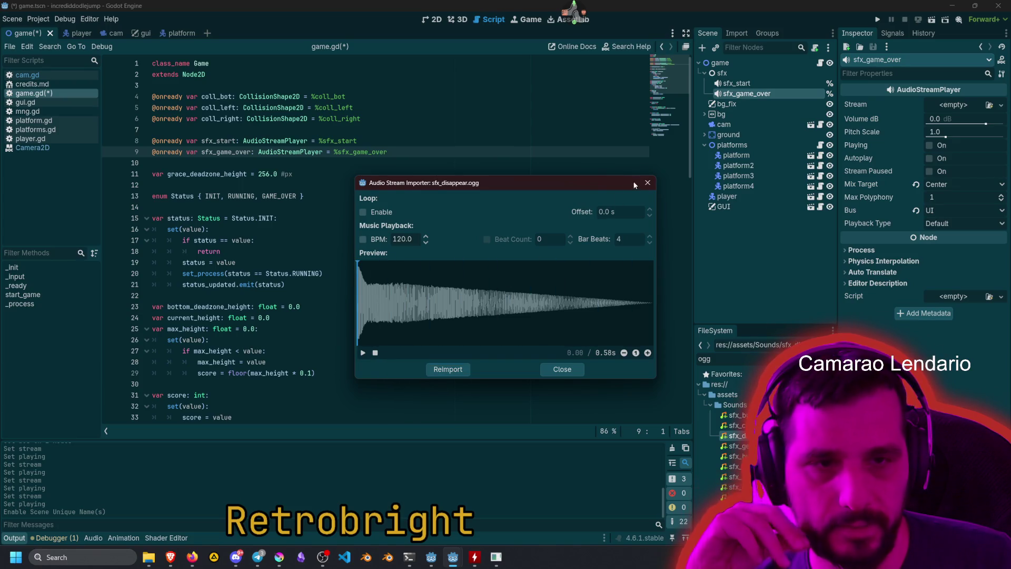
{"action": "left_click", "coordinate": [647, 183]}
- Assign sfx_disappear.ogg as sfx_game_over's Stream and save the scene
{"action": "mouse_move", "coordinate": [735, 435]}
{"action": "left_mouse_down"}
{"action": "mouse_move", "coordinate": [916, 257]}
{"action": "mouse_move", "coordinate": [972, 114]}
{"action": "left_mouse_up"}
{"action": "left_click", "coordinate": [389, 183]}
{"action": "key", "text": "ctrl+s"}
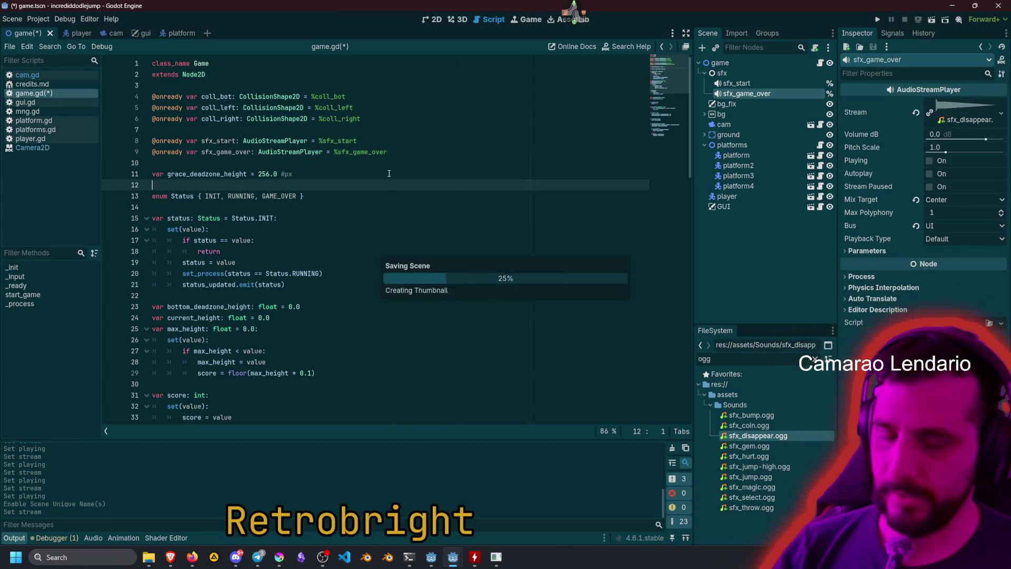
- Add a 'match status:' block after the status_updated emit in game.gd's status setter
{"action": "left_click", "coordinate": [296, 152]}
{"action": "scroll", "coordinate": [250, 230], "scroll_direction": "down", "scroll_amount": 7}
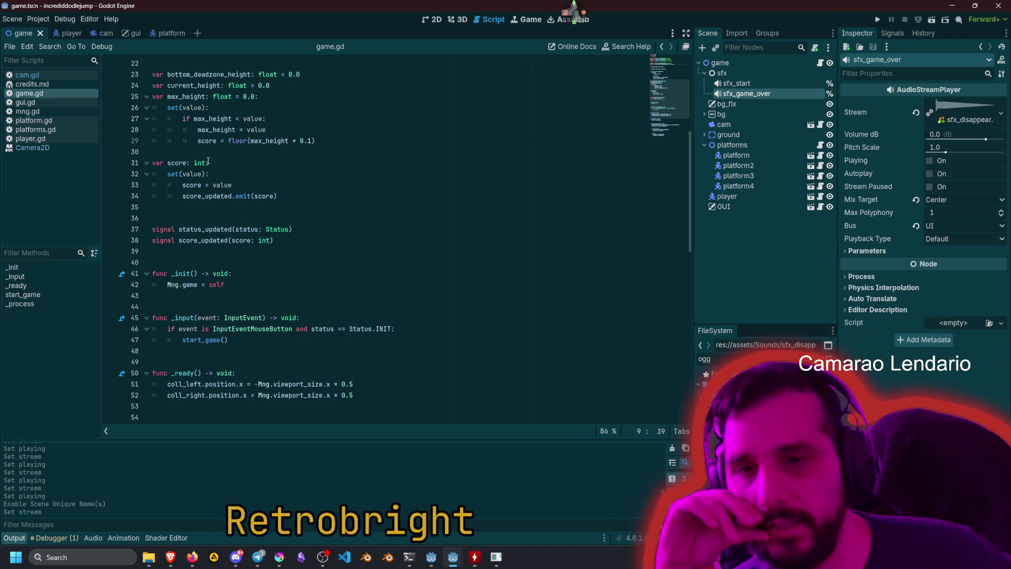
{"action": "scroll", "coordinate": [206, 257], "scroll_direction": "up", "scroll_amount": 5}
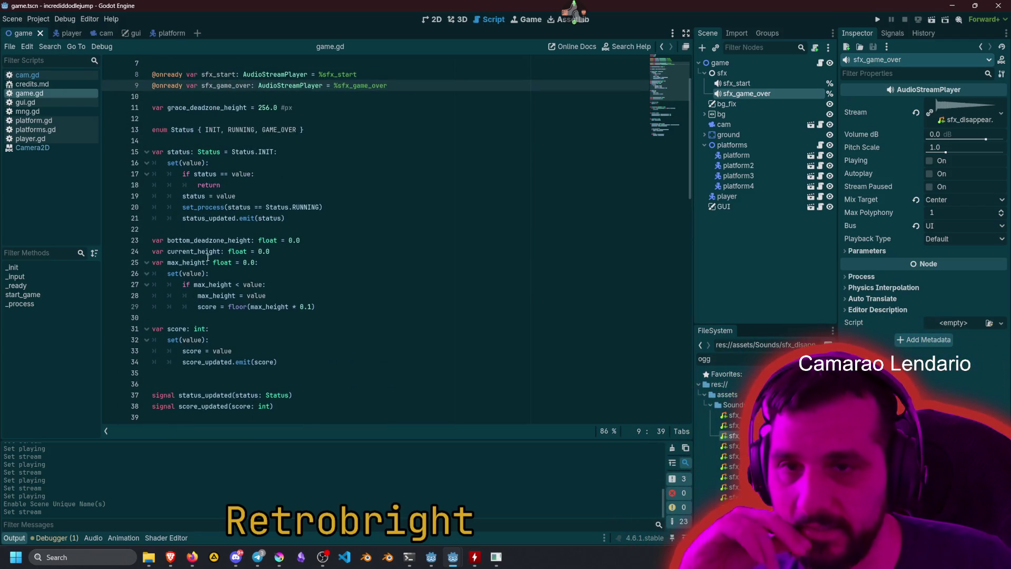
{"action": "left_click", "coordinate": [194, 151]}
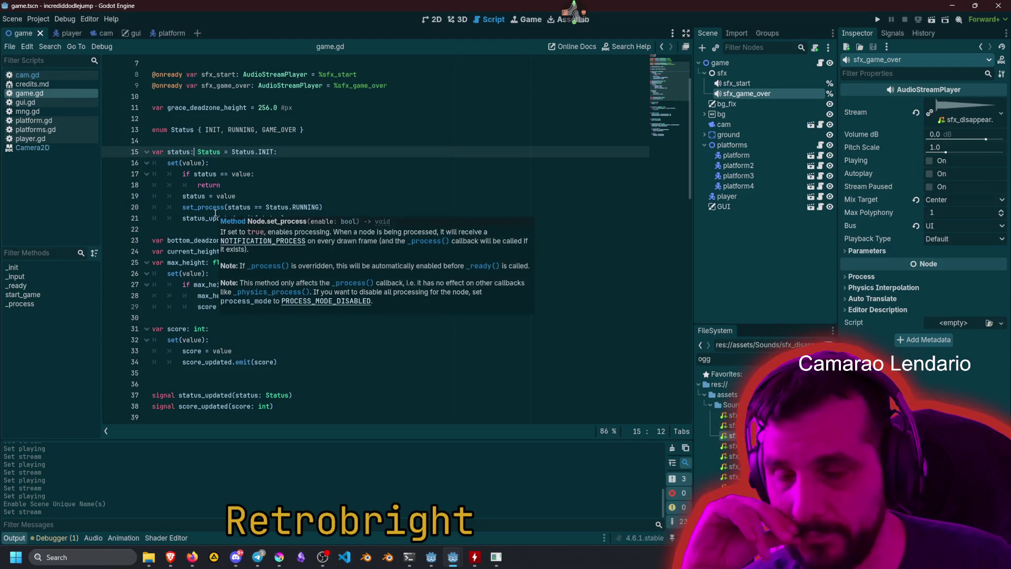
{"action": "left_click", "coordinate": [195, 218]}
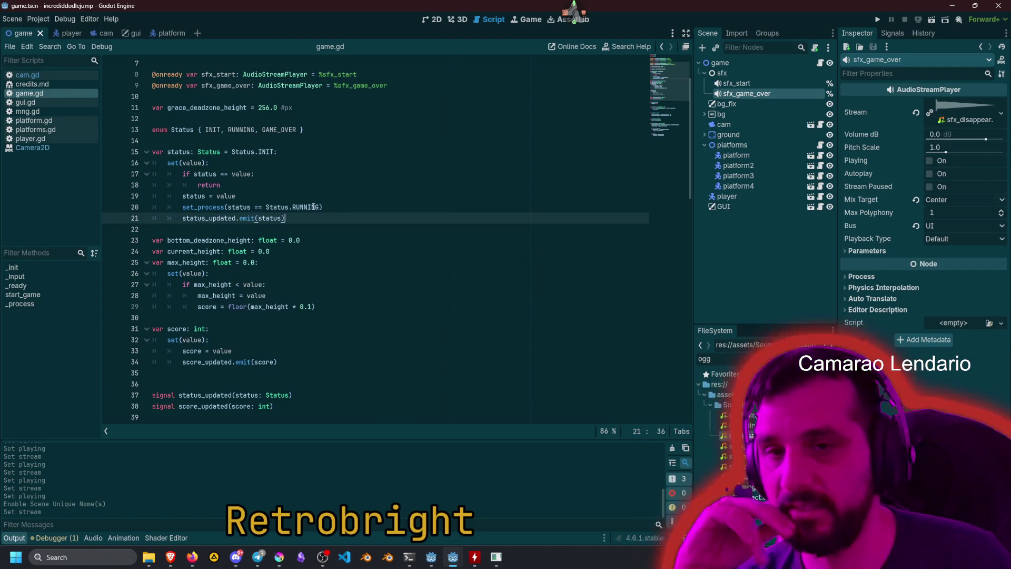
{"action": "key", "text": "End"}
{"action": "key", "text": "Return"}
{"action": "type", "text": "match"}
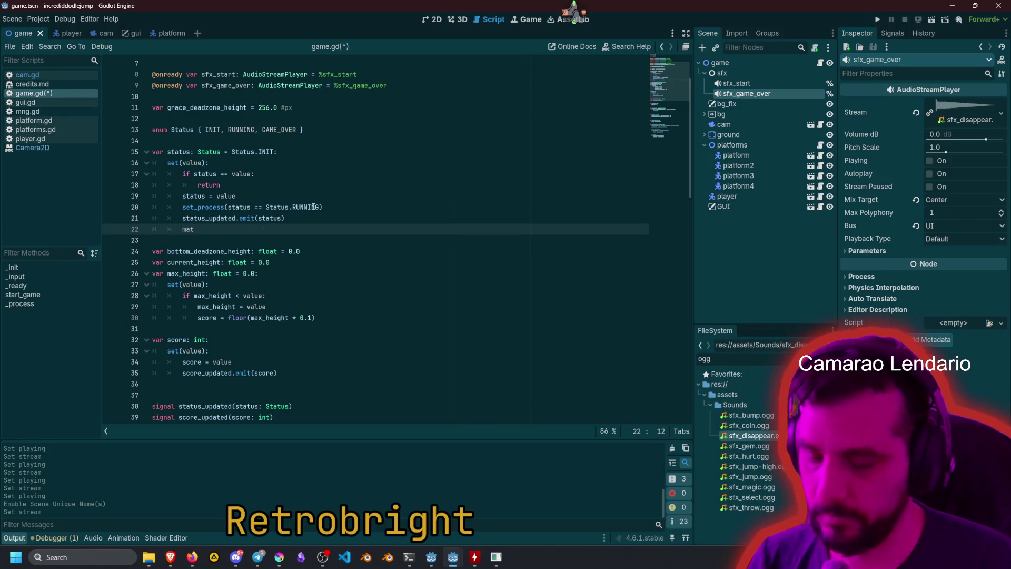
{"action": "type", "text": " sta"}
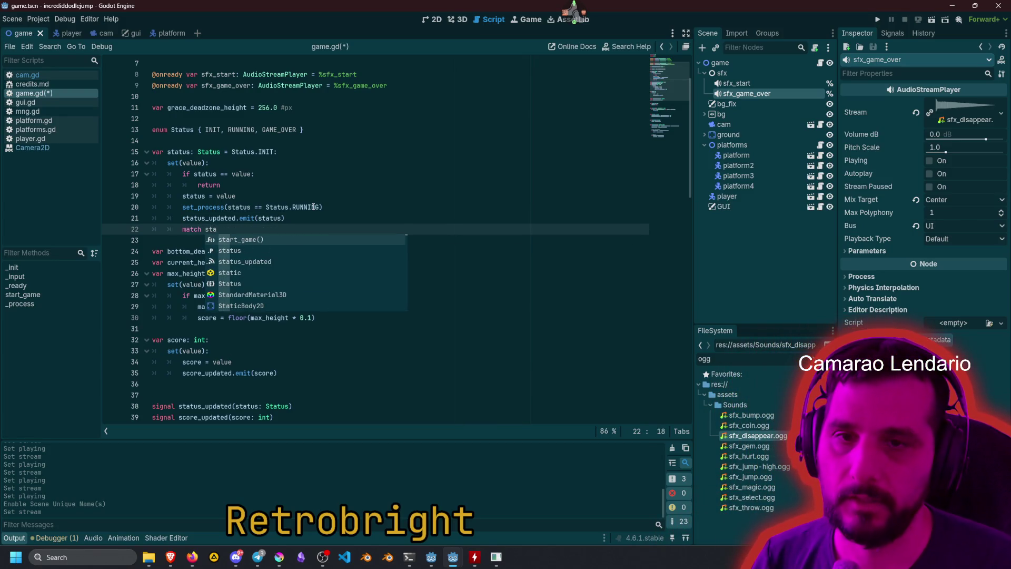
{"action": "key", "text": "Down"}
{"action": "key", "text": "Return"}
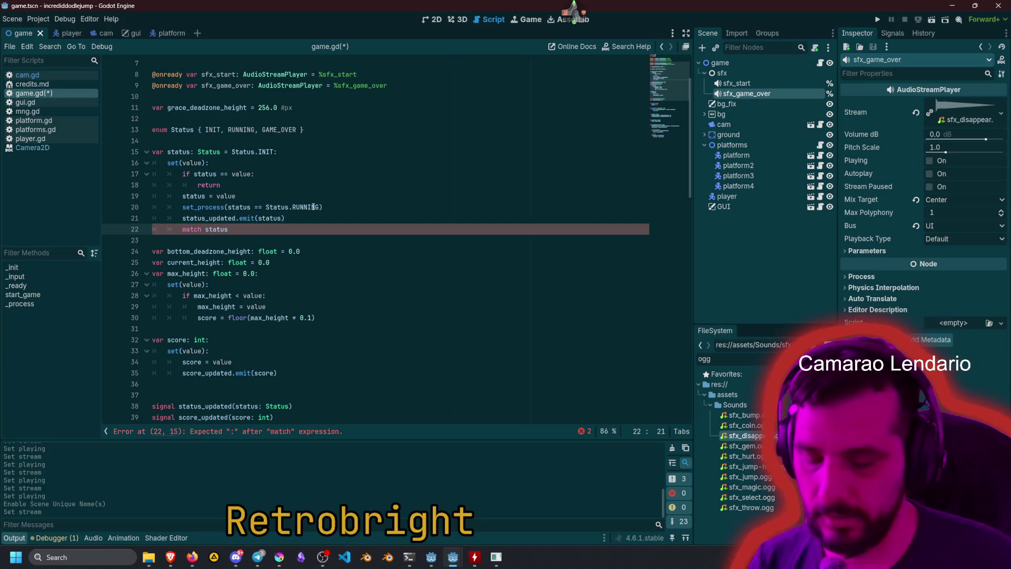
{"action": "type", "text": ":"}
{"action": "key", "text": "Return"}
- Add Status.RUNNING and Status.GAME_OVER cases to the match block
{"action": "key", "text": "Up"}
{"action": "key", "text": "Up"}
{"action": "key", "text": "Up"}
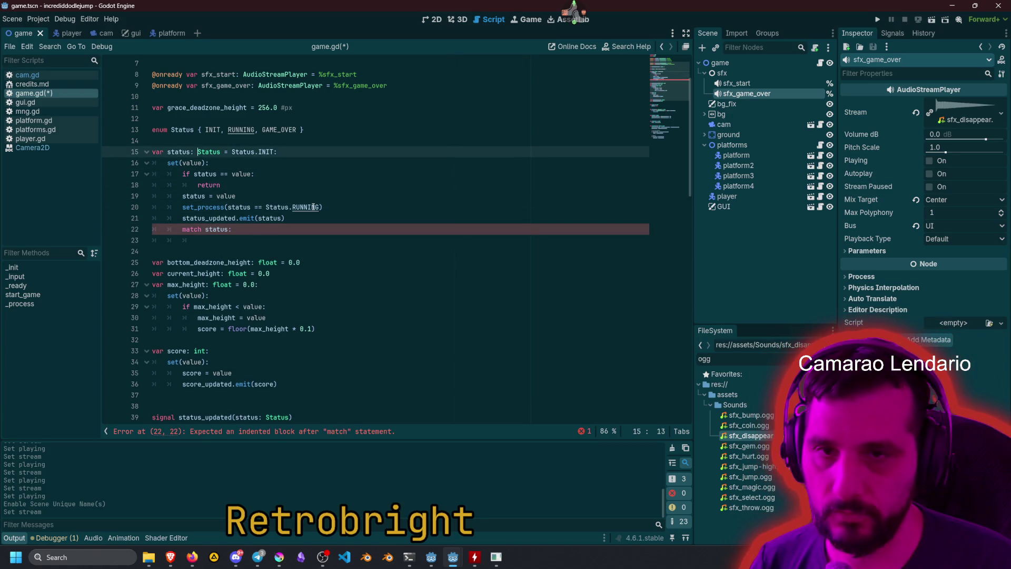
{"action": "key", "text": "Down"}
{"action": "key", "text": "Down"}
{"action": "key", "text": "Down"}
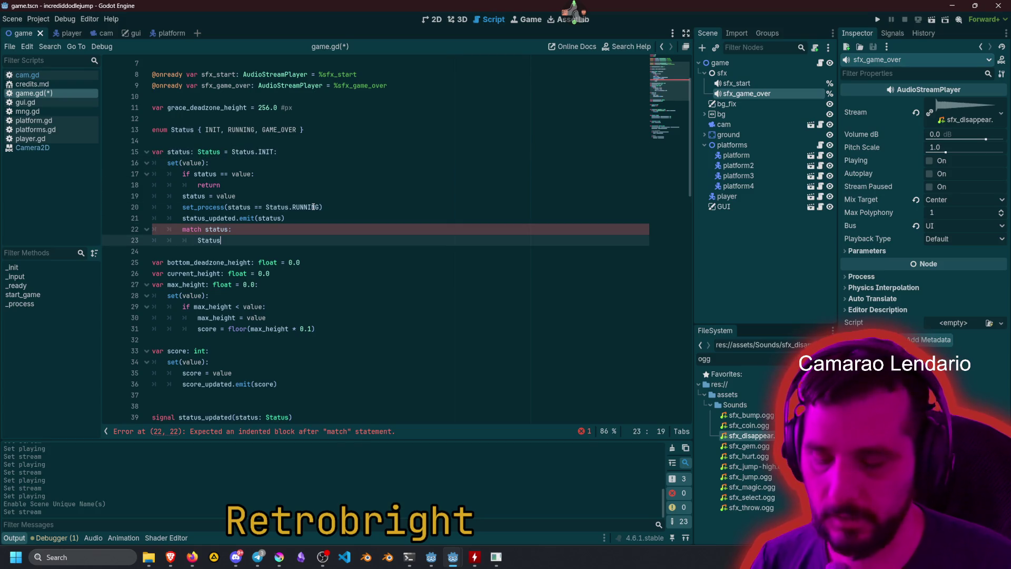
{"action": "type", "text": "."}
{"action": "key", "text": "Down"}
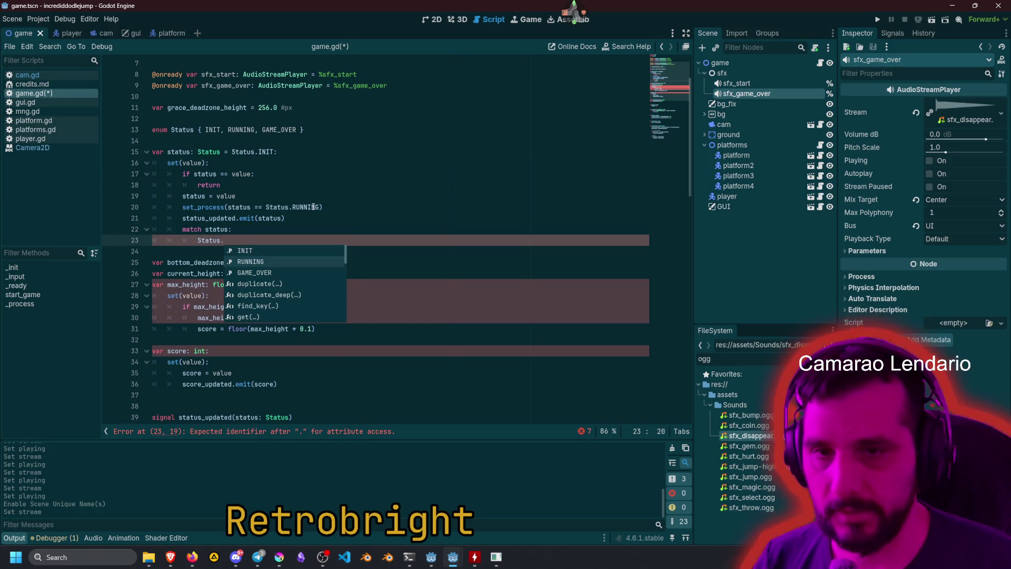
{"action": "key", "text": "Return"}
{"action": "key", "text": "ctrl+shift+d"}
{"action": "key", "text": "ctrl+shift+Left"}
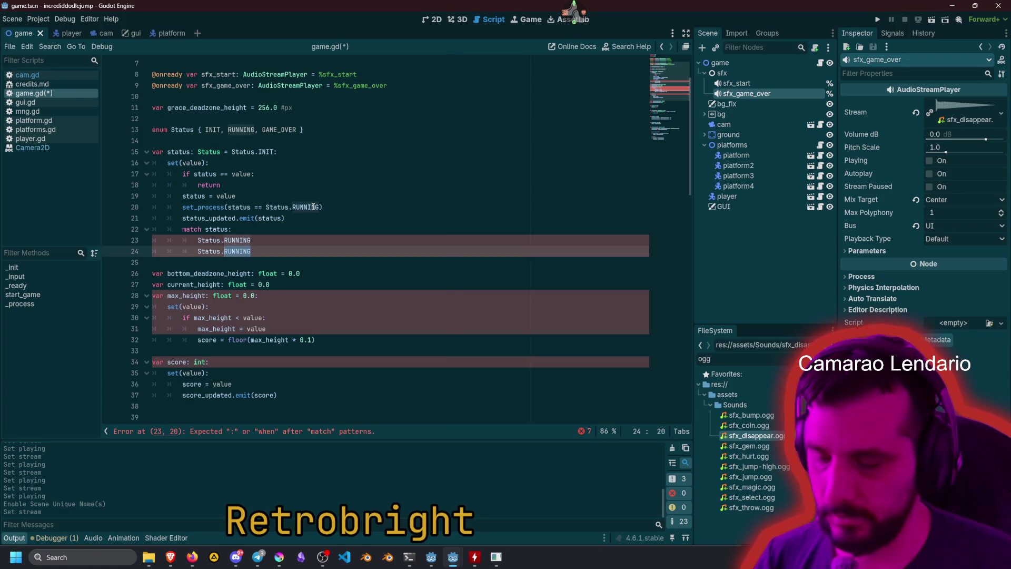
{"action": "key", "text": "BackSpace"}
{"action": "type", "text": "G"}
{"action": "key", "text": "Return"}
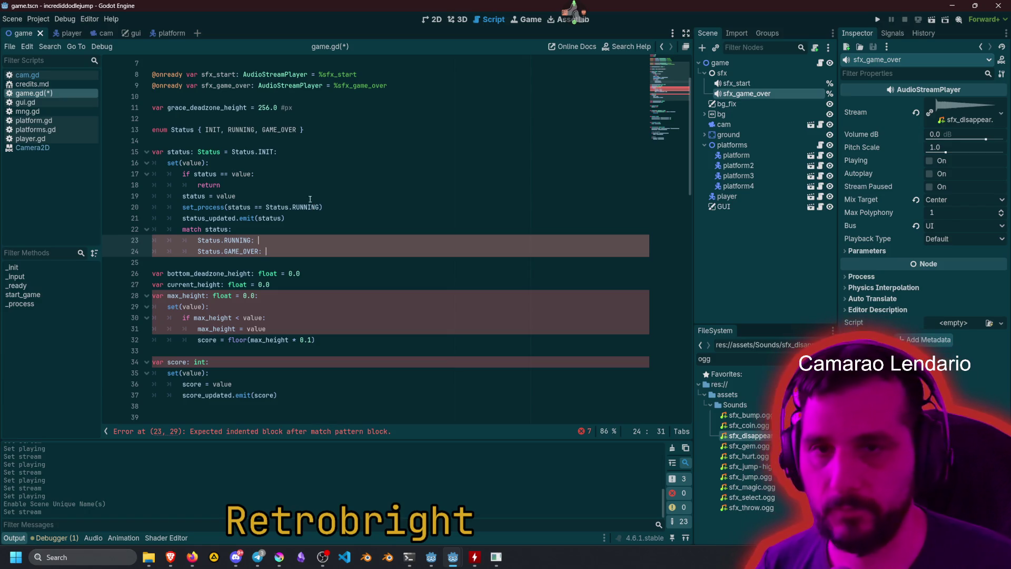
- Append sfx_start.play() and sfx_game_over.play() to the two cases, then save and run with F5
{"action": "left_click", "coordinate": [206, 75]}
{"action": "key", "text": "shift+alt+Down"}
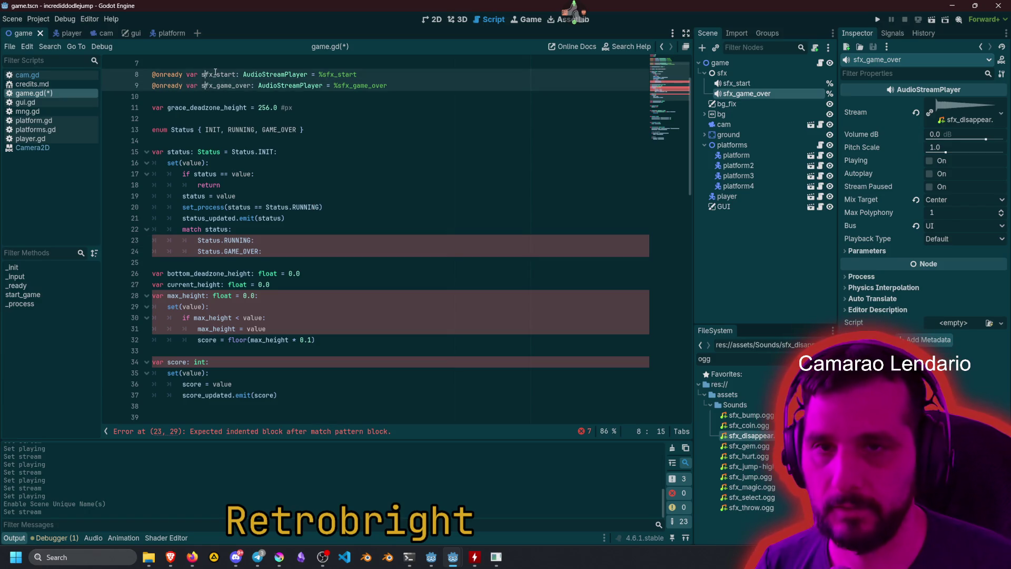
{"action": "key", "text": "ctrl+d"}
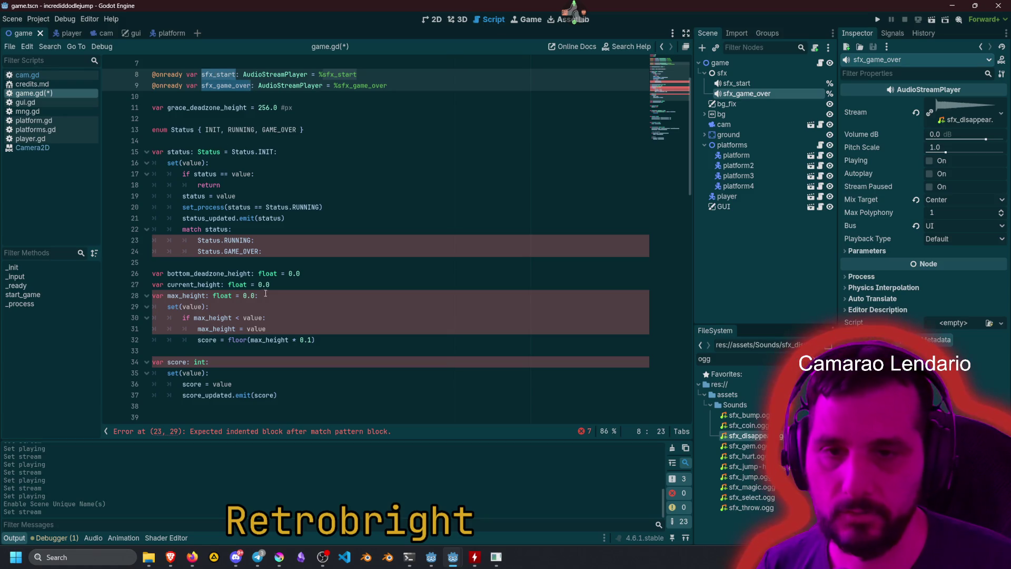
{"action": "left_click", "coordinate": [289, 244]}
{"action": "key", "text": "Down"}
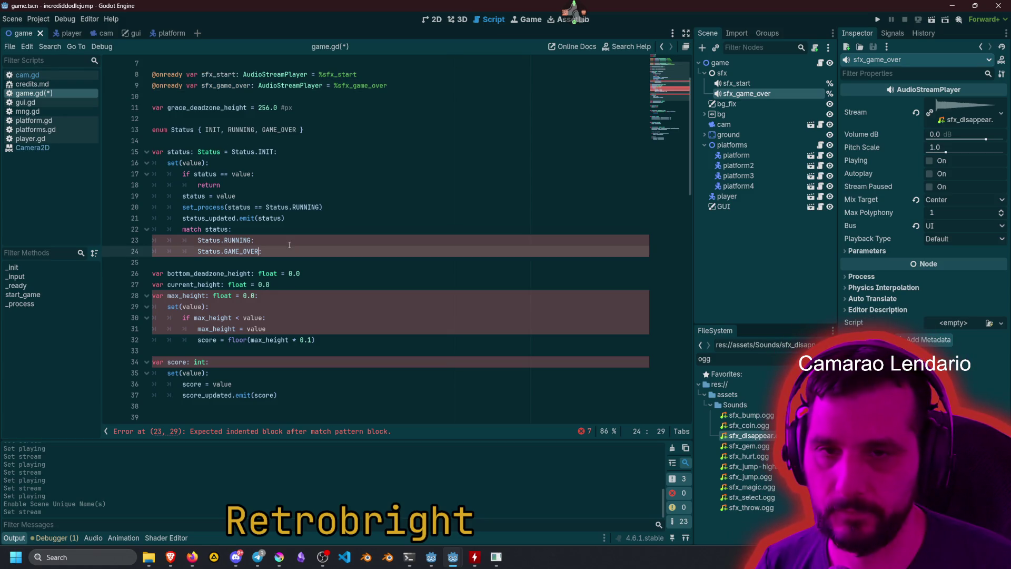
{"action": "key", "text": "End"}
{"action": "type", "text": "sfx_start sfx_game_over"}
{"action": "type", "text": "."}
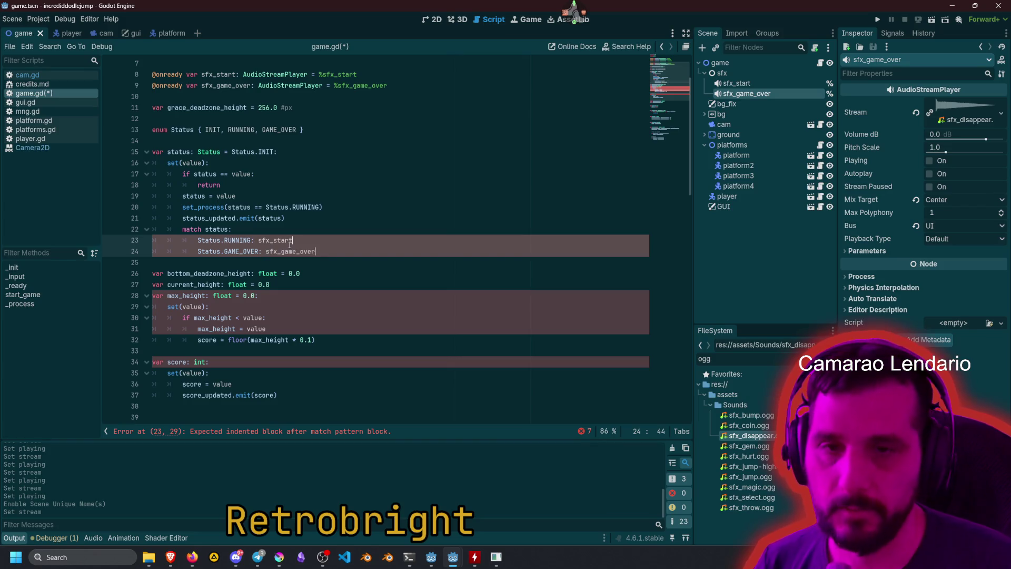
{"action": "key", "text": "Return"}
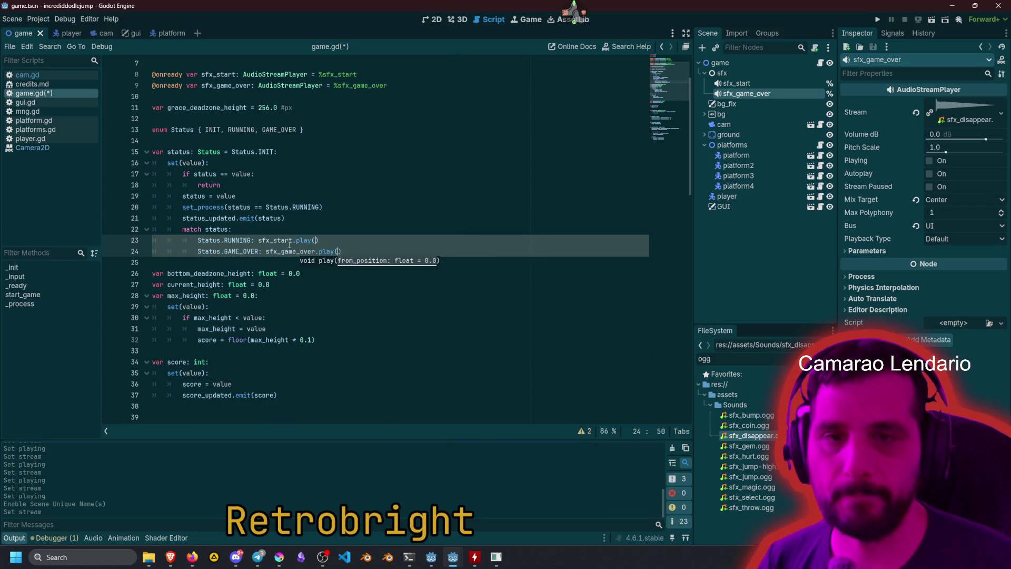
{"action": "left_click", "coordinate": [301, 231]}
{"action": "key", "text": "F5"}
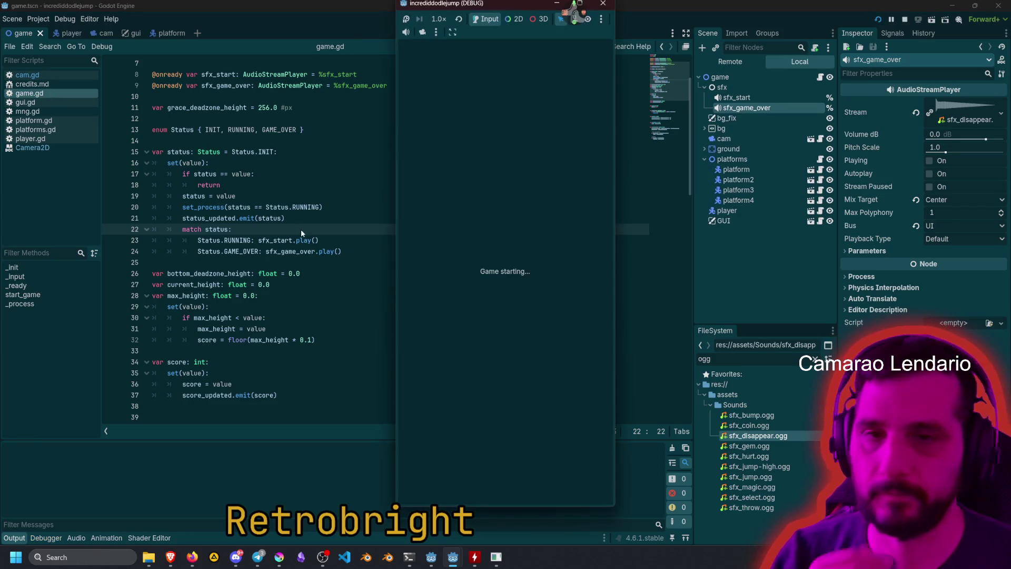
- Play the test run to Game Over, stop it with F8, and close the Camera2D script
{"action": "left_click", "coordinate": [525, 273]}
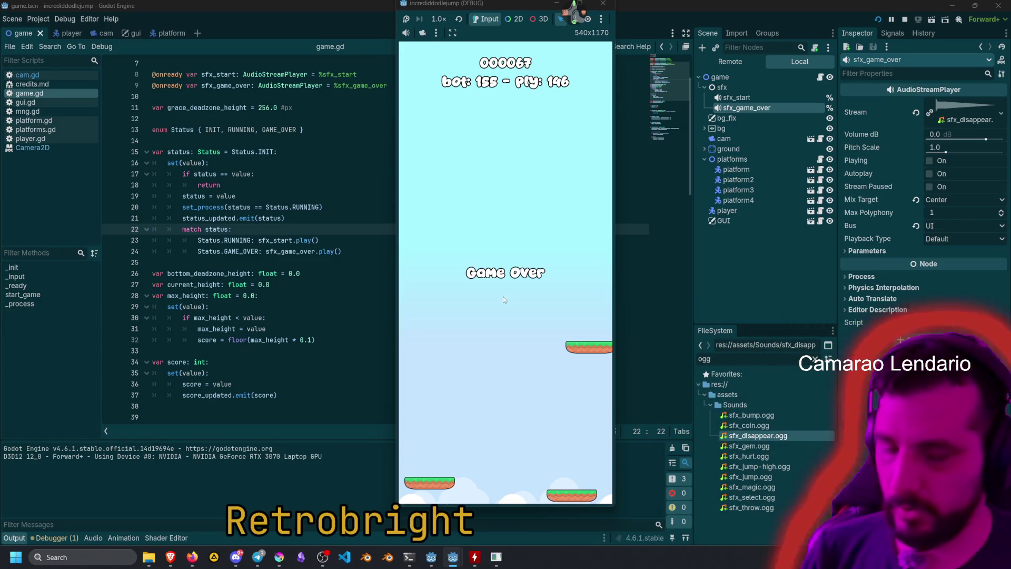
{"action": "key", "text": "F8"}
{"action": "left_click", "coordinate": [370, 184]}
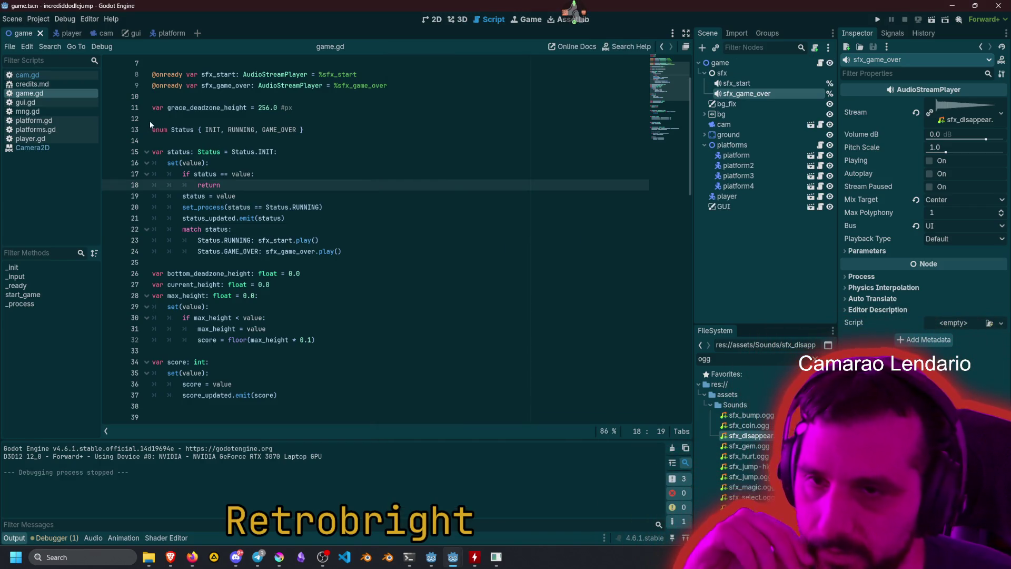
{"action": "middle_click", "coordinate": [30, 148]}
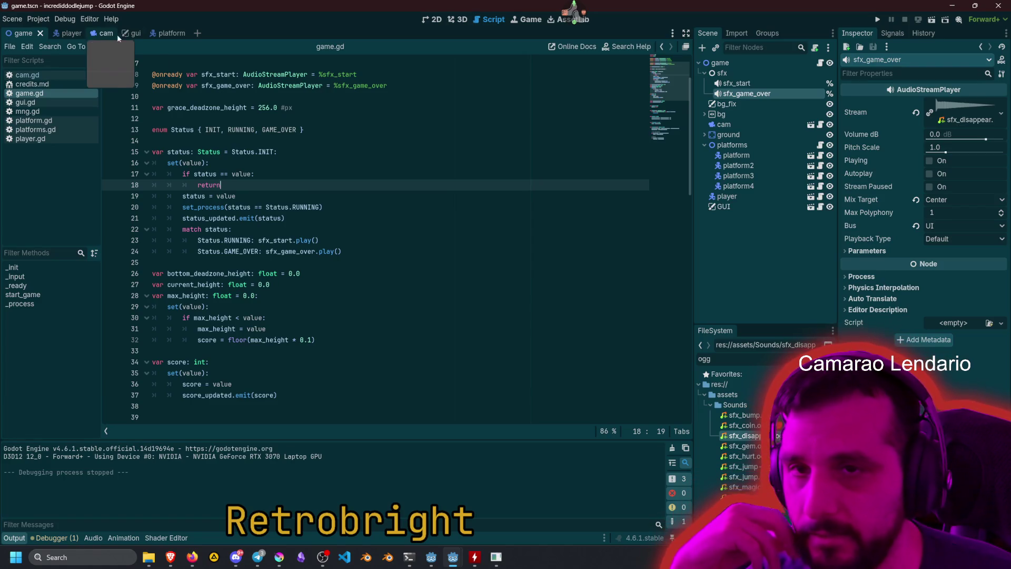
- Delete the lb_debug label node from the gui scene
{"action": "left_click", "coordinate": [134, 33]}
{"action": "left_click", "coordinate": [433, 20]}
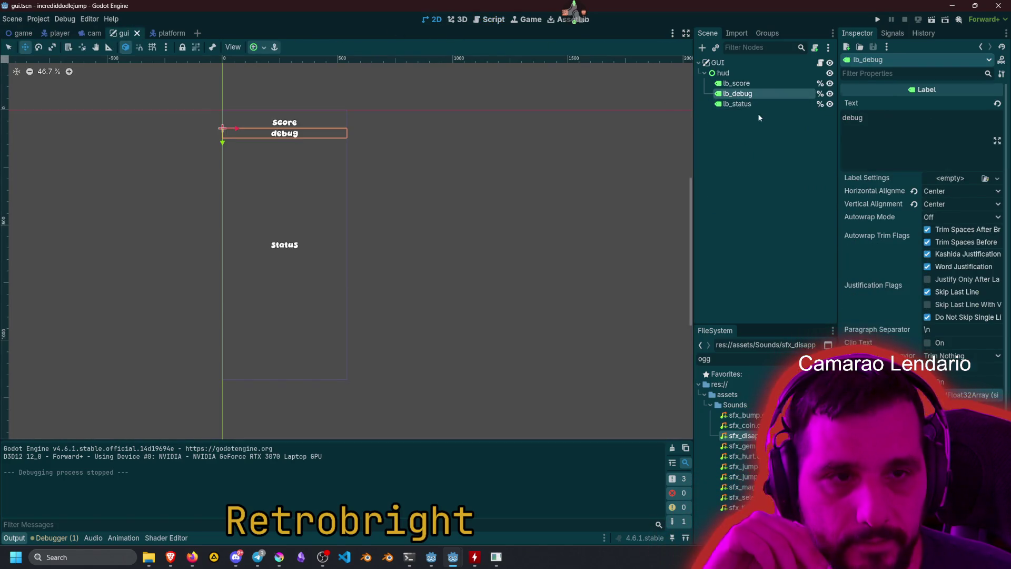
{"action": "key", "text": "Delete"}
{"action": "key", "text": "Return"}
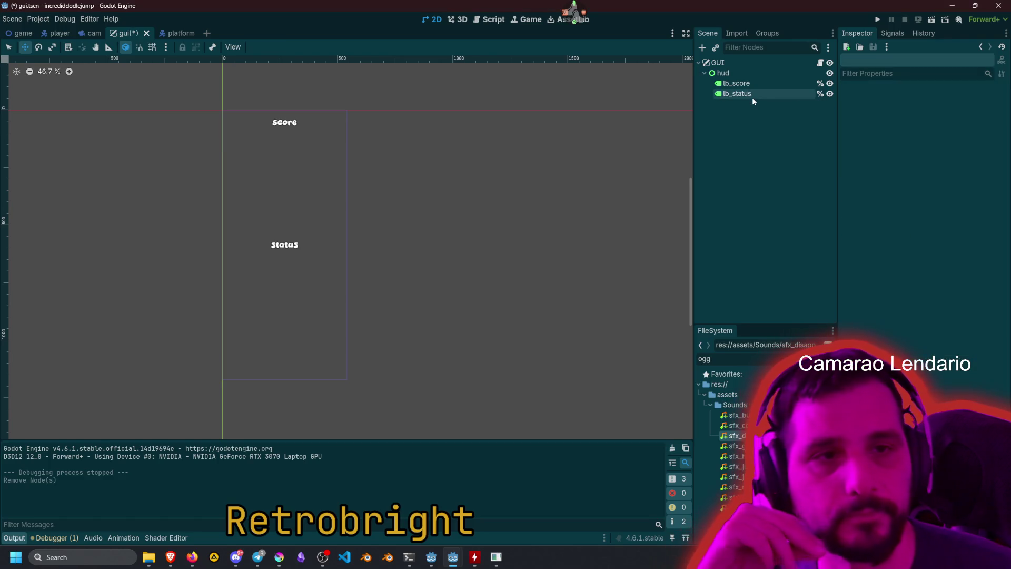
- Remove the _process function and lb_debug variable from gui.gd, then save and run
{"action": "left_click", "coordinate": [819, 63]}
{"action": "left_click", "coordinate": [237, 273]}
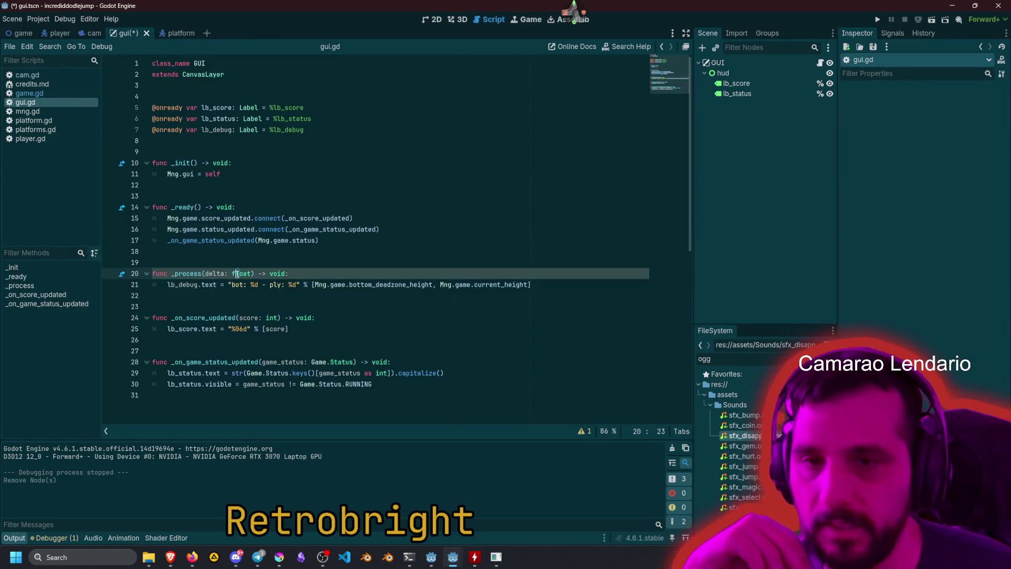
{"action": "key", "text": "Down"}
{"action": "key", "text": "shift+Home"}
{"action": "key", "text": "shift+Up"}
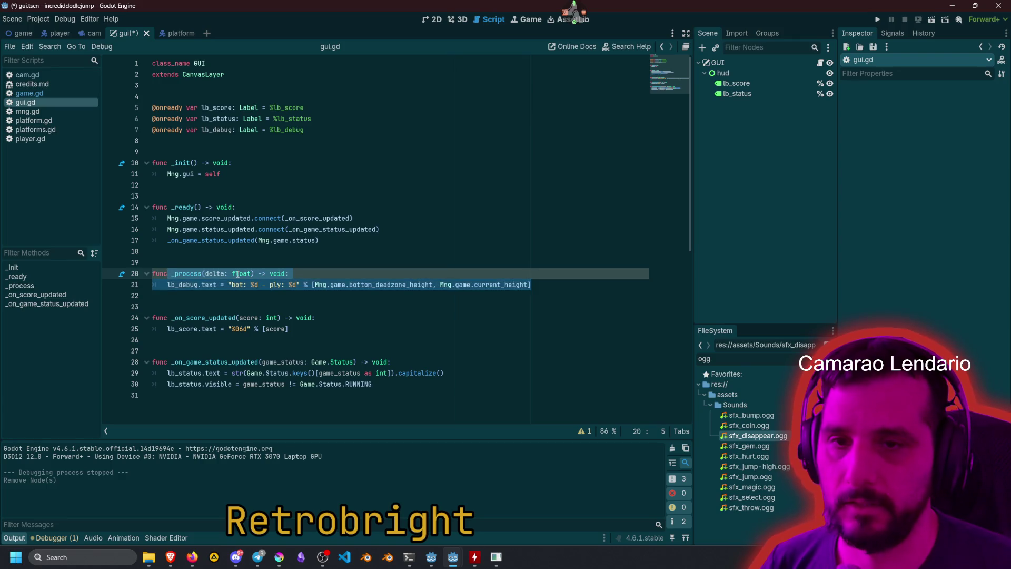
{"action": "key", "text": "BackSpace"}
{"action": "key", "text": "BackSpace"}
{"action": "key", "text": "BackSpace"}
{"action": "key", "text": "Up"}
{"action": "key", "text": "Up"}
{"action": "key", "text": "Up"}
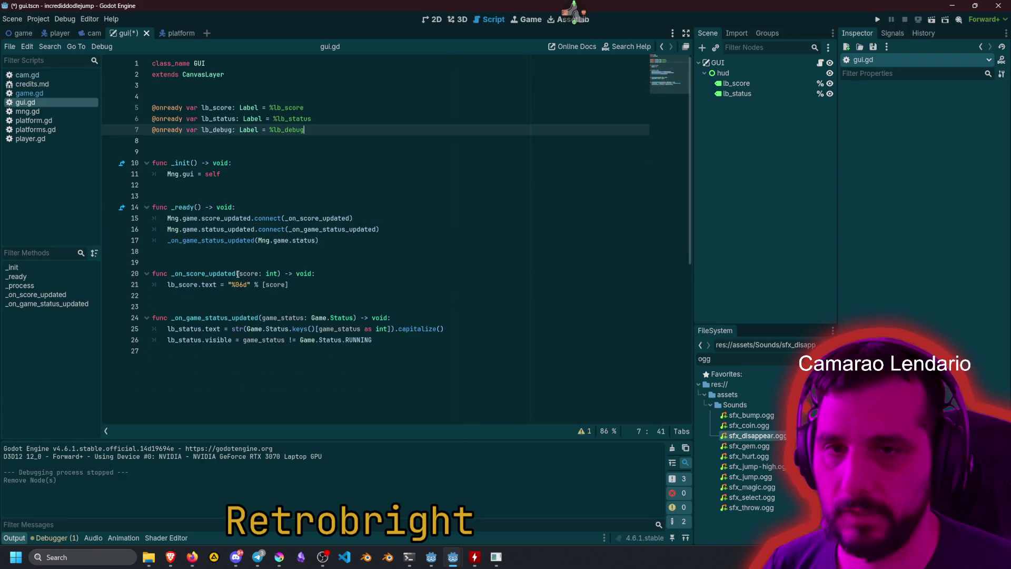
{"action": "key", "text": "shift+Home"}
{"action": "key", "text": "BackSpace"}
{"action": "key", "text": "BackSpace"}
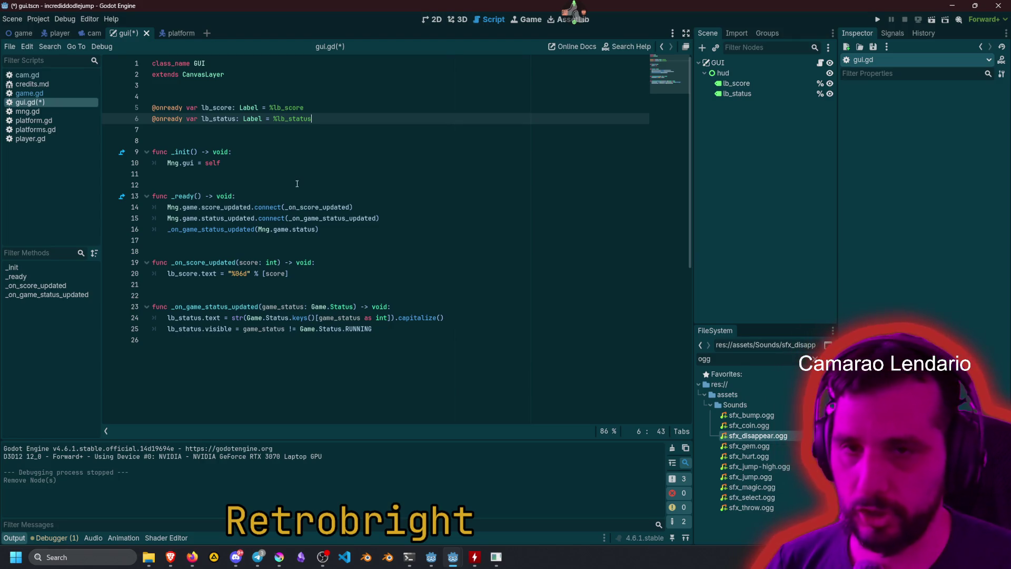
{"action": "left_click", "coordinate": [297, 183]}
{"action": "key", "text": "F5"}
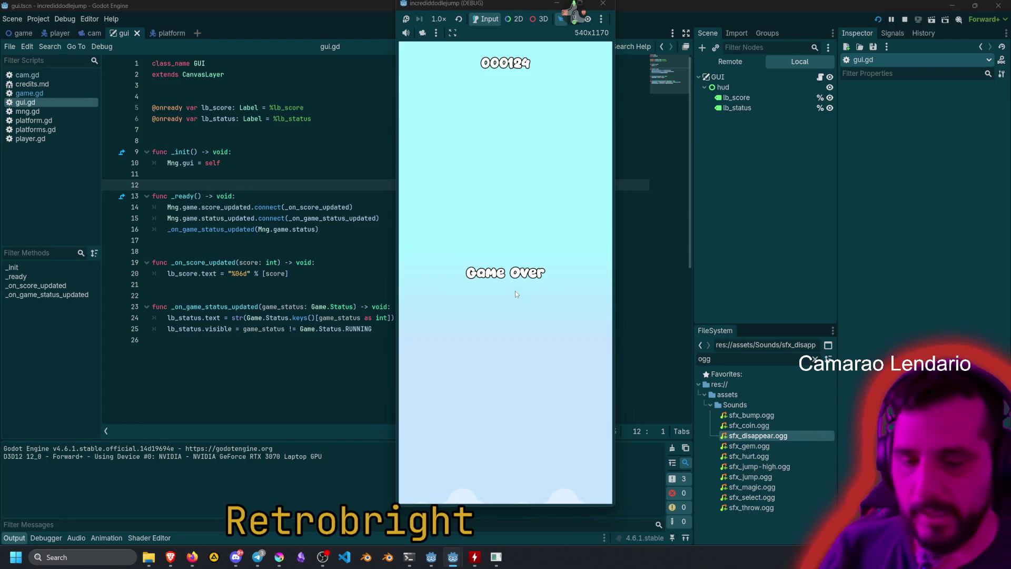
- Stop the test run with F8 after it reaches Game Over showing only the score
{"action": "key", "text": "F8"}
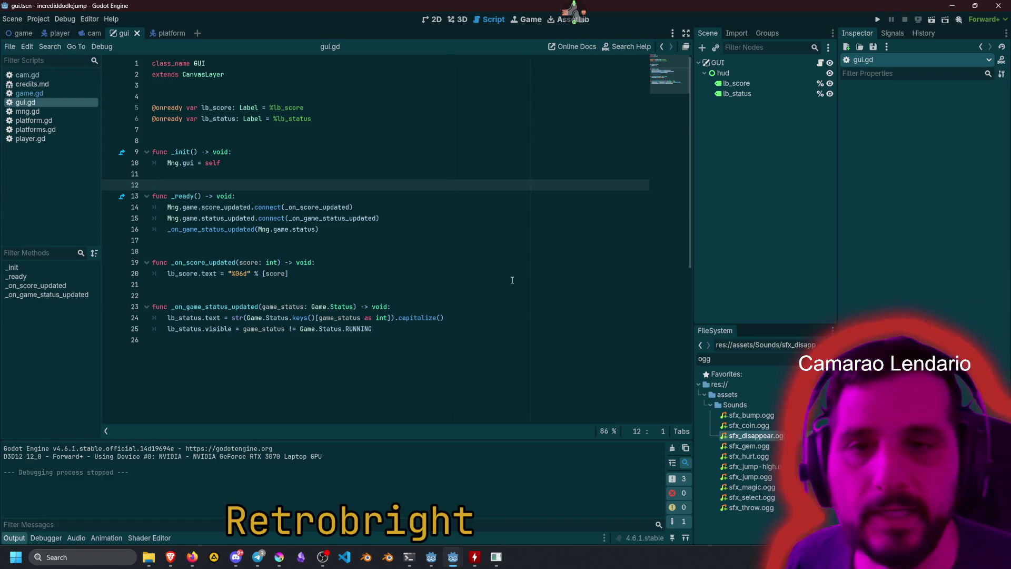
- Open platforms.gd and copy the clear() and generate_platforms() calls from the INIT handler
{"action": "left_click", "coordinate": [36, 129]}
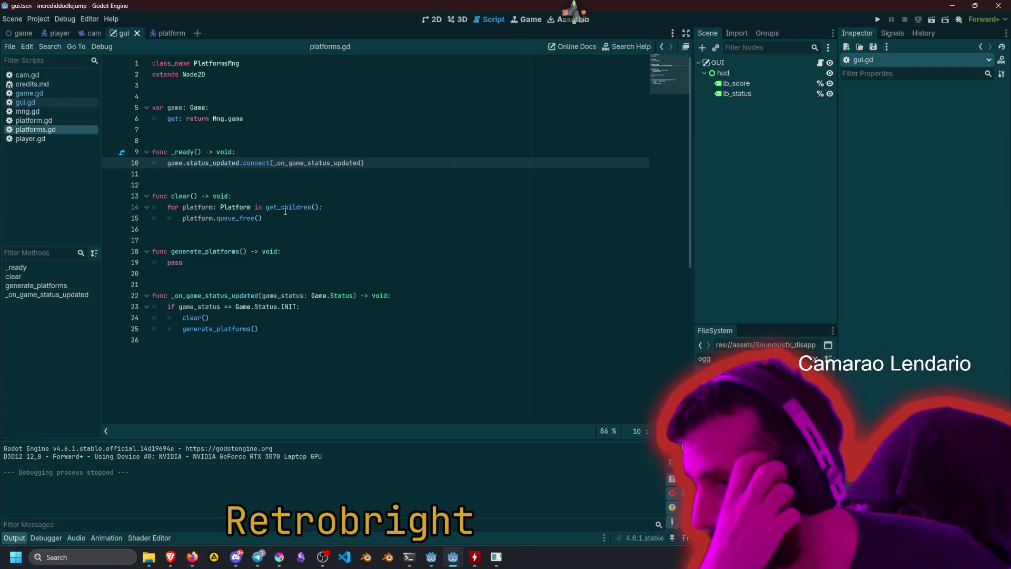
{"action": "mouse_move", "coordinate": [285, 211]}
{"action": "left_click", "coordinate": [226, 164]}
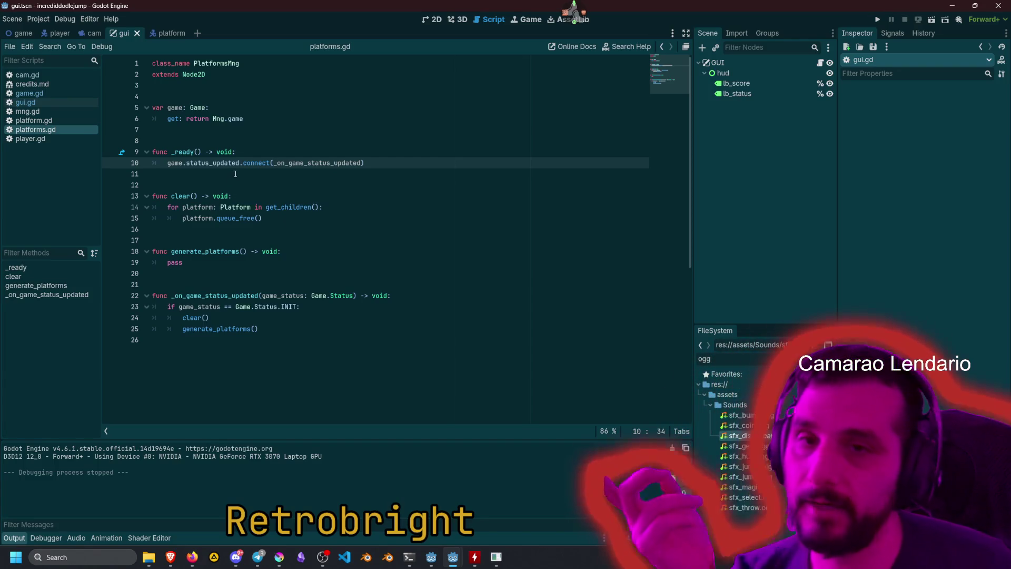
{"action": "mouse_move", "coordinate": [226, 165]}
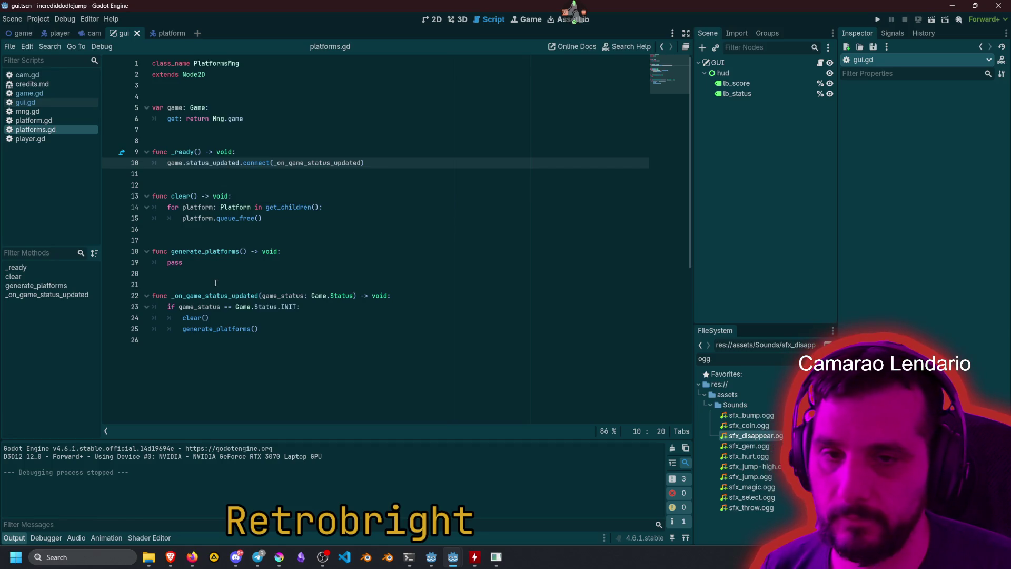
{"action": "double_click", "coordinate": [182, 316]}
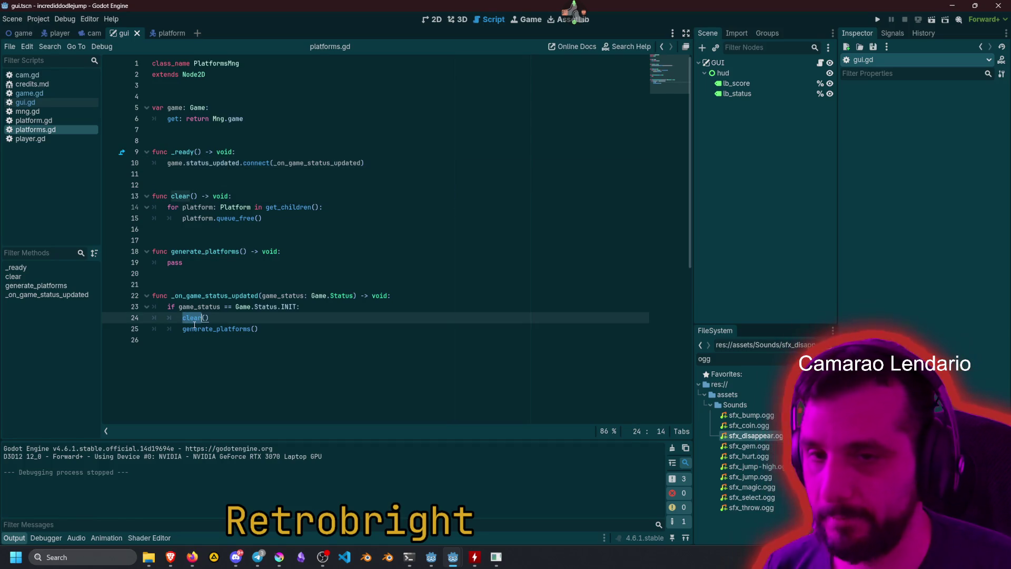
{"action": "mouse_move", "coordinate": [194, 325]}
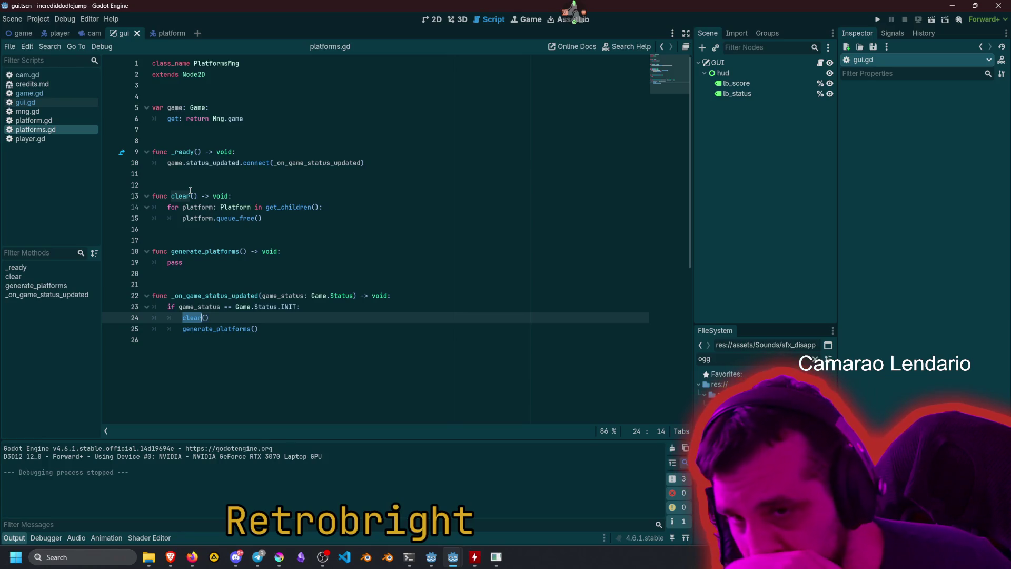
{"action": "left_click", "coordinate": [227, 327]}
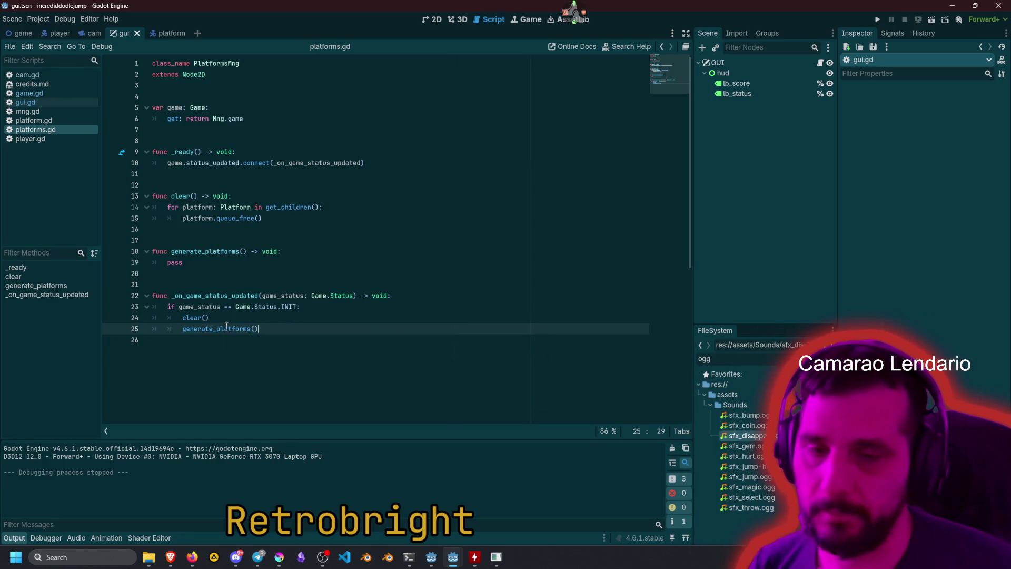
{"action": "key", "text": "shift+Up"}
{"action": "key", "text": "shift+Home"}
{"action": "key", "text": "ctrl+c"}
- Paste clear() and generate_platforms() into _ready under the status signal connection
{"action": "left_click", "coordinate": [246, 164]}
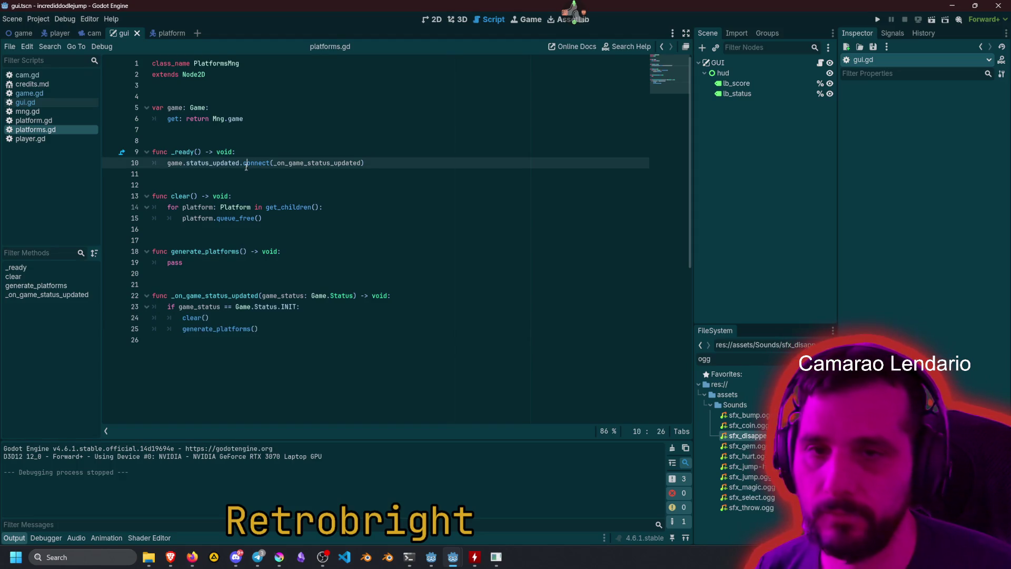
{"action": "key", "text": "Return"}
{"action": "key", "text": "ctrl+v"}
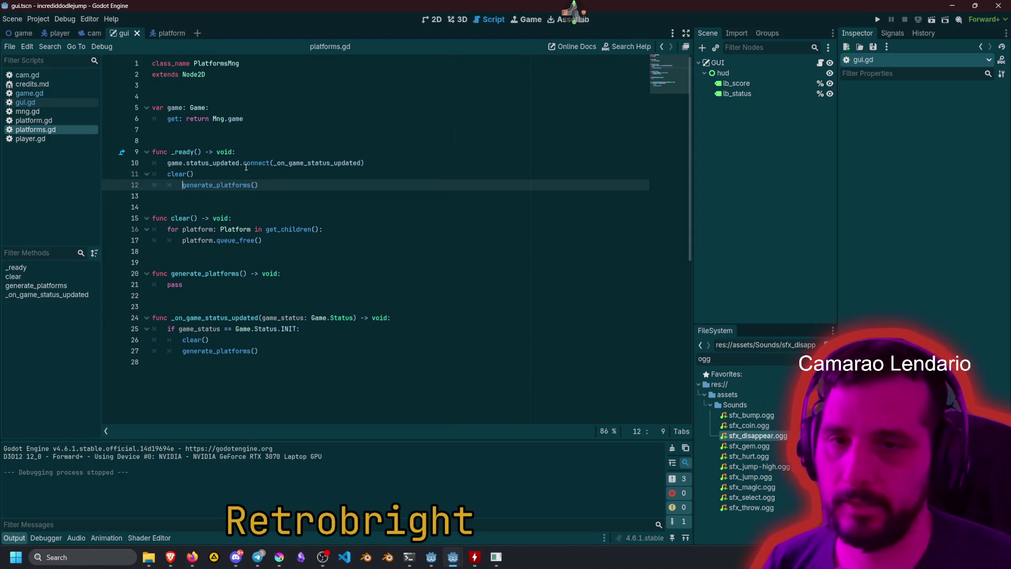
{"action": "key", "text": "BackSpace"}
{"action": "left_click", "coordinate": [244, 164]}
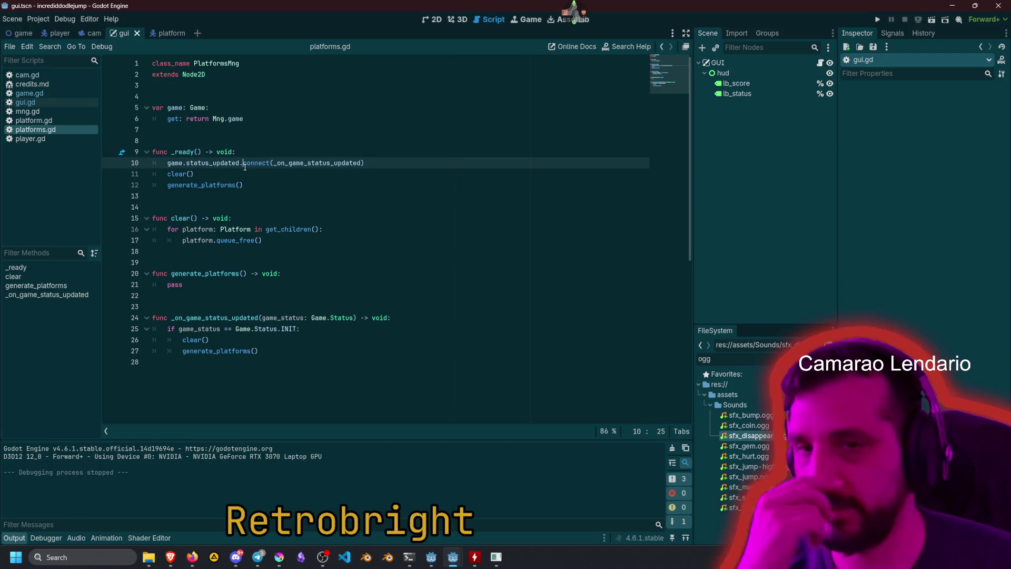
{"action": "left_click", "coordinate": [179, 284]}
{"action": "double_click", "coordinate": [177, 287]}
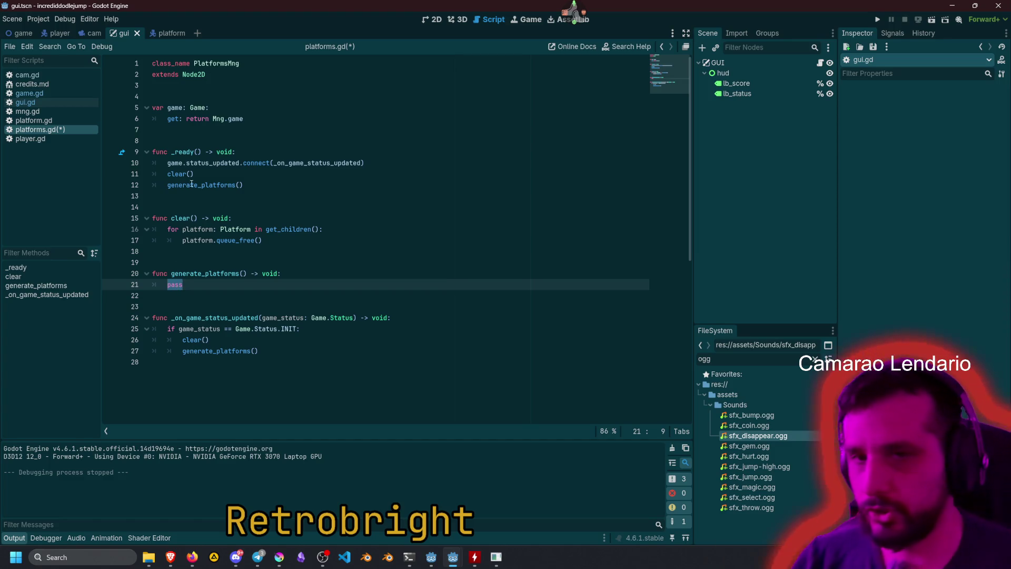
- Declare 'var generated_height: float = 0.0' below the game getter in platforms.gd
{"action": "left_click", "coordinate": [206, 129]}
{"action": "key", "text": "Return"}
{"action": "key", "text": "Return"}
{"action": "key", "text": "Up"}
{"action": "type", "text": "v"}
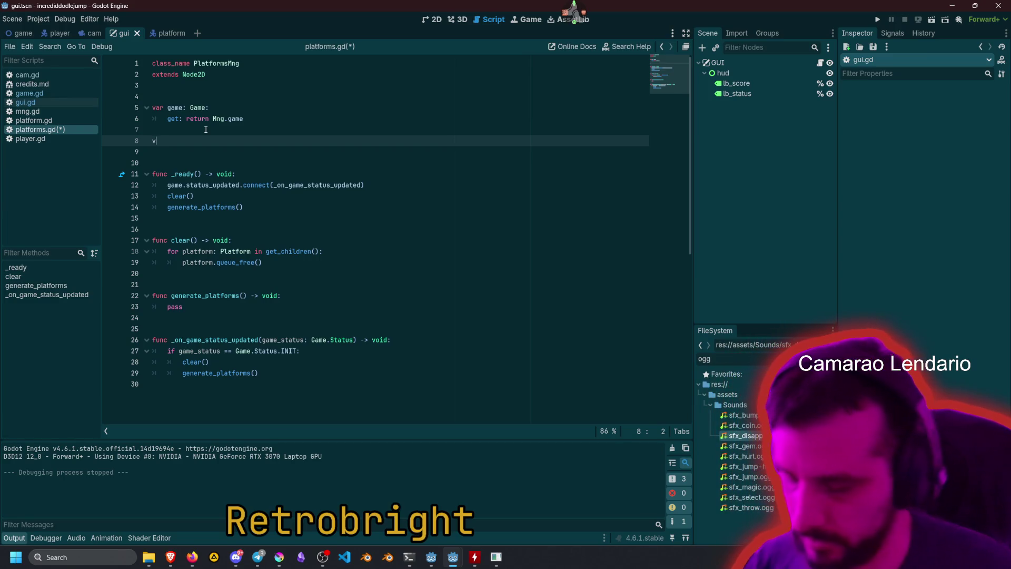
{"action": "type", "text": "ar genera"}
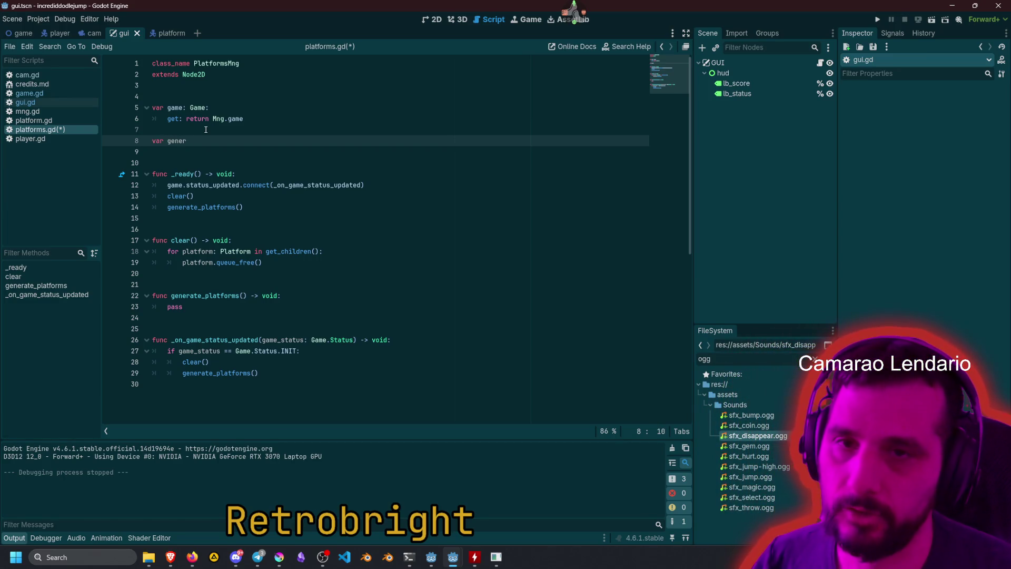
{"action": "type", "text": "ted_he"}
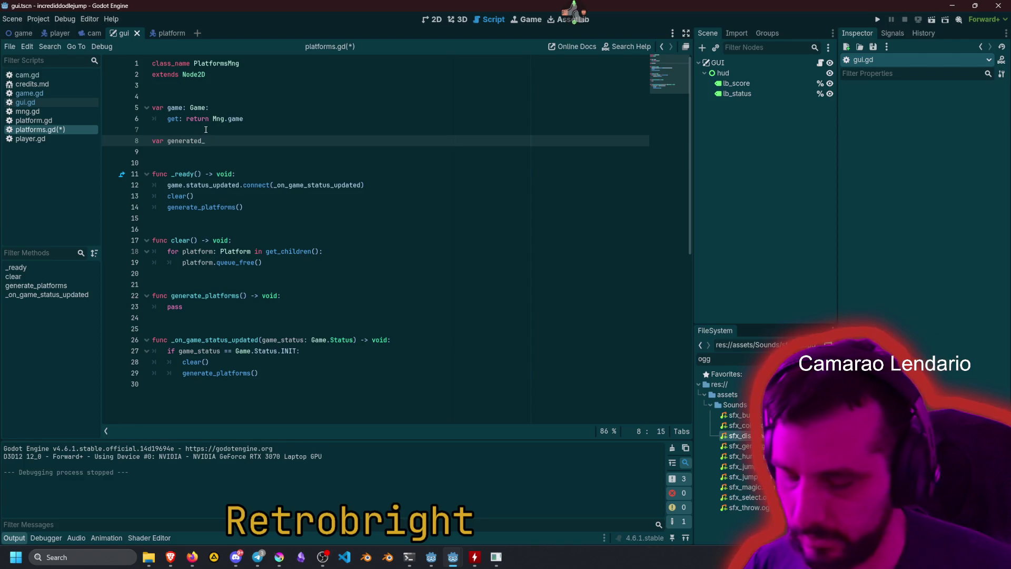
{"action": "type", "text": "ight: "}
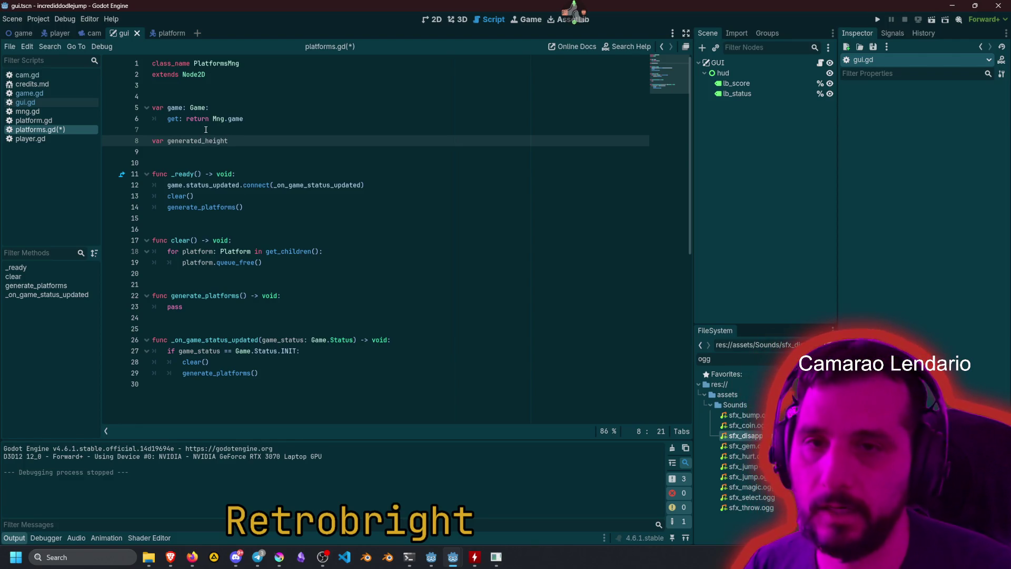
{"action": "type", "text": "float = 0"}
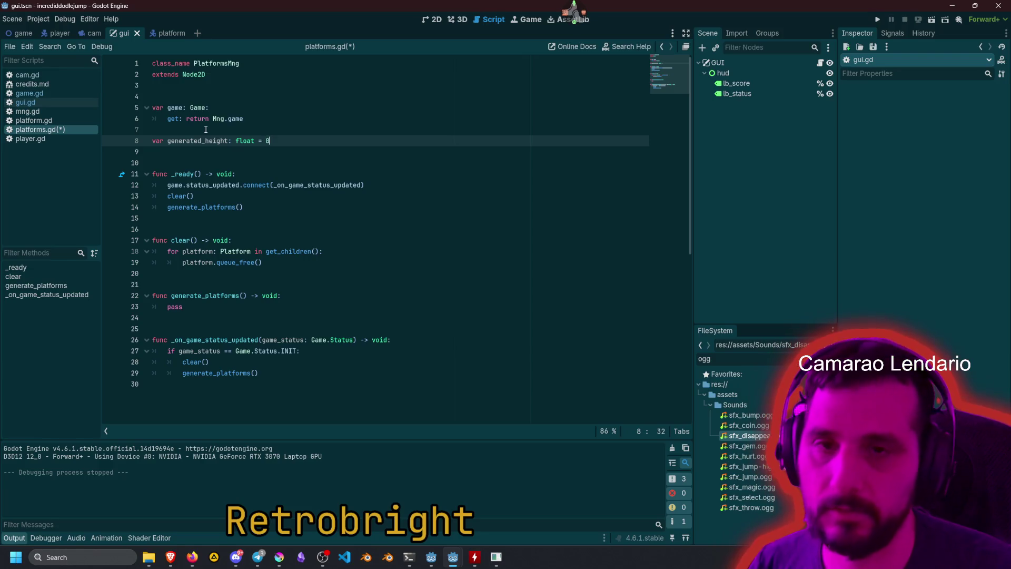
{"action": "type", "text": ".0"}
{"action": "double_click", "coordinate": [195, 141]}
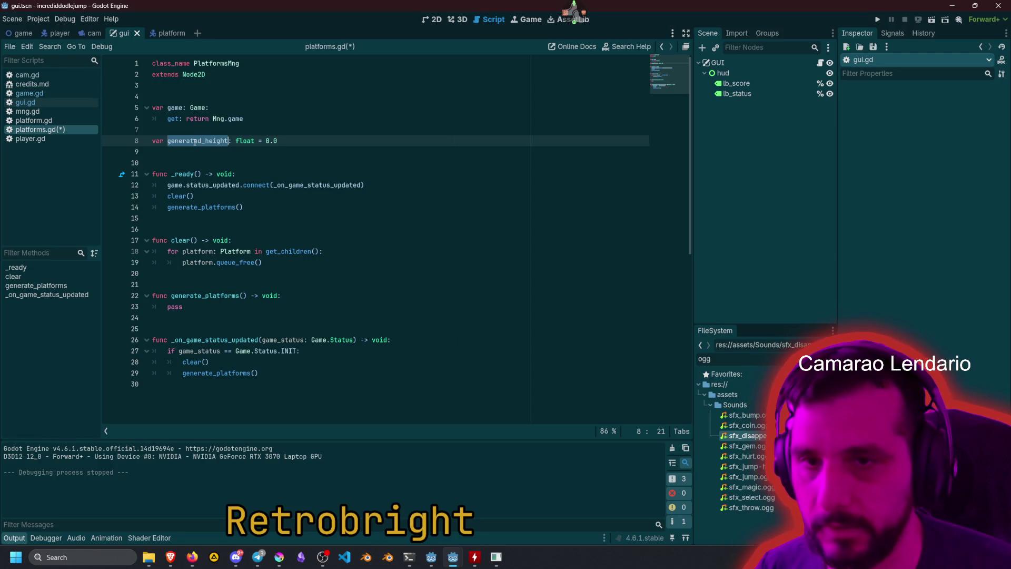
{"action": "left_click", "coordinate": [291, 218]}
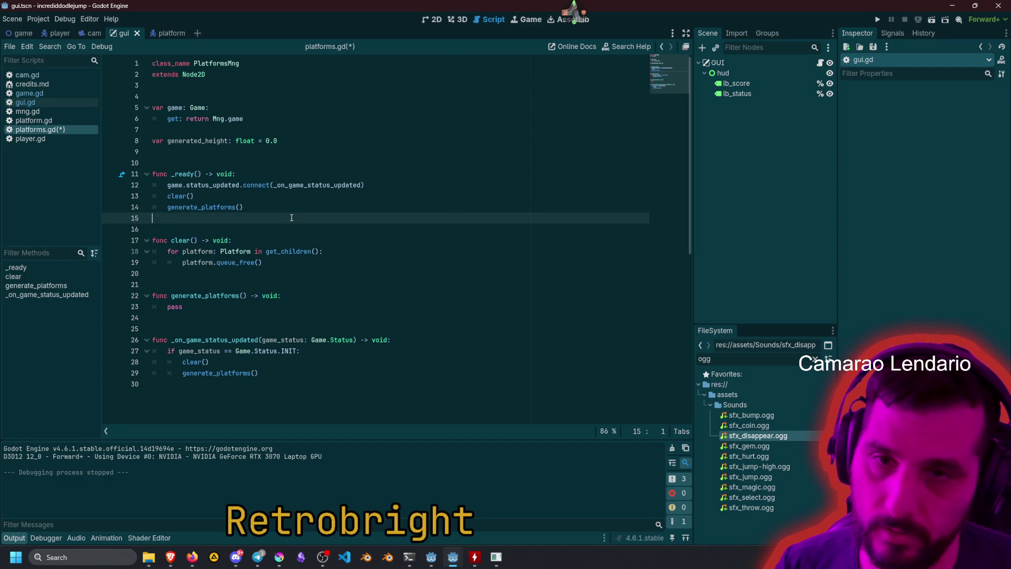
{"action": "double_click", "coordinate": [205, 141]}
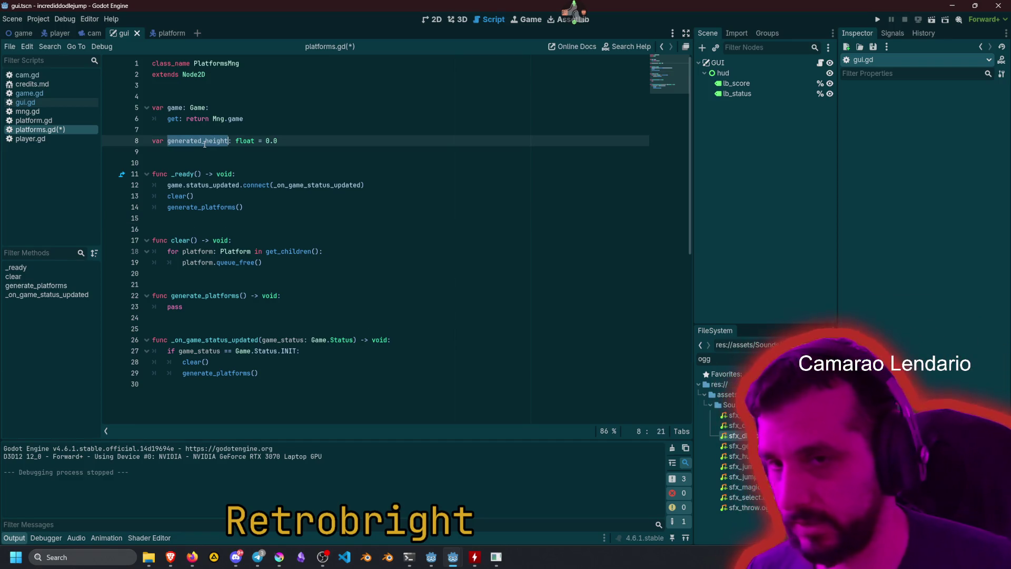
{"action": "double_click", "coordinate": [178, 307]}
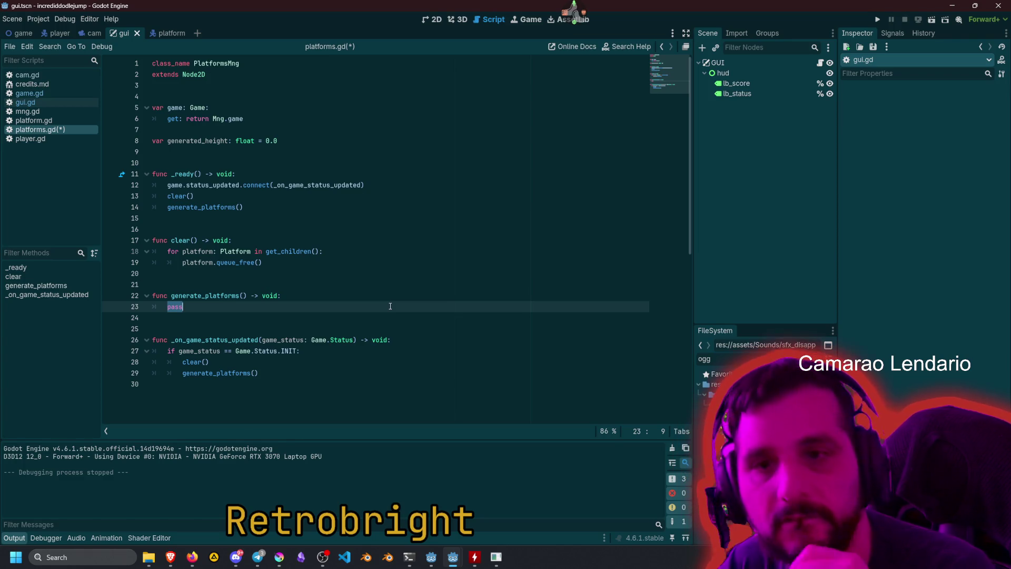
- Tidy the blank lines near the top of platforms.gd, then switch to mng.gd
{"action": "left_click", "coordinate": [250, 92]}
{"action": "key", "text": "Return"}
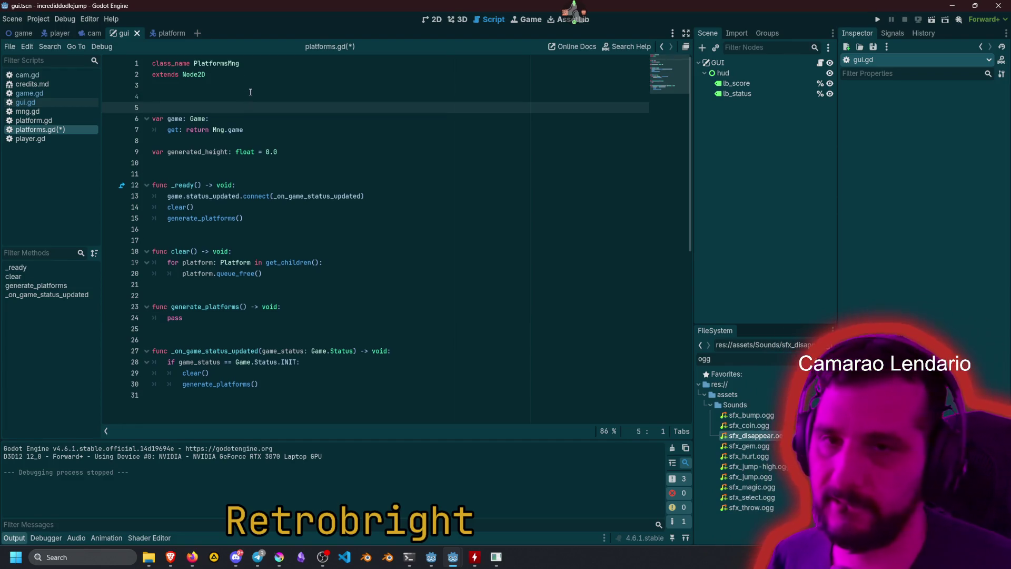
{"action": "key", "text": "Up"}
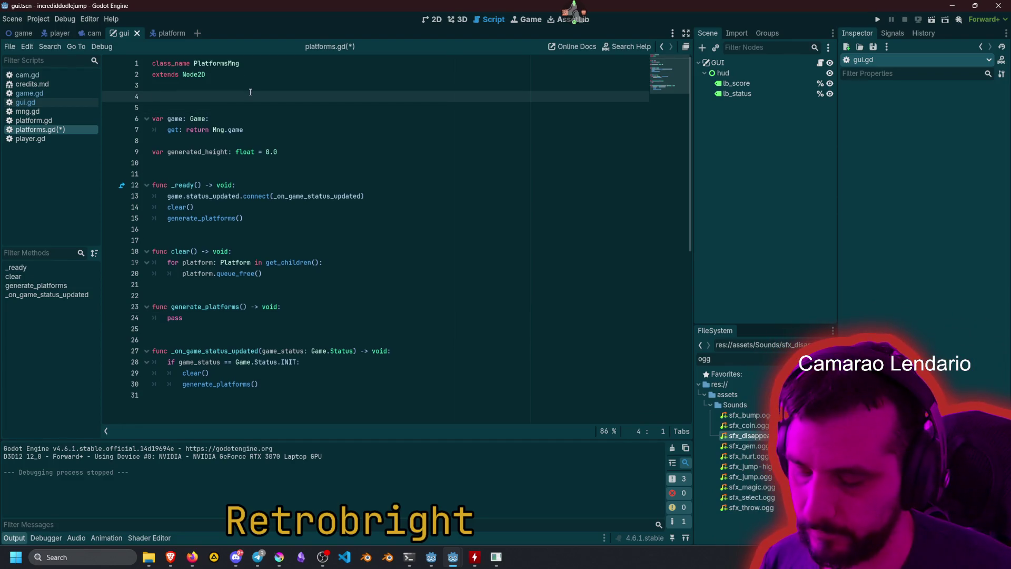
{"action": "key", "text": "Delete"}
{"action": "left_click", "coordinate": [236, 103]}
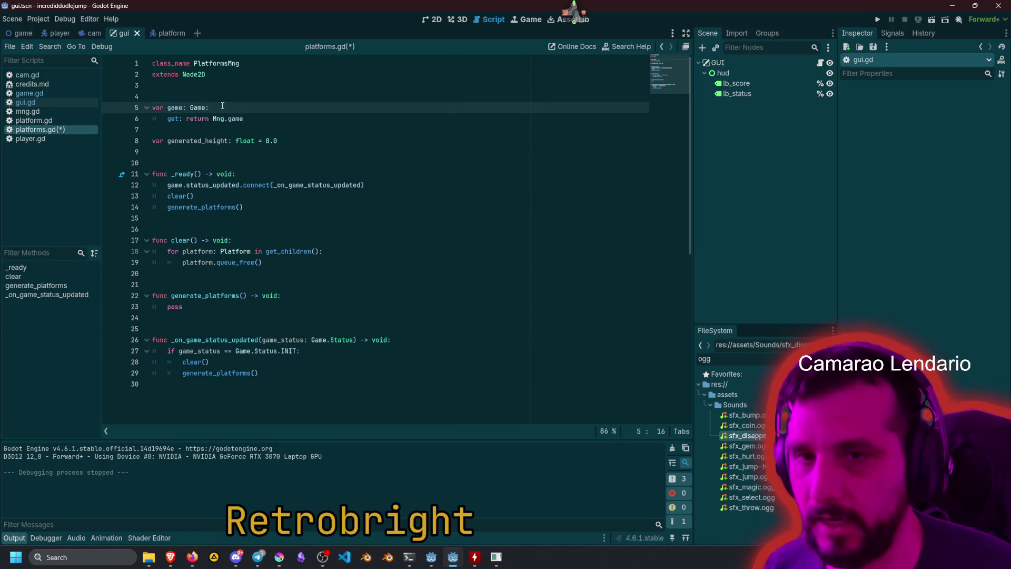
{"action": "left_click", "coordinate": [71, 113]}
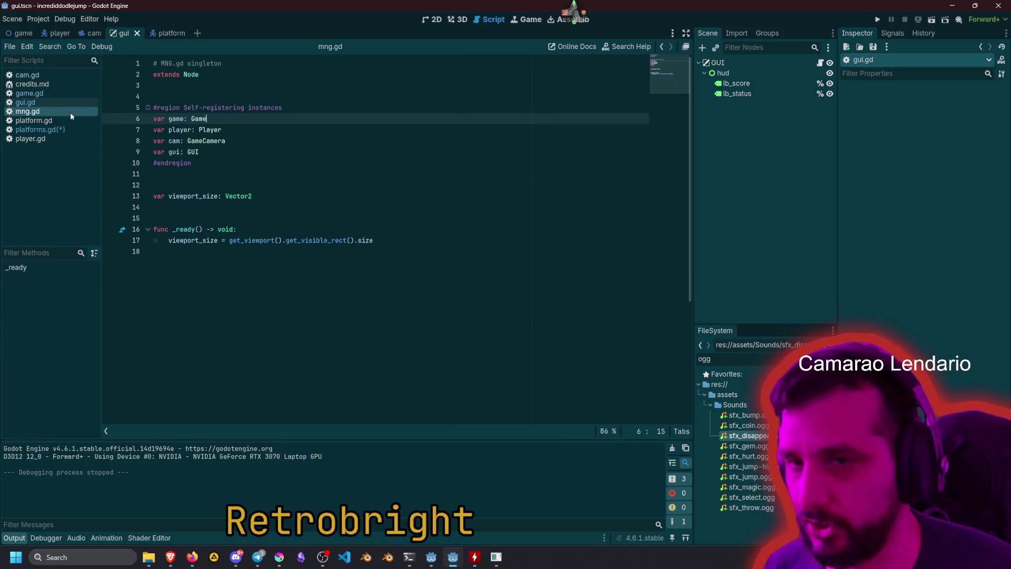
- Add 'const PLATFORM_GRID_SIZE: Vector2i = Vector2i(32, 32)' above the #region line in mng.gd
{"action": "key", "text": "Down"}
{"action": "key", "text": "Down"}
{"action": "key", "text": "Down"}
{"action": "key", "text": "Up"}
{"action": "key", "text": "Up"}
{"action": "key", "text": "Up"}
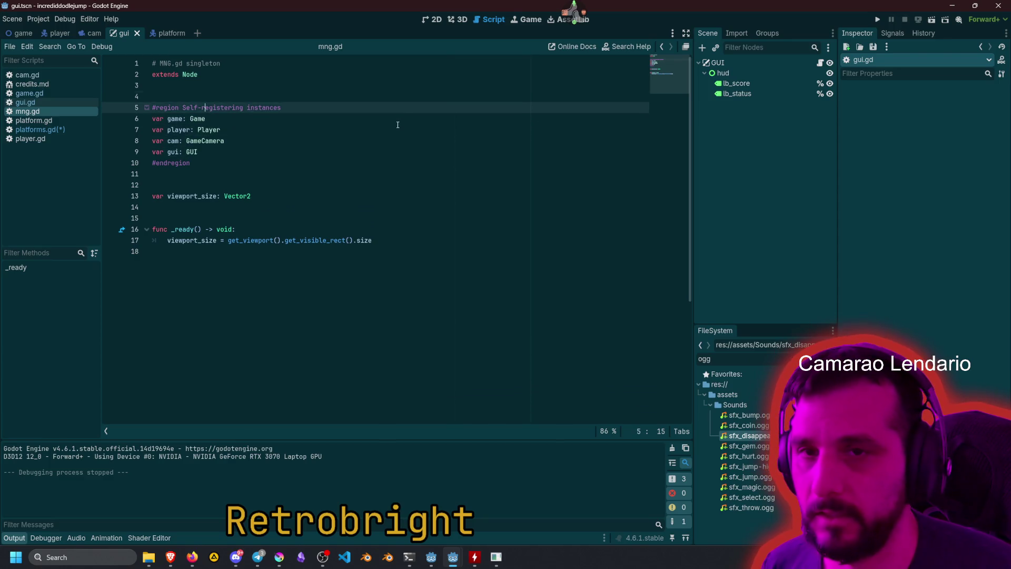
{"action": "key", "text": "Return"}
{"action": "key", "text": "Return"}
{"action": "type", "text": "const "}
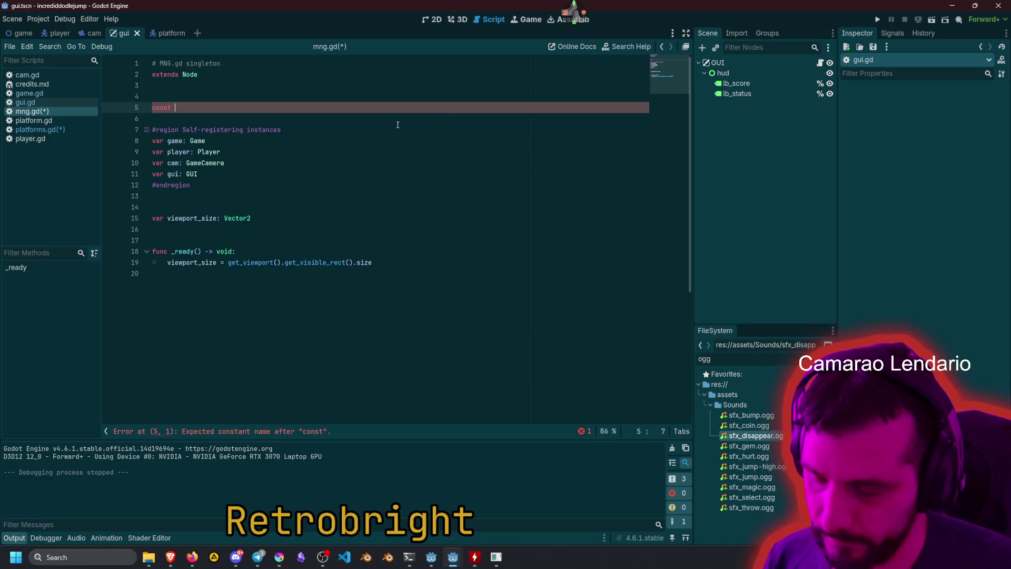
{"action": "type", "text": "PLATFORM_"}
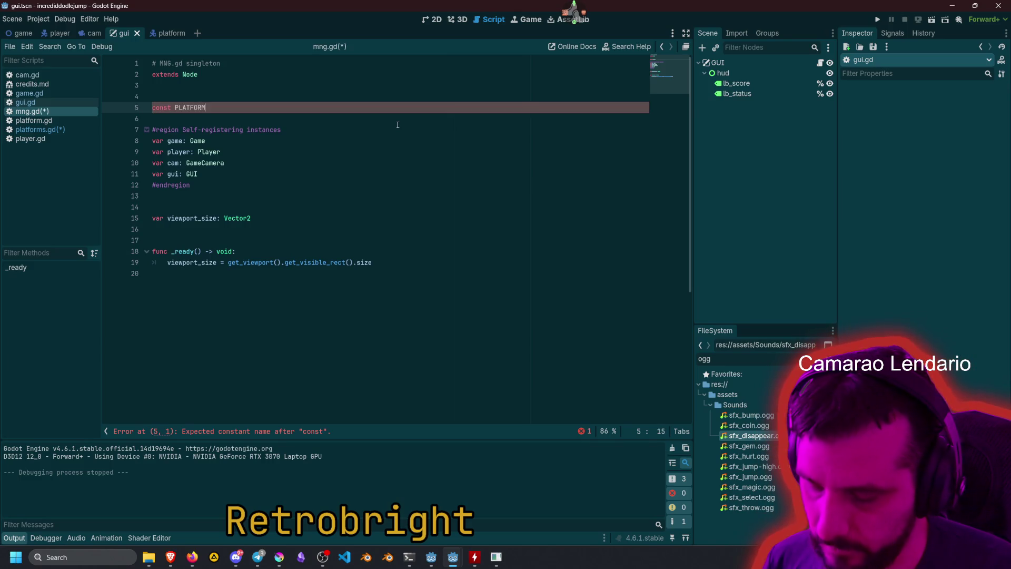
{"action": "type", "text": "GRID_SIZE"}
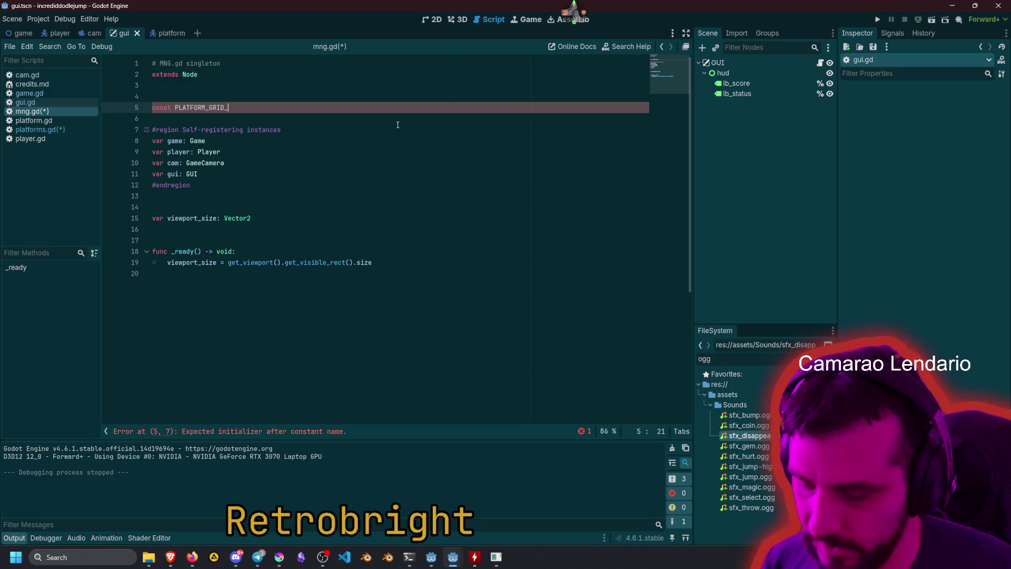
{"action": "type", "text": ": Vector2 = "}
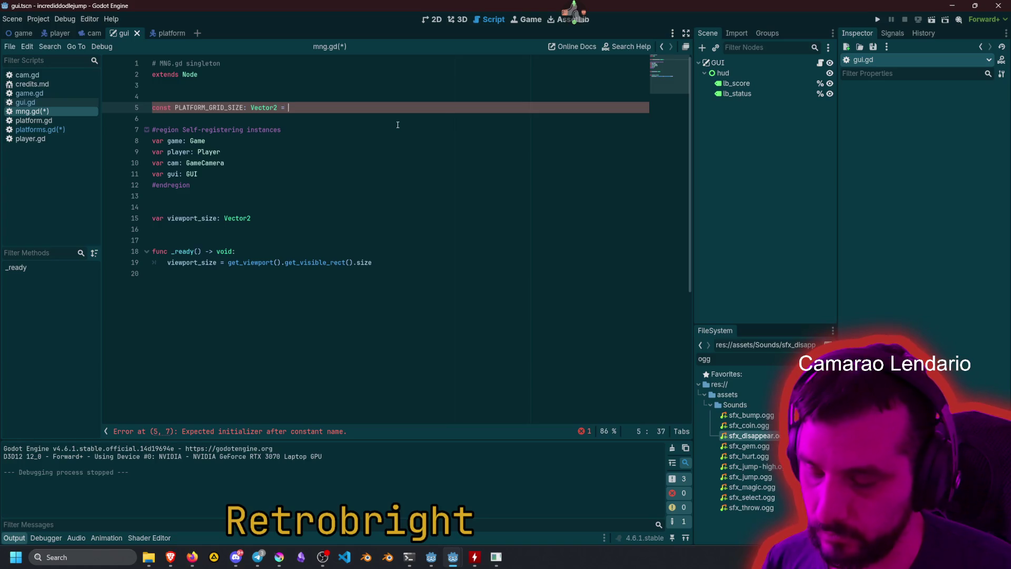
{"action": "type", "text": "Vector2"}
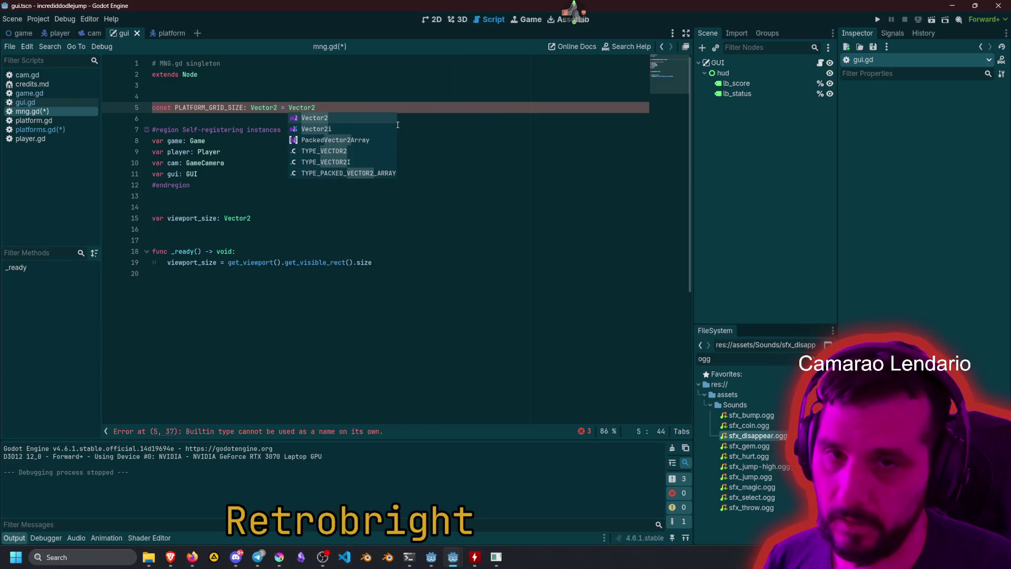
{"action": "key", "text": "Escape"}
{"action": "type", "text": "("}
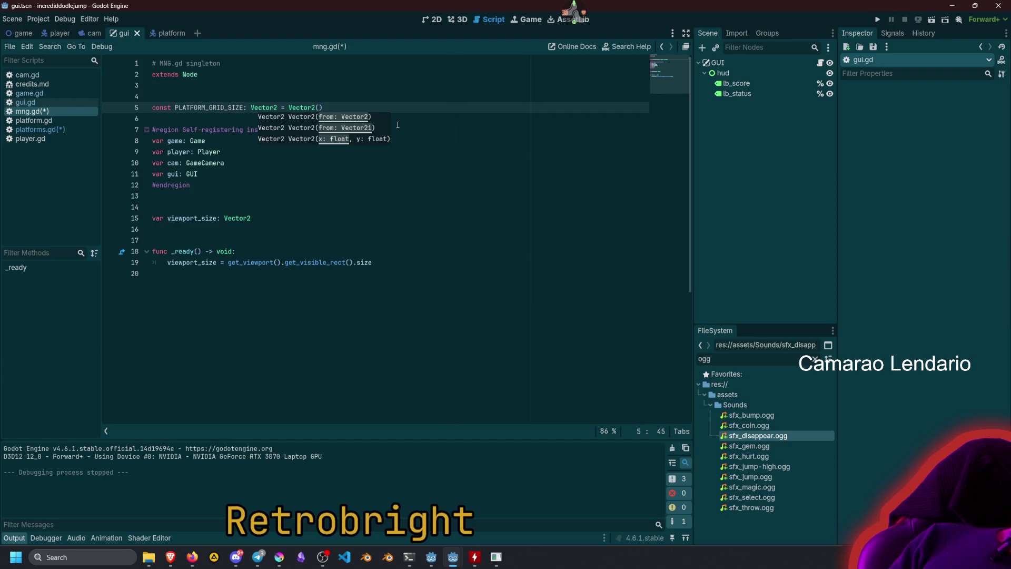
{"action": "type", "text": "32, 32"}
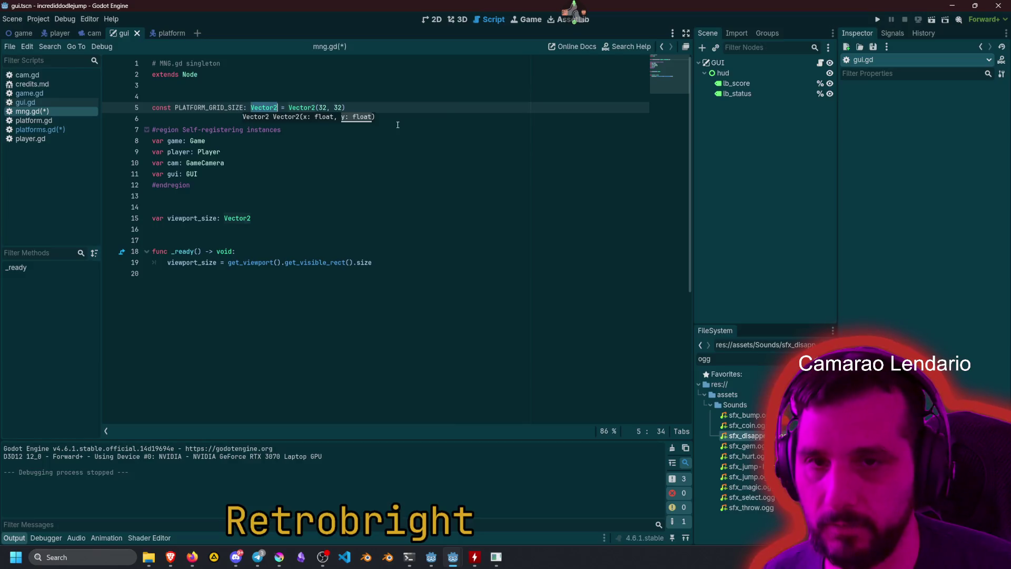
{"action": "key", "text": "Right"}
{"action": "type", "text": "i"}
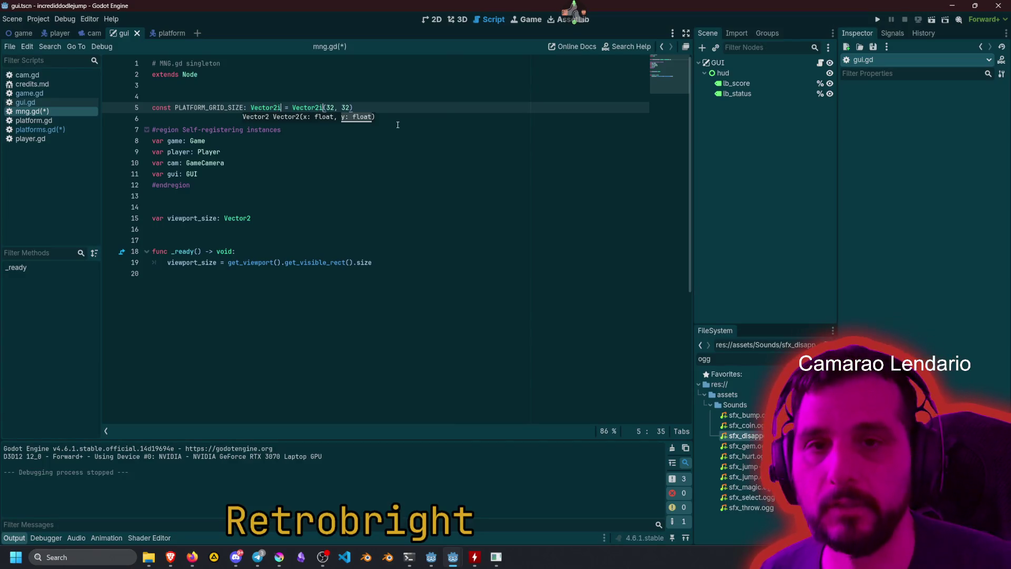
{"action": "key", "text": "Right"}
{"action": "key", "text": "Right"}
{"action": "key", "text": "Right"}
{"action": "type", "text": "i"}
{"action": "key", "text": "End"}
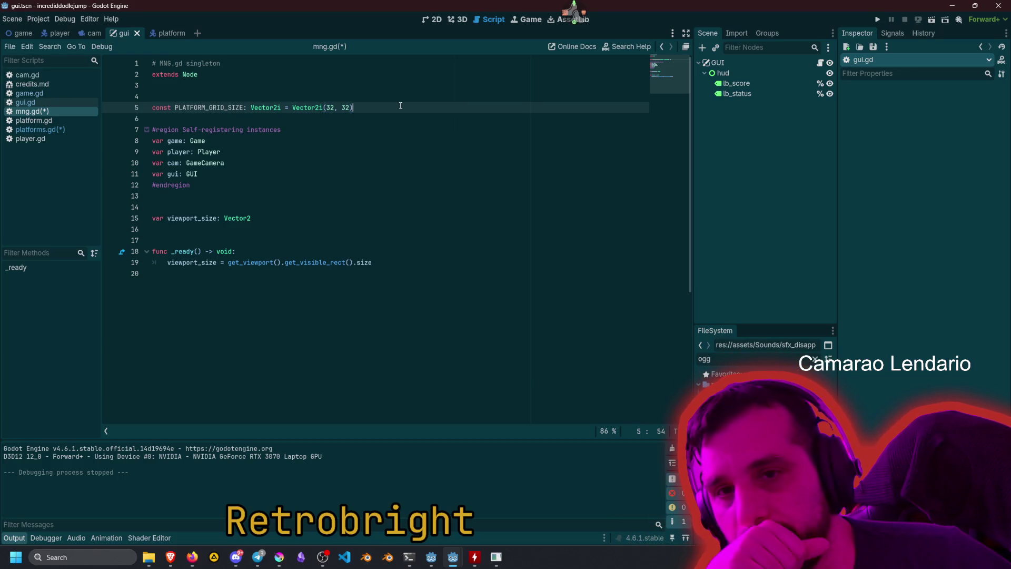
- Change the grid size's first value from 32 to 128
{"action": "left_click", "coordinate": [331, 107]}
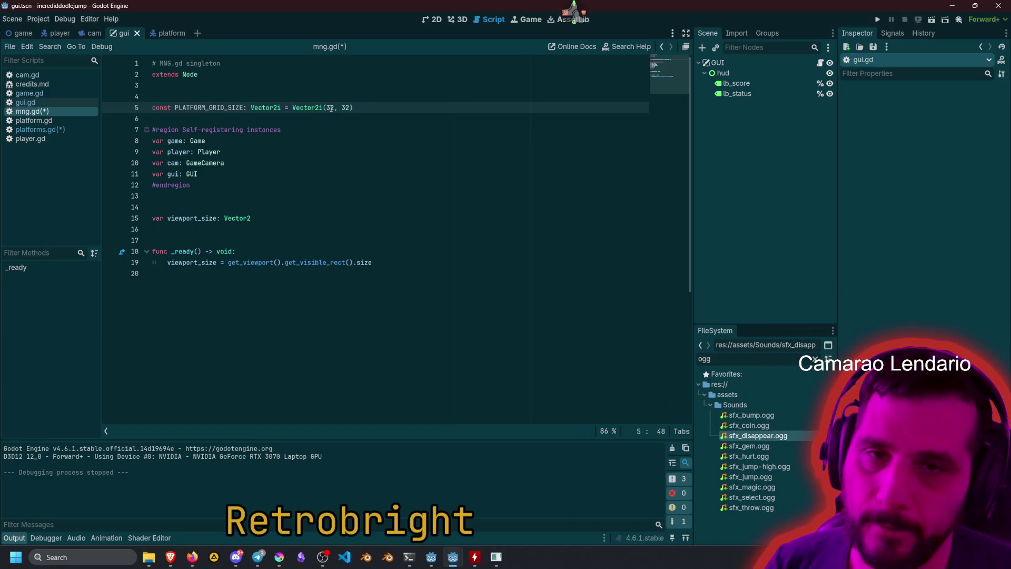
{"action": "key", "text": "Right"}
{"action": "key", "text": "Right"}
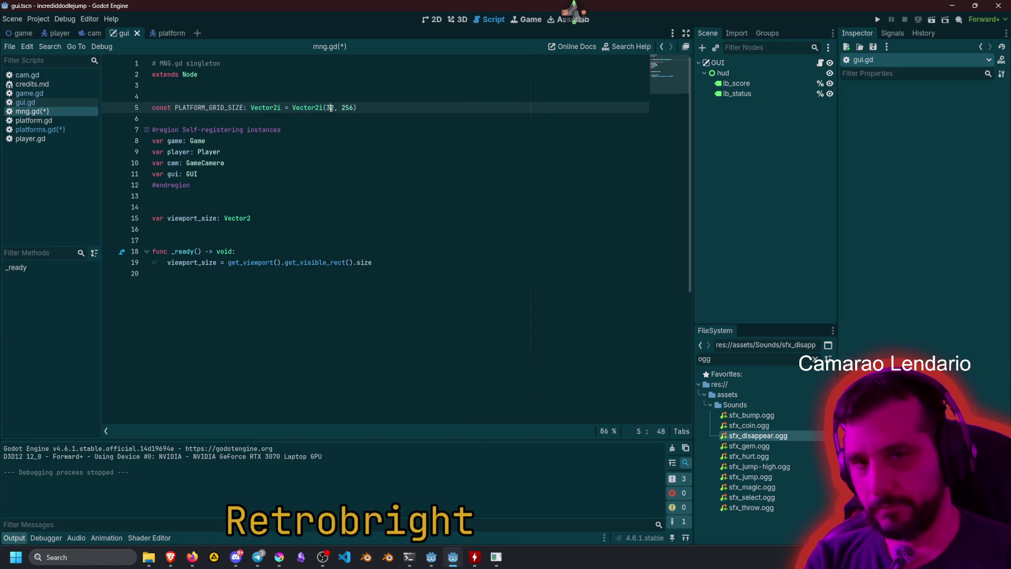
{"action": "double_click", "coordinate": [330, 108]}
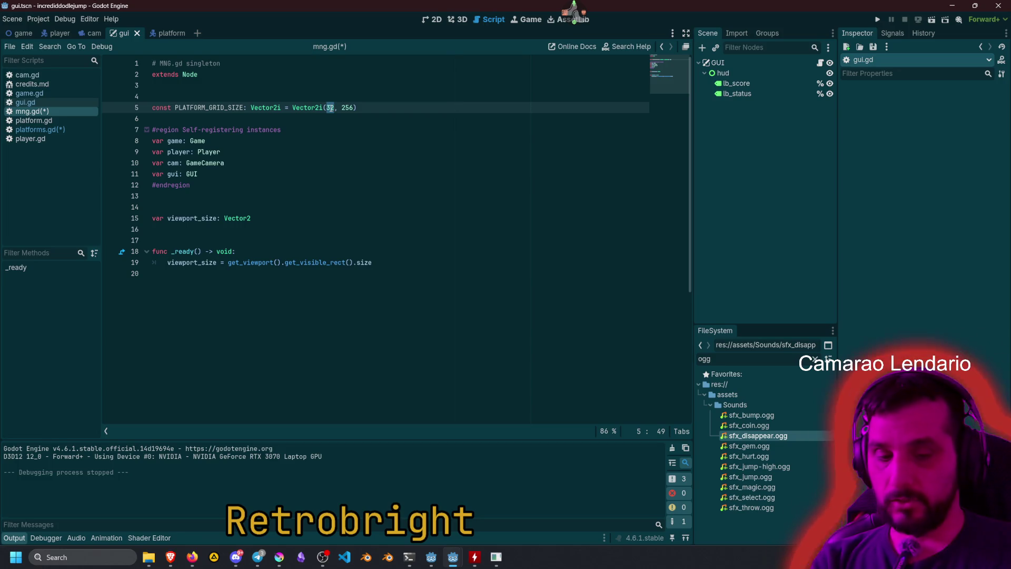
{"action": "type", "text": "128"}
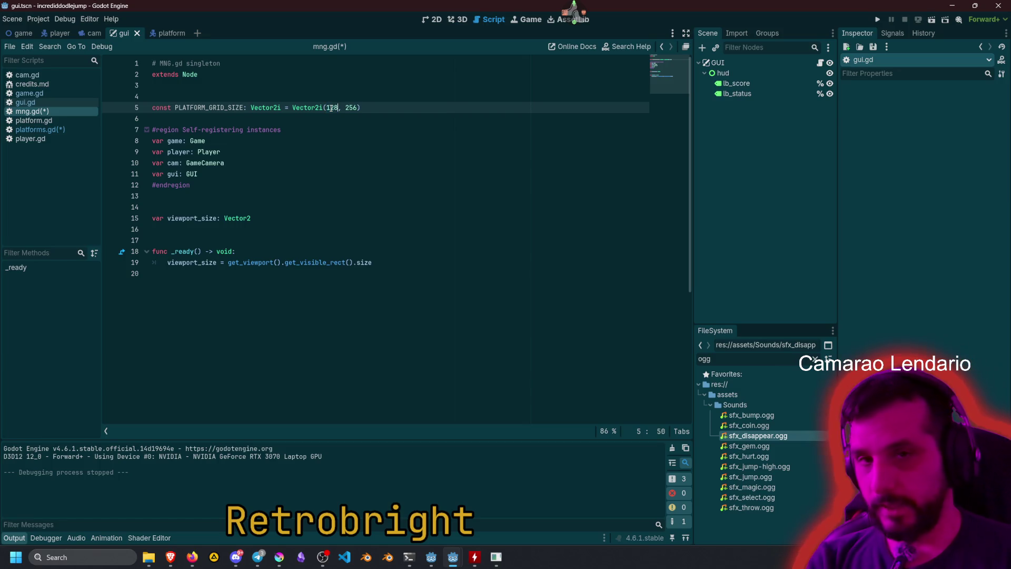
{"action": "key", "text": "Left"}
{"action": "key", "text": "Left"}
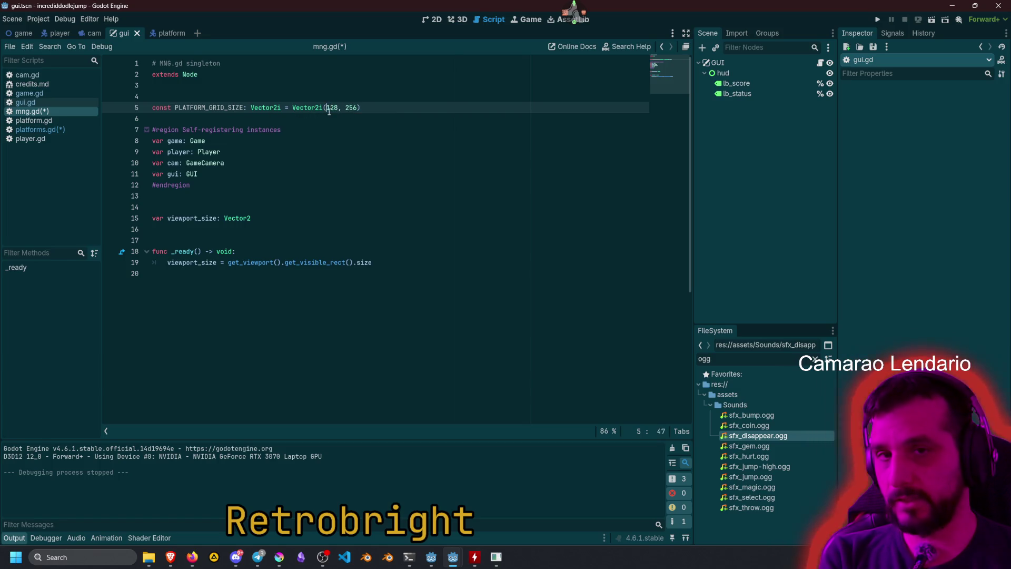
{"action": "double_click", "coordinate": [332, 108]}
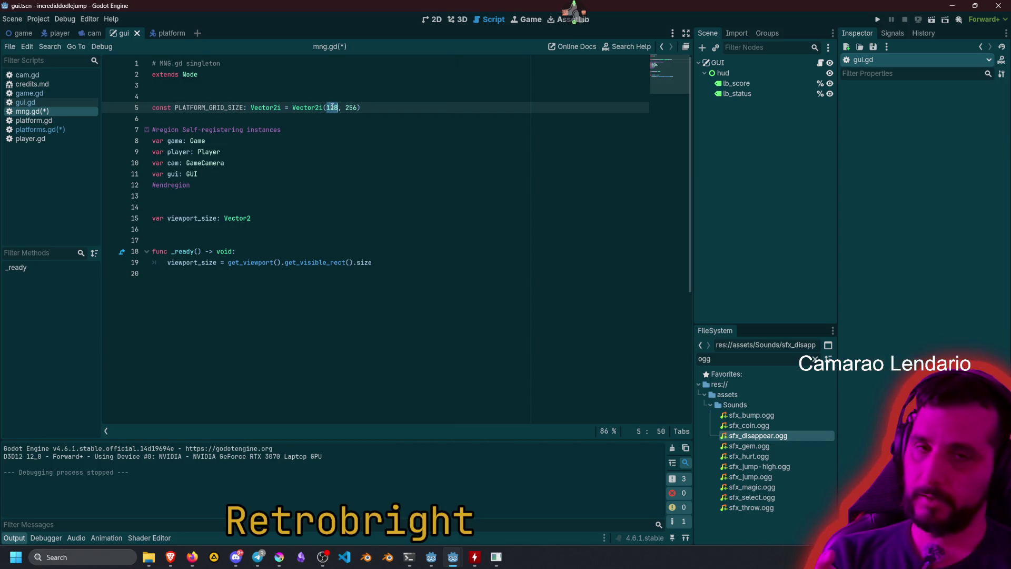
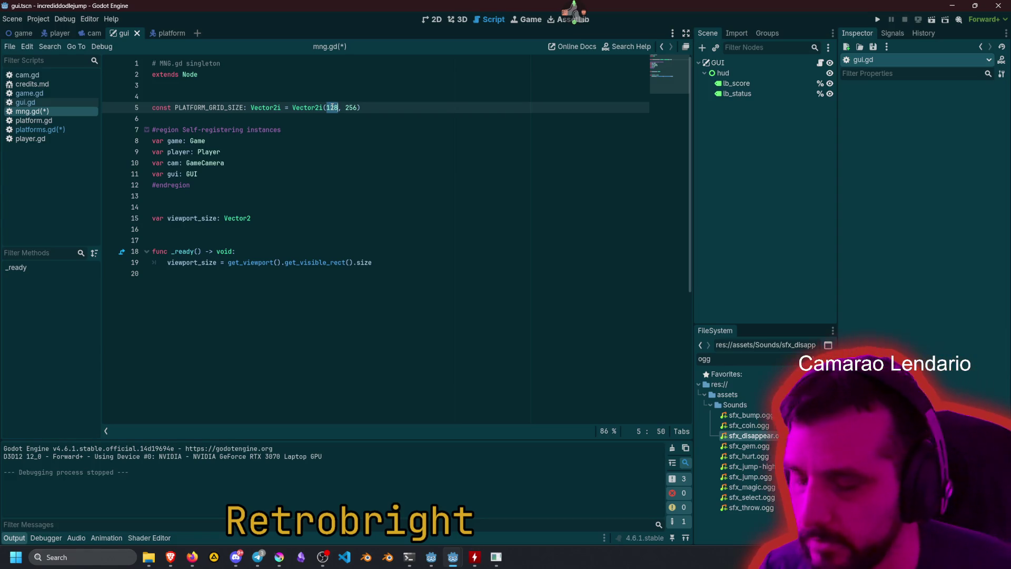
- Save all modified scripts and switch to platforms.gd
{"action": "key", "text": "ctrl+s"}
{"action": "key", "text": "Down"}
{"action": "key", "text": "Down"}
{"action": "left_click", "coordinate": [68, 129]}
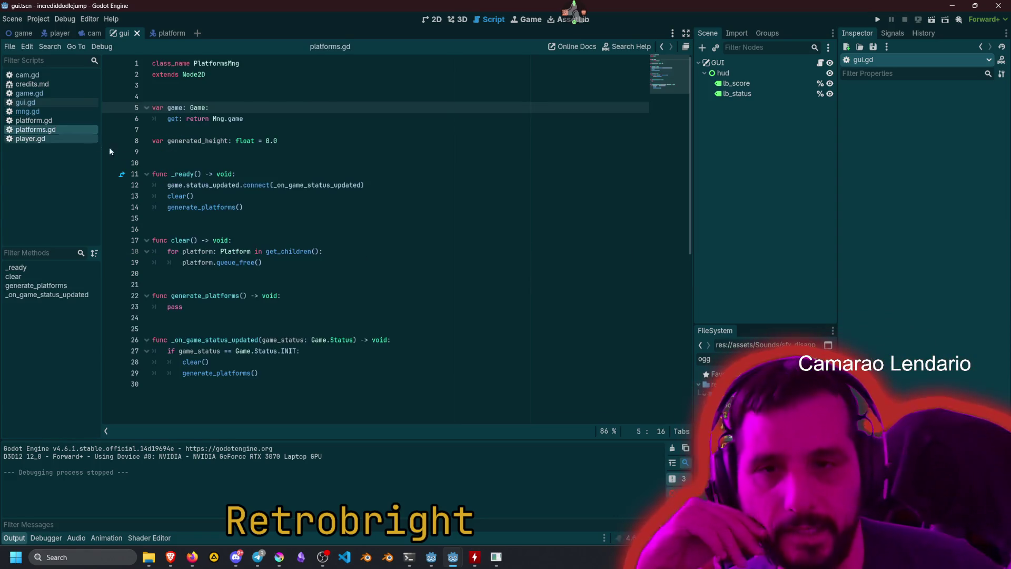
- Select the pass placeholder inside generate_platforms
{"action": "scroll", "coordinate": [271, 268], "scroll_direction": "down", "scroll_amount": 3}
{"action": "left_click", "coordinate": [352, 199]}
{"action": "key", "text": "Down"}
{"action": "key", "text": "shift+Home"}
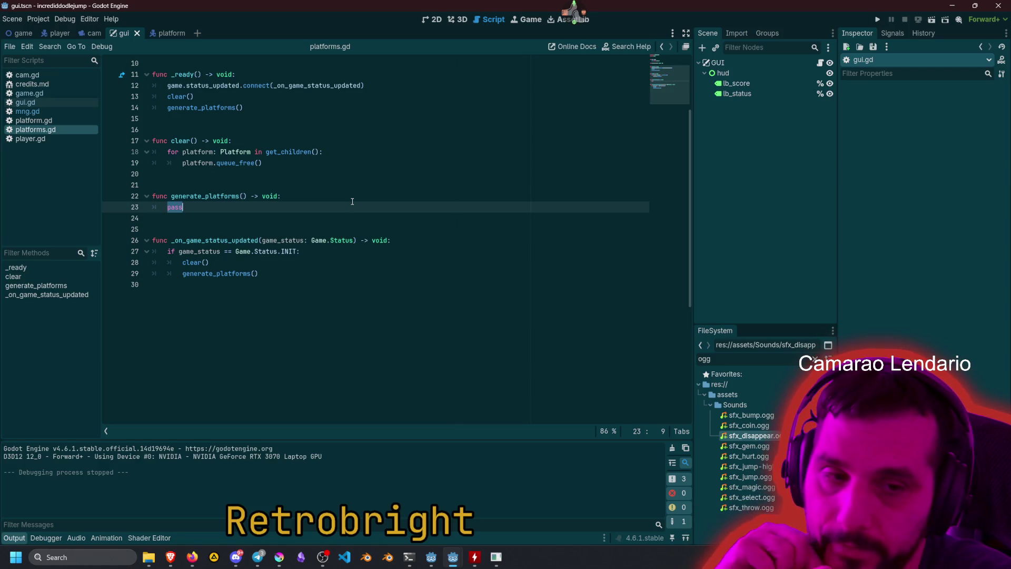
- Replace pass in generate_platforms with 'var gen_target_height: float'
{"action": "type", "text": "var target_"}
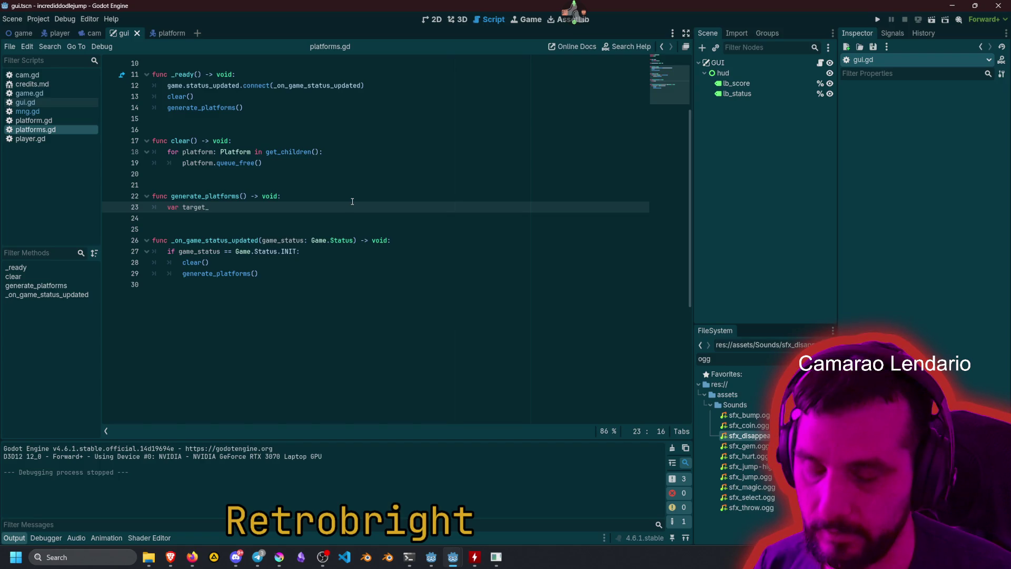
{"action": "key", "text": "ctrl+Left"}
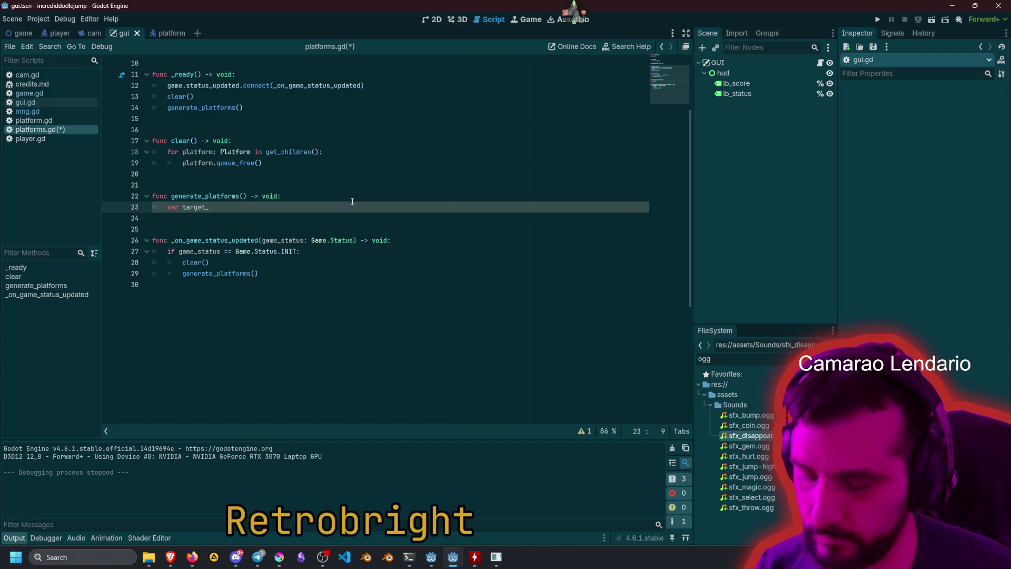
{"action": "type", "text": "gen_"}
{"action": "key", "text": "End"}
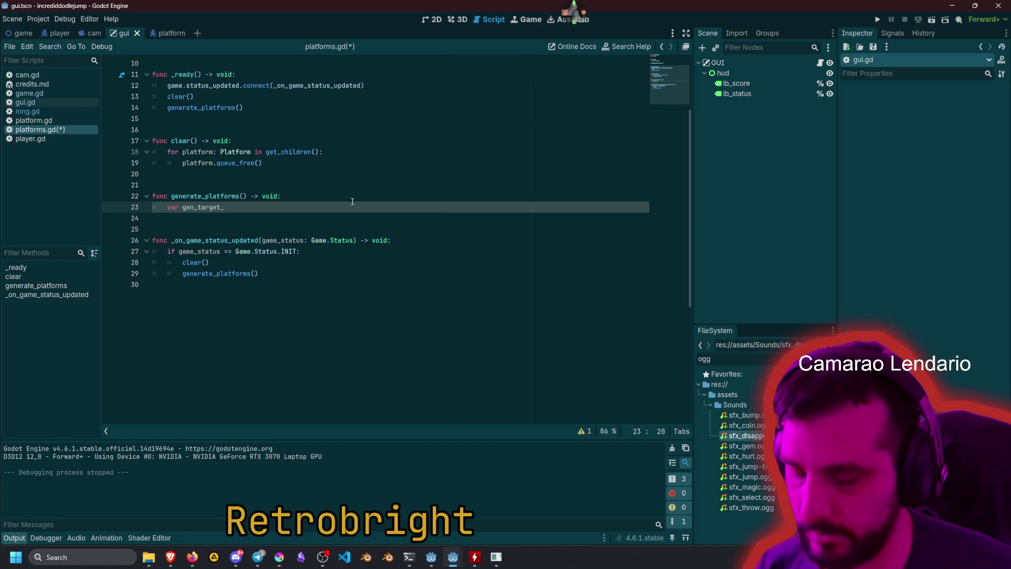
{"action": "type", "text": "height: "}
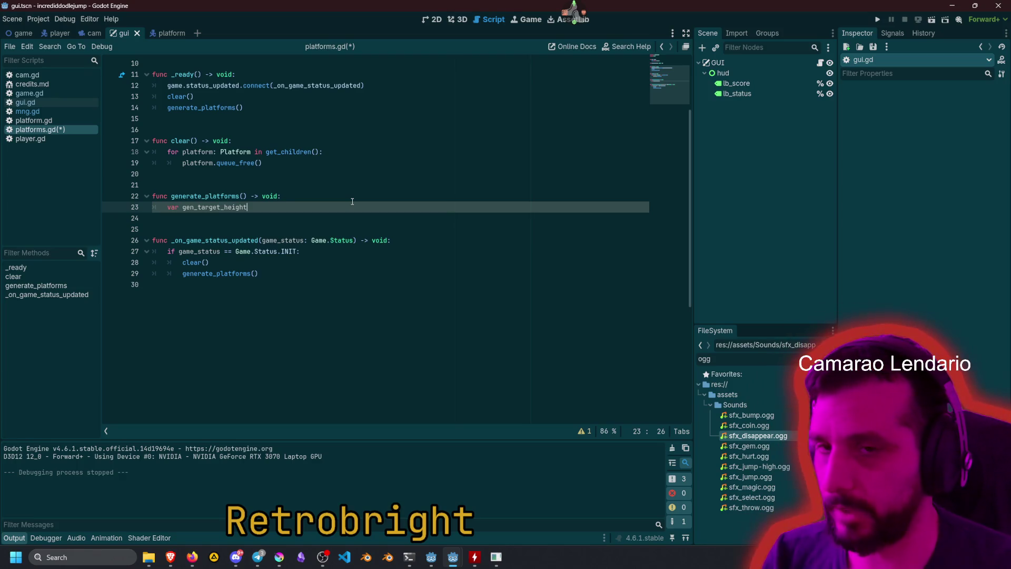
{"action": "type", "text": "float"}
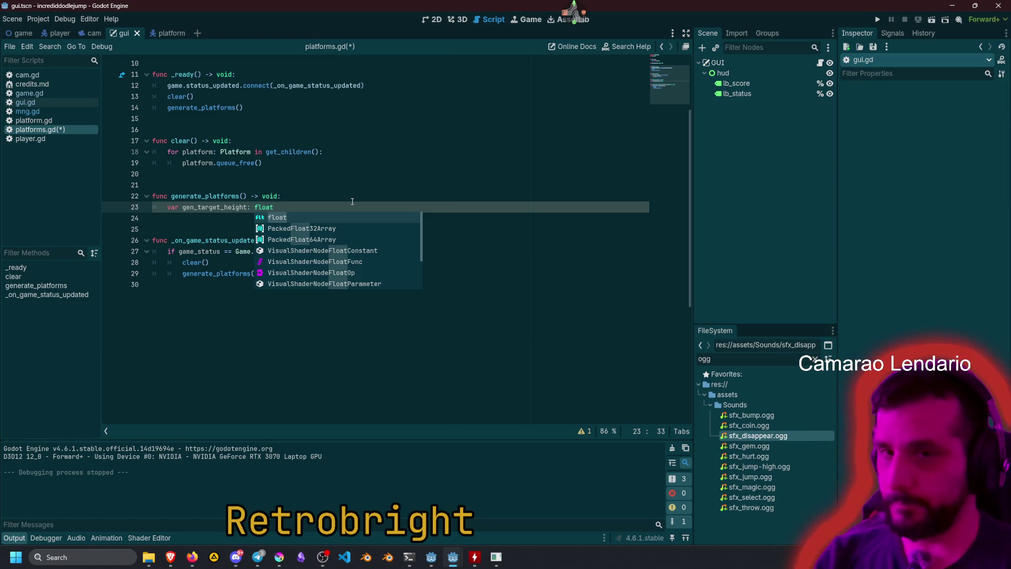
{"action": "left_click", "coordinate": [357, 152]}
{"action": "scroll", "coordinate": [357, 147], "scroll_direction": "up", "scroll_amount": 3}
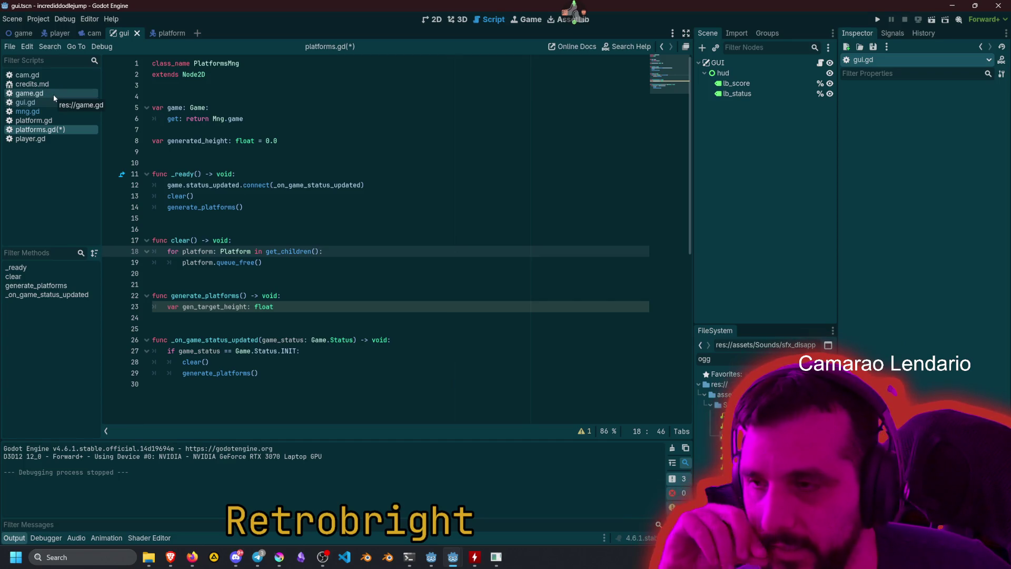
{"action": "left_click", "coordinate": [366, 97]}
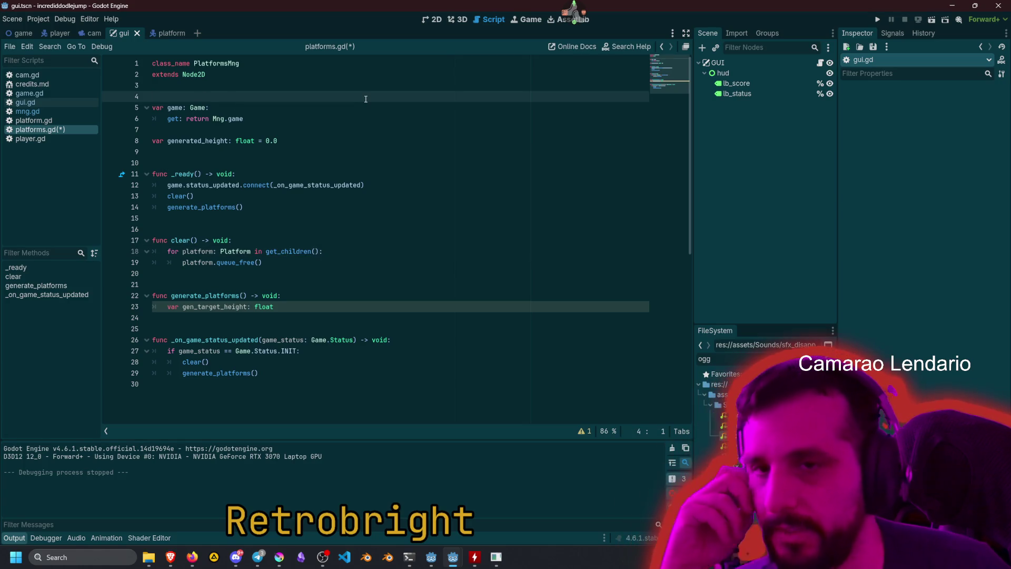
{"action": "key", "text": "Return"}
{"action": "key", "text": "Return"}
{"action": "key", "text": "Up"}
{"action": "type", "text": "@export "}
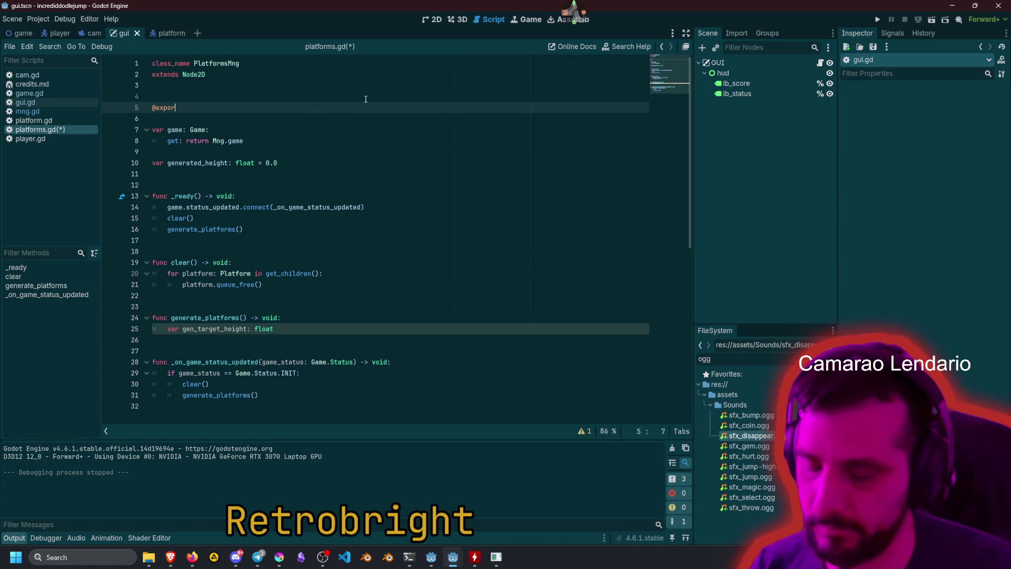
{"action": "type", "text": "var "}
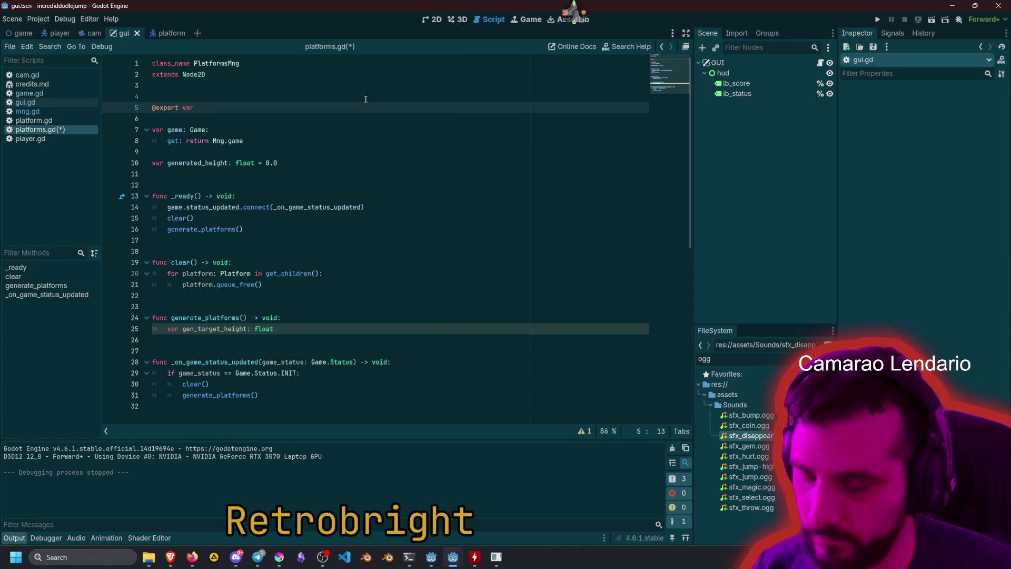
{"action": "type", "text": "noise: "}
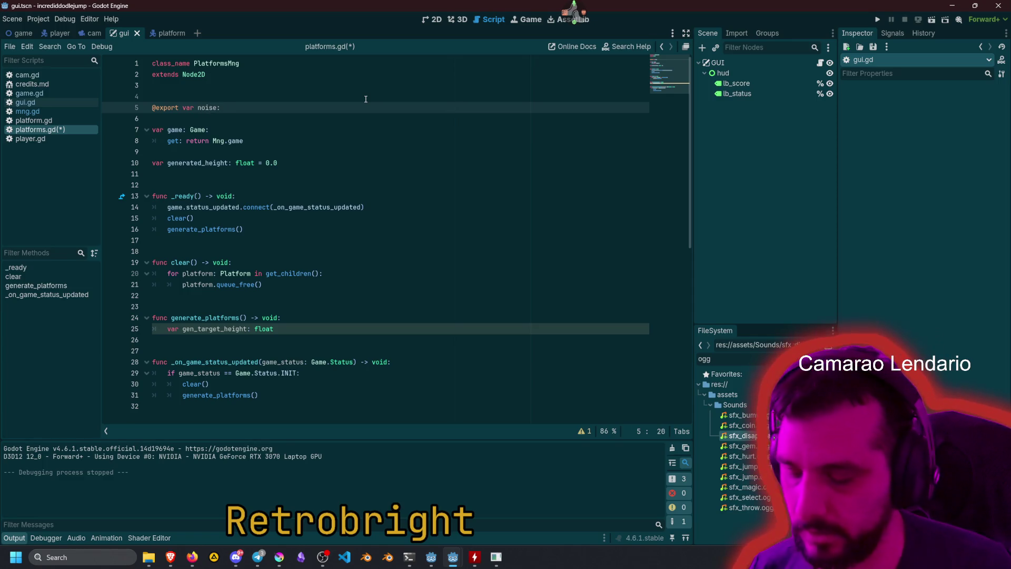
{"action": "type", "text": "Fastno"}
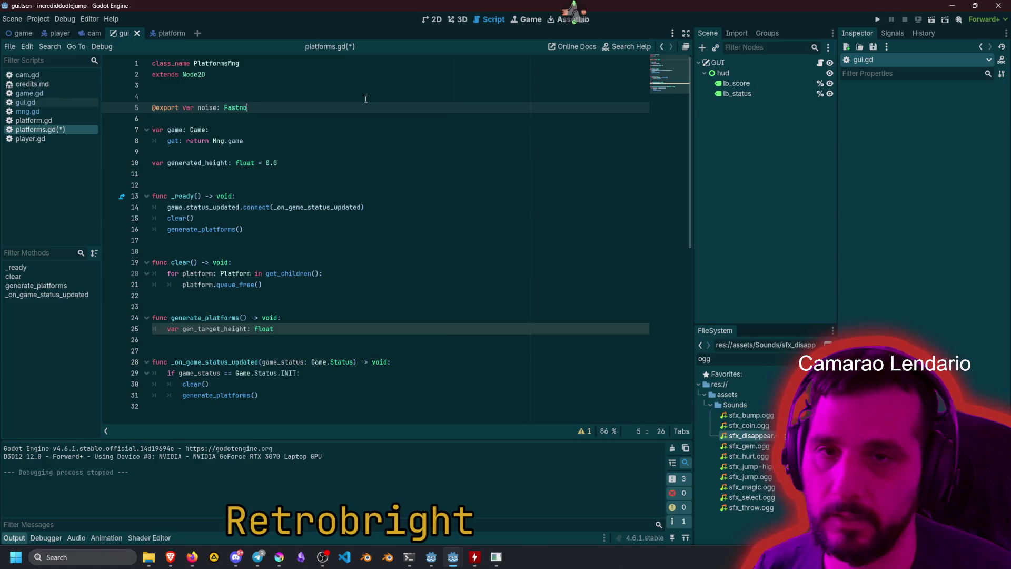
{"action": "key", "text": "Return"}
{"action": "left_click", "coordinate": [306, 94]}
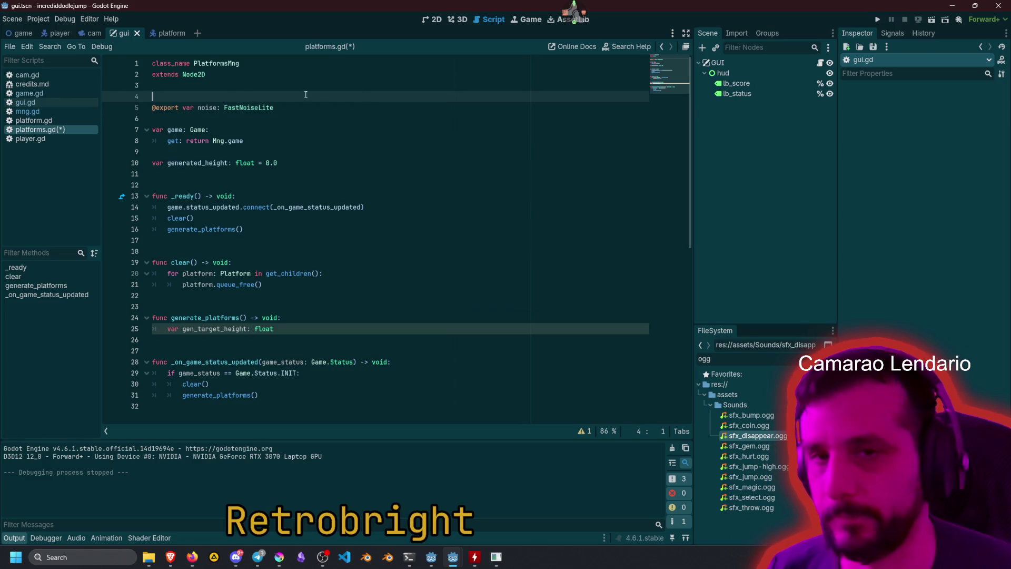
{"action": "left_click", "coordinate": [216, 117]}
{"action": "key", "text": "Return"}
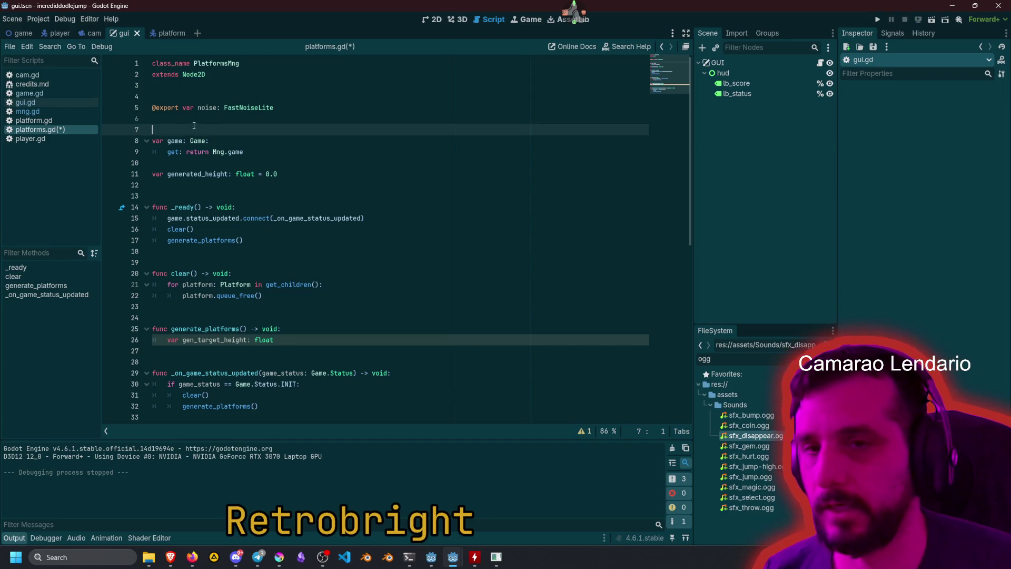
{"action": "double_click", "coordinate": [207, 108]}
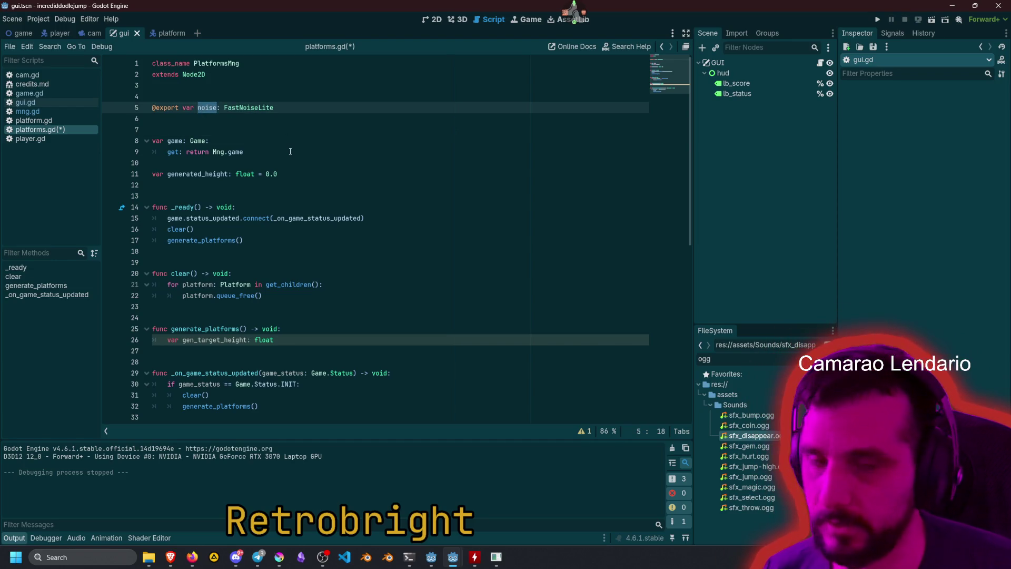
{"action": "scroll", "coordinate": [246, 245], "scroll_direction": "down", "scroll_amount": 2}
- Begin generate_platforms with an 'if not noise:' check
{"action": "left_click", "coordinate": [378, 242]}
{"action": "key", "text": "Down"}
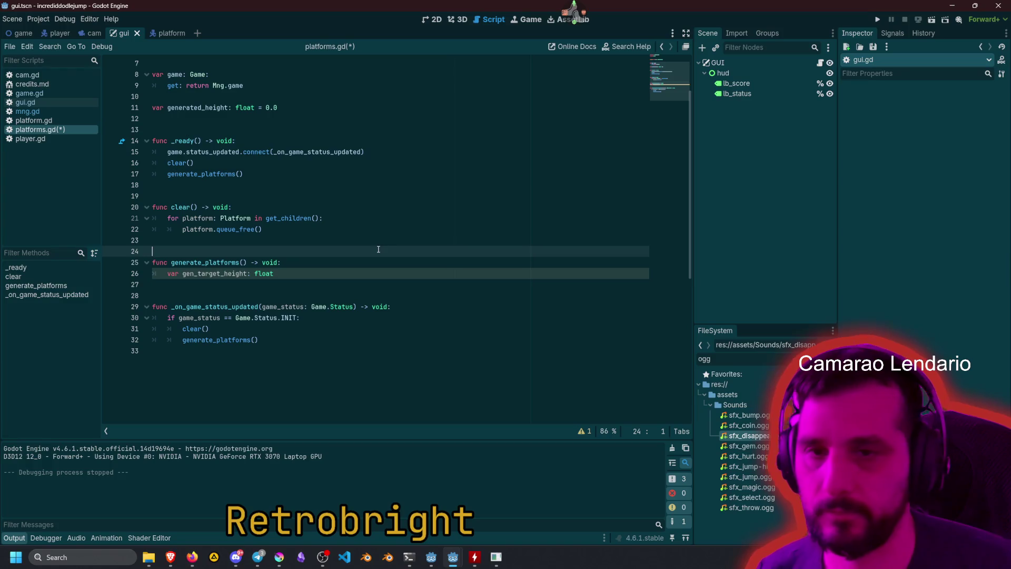
{"action": "key", "text": "Down"}
{"action": "key", "text": "Return"}
{"action": "type", "text": "if not "}
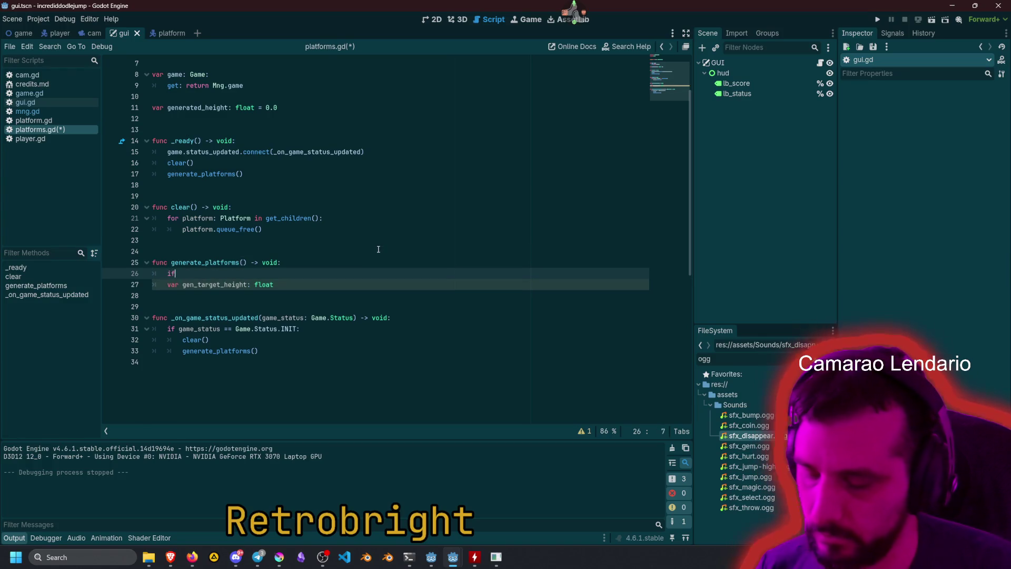
{"action": "type", "text": "noise:"}
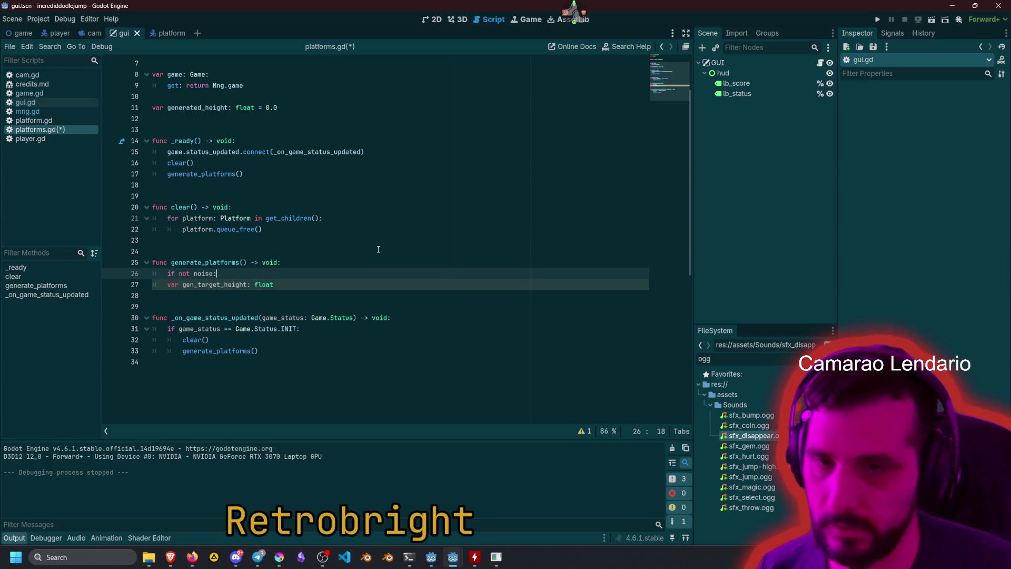
{"action": "key", "text": "Return"}
- Inside the check, printerr "No noise assigned to the platform manager." and return
{"action": "type", "text": "print"}
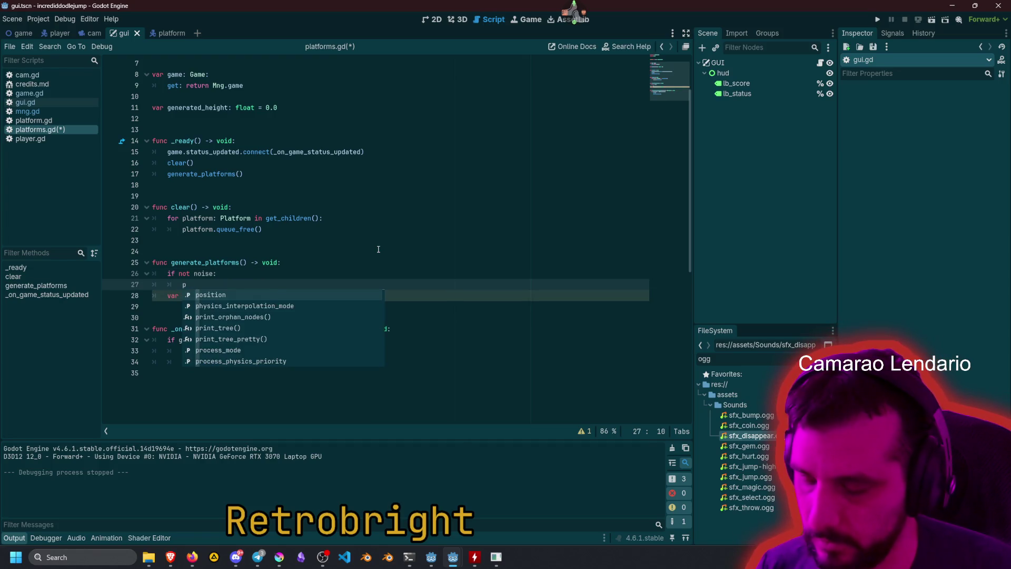
{"action": "key", "text": "Down"}
{"action": "key", "text": "Down"}
{"action": "key", "text": "Down"}
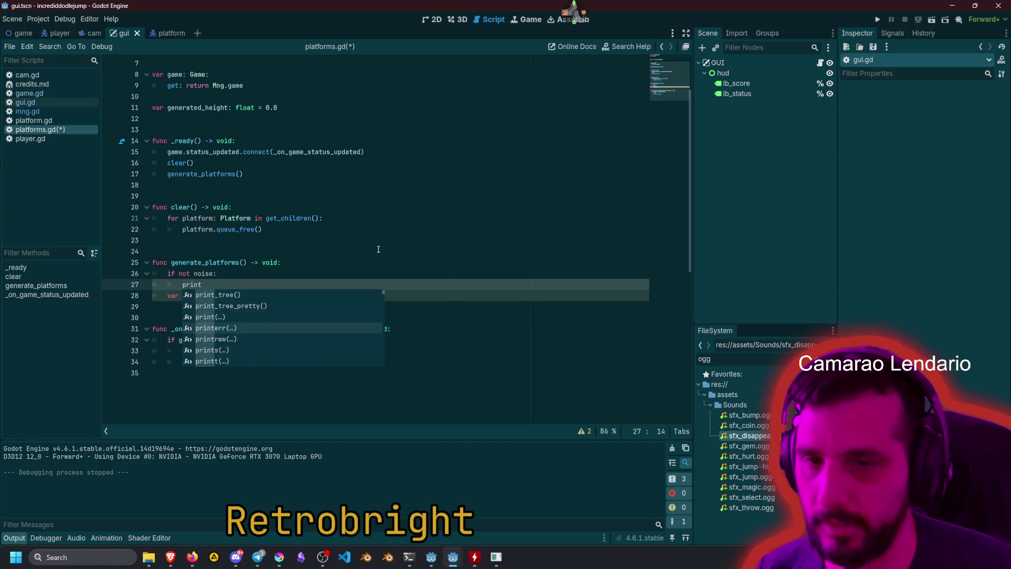
{"action": "key", "text": "Return"}
{"action": "type", "text": "\""}
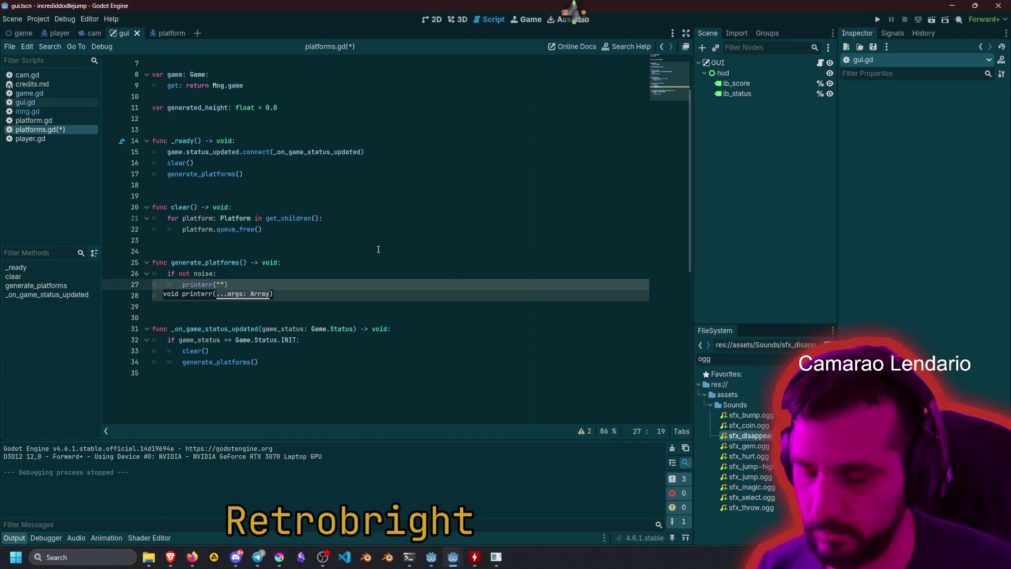
{"action": "type", "text": "No noise a"}
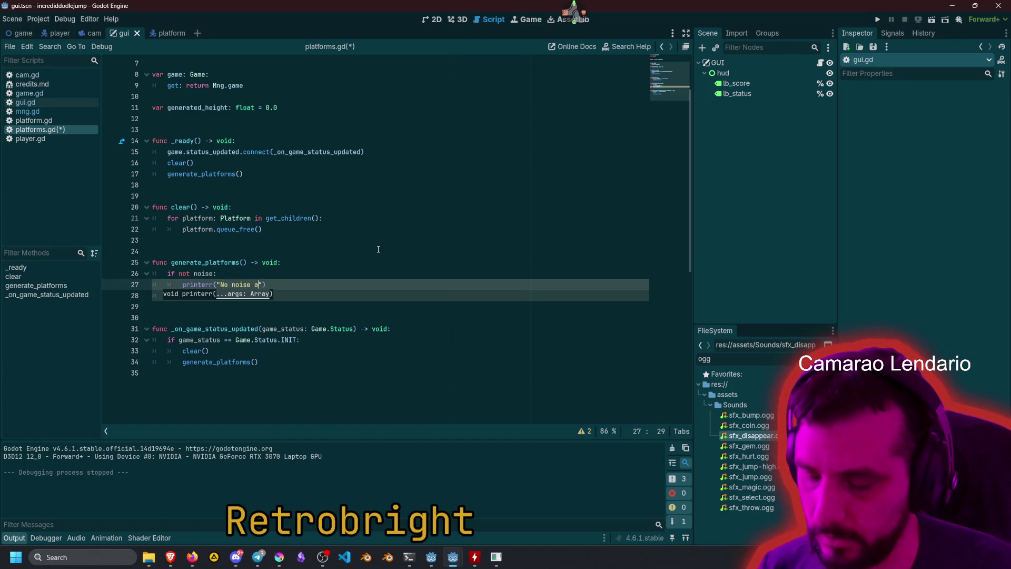
{"action": "type", "text": "ssigned to the pl"}
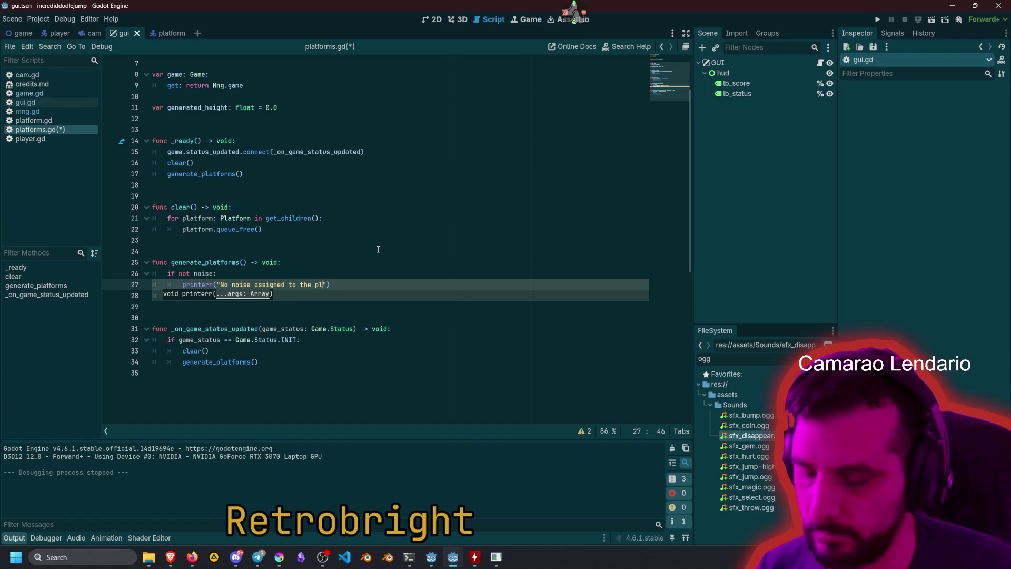
{"action": "type", "text": "atform manage"}
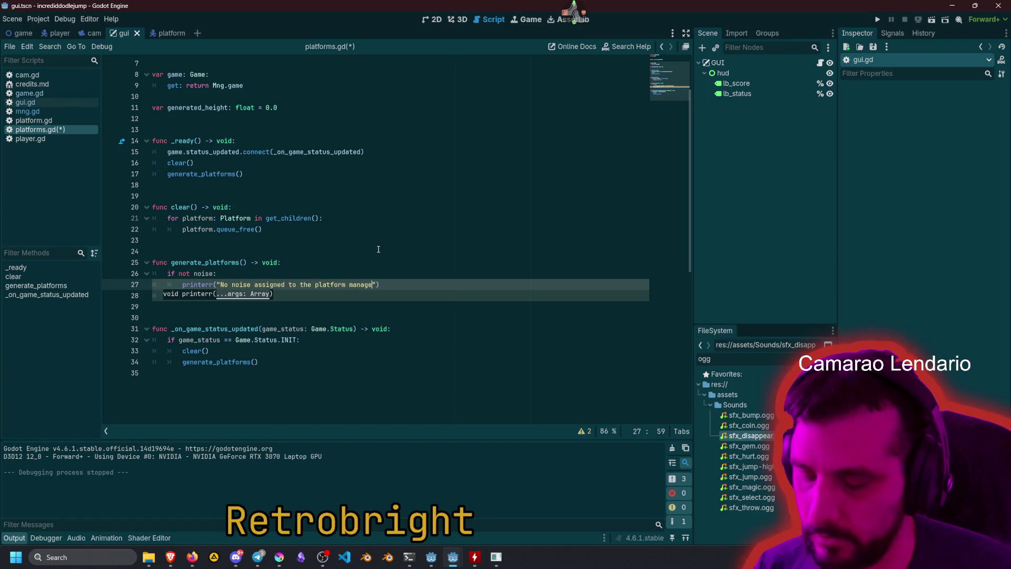
{"action": "type", "text": "r."}
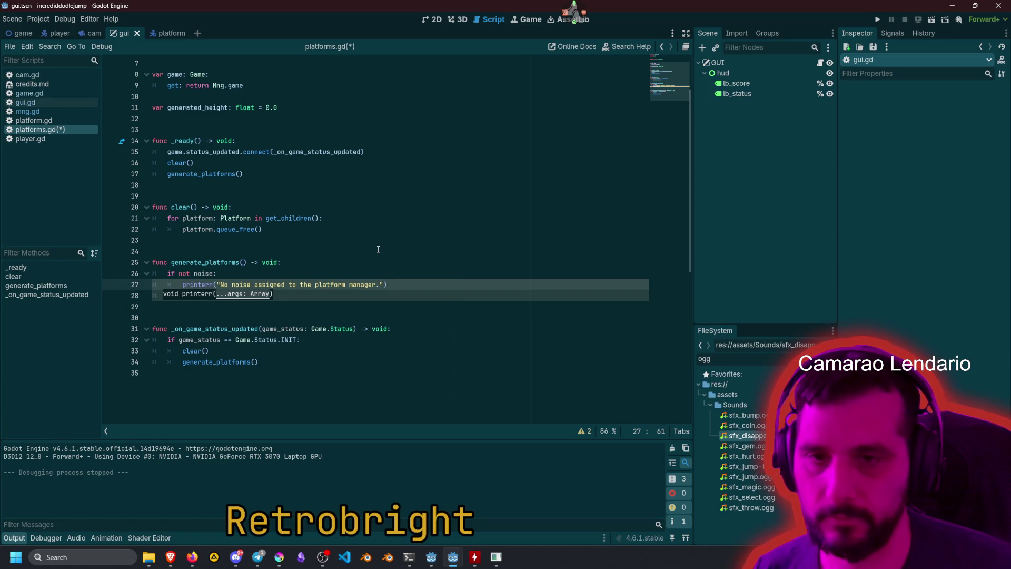
{"action": "key", "text": "End"}
{"action": "key", "text": "Return"}
{"action": "type", "text": "return"}
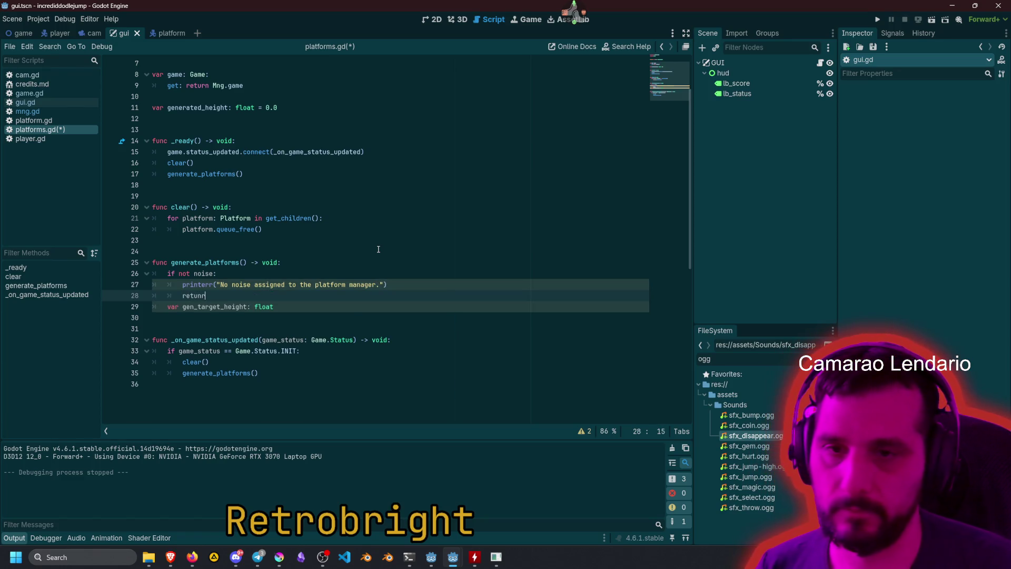
{"action": "key", "text": "Return"}
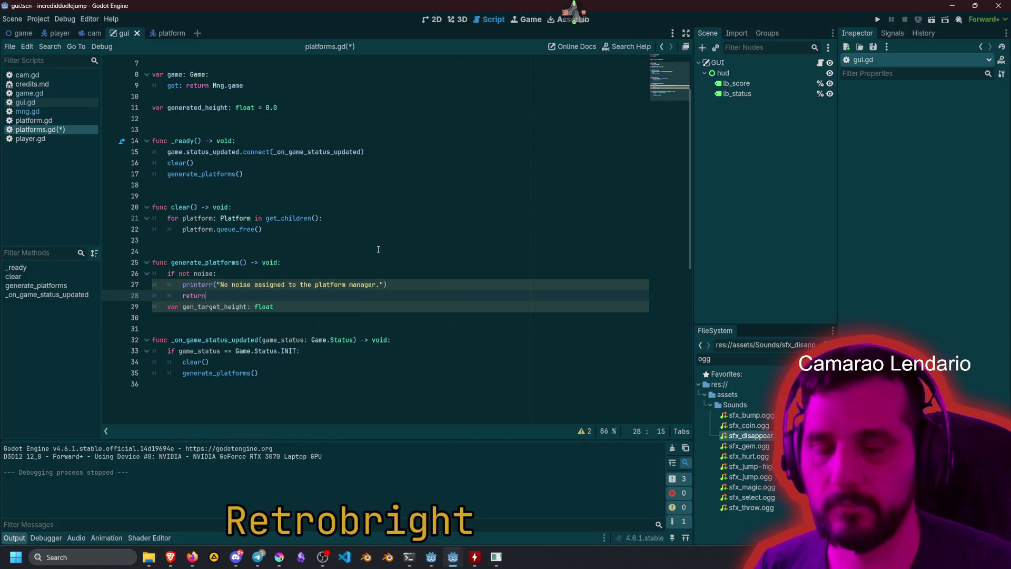
- Insert a blank line before the gen_target_height declaration
{"action": "left_click", "coordinate": [337, 270]}
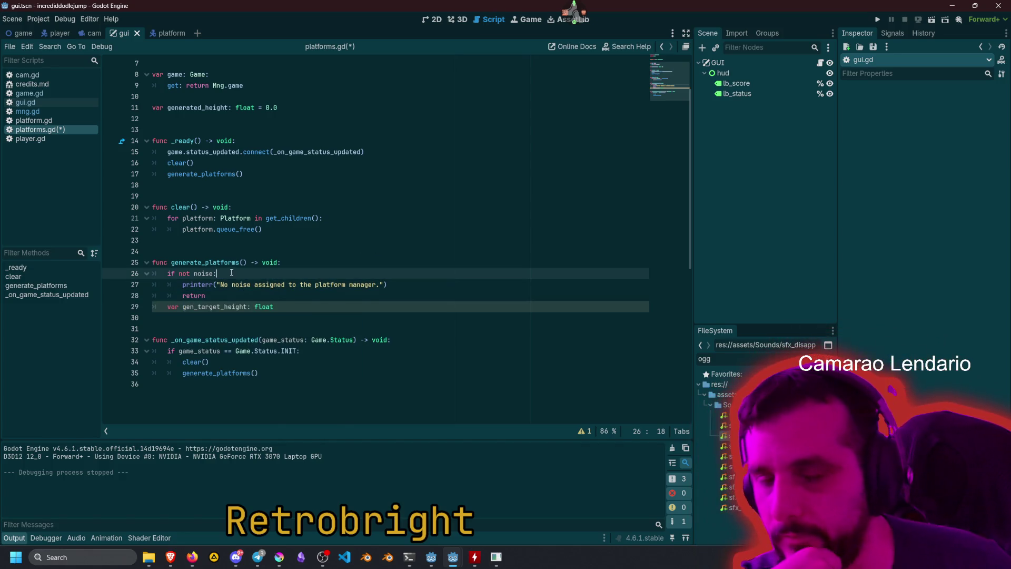
{"action": "left_click", "coordinate": [224, 307]}
{"action": "key", "text": "Home"}
{"action": "key", "text": "Return"}
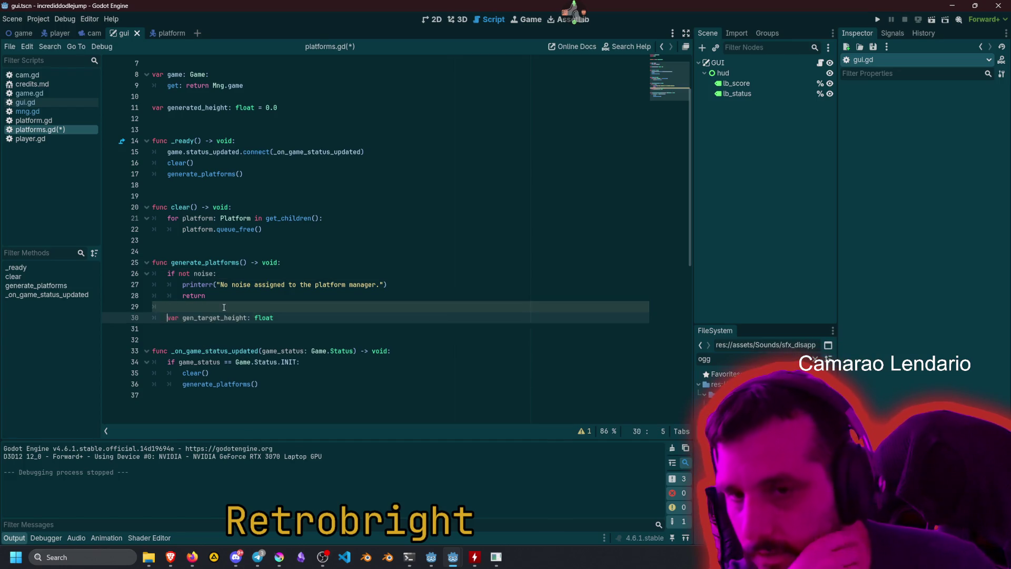
{"action": "key", "text": "Down"}
{"action": "left_click", "coordinate": [266, 284]}
{"action": "scroll", "coordinate": [216, 316], "scroll_direction": "down", "scroll_amount": 3}
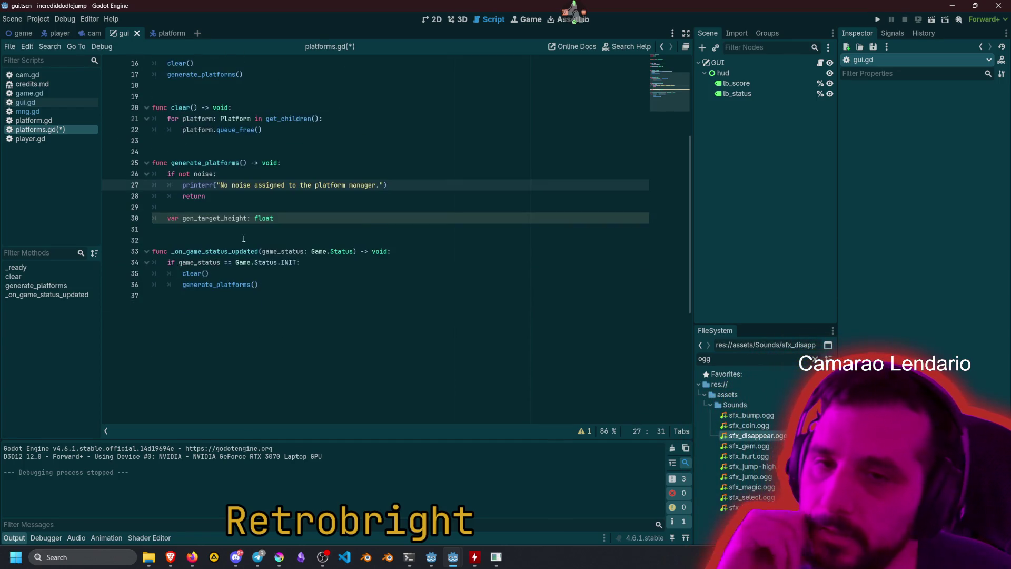
{"action": "double_click", "coordinate": [217, 223]}
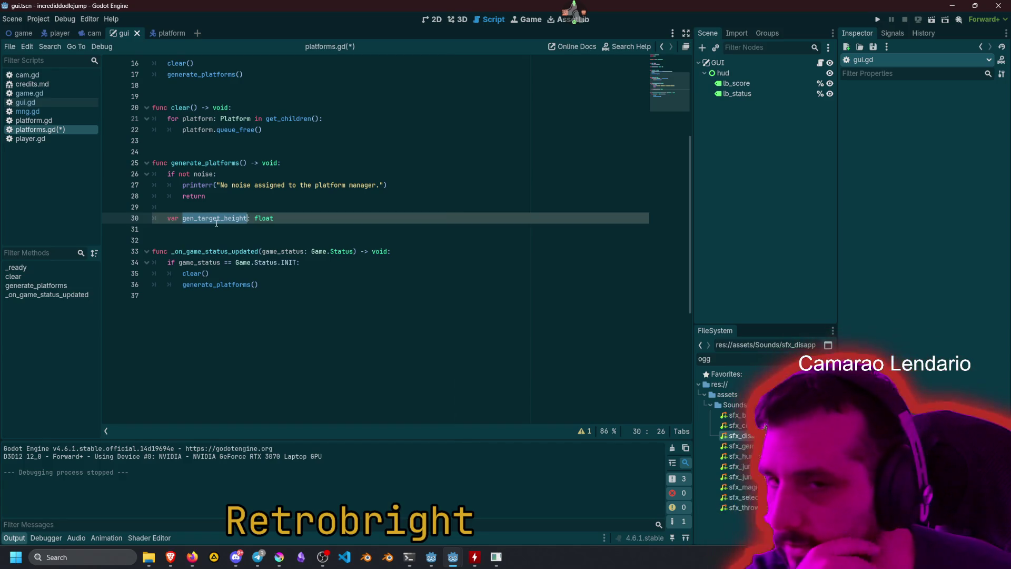
- Switch to cam.gd and go to its bottom_height getter on line 10
{"action": "left_click", "coordinate": [305, 222]}
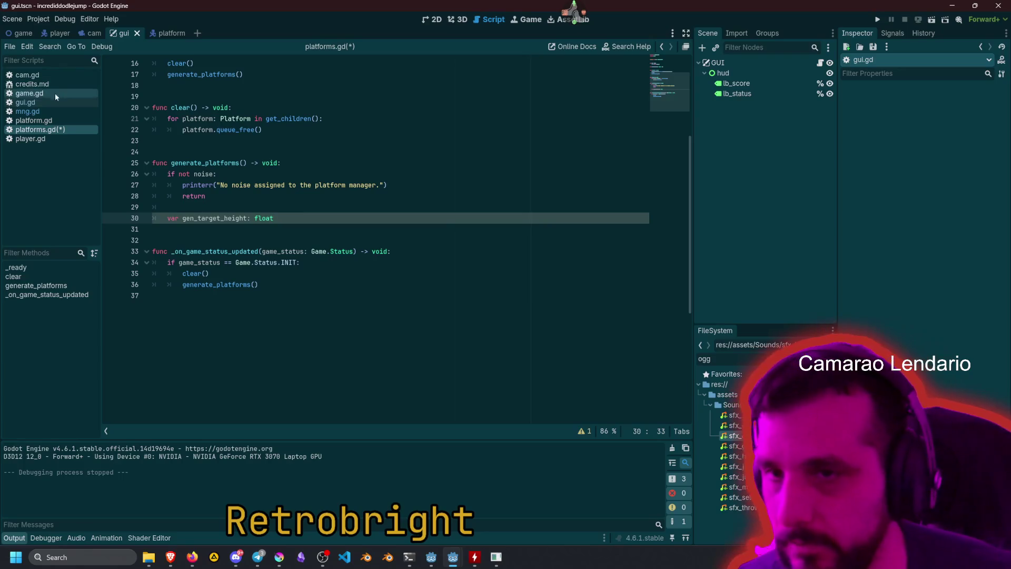
{"action": "left_click", "coordinate": [38, 78]}
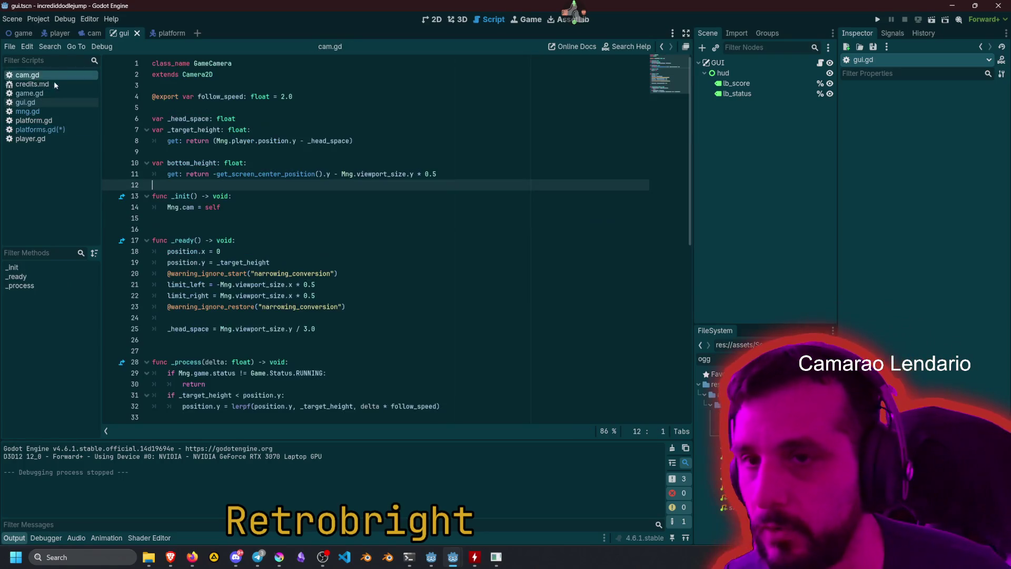
{"action": "double_click", "coordinate": [200, 163]}
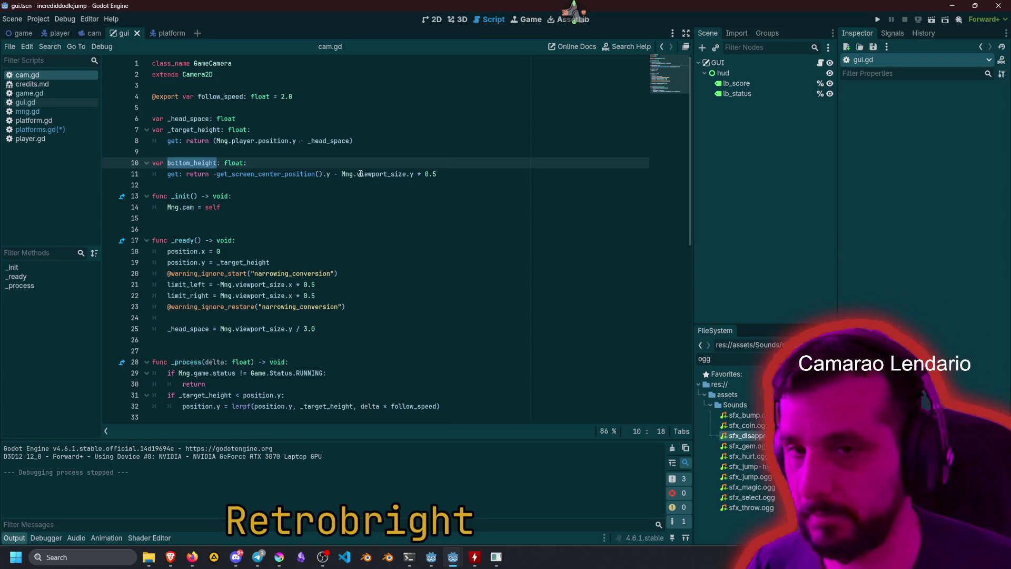
{"action": "key", "text": "Home"}
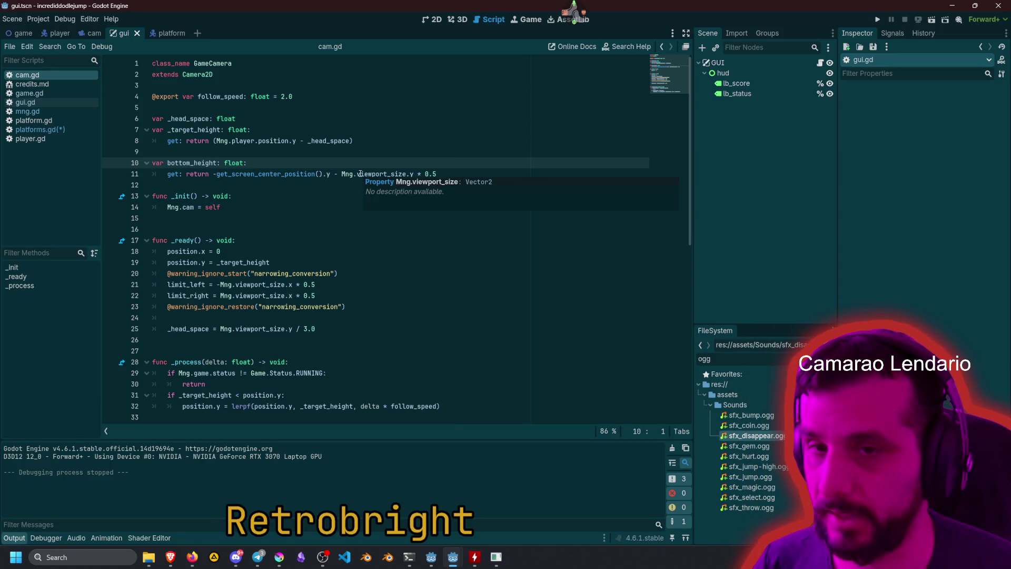
- Duplicate the bottom_height getter and rename the copy to top_height
{"action": "key", "text": "shift+Down"}
{"action": "key", "text": "shift+End"}
{"action": "key", "text": "ctrl+c"}
{"action": "key", "text": "Home"}
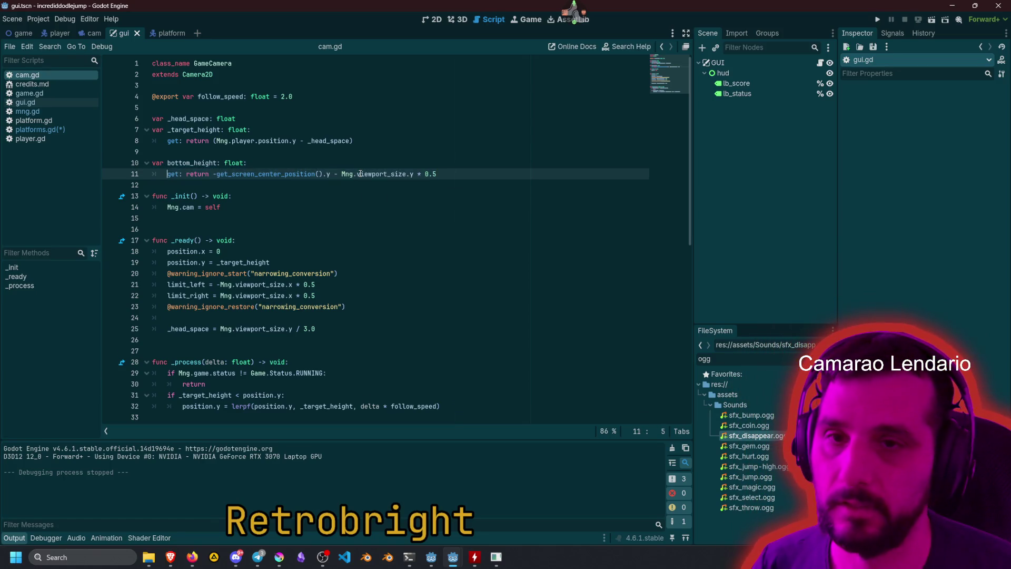
{"action": "key", "text": "Up"}
{"action": "key", "text": "Up"}
{"action": "key", "text": "ctrl+v"}
{"action": "key", "text": "Up"}
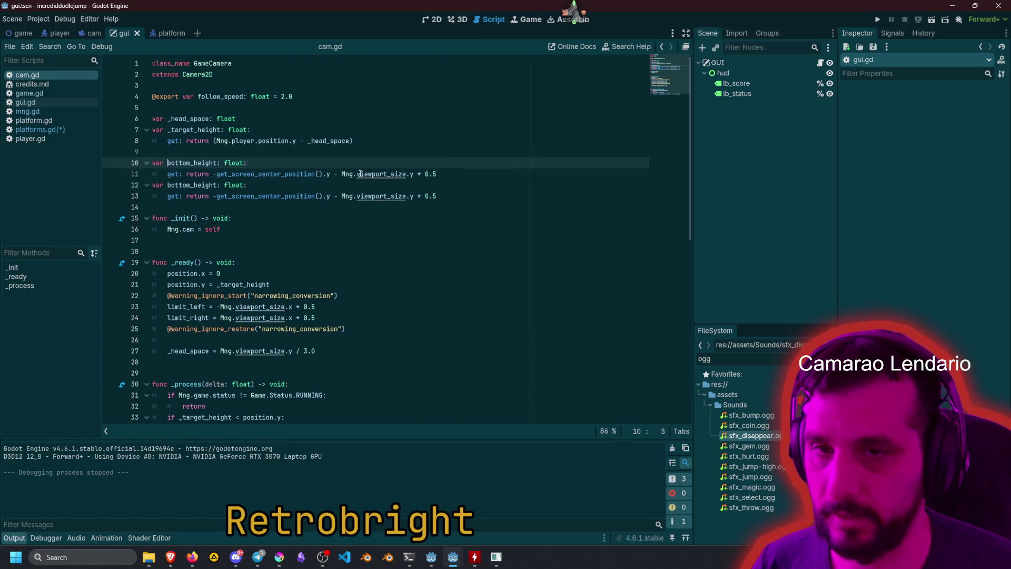
{"action": "key", "text": "shift+Right"}
{"action": "key", "text": "shift+Right"}
{"action": "key", "text": "shift+Right"}
{"action": "type", "text": "top"}
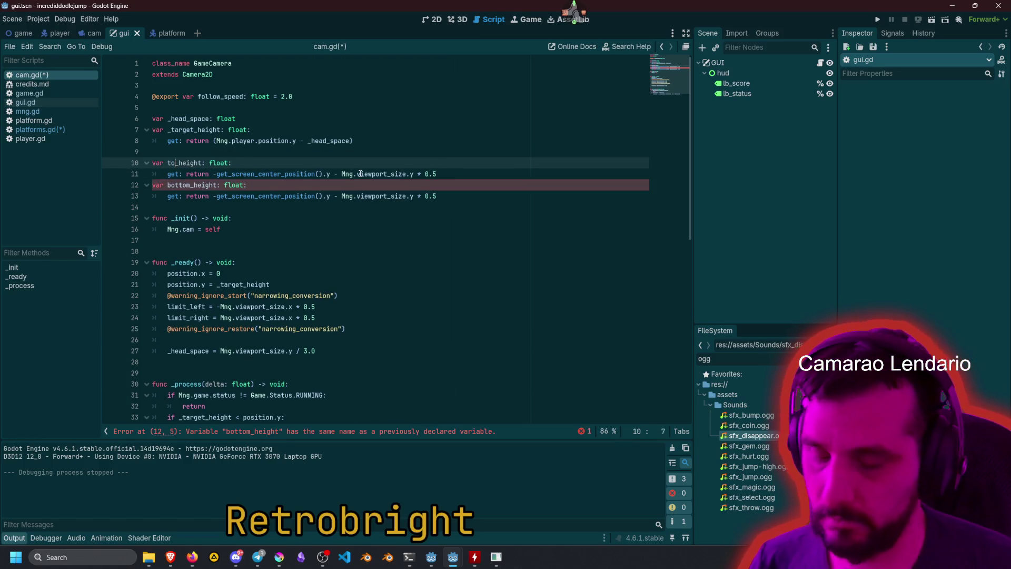
- Make top_height add half the viewport height instead of subtracting, then save
{"action": "double_click", "coordinate": [250, 175]}
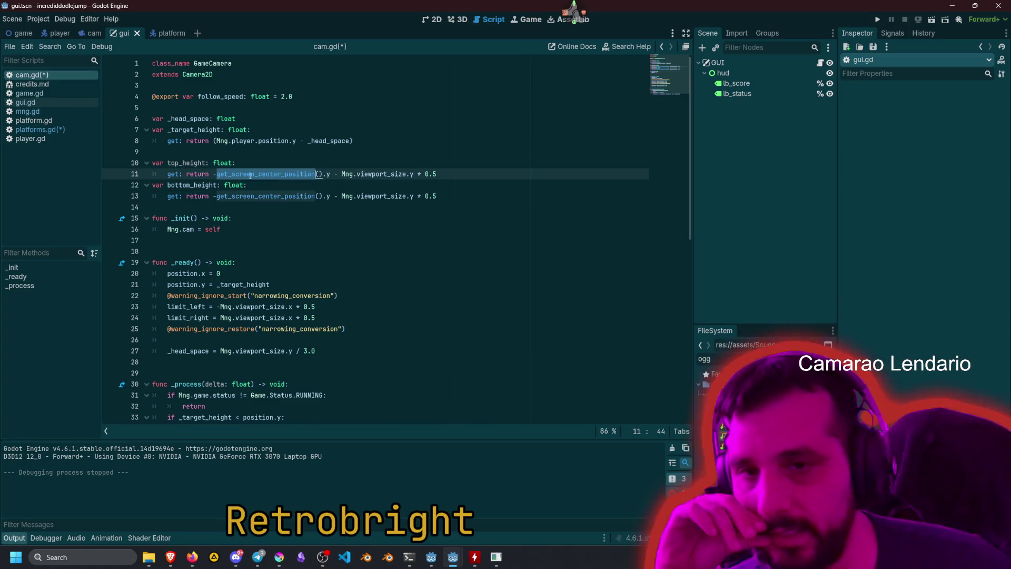
{"action": "left_click", "coordinate": [323, 174]}
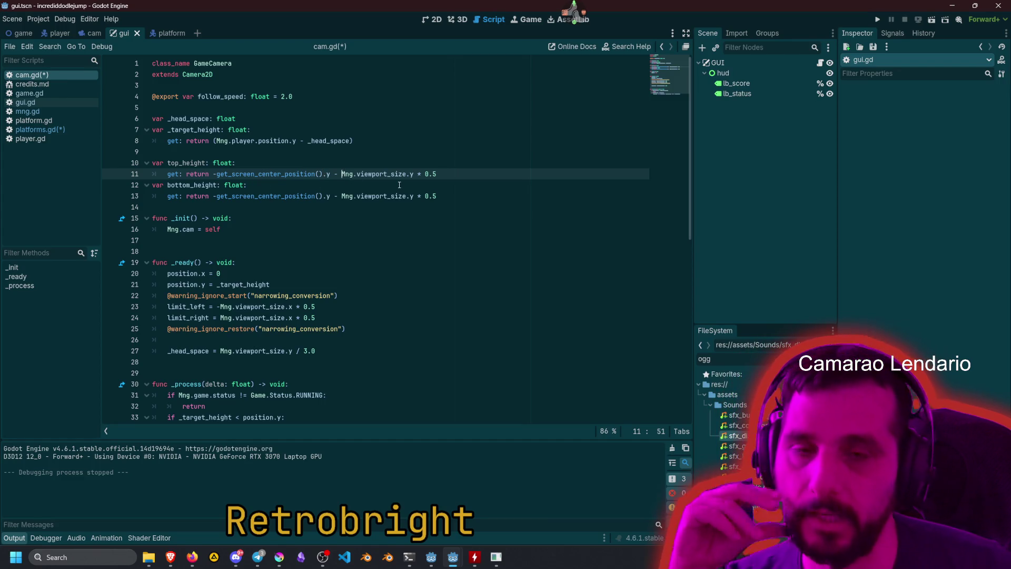
{"action": "left_click", "coordinate": [337, 175]}
{"action": "type", "text": "+"}
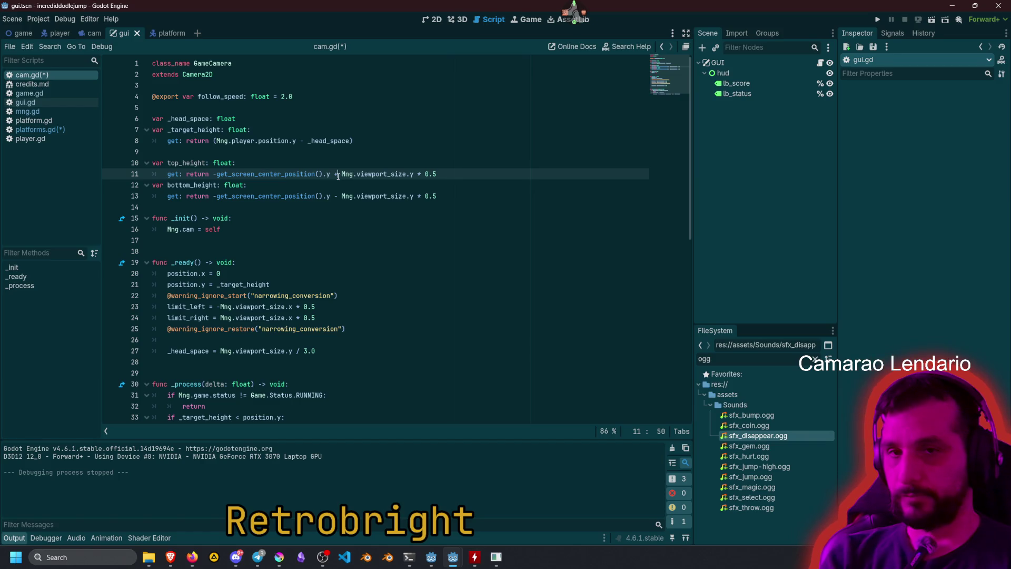
{"action": "key", "text": "ctrl+s"}
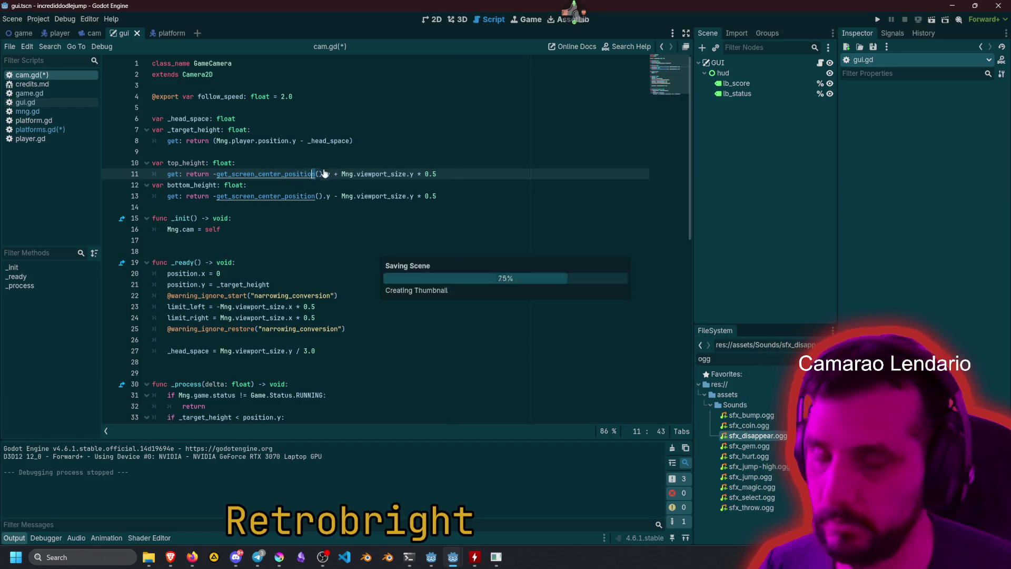
{"action": "left_click", "coordinate": [286, 154]}
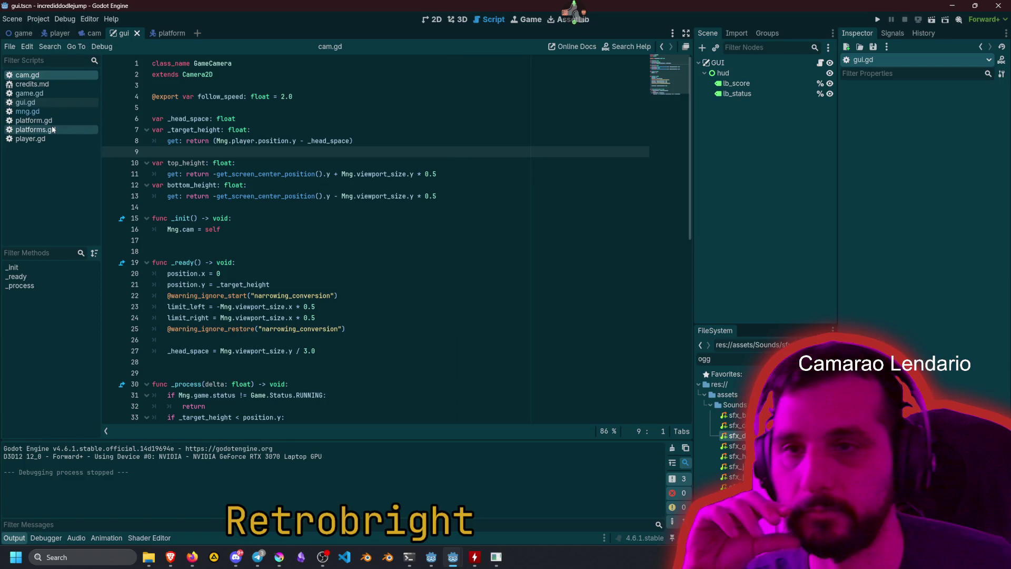
{"action": "double_click", "coordinate": [186, 162]}
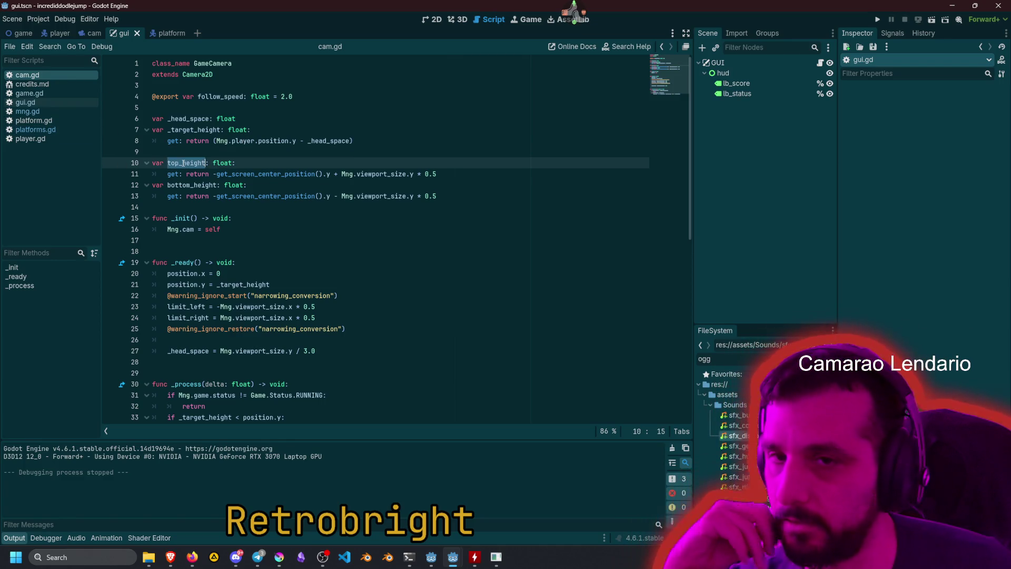
- In platforms.gd, make gen_target_height start as Mng.cam.top_height plus a second term
{"action": "left_click", "coordinate": [45, 129]}
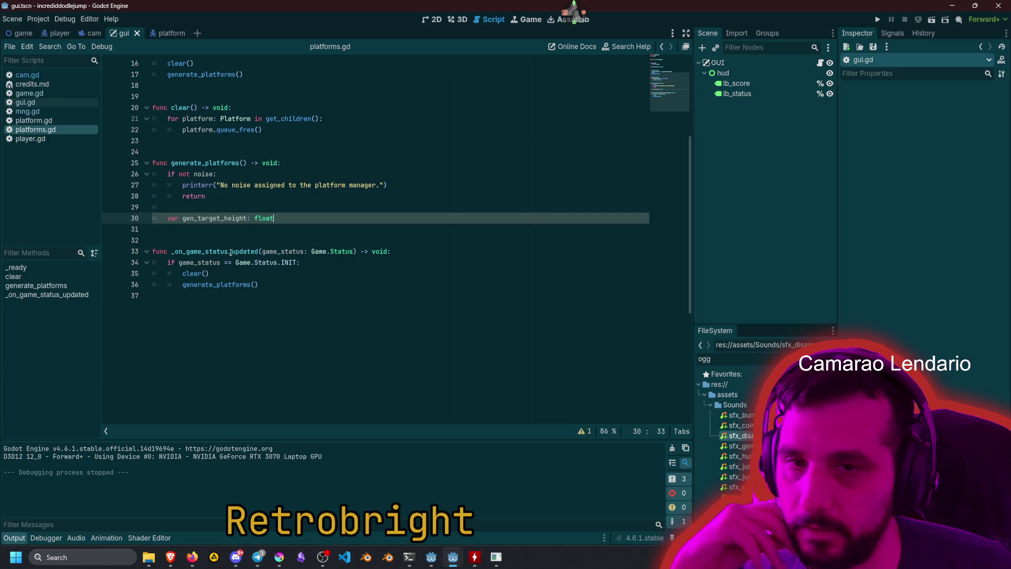
{"action": "double_click", "coordinate": [247, 219]}
{"action": "left_click", "coordinate": [306, 220]}
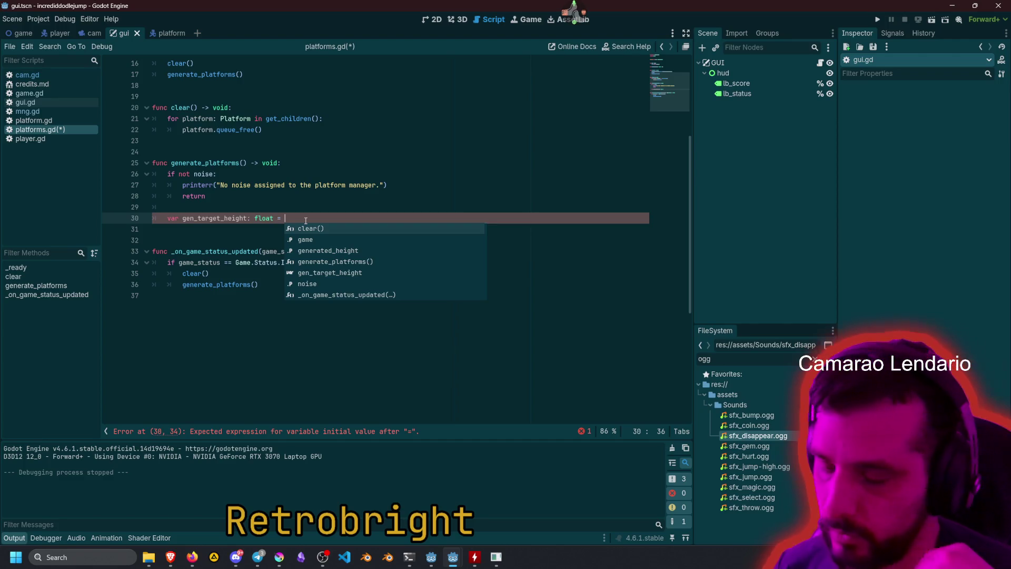
{"action": "type", "text": "Mng.cam."}
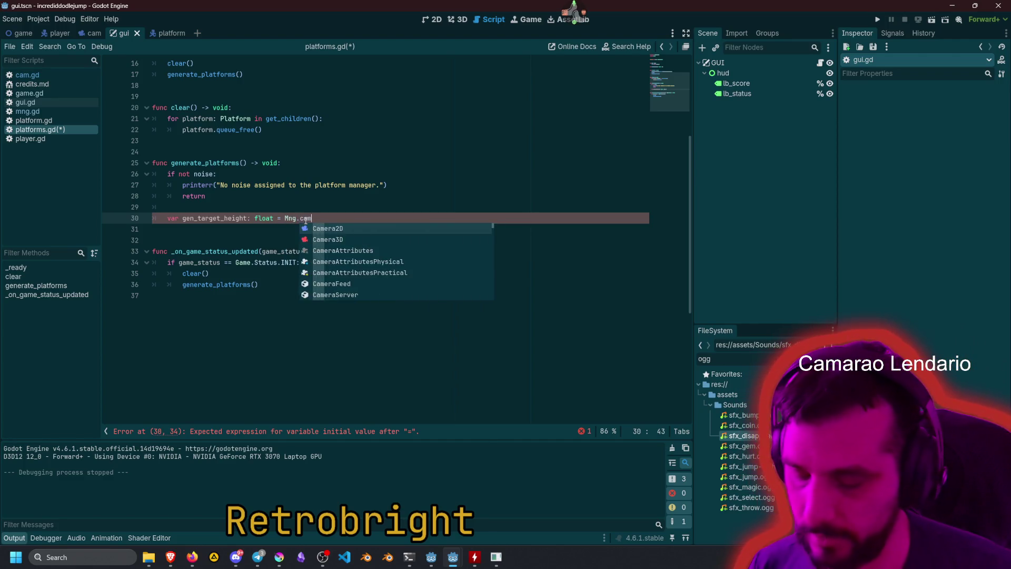
{"action": "type", "text": "to"}
{"action": "key", "text": "Return"}
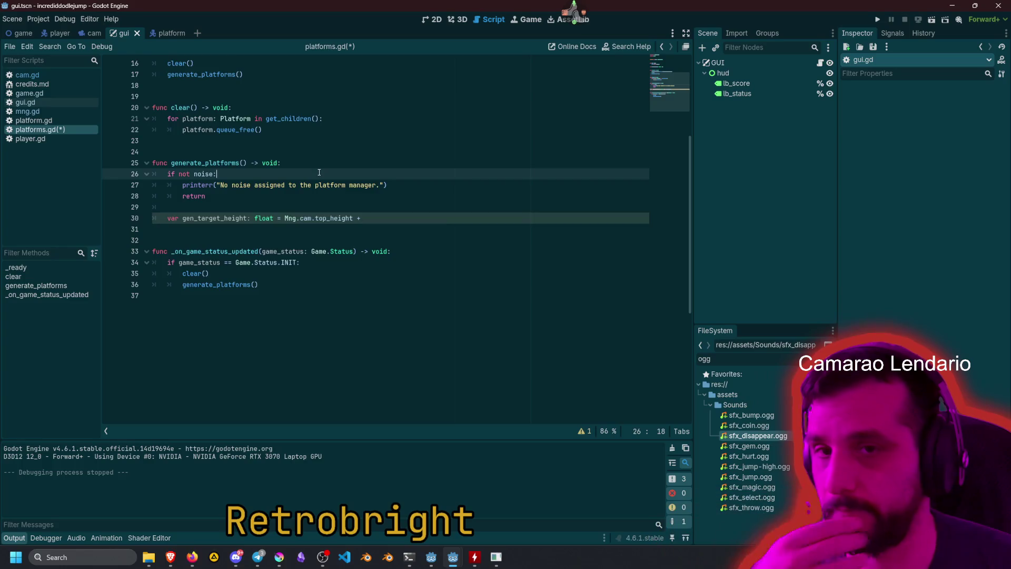
{"action": "scroll", "coordinate": [304, 214], "scroll_direction": "up", "scroll_amount": 5}
{"action": "left_click", "coordinate": [298, 119]}
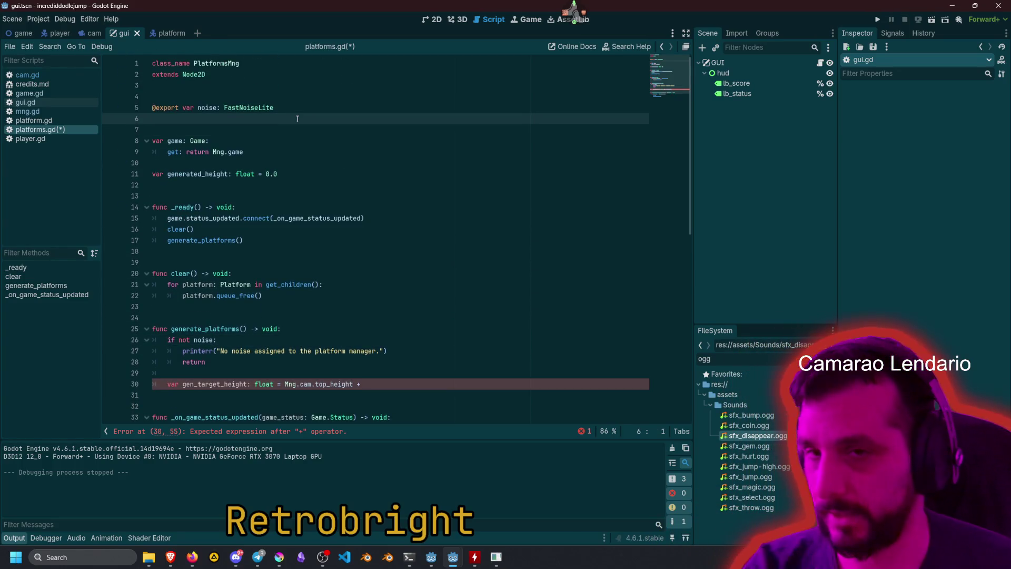
- Declare const OFF_SCREEN_GEN_HEIGHT: float = 256.0 under extends Node2D and copy its name
{"action": "key", "text": "Return"}
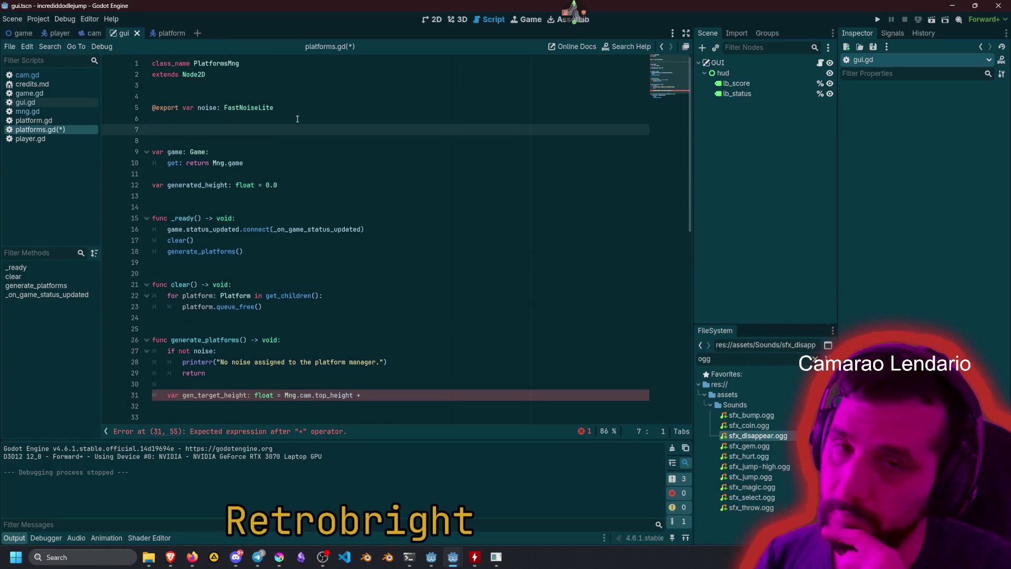
{"action": "type", "text": "nst"}
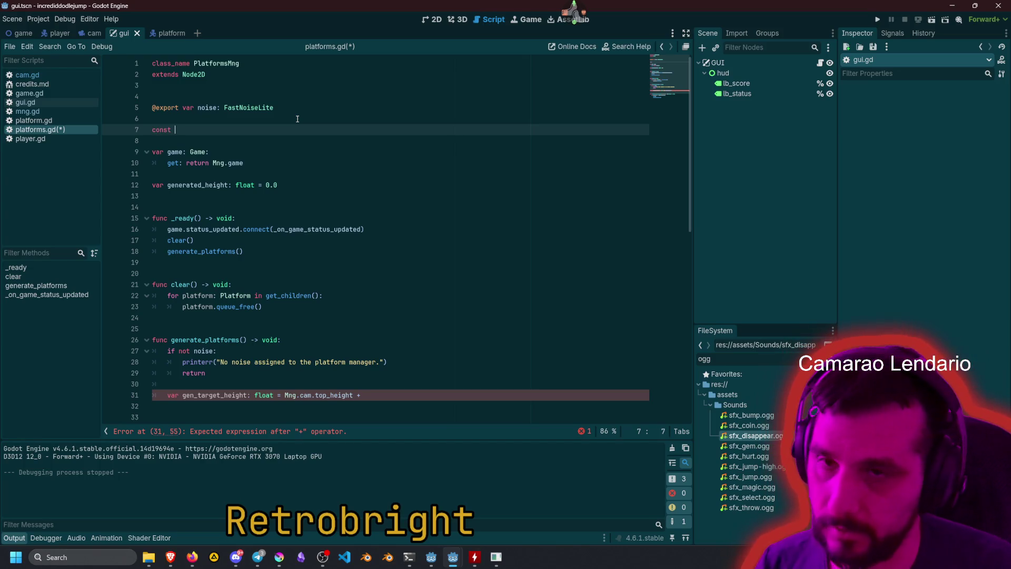
{"action": "key", "text": "alt+Up"}
{"action": "key", "text": "alt+Up"}
{"action": "key", "text": "alt+Up"}
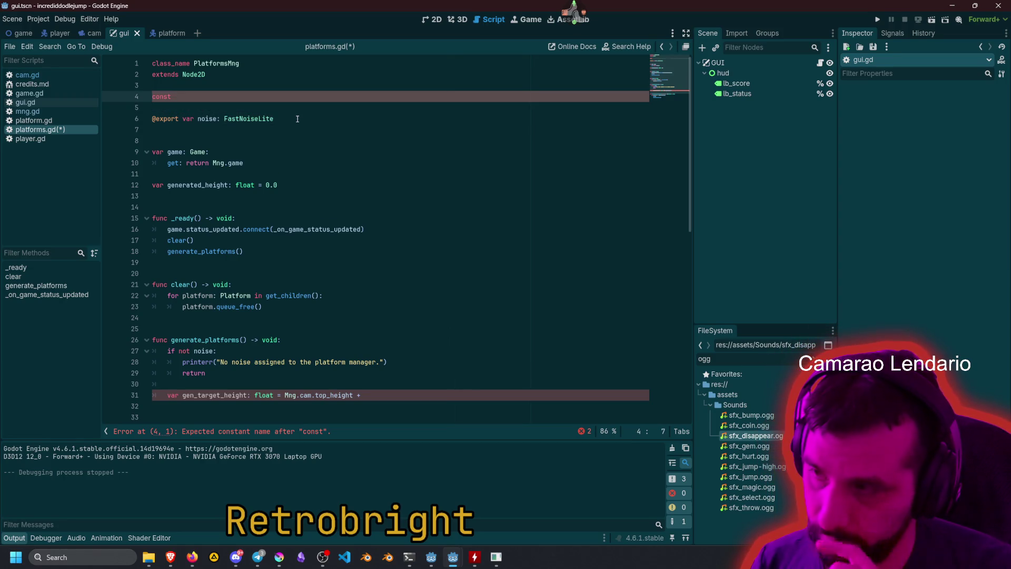
{"action": "type", "text": "OFF_S"}
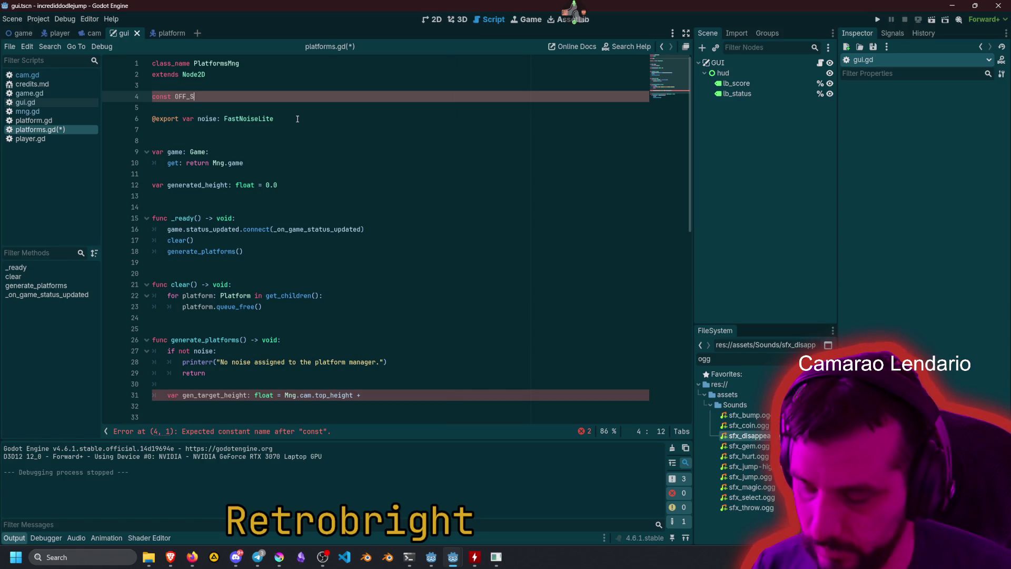
{"action": "type", "text": "CREEN_GEN_HEIGHT"}
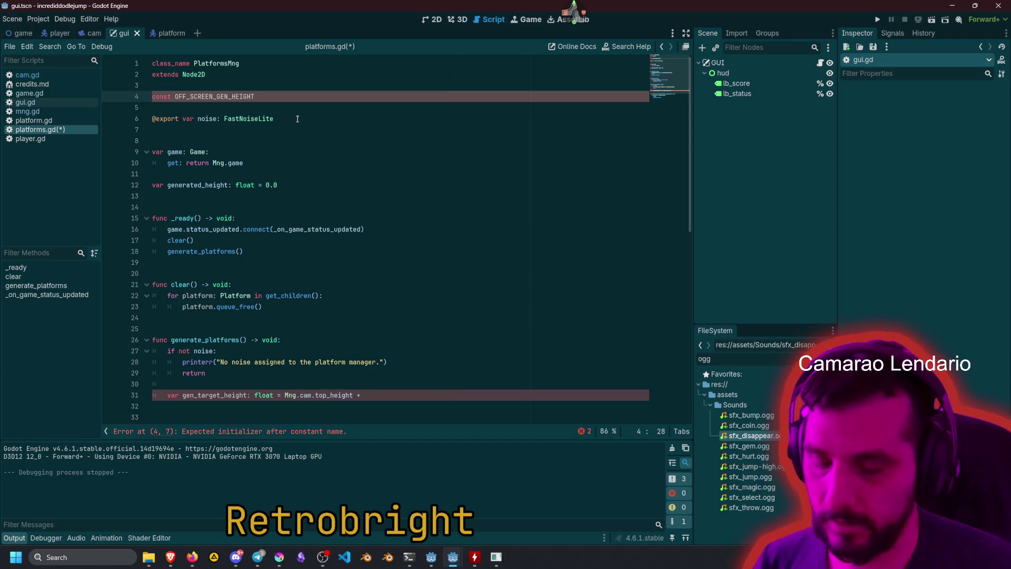
{"action": "type", "text": "256.0"}
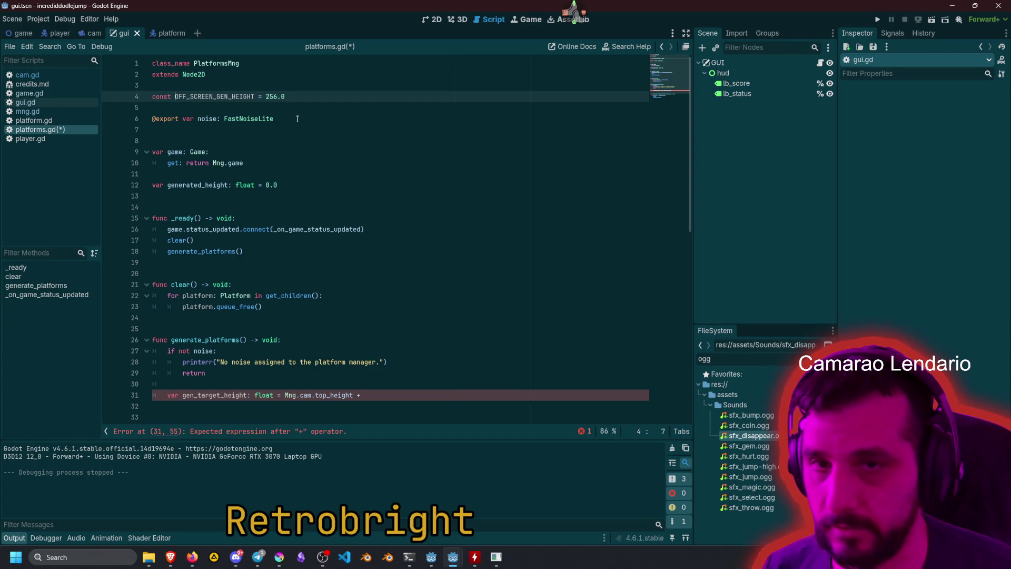
{"action": "type", "text": ": float"}
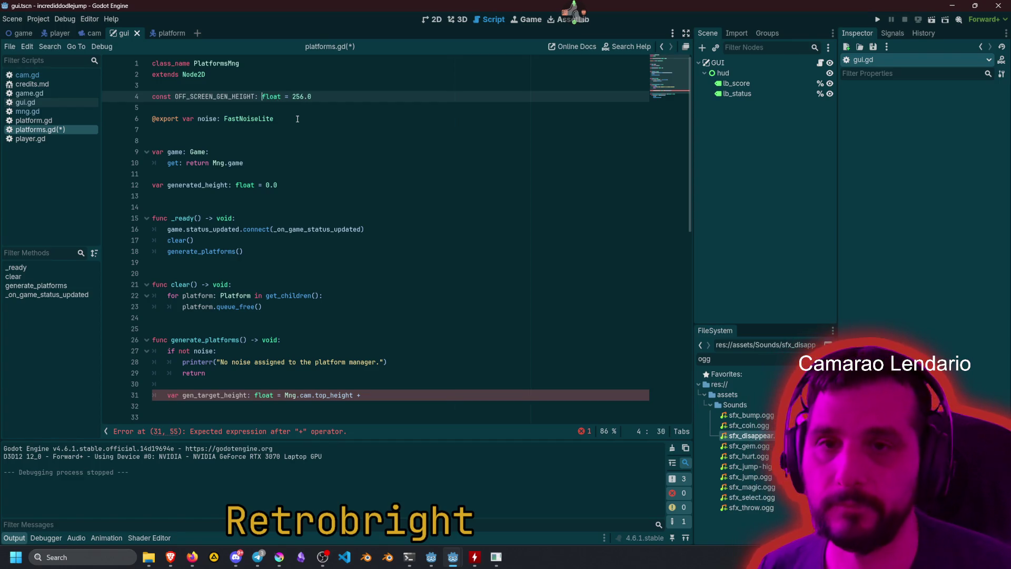
{"action": "key", "text": "ctrl+shift+Right"}
{"action": "key", "text": "ctrl+c"}
{"action": "left_click", "coordinate": [247, 184]}
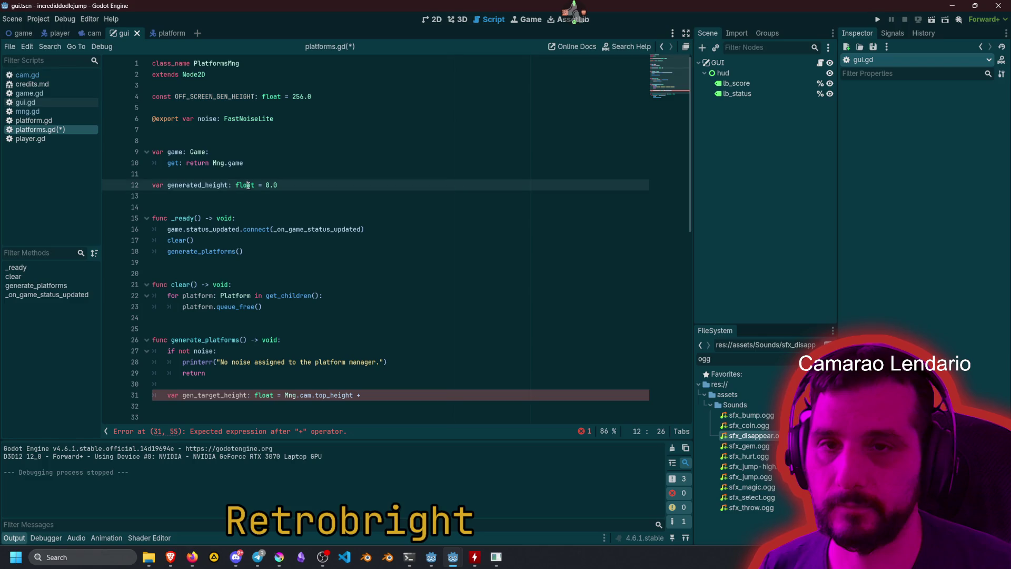
{"action": "scroll", "coordinate": [255, 192], "scroll_direction": "down", "scroll_amount": 2}
{"action": "left_click", "coordinate": [376, 319]}
{"action": "left_click", "coordinate": [376, 328]}
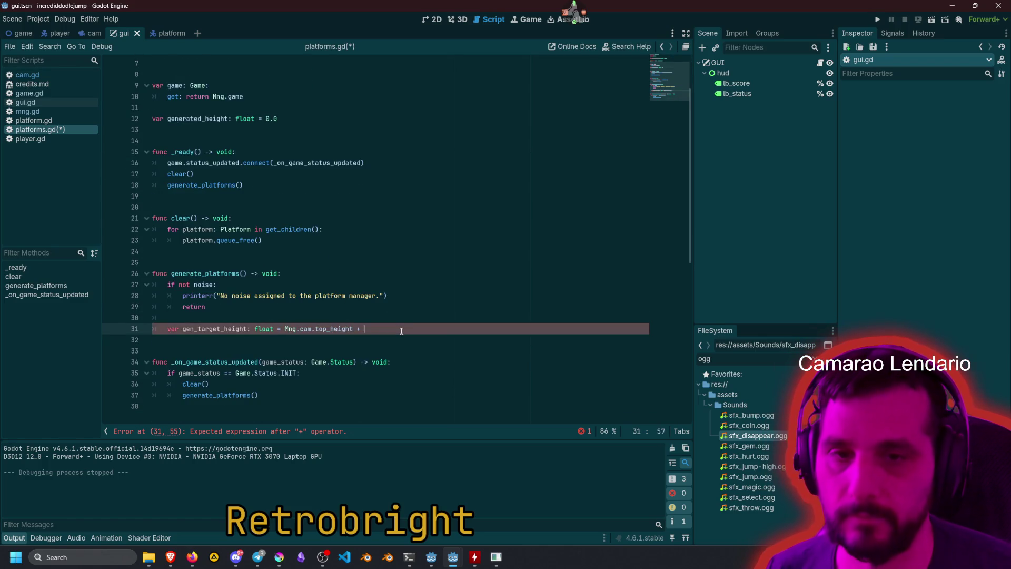
- Append OFF_SCREEN_GEN_HEIGHT to gen_target_height and start a start_height line below
{"action": "key", "text": "ctrl+v"}
{"action": "left_click", "coordinate": [430, 308]}
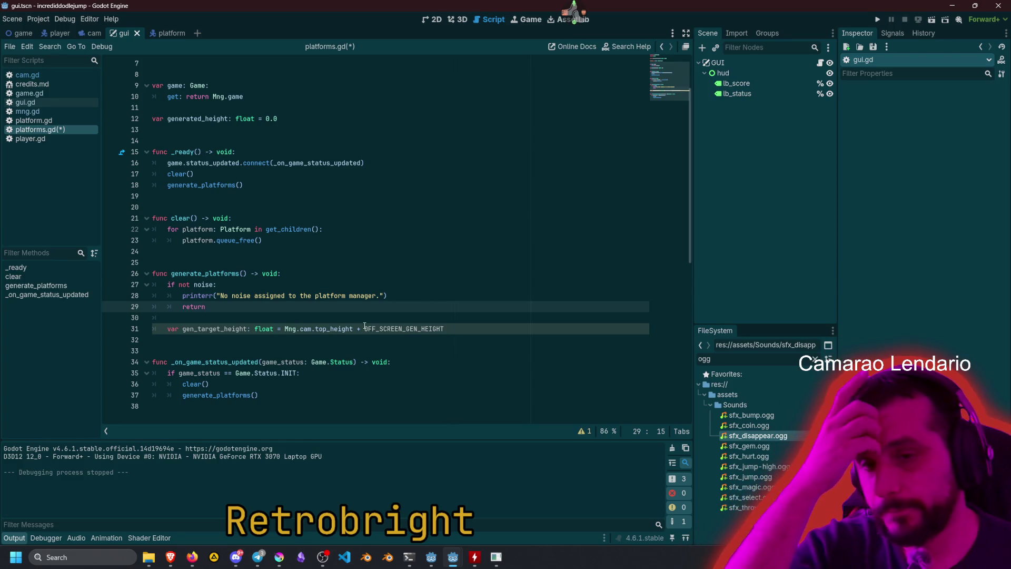
{"action": "double_click", "coordinate": [224, 327]}
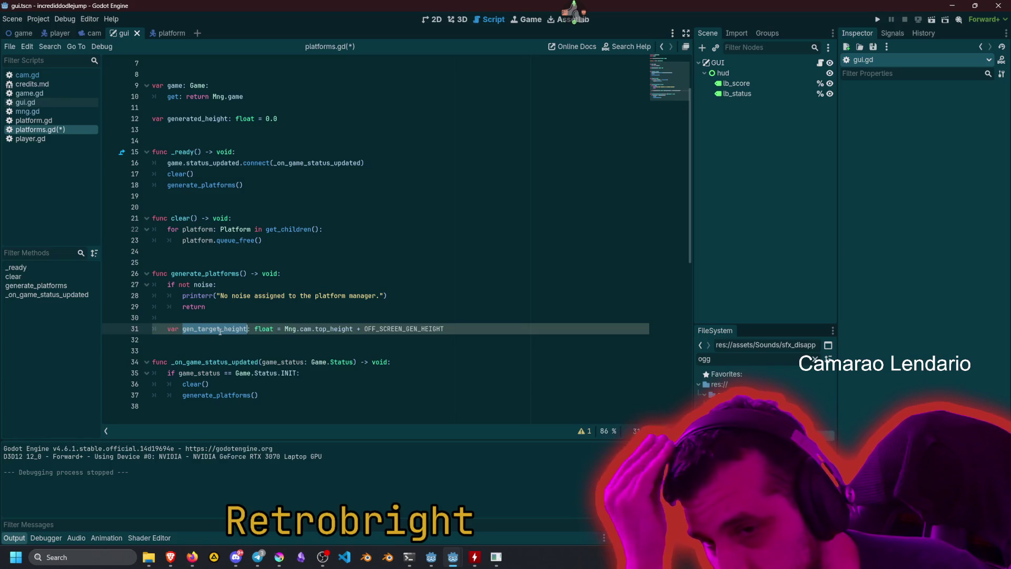
{"action": "key", "text": "End"}
{"action": "key", "text": "Return"}
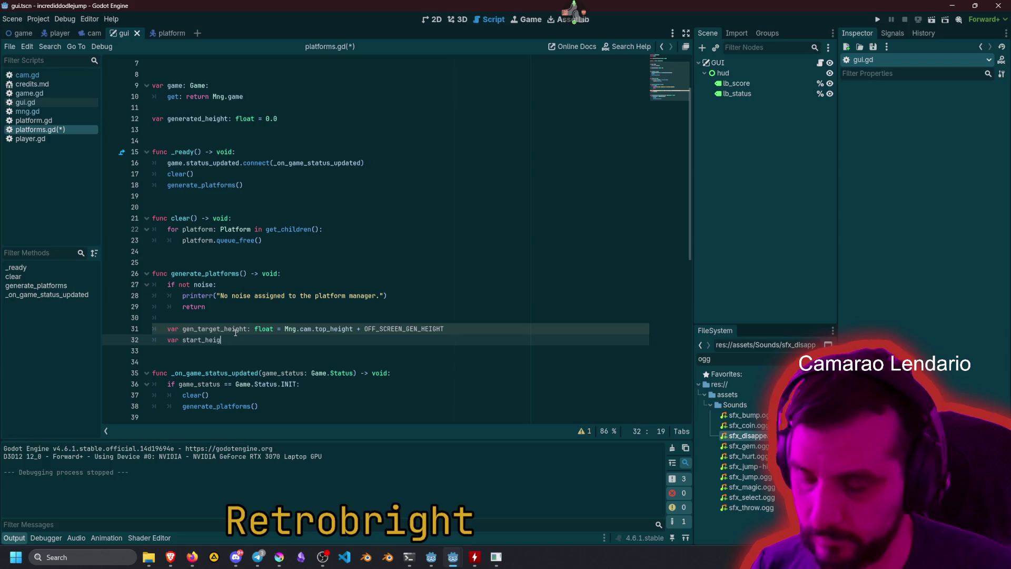
{"action": "type", "text": "ht: fl"}
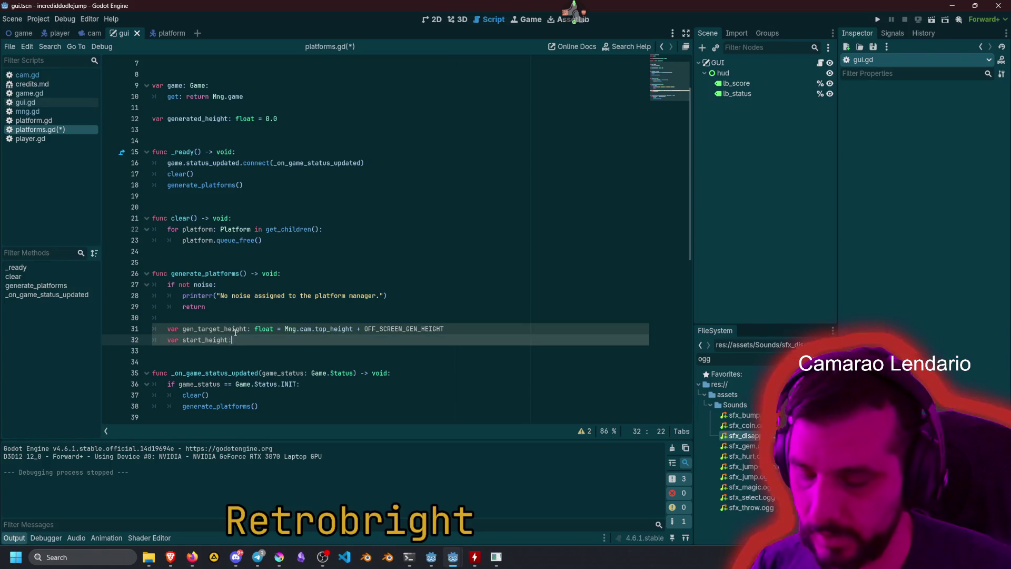
{"action": "type", "text": "oat ="}
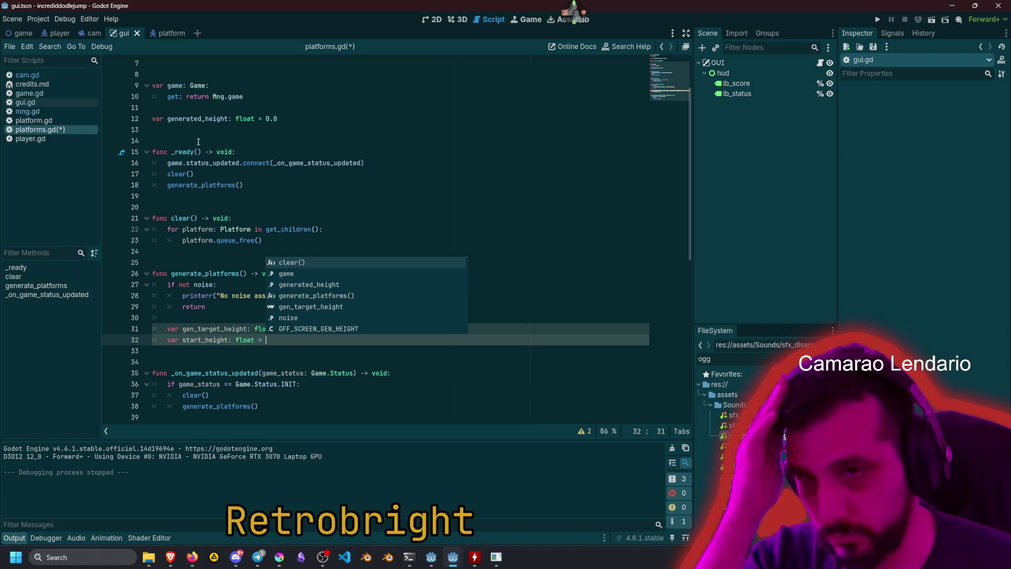
- Delete the tentative start_height line and paste generated_height onto the new line
{"action": "double_click", "coordinate": [203, 120]}
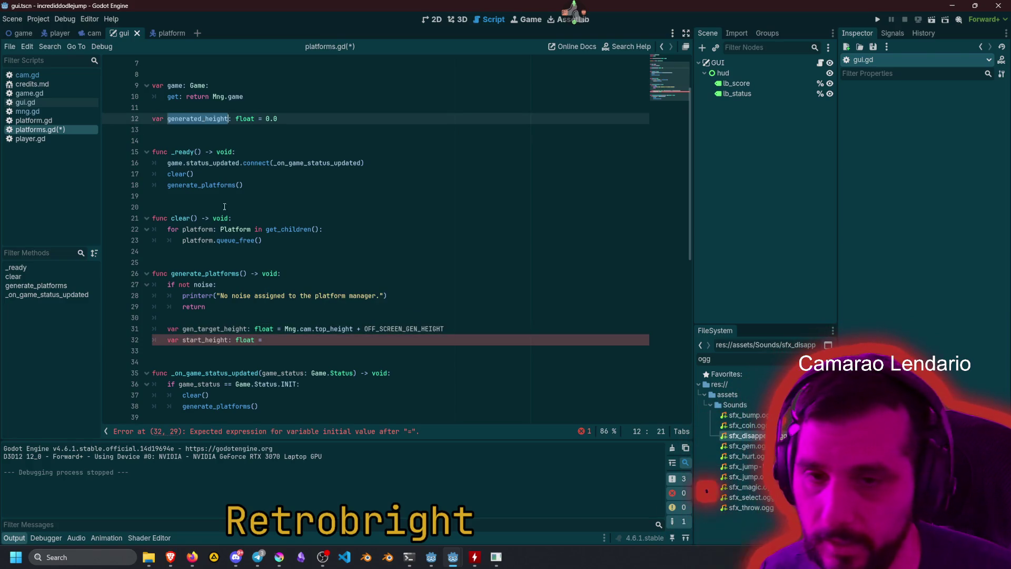
{"action": "left_click", "coordinate": [210, 349]}
{"action": "key", "text": "Up"}
{"action": "key", "text": "shift+End"}
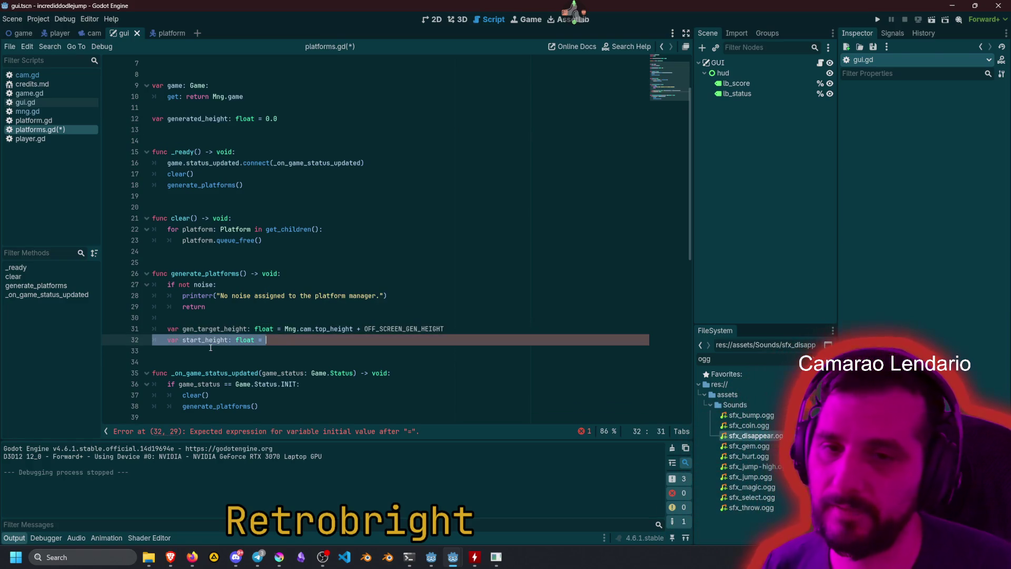
{"action": "key", "text": "BackSpace"}
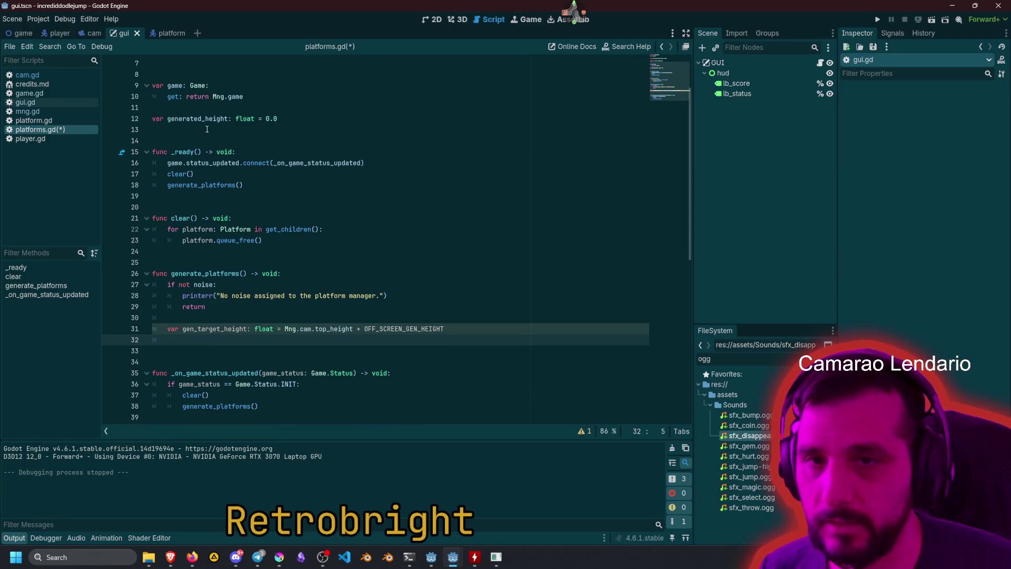
{"action": "double_click", "coordinate": [210, 120]}
{"action": "key", "text": "ctrl+c"}
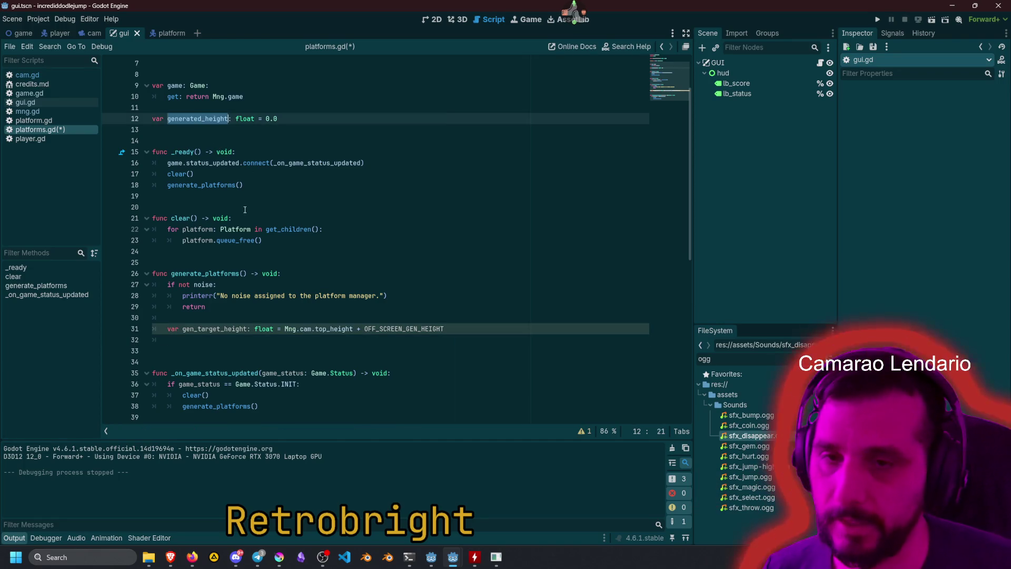
{"action": "left_click", "coordinate": [183, 338]}
{"action": "key", "text": "ctrl+v"}
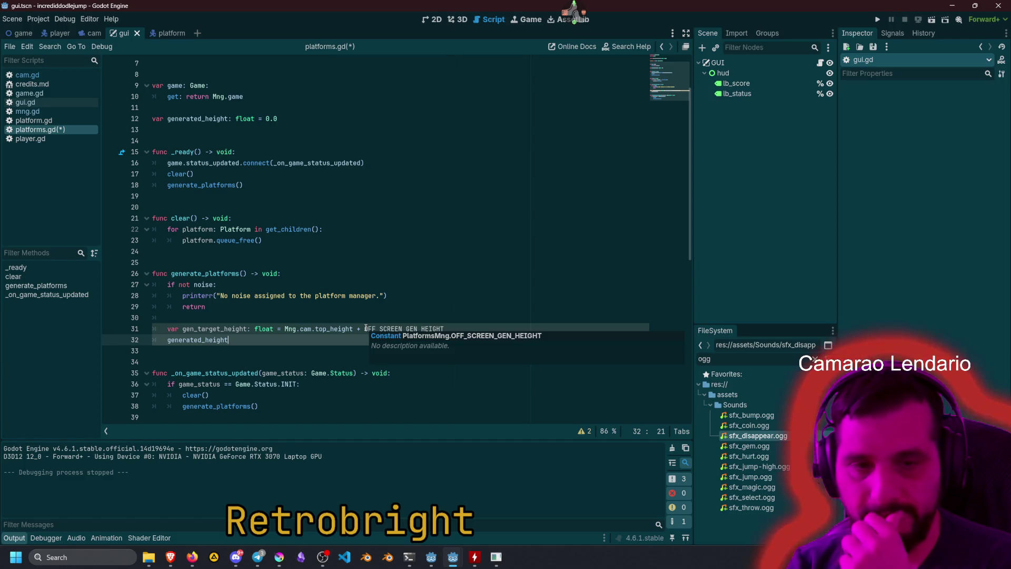
- Switch to the GUI scene's 2D canvas and pan so Score and Status sit lower
{"action": "left_click", "coordinate": [431, 19]}
{"action": "scroll", "coordinate": [299, 373], "scroll_direction": "up", "scroll_amount": 2}
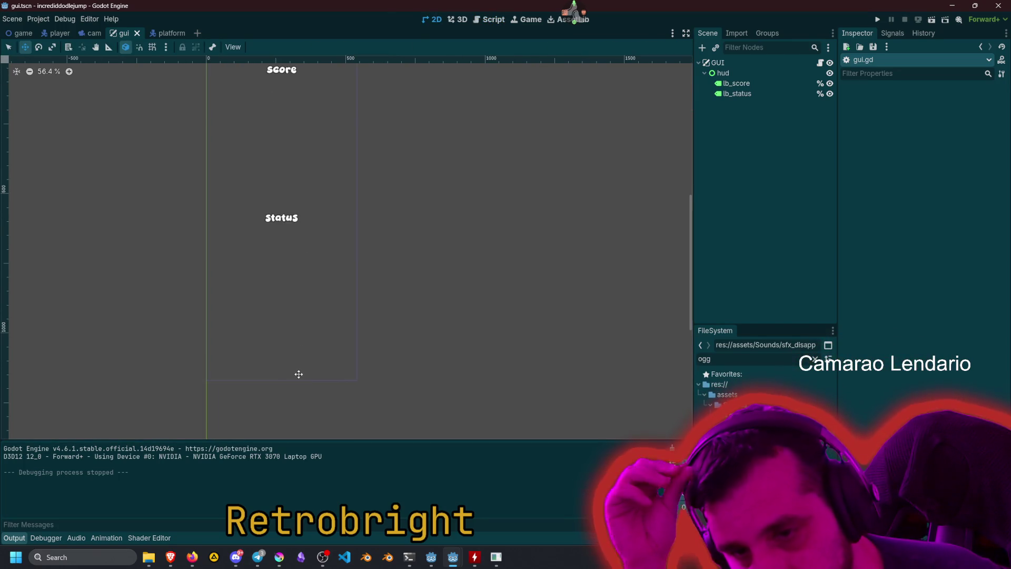
{"action": "left_click_drag", "start_coordinate": [312, 77], "coordinate": [311, 164]}
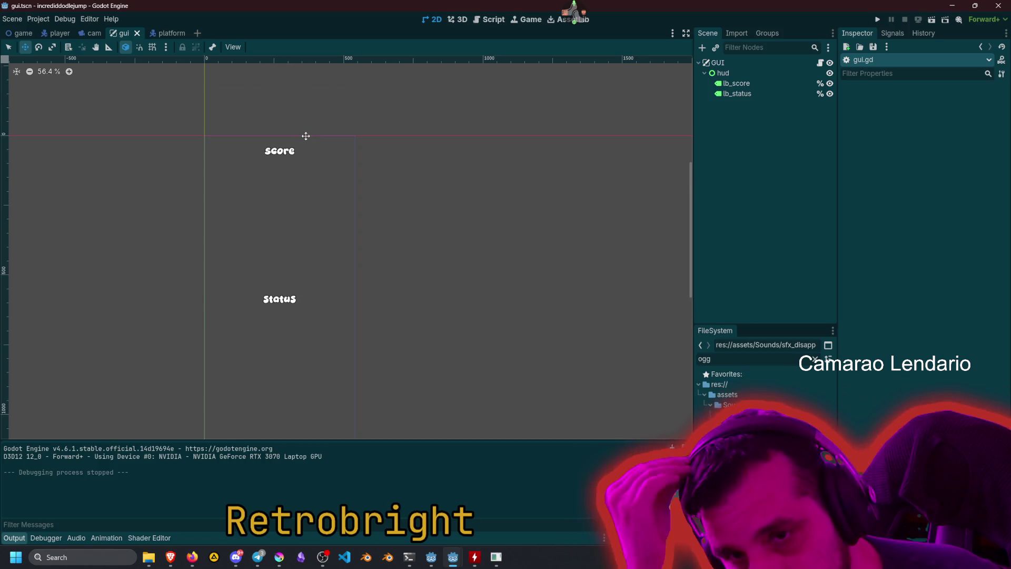
{"action": "scroll", "coordinate": [326, 224], "scroll_direction": "down", "scroll_amount": 3}
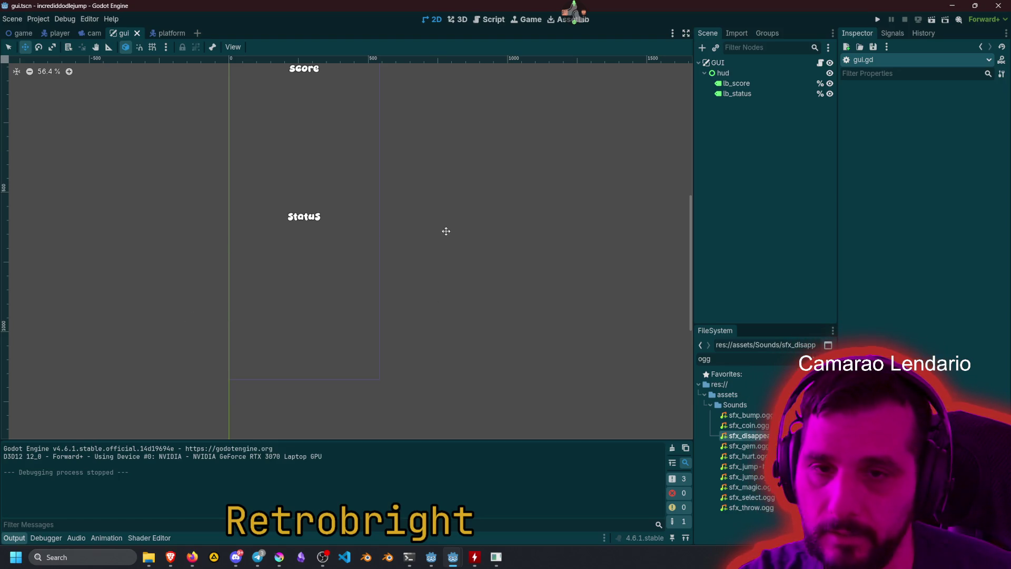
- Drag horizontal guides from the top ruler around the Status and Score labels
{"action": "mouse_move", "coordinate": [290, 59]}
{"action": "left_mouse_down"}
{"action": "mouse_move", "coordinate": [274, 243]}
{"action": "mouse_move", "coordinate": [286, 333]}
{"action": "mouse_move", "coordinate": [280, 308]}
{"action": "left_mouse_up"}
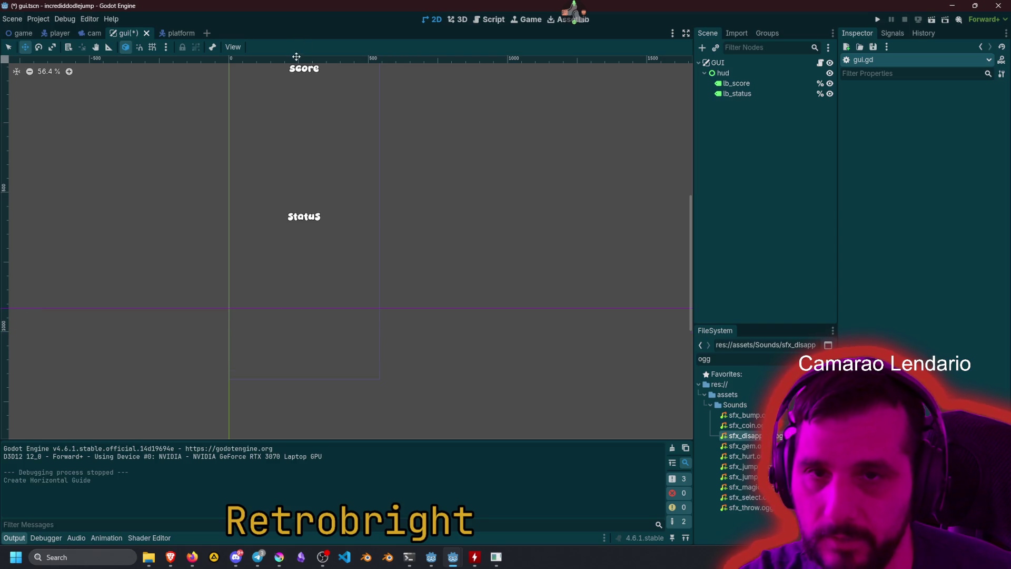
{"action": "left_click_drag", "start_coordinate": [296, 59], "coordinate": [252, 252]}
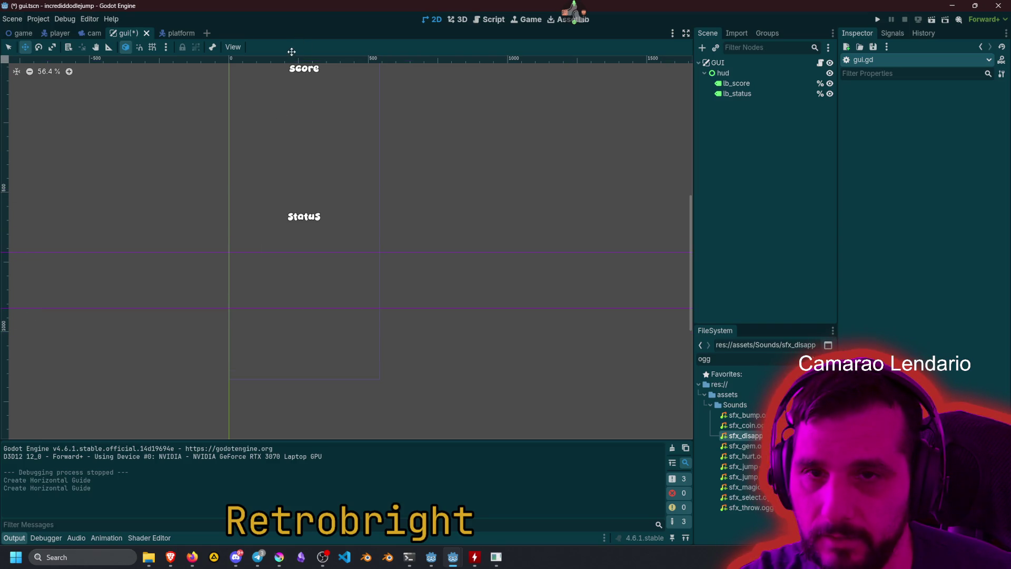
{"action": "left_click_drag", "start_coordinate": [291, 60], "coordinate": [274, 176]}
{"action": "left_click_drag", "start_coordinate": [268, 193], "coordinate": [268, 194]}
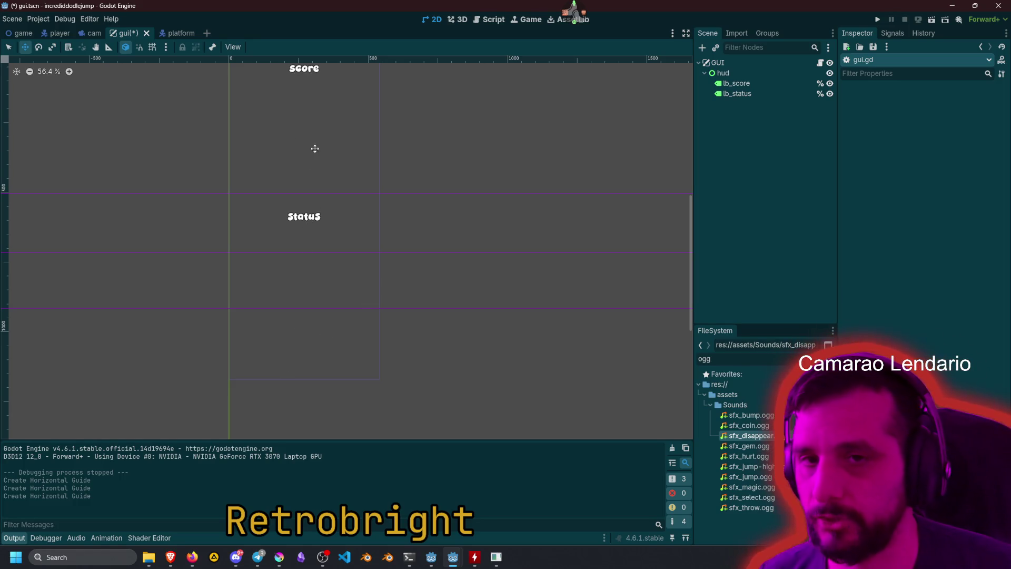
{"action": "mouse_move", "coordinate": [313, 149]}
{"action": "left_mouse_down"}
{"action": "mouse_move", "coordinate": [318, 234]}
{"action": "mouse_move", "coordinate": [304, 305]}
{"action": "left_mouse_up"}
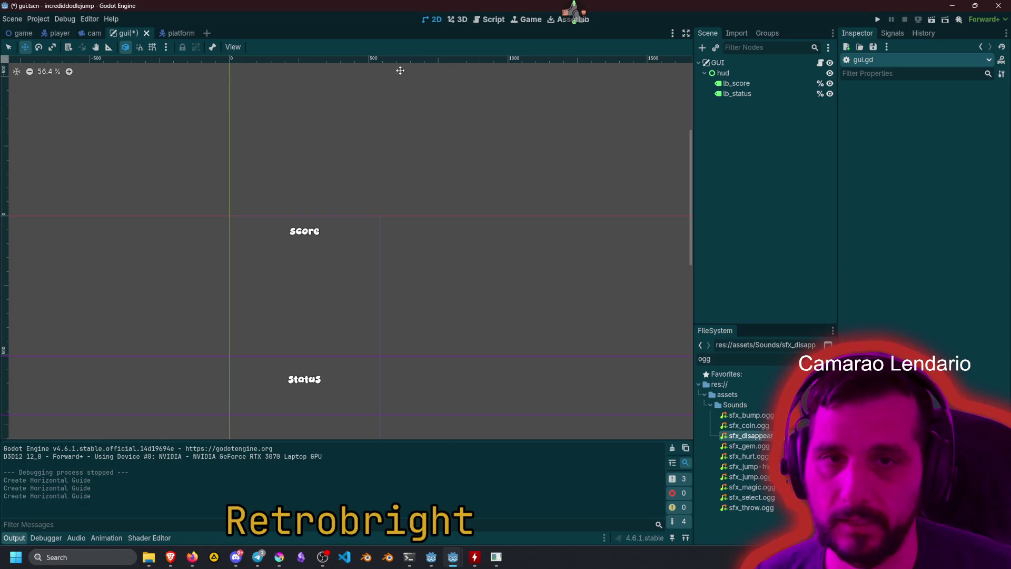
{"action": "left_click_drag", "start_coordinate": [391, 61], "coordinate": [350, 168]}
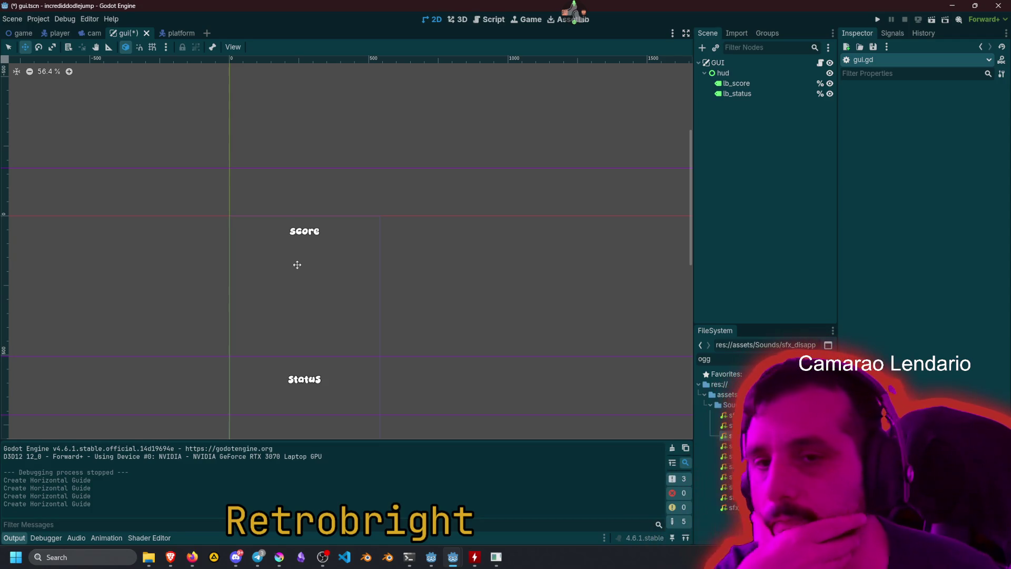
- Leave the scene view and bring up platforms.gd in the Script workspace for editing
{"action": "mouse_move", "coordinate": [45, 34]}
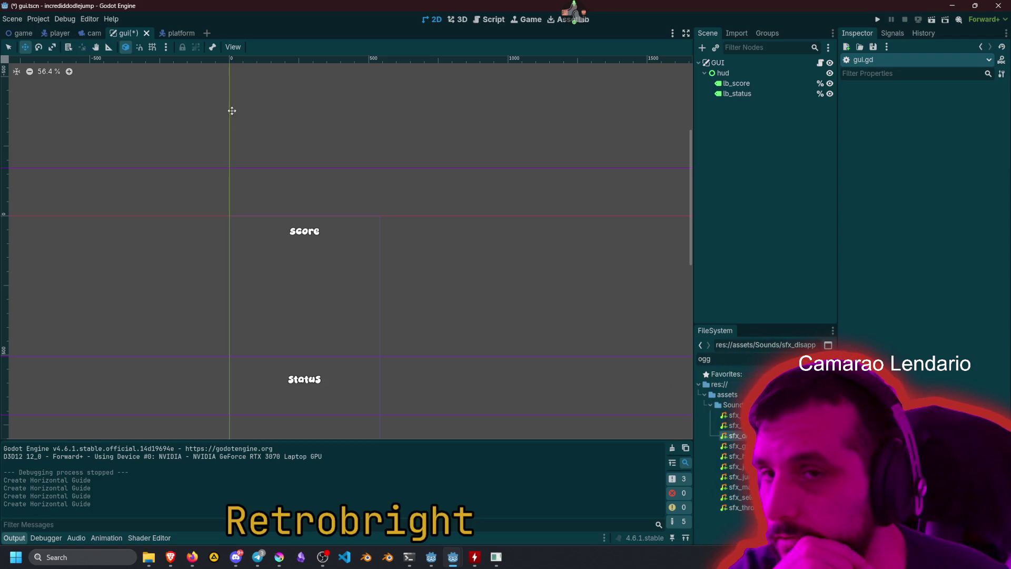
{"action": "left_click", "coordinate": [490, 20]}
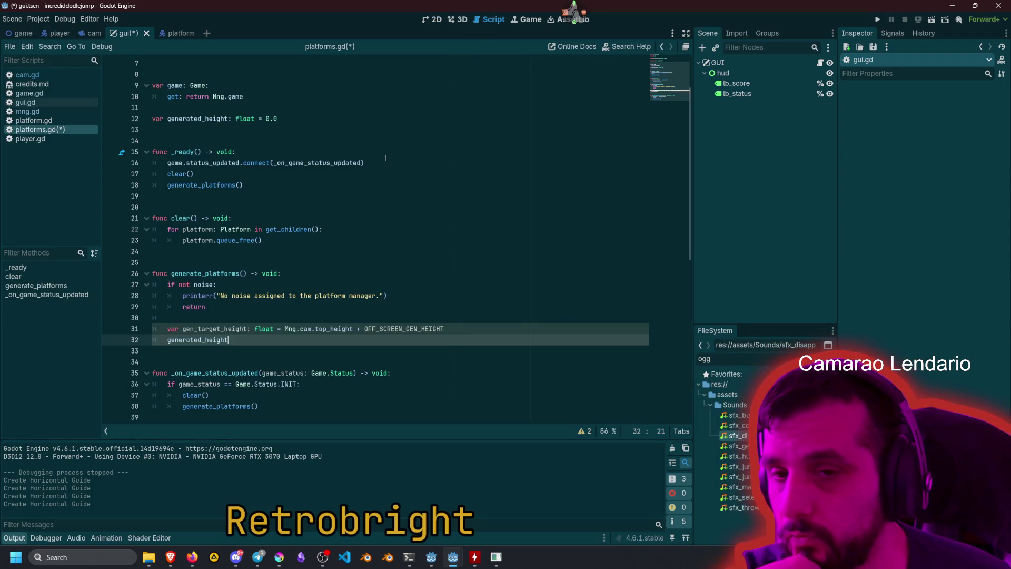
- Replace 256.0 on line 4 with float(Mng.PLATFORM_GRID_SIZE.y * 2) for OFF_SCREEN_GEN_HEIGHT
{"action": "scroll", "coordinate": [276, 202], "scroll_direction": "up", "scroll_amount": 2}
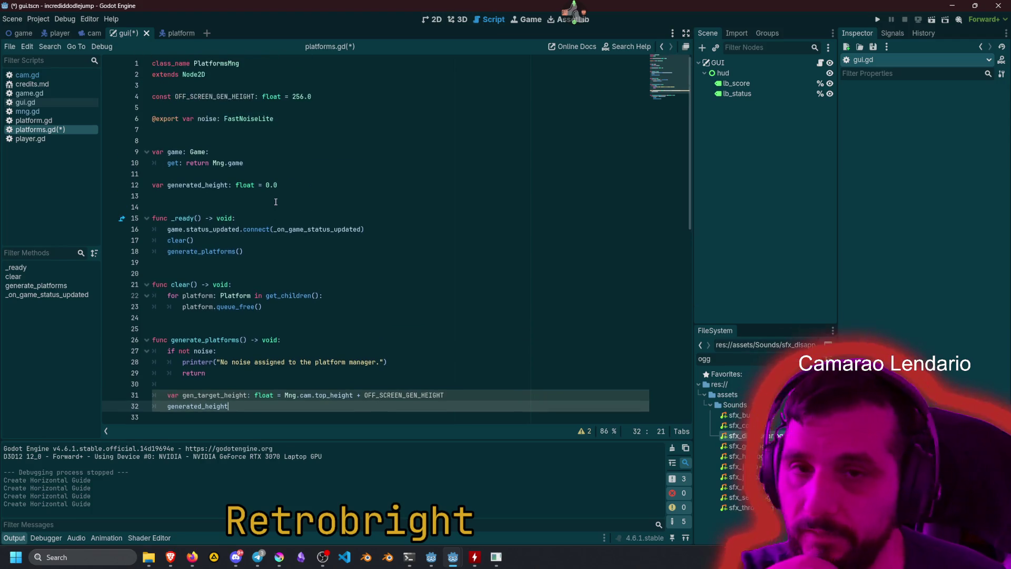
{"action": "left_click", "coordinate": [293, 98]}
{"action": "key", "text": "shift+End"}
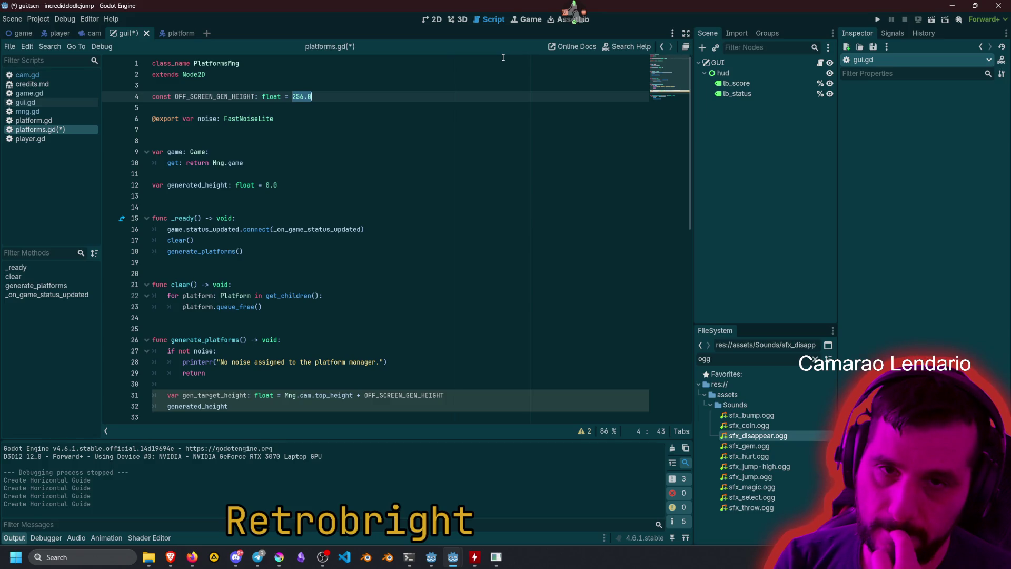
{"action": "type", "text": "float("}
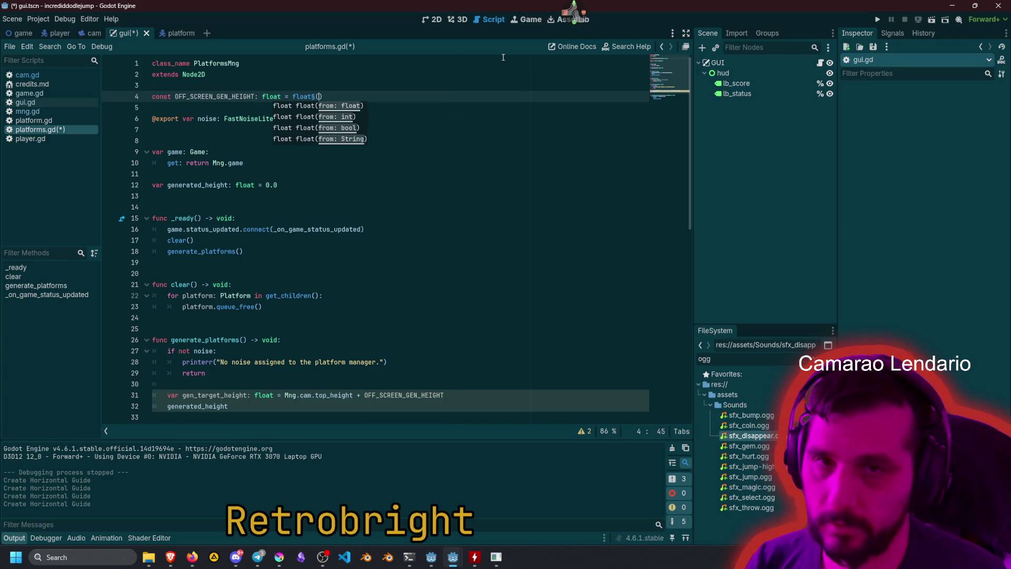
{"action": "type", "text": "Mng."}
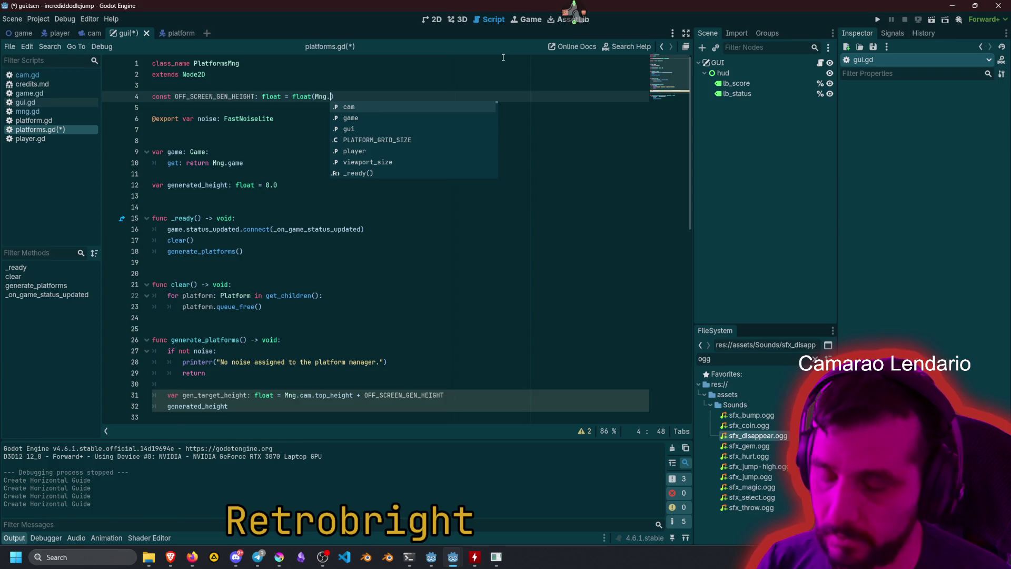
{"action": "key", "text": "Down"}
{"action": "key", "text": "Down"}
{"action": "key", "text": "Down"}
{"action": "key", "text": "Return"}
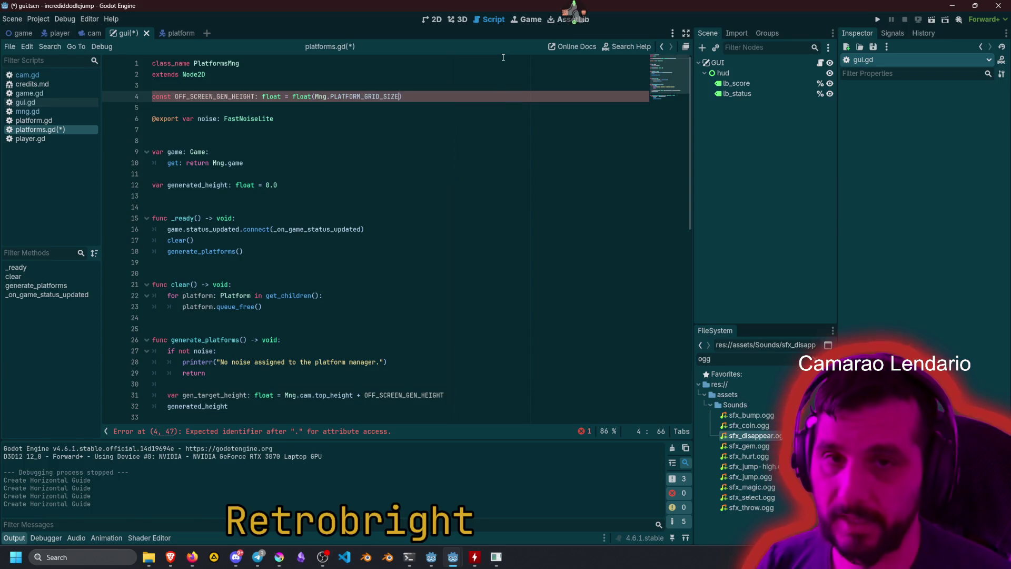
{"action": "type", "text": ".y"}
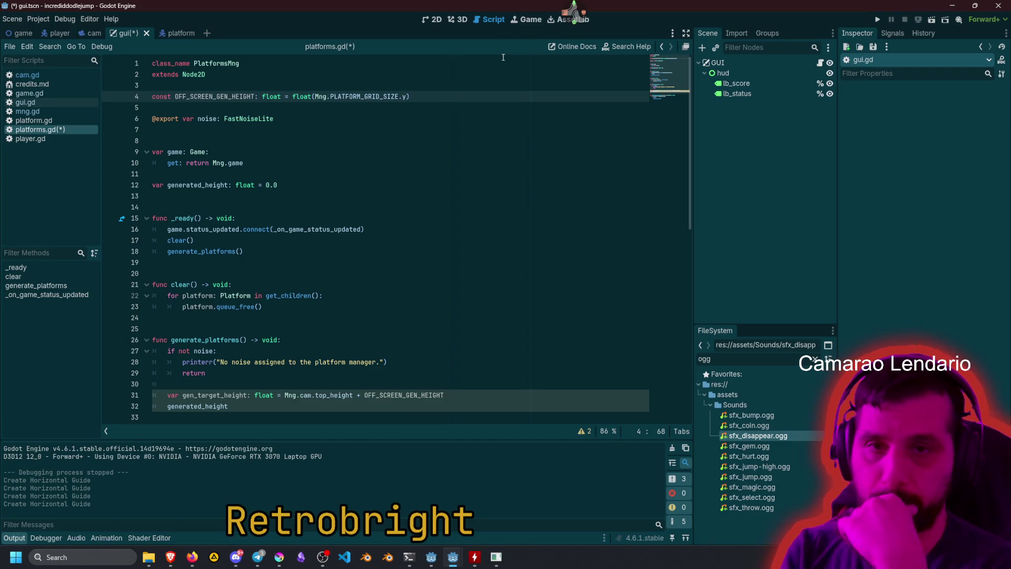
{"action": "type", "text": " * 2"}
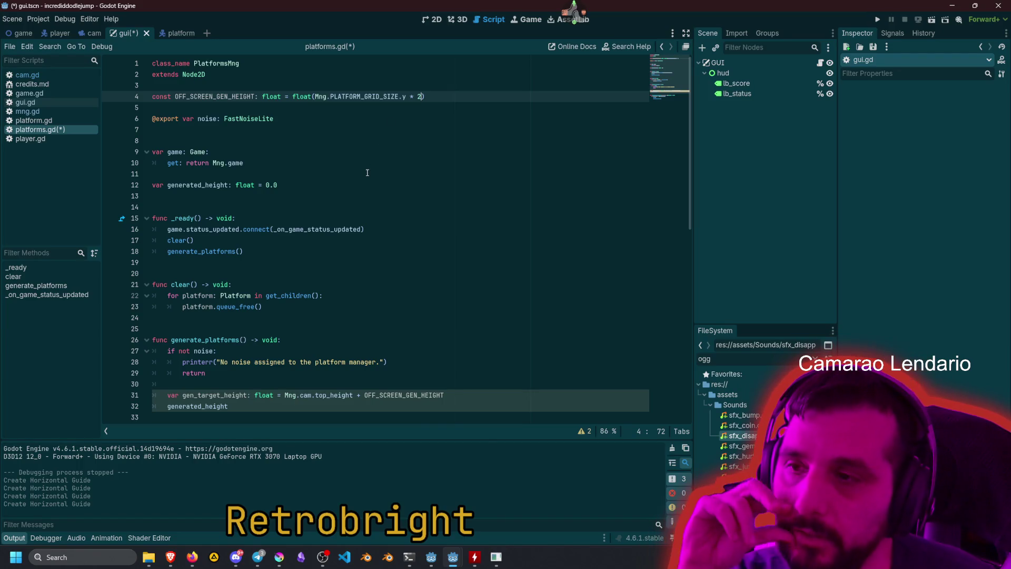
{"action": "left_click", "coordinate": [231, 97]}
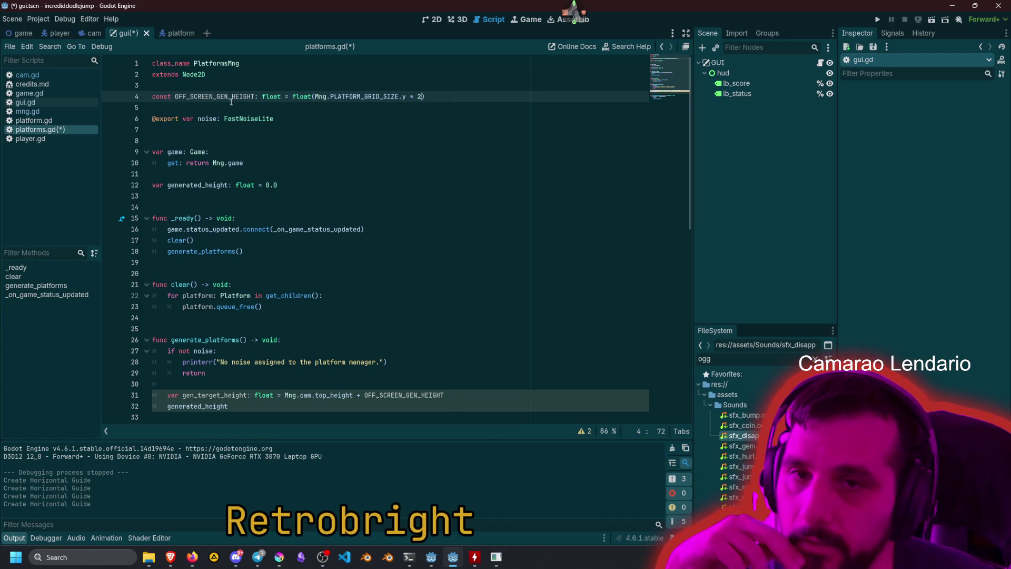
- Review gen_target_height and generated_height, inserting a blank line above the generated_height line
{"action": "double_click", "coordinate": [205, 96]}
{"action": "scroll", "coordinate": [242, 237], "scroll_direction": "down", "scroll_amount": 4}
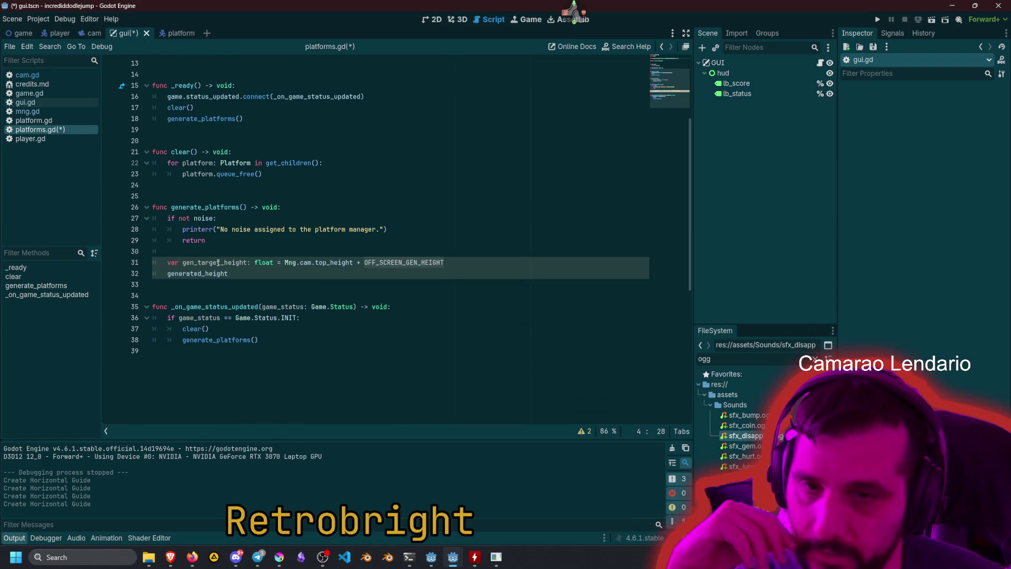
{"action": "double_click", "coordinate": [242, 262]}
{"action": "double_click", "coordinate": [204, 273]}
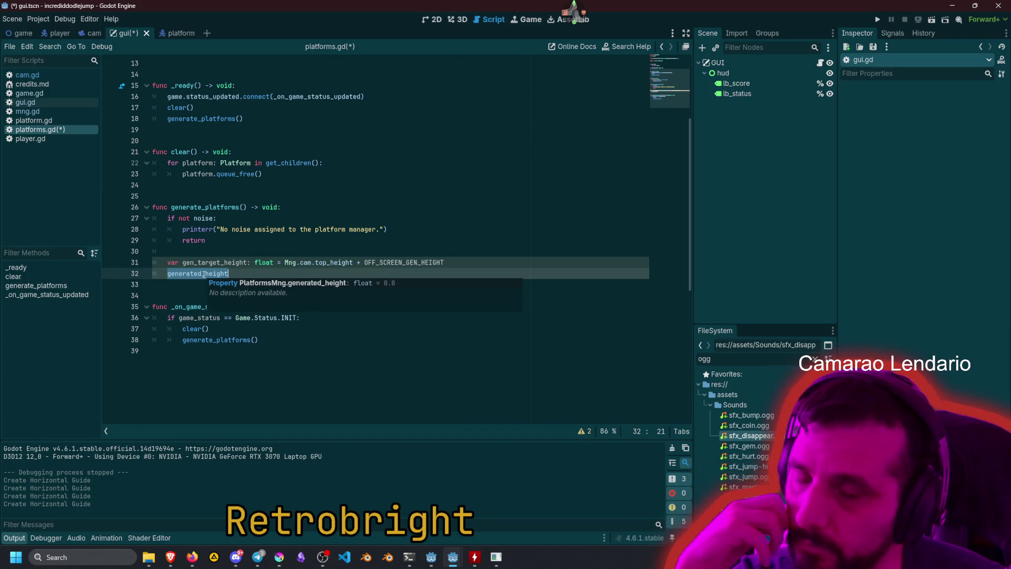
{"action": "left_click", "coordinate": [250, 275]}
{"action": "key", "text": "Home"}
{"action": "key", "text": "Return"}
{"action": "key", "text": "Up"}
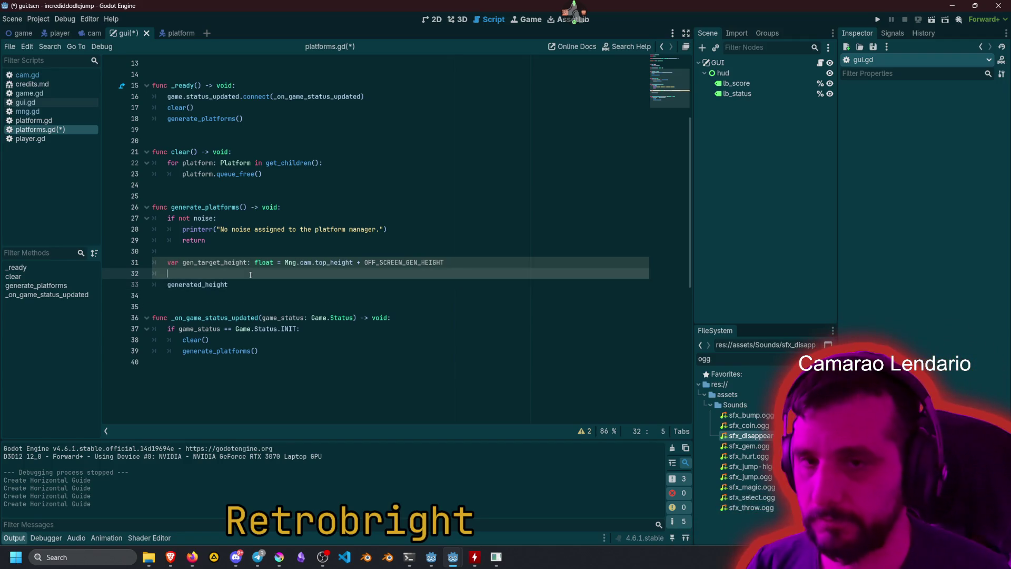
{"action": "key", "text": "Down"}
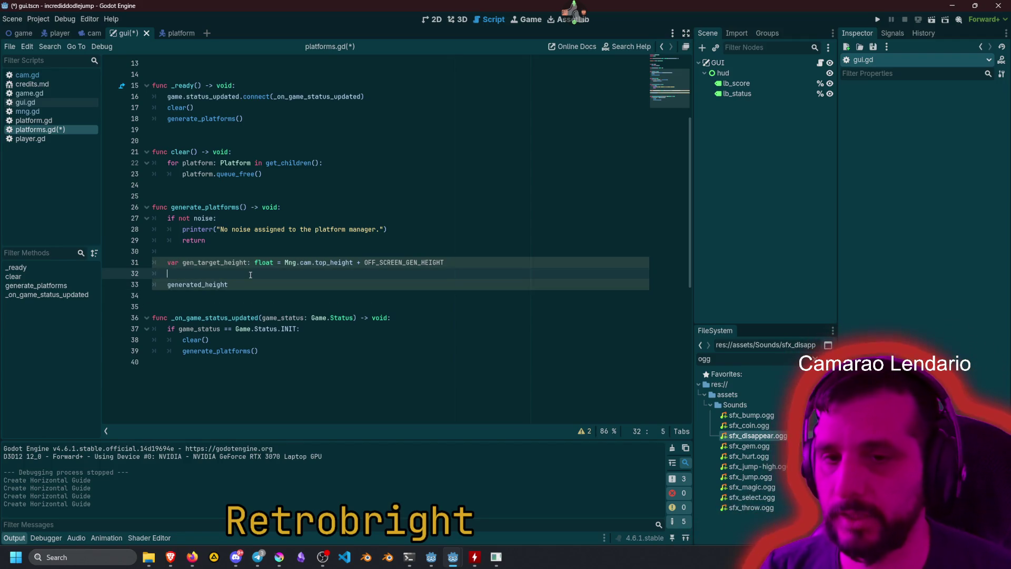
{"action": "double_click", "coordinate": [207, 207]}
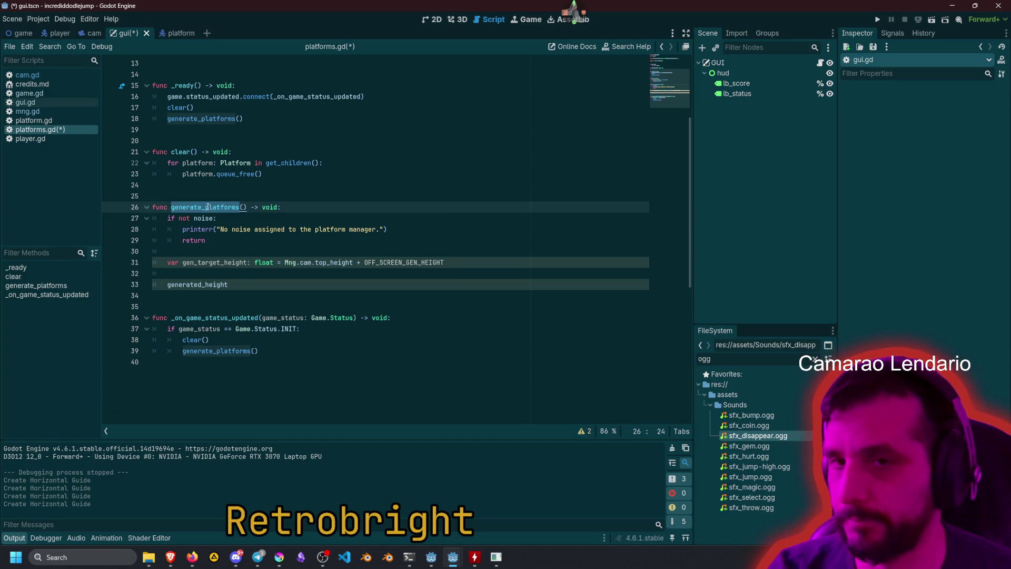
- Add Mng.game.max_height on line 19 inside _ready and jump to its declaration in game.gd
{"action": "left_click", "coordinate": [305, 129]}
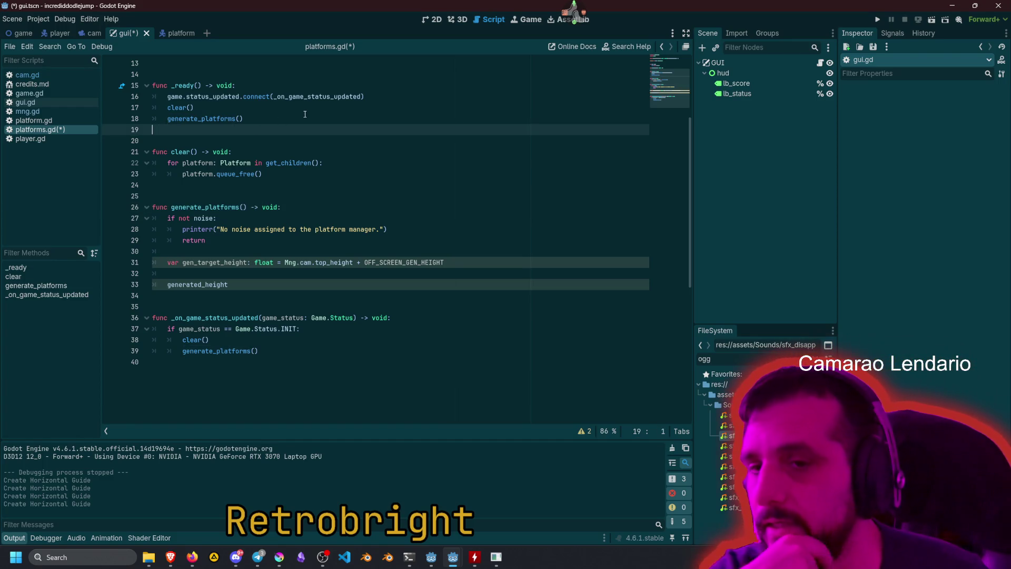
{"action": "key", "text": "Return"}
{"action": "key", "text": "Return"}
{"action": "key", "text": "Up"}
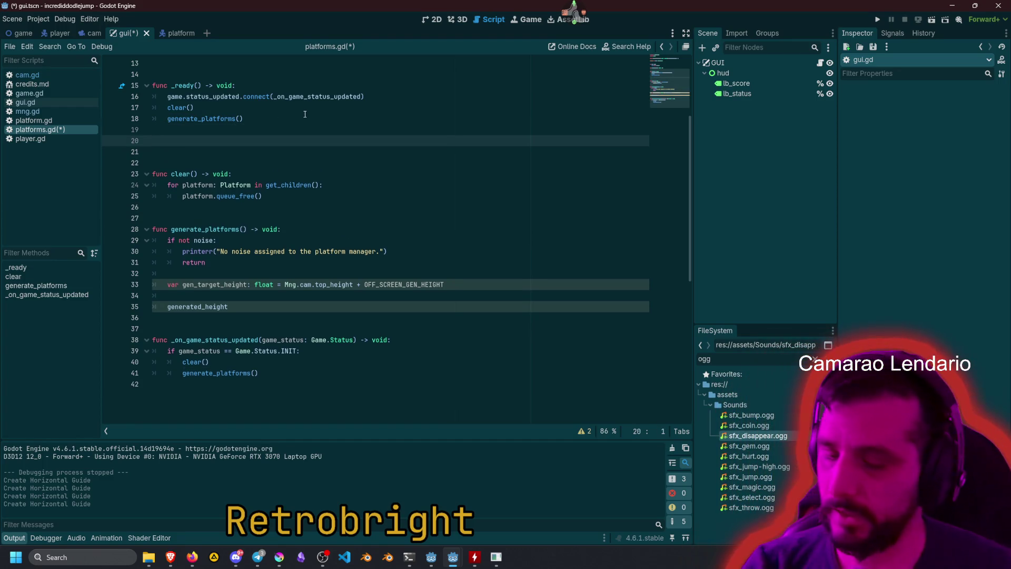
{"action": "key", "text": "Up"}
{"action": "key", "text": "Up"}
{"action": "key", "text": "End"}
{"action": "key", "text": "Return"}
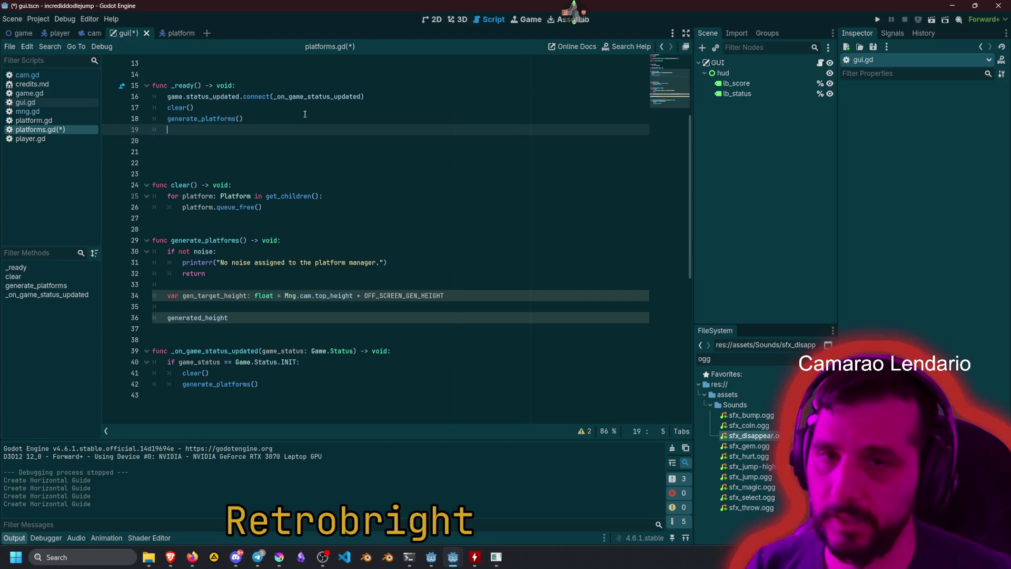
{"action": "type", "text": "Mng.gm"}
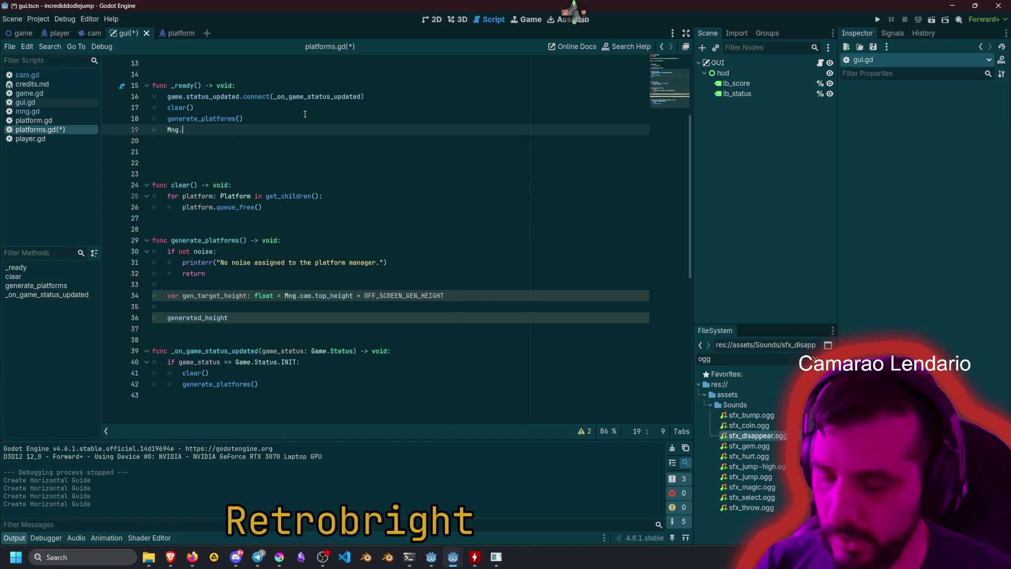
{"action": "key", "text": "BackSpace"}
{"action": "type", "text": "ame."}
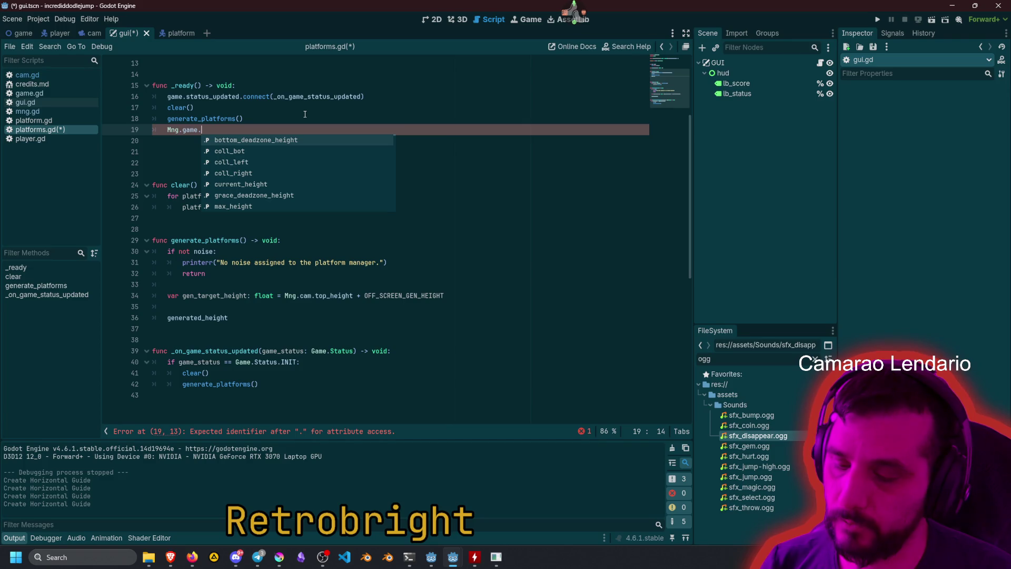
{"action": "type", "text": "heigh"}
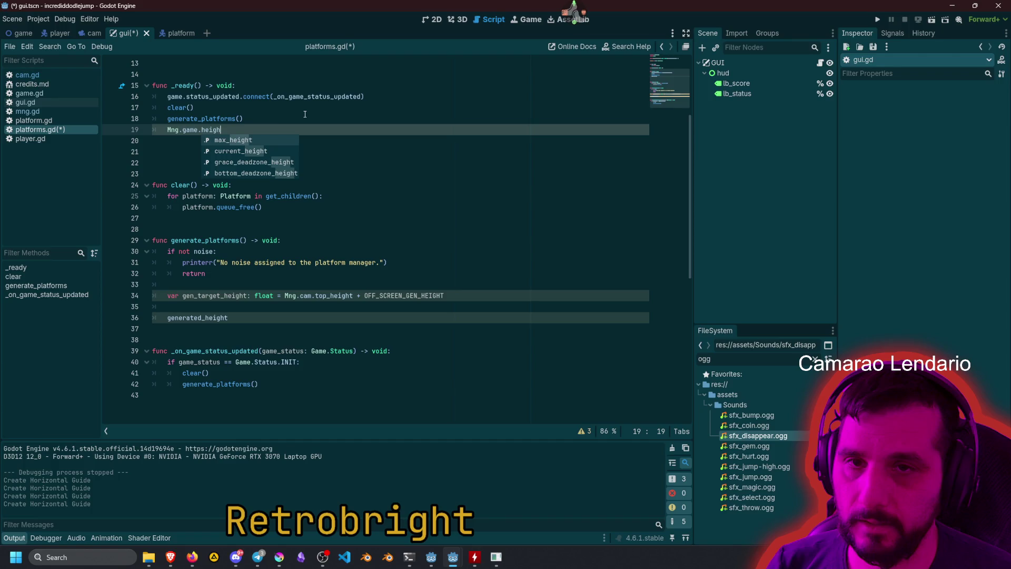
{"action": "key", "text": "Return"}
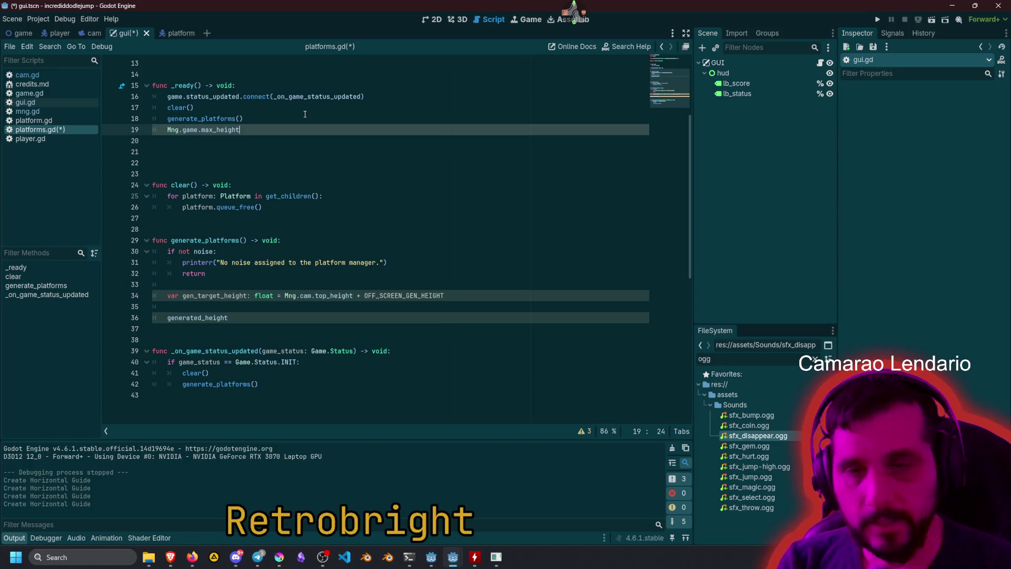
{"action": "left_click", "coordinate": [226, 130], "text": "ctrl"}
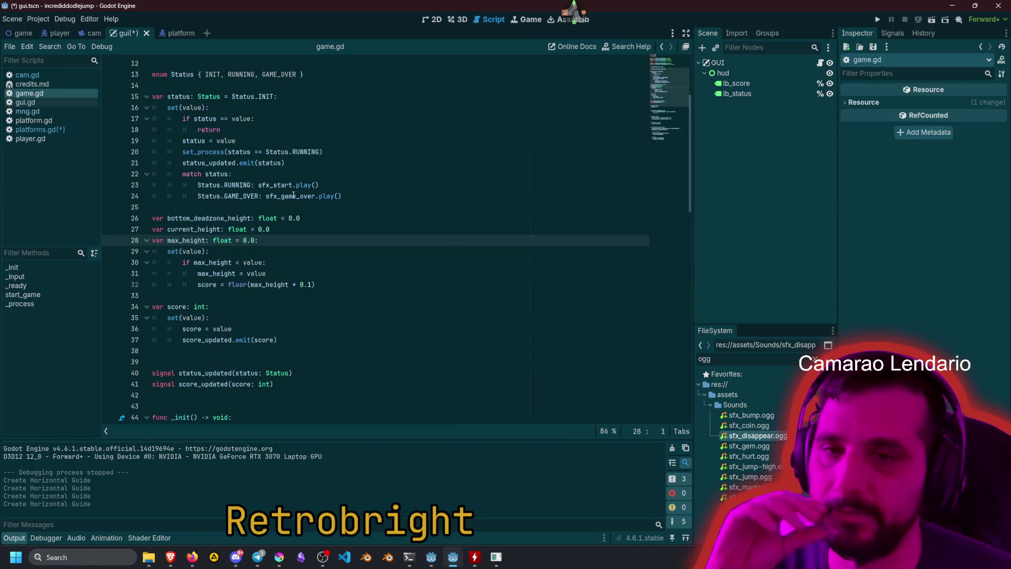
- Duplicate the status_updated signal into signal max_height_updated(max_height: float)
{"action": "left_click", "coordinate": [202, 383]}
{"action": "left_click", "coordinate": [215, 372]}
{"action": "key", "text": "ctrl+shift+d"}
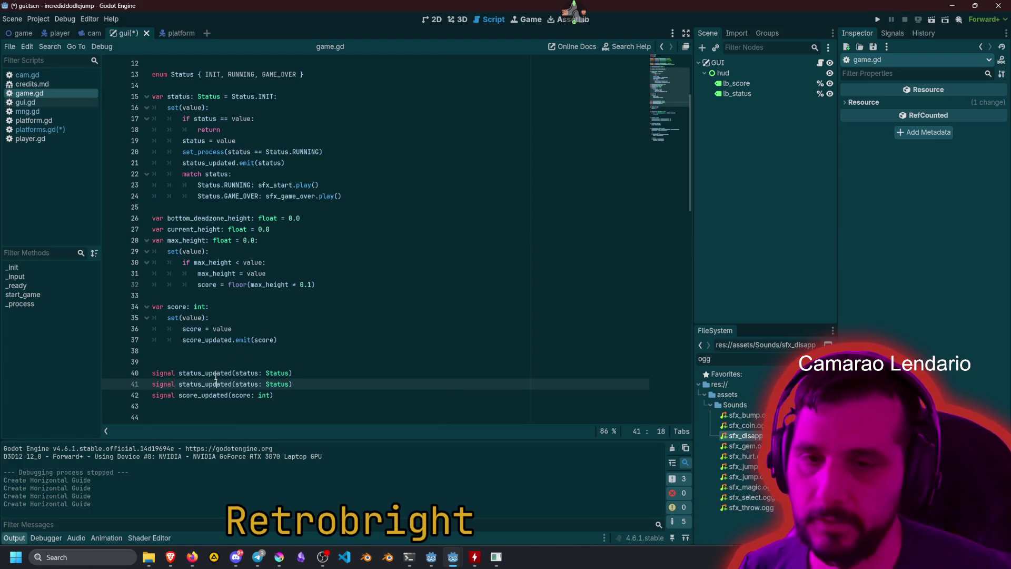
{"action": "double_click", "coordinate": [186, 240]}
{"action": "key", "text": "ctrl+c"}
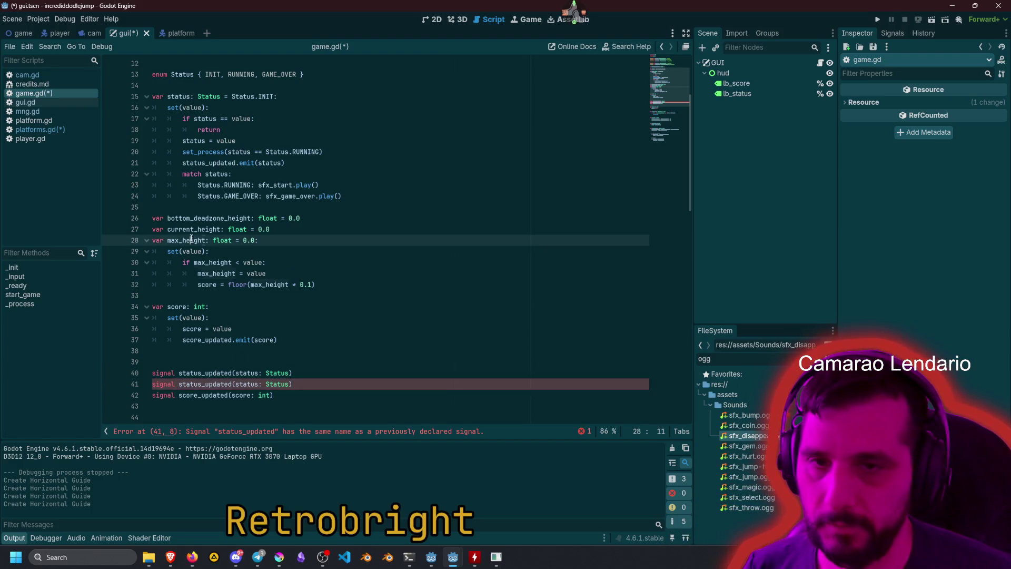
{"action": "left_click_drag", "start_coordinate": [179, 384], "coordinate": [202, 384]}
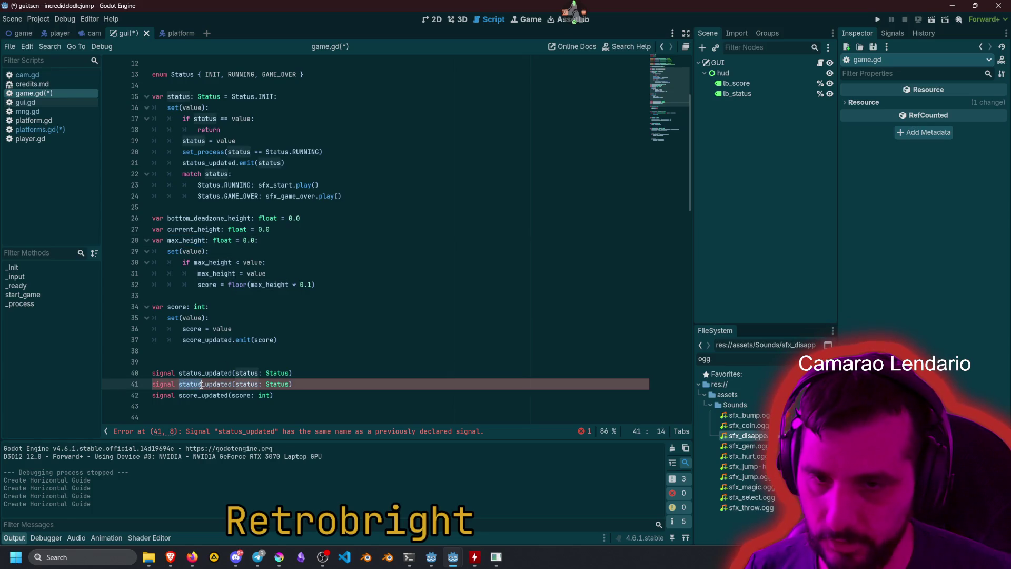
{"action": "key", "text": "ctrl+v"}
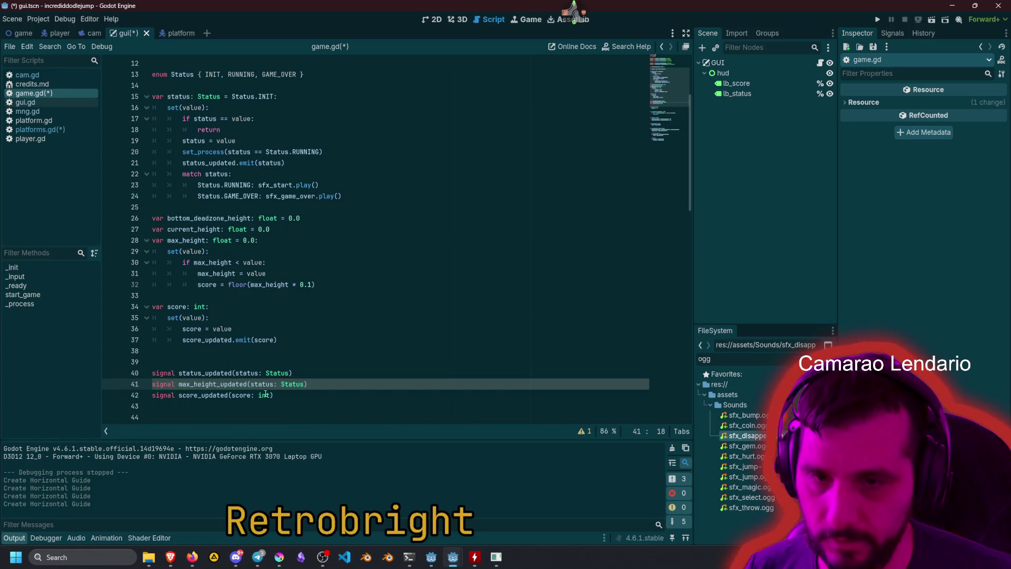
{"action": "double_click", "coordinate": [261, 384]}
{"action": "key", "text": "ctrl+v"}
{"action": "double_click", "coordinate": [304, 384]}
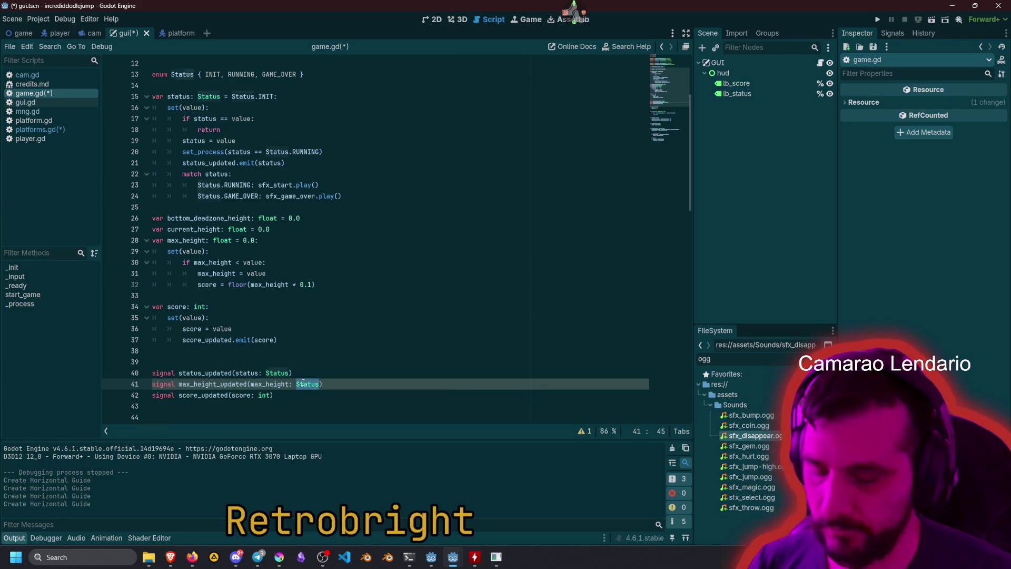
{"action": "type", "text": "float"}
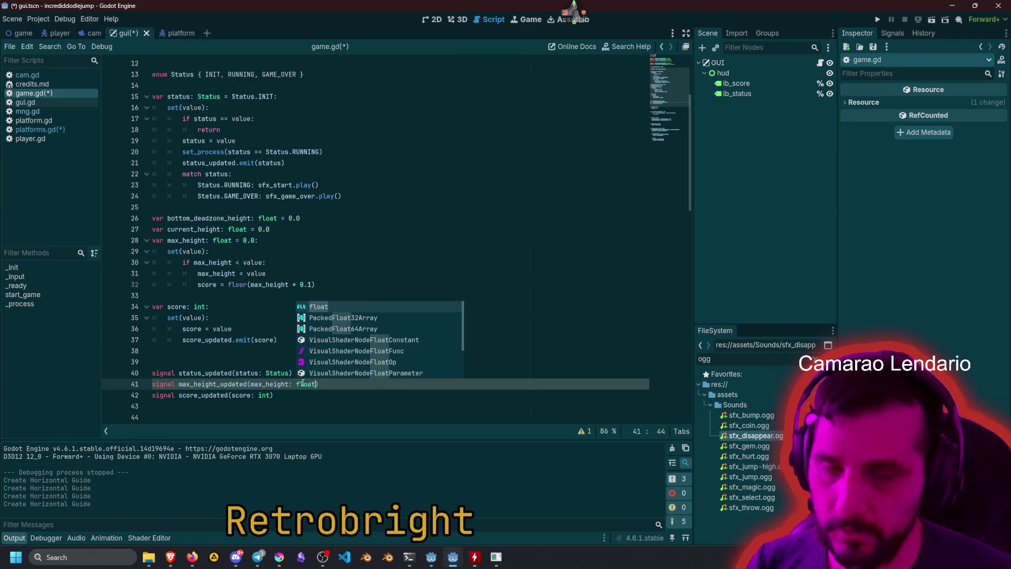
{"action": "double_click", "coordinate": [226, 384]}
{"action": "key", "text": "ctrl+c"}
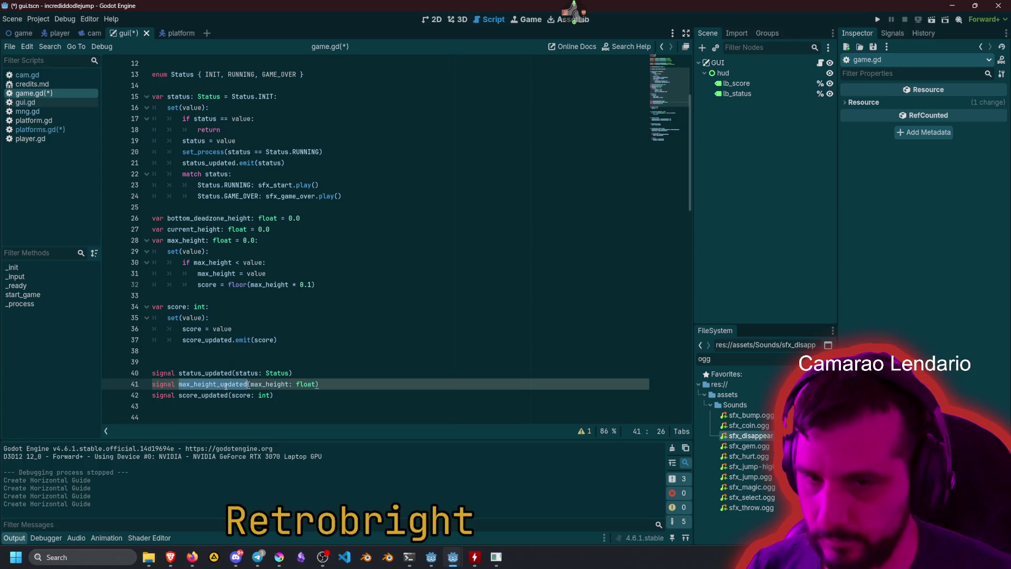
- Add max_height_updated.emit(max_height) below the score line in the max_height setter
{"action": "left_click", "coordinate": [232, 285]}
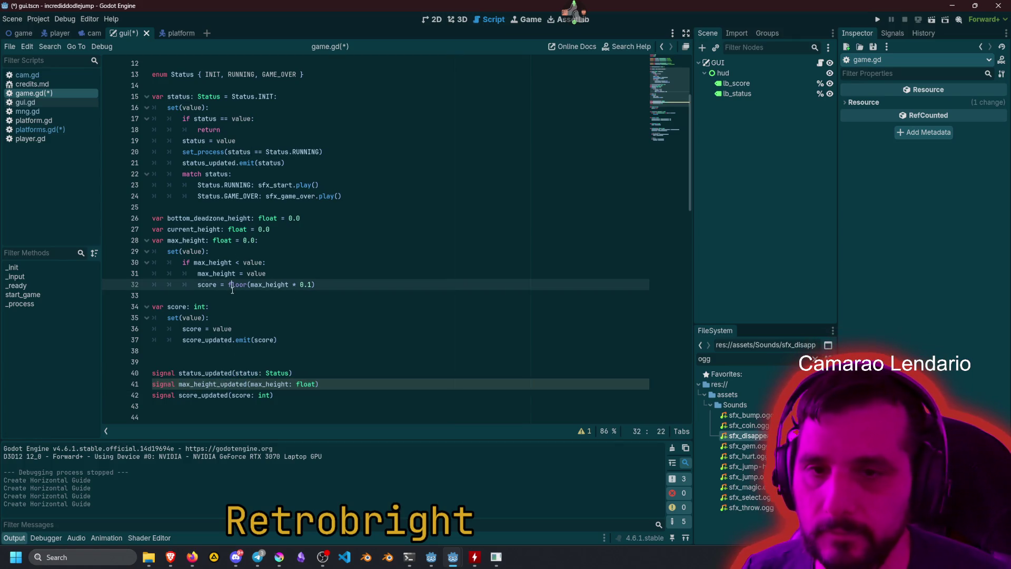
{"action": "key", "text": "Up"}
{"action": "key", "text": "Up"}
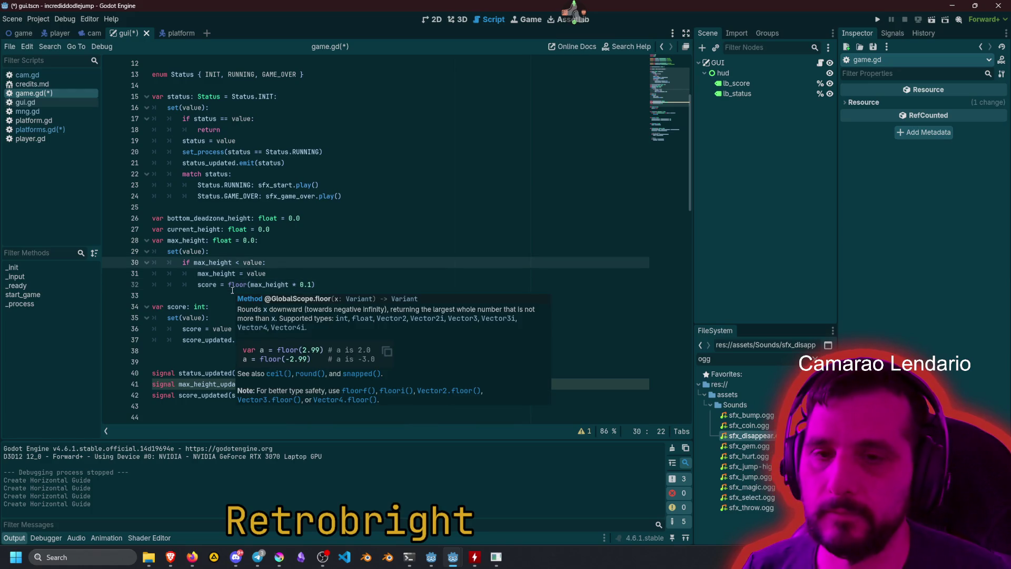
{"action": "key", "text": "Down"}
{"action": "key", "text": "End"}
{"action": "key", "text": "Return"}
{"action": "key", "text": "ctrl+v"}
{"action": "key", "text": "alt+Down"}
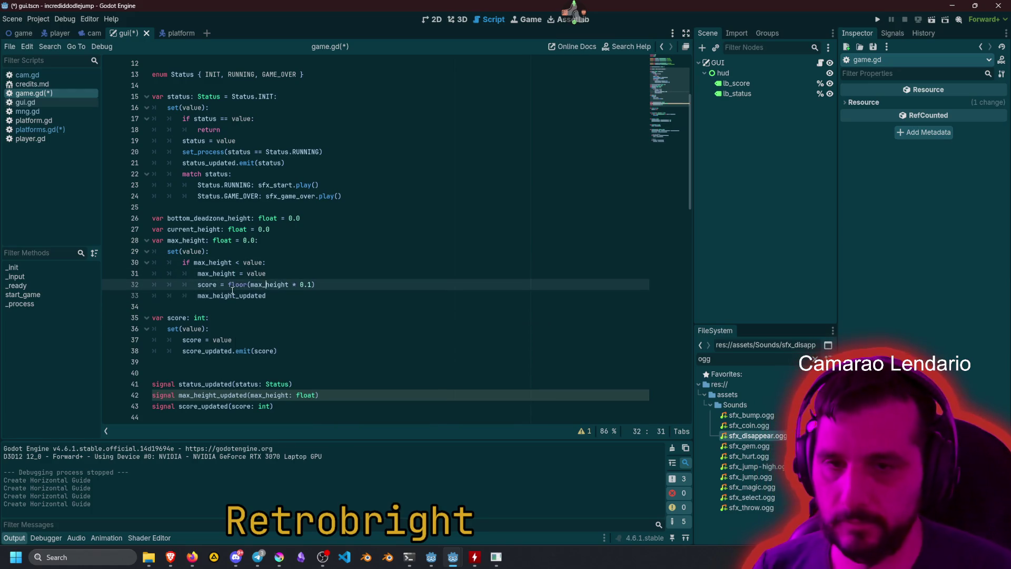
{"action": "type", "text": ".emi"}
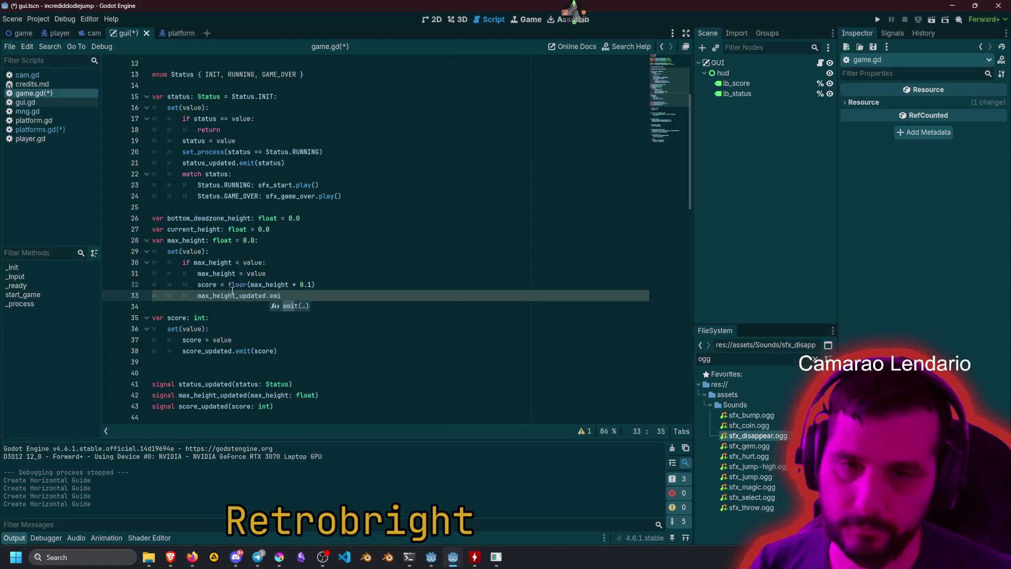
{"action": "key", "text": "Return"}
{"action": "double_click", "coordinate": [213, 262]}
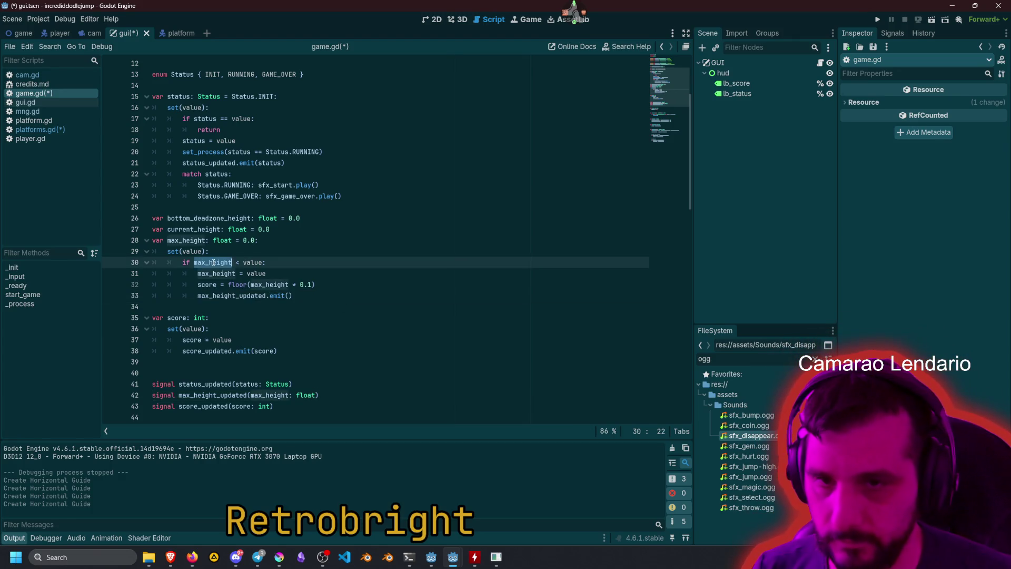
{"action": "key", "text": "ctrl+c"}
{"action": "left_click", "coordinate": [289, 295]}
{"action": "key", "text": "ctrl+v"}
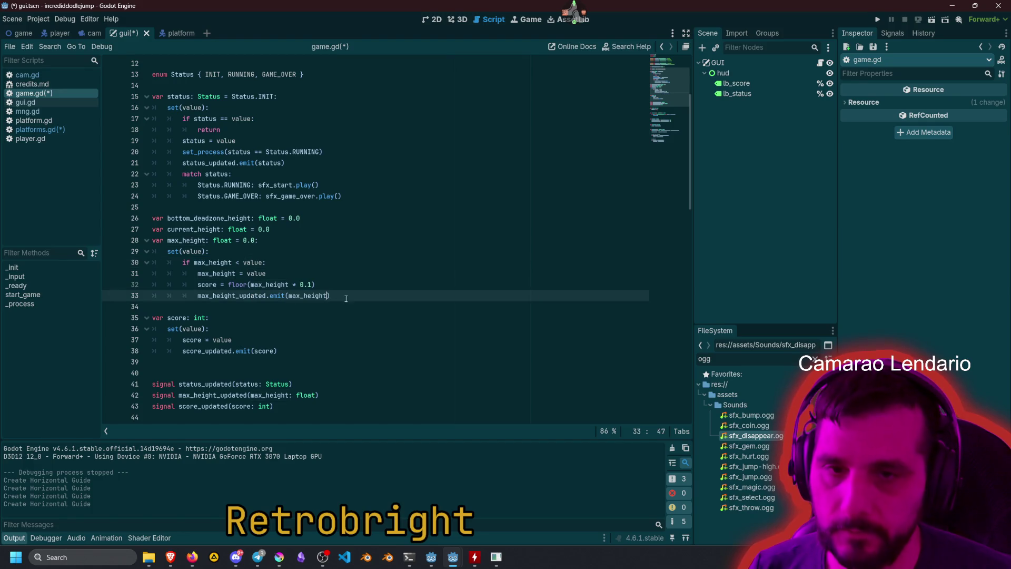
{"action": "left_click", "coordinate": [372, 296]}
- Save all scripts with Ctrl+S and return to platforms.gd
{"action": "left_click", "coordinate": [324, 262]}
{"action": "key", "text": "ctrl+s"}
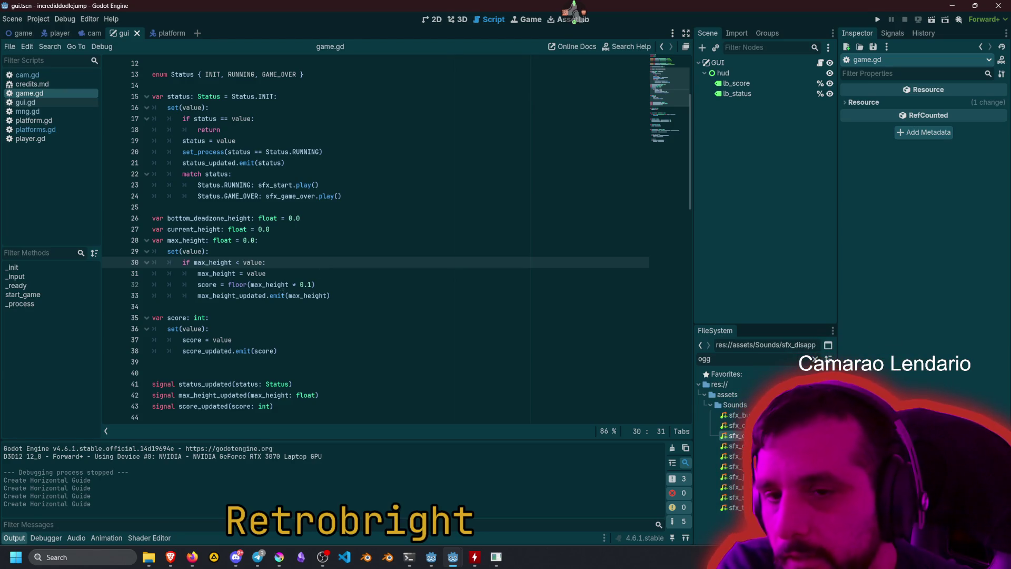
{"action": "left_click", "coordinate": [36, 130]}
{"action": "left_click", "coordinate": [320, 196]}
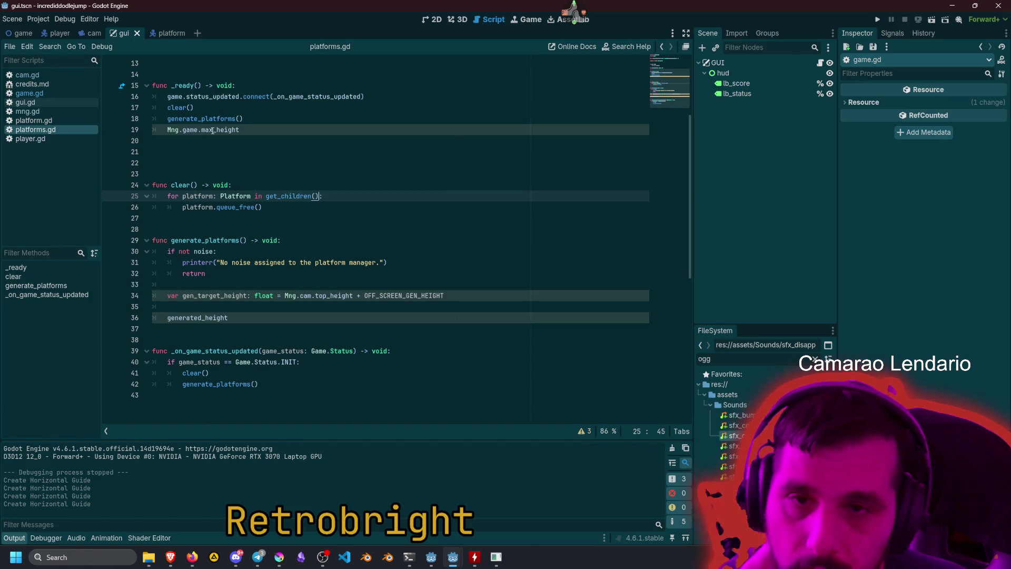
- Complete line 19 as Mng.game.max_height_updated.connect(_on_max_height_updated) and copy the handler name
{"action": "left_click", "coordinate": [256, 129]}
{"action": "type", "text": "updated.co"}
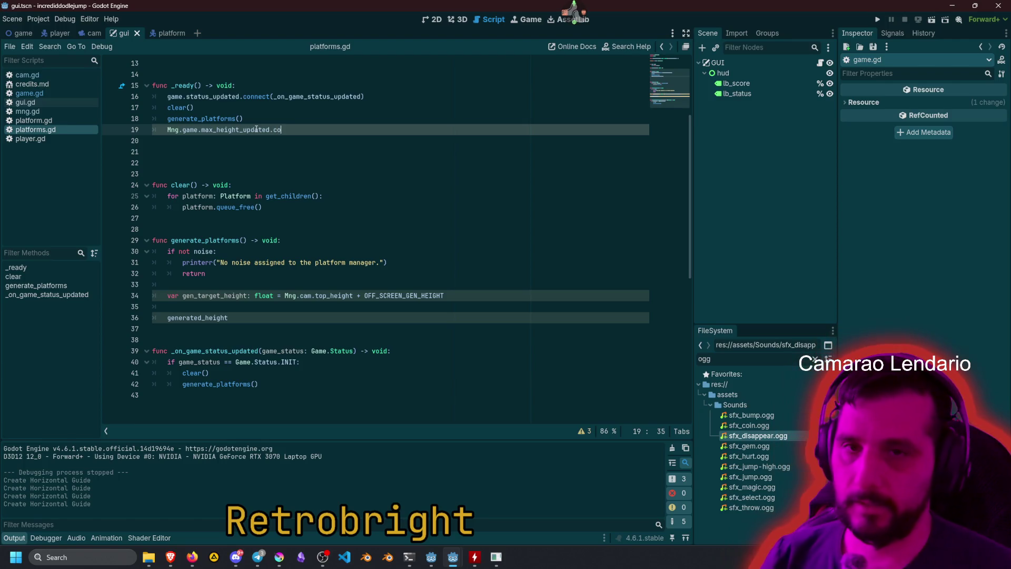
{"action": "type", "text": "n"}
{"action": "key", "text": "Return"}
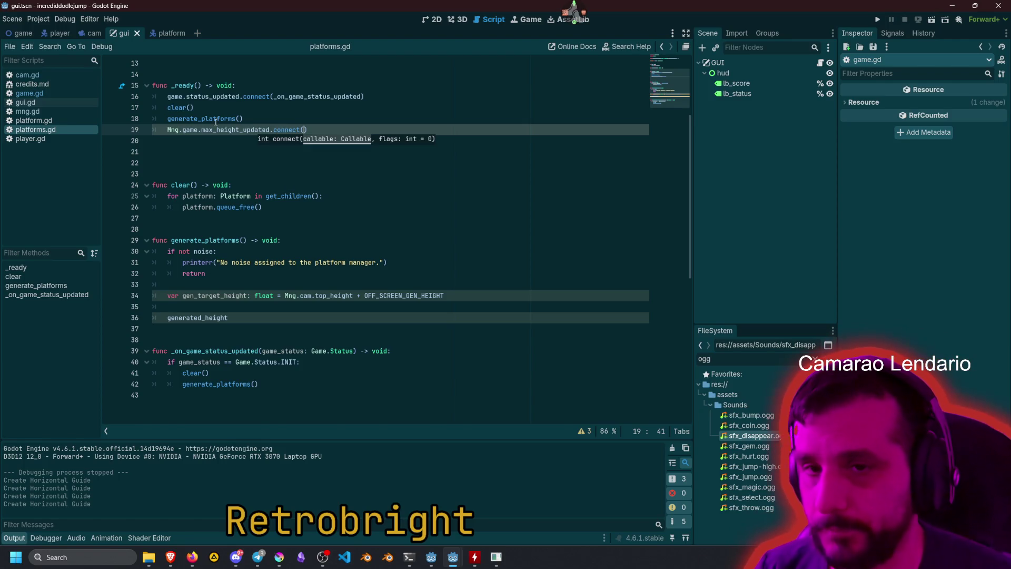
{"action": "left_click", "coordinate": [183, 130]}
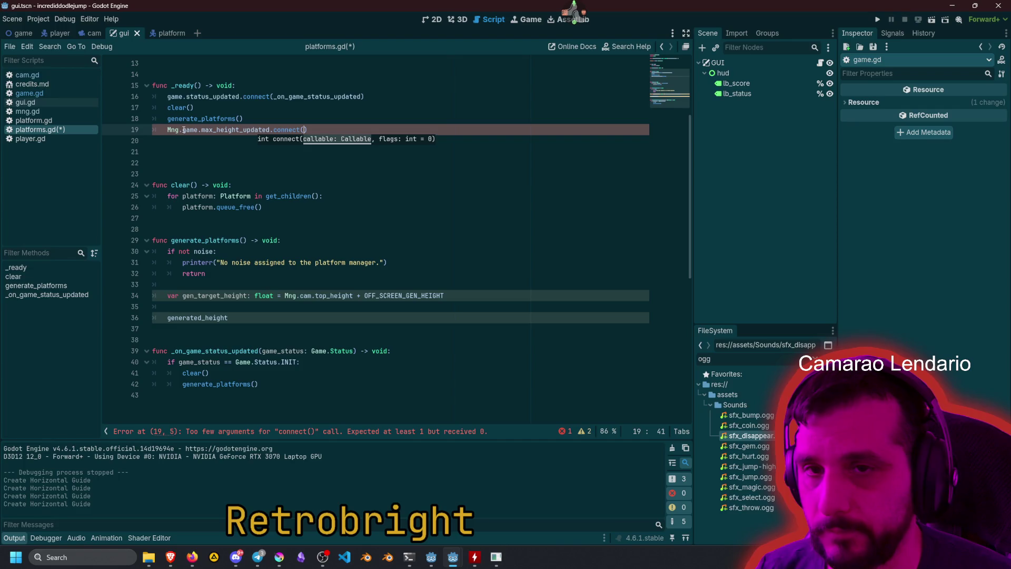
{"action": "key", "text": "ctrl+Right"}
{"action": "key", "text": "ctrl+Right"}
{"action": "key", "text": "Right"}
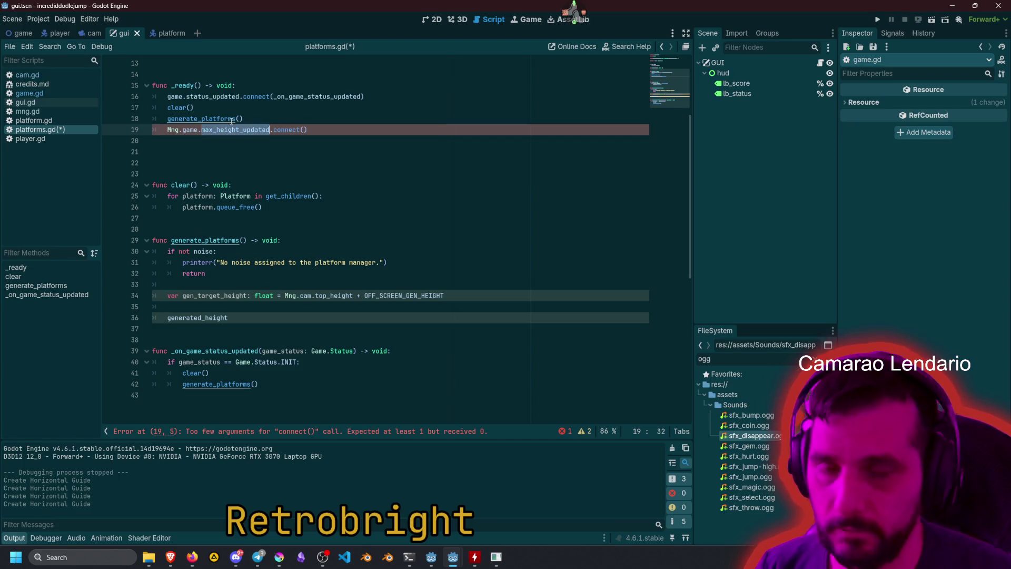
{"action": "type", "text": "_on"}
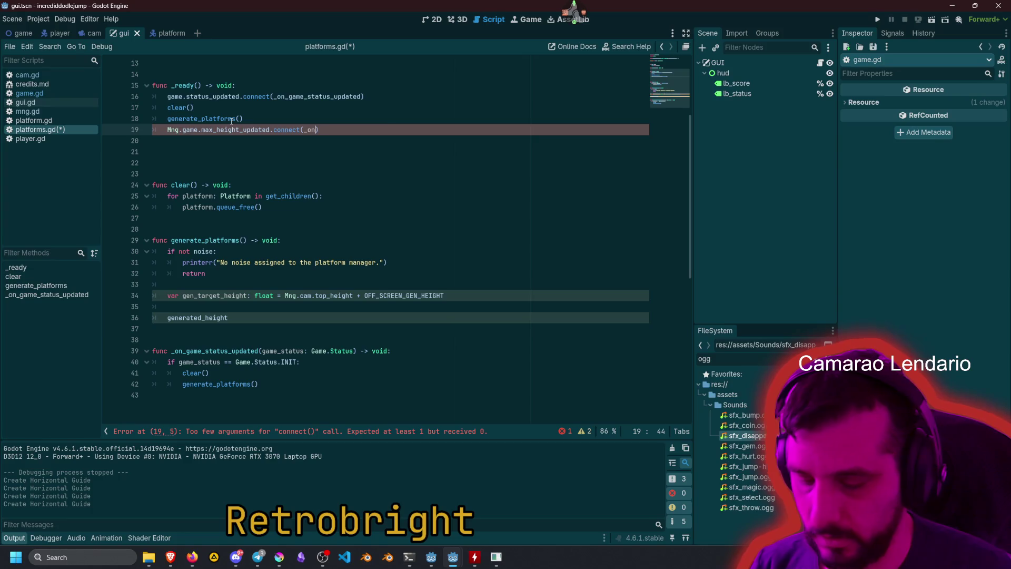
{"action": "type", "text": "_max_height_updated"}
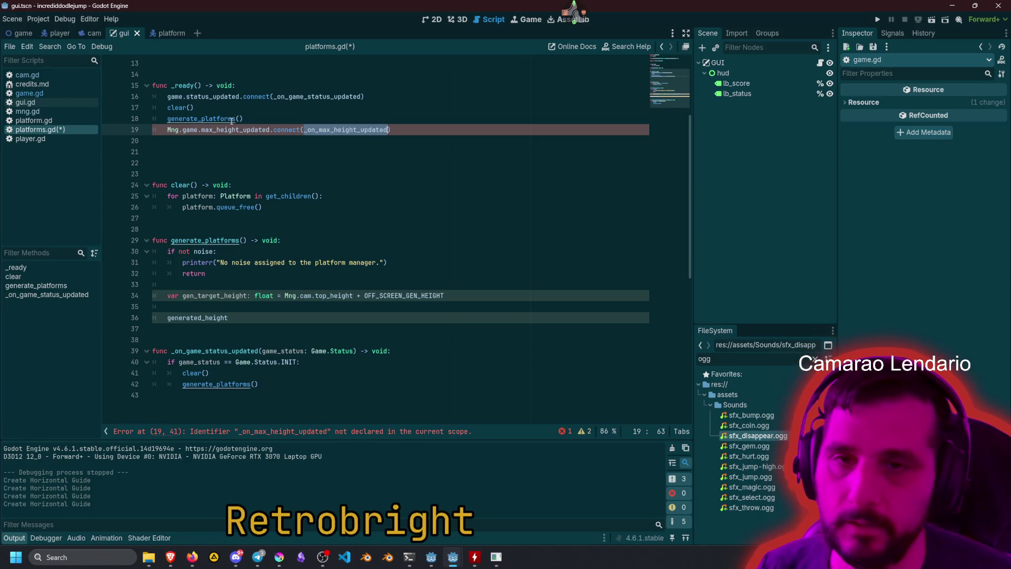
{"action": "key", "text": "ctrl+c"}
- Declare func _on_max_height_updated(max_height: float) -> void: on line 22 with an indented body
{"action": "left_click", "coordinate": [169, 152]}
{"action": "key", "text": "Return"}
{"action": "key", "text": "ctrl+v"}
{"action": "key", "text": "Home"}
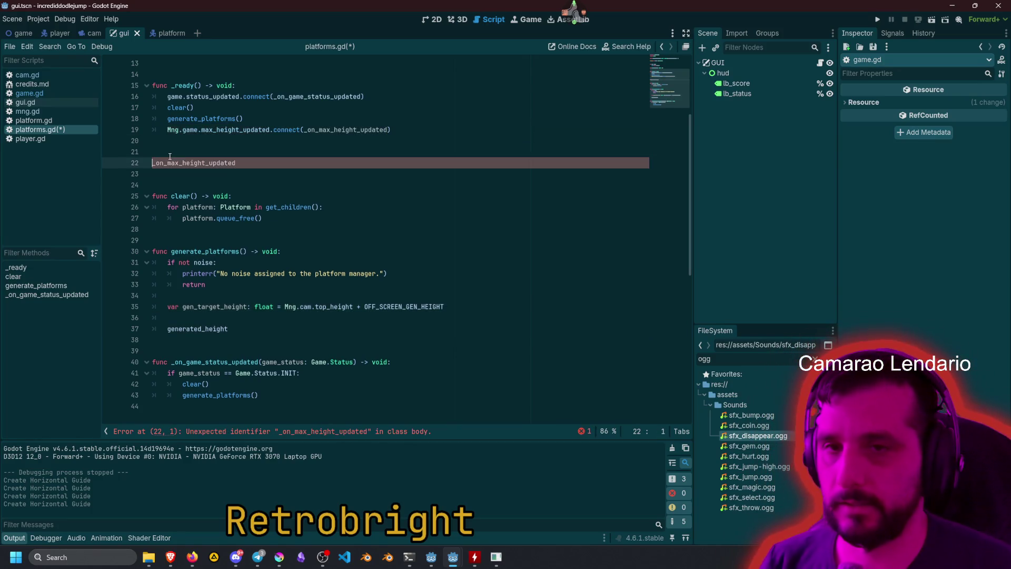
{"action": "type", "text": "func"}
{"action": "key", "text": "End"}
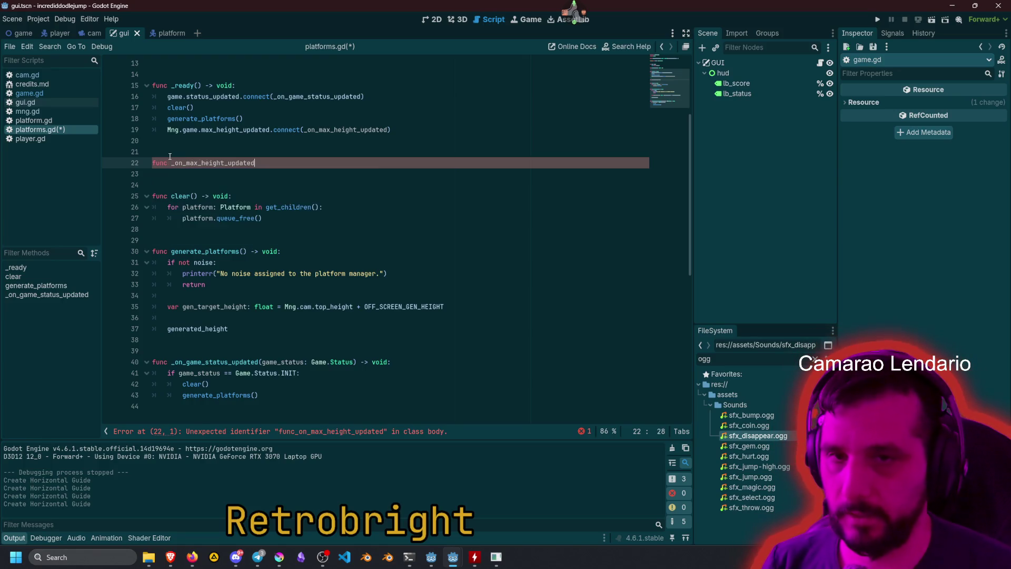
{"action": "type", "text": "(max_"}
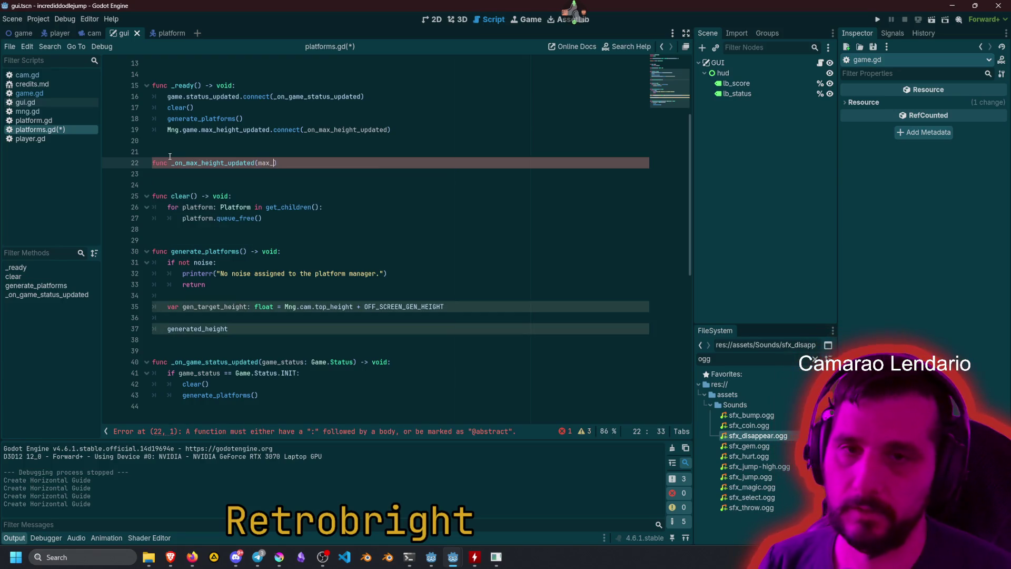
{"action": "type", "text": "height: flaot"}
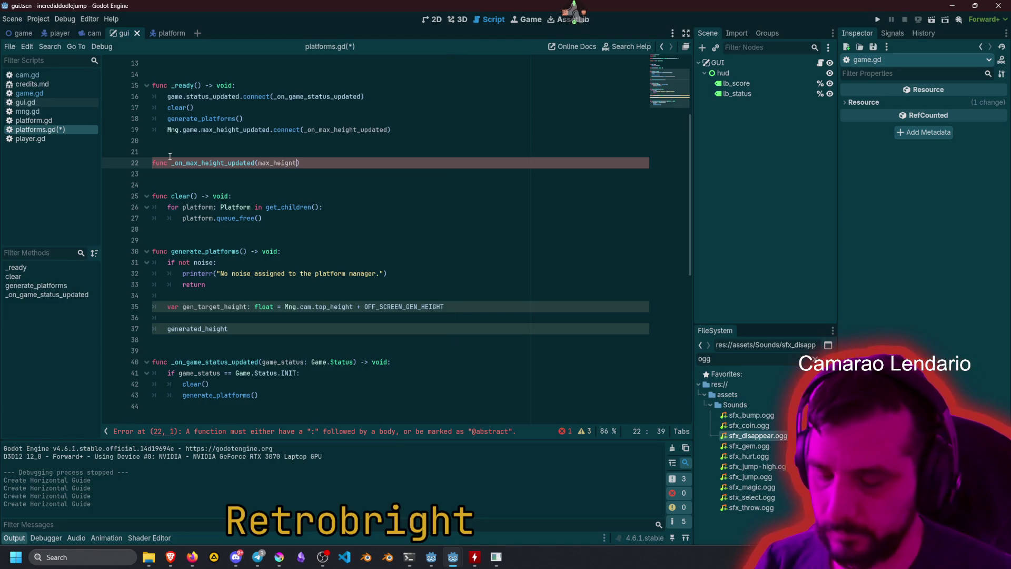
{"action": "key", "text": "BackSpace"}
{"action": "key", "text": "BackSpace"}
{"action": "key", "text": "BackSpace"}
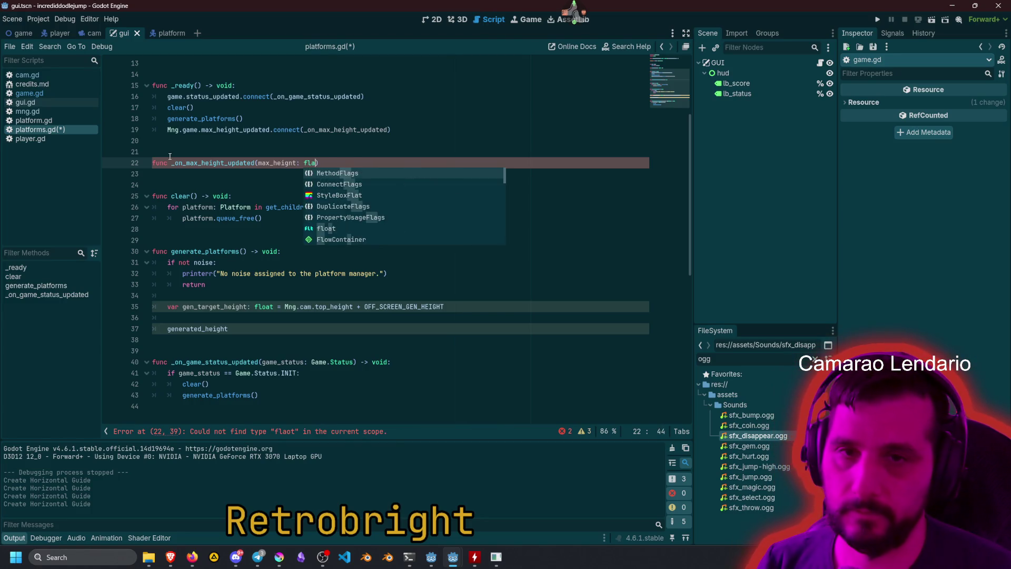
{"action": "type", "text": "oat)"}
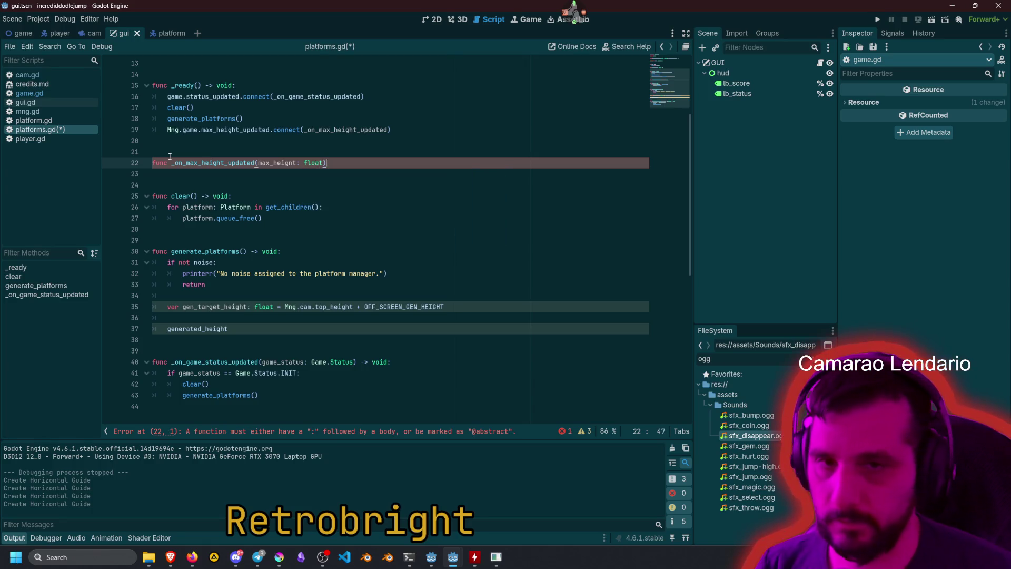
{"action": "type", "text": " -"}
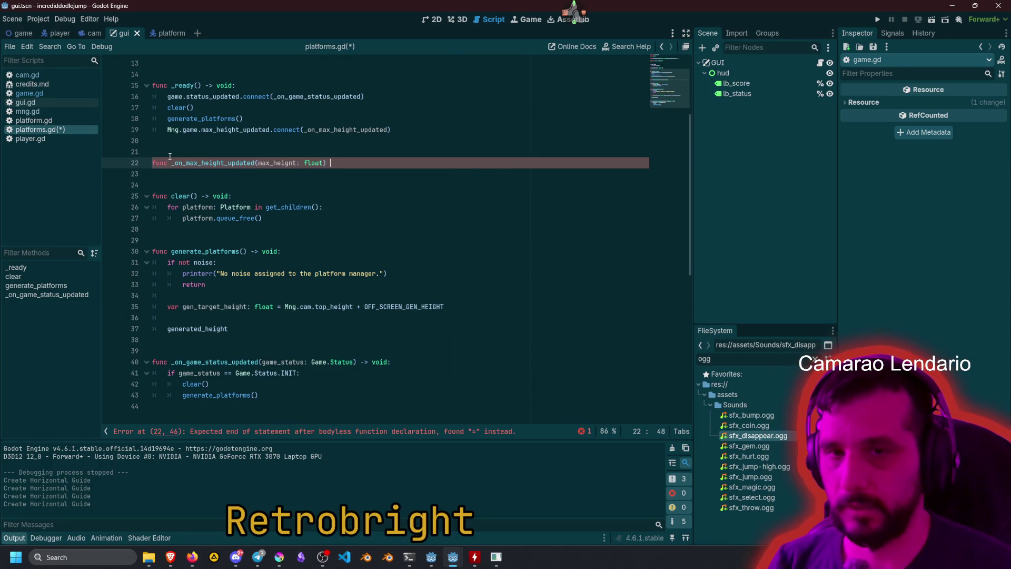
{"action": "type", "text": "> void."}
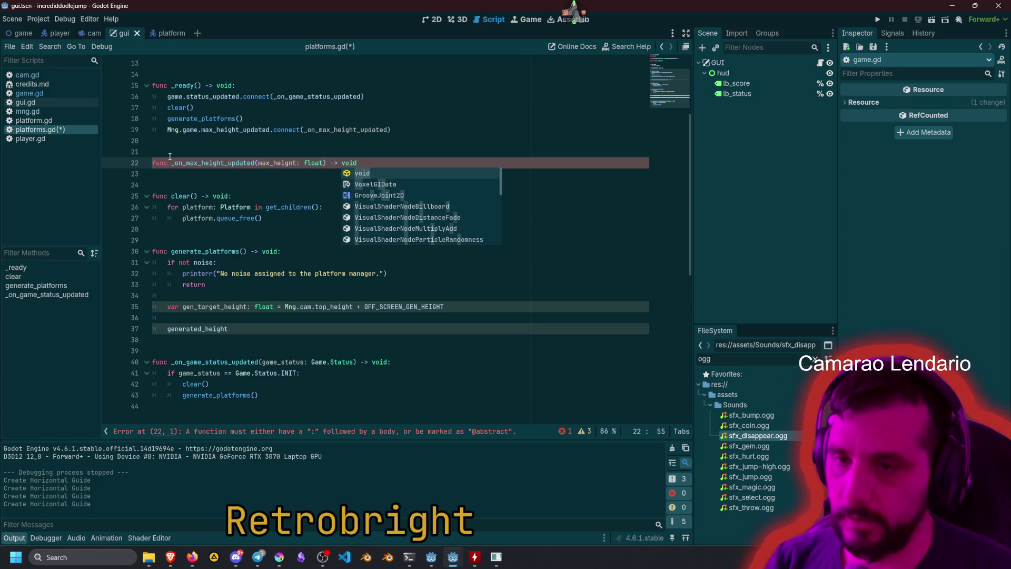
{"action": "key", "text": "BackSpace"}
{"action": "type", "text": ":"}
{"action": "key", "text": "Return"}
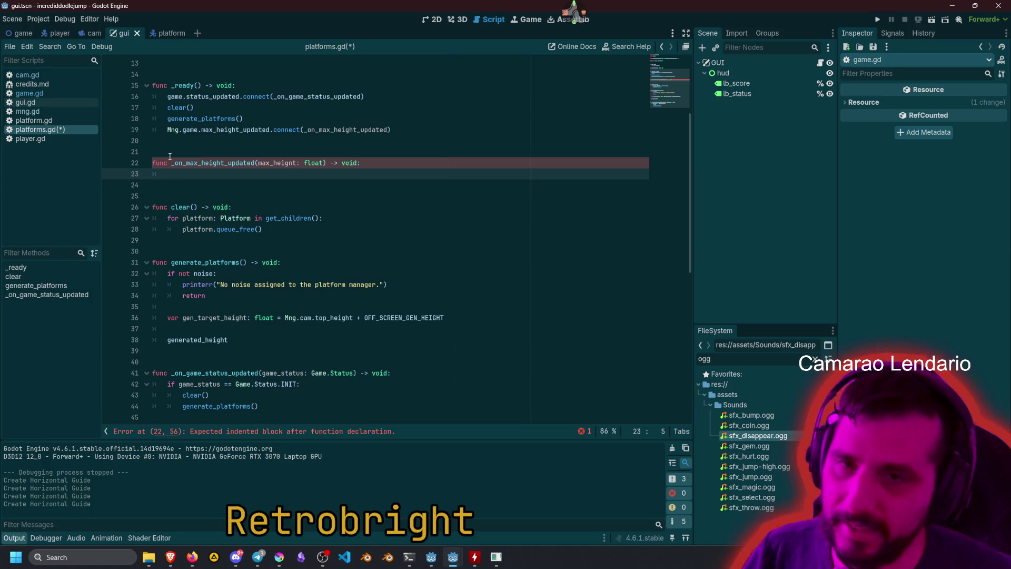
{"action": "mouse_move", "coordinate": [177, 556]}
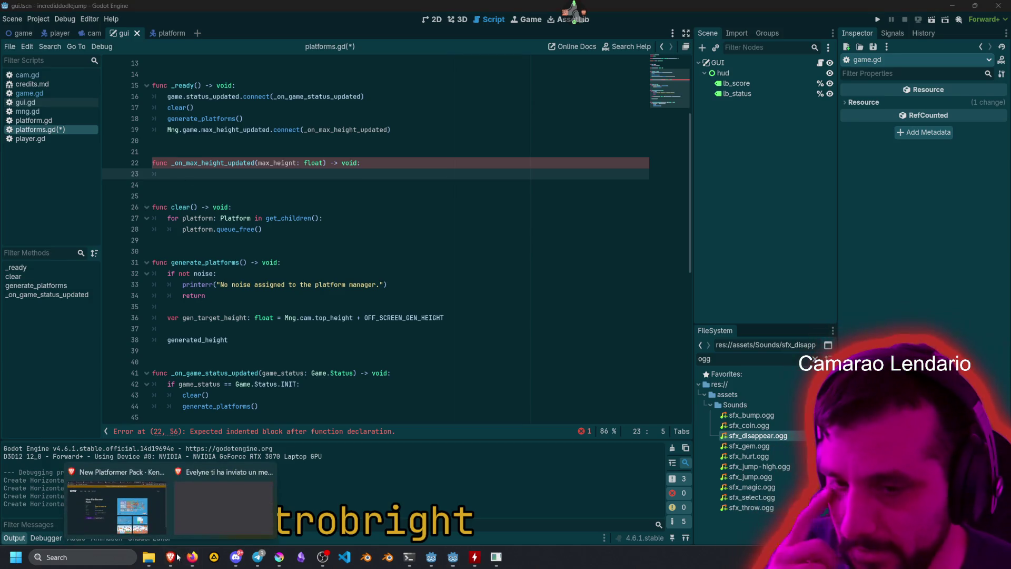
{"action": "left_click", "coordinate": [152, 505]}
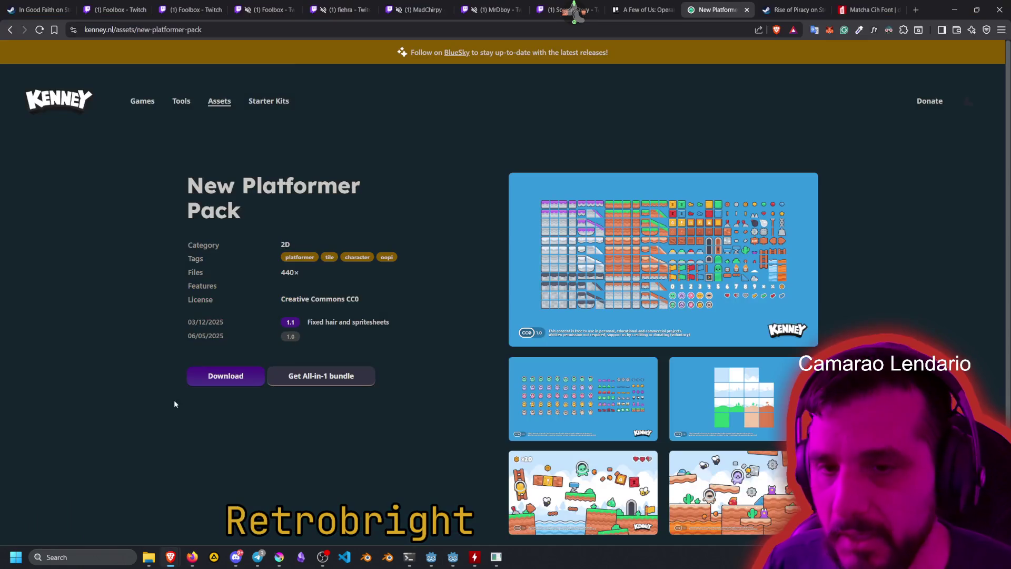
- Navigate the browser to YouTube
{"action": "left_click", "coordinate": [434, 25]}
{"action": "type", "text": "youtube"}
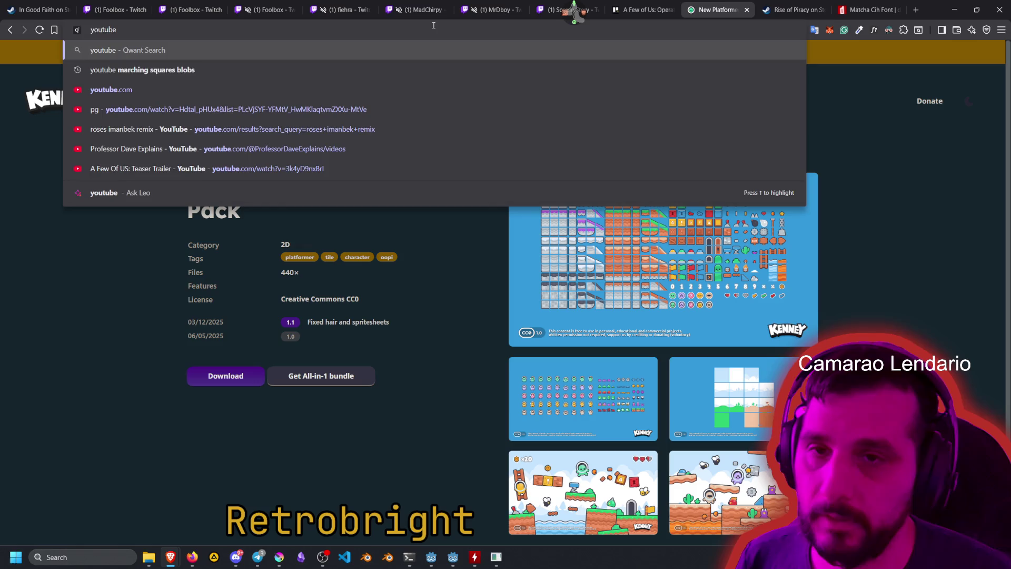
{"action": "key", "text": "Return"}
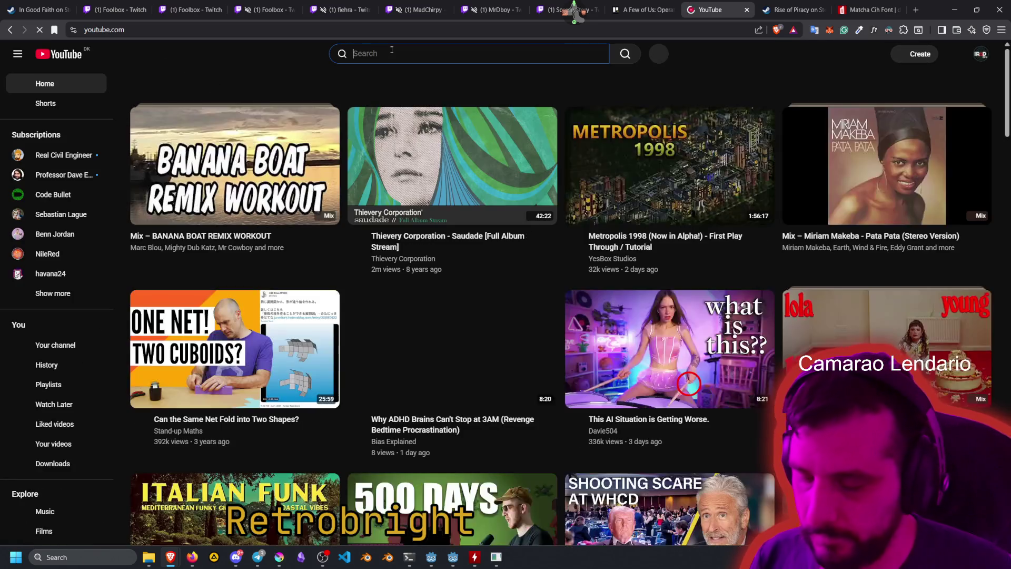
- Search 'doodle jump gameplay' and open the Doodle Jump Full Gameplay Walkthrough video
{"action": "left_click", "coordinate": [391, 52]}
{"action": "type", "text": "doodle jump "}
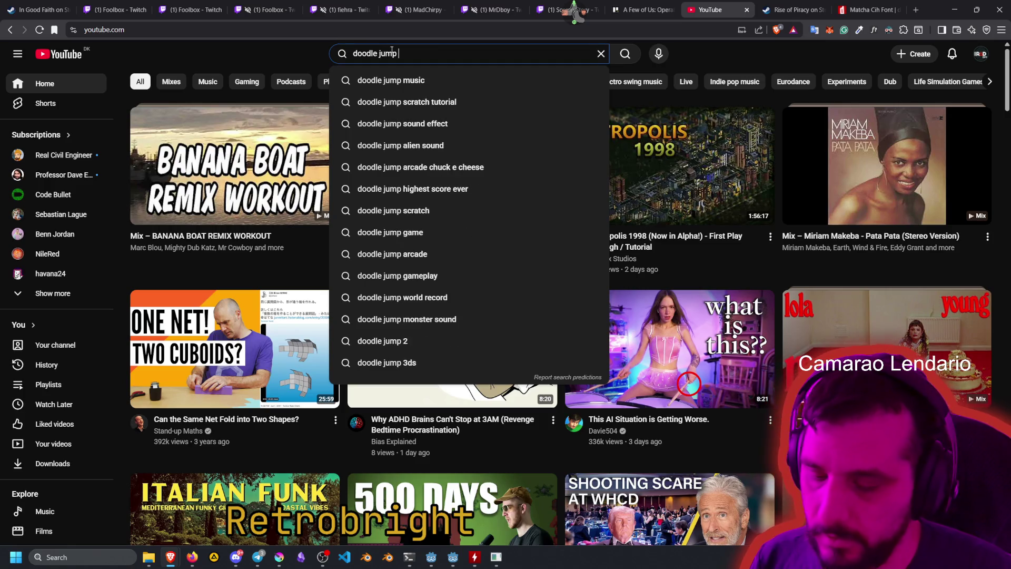
{"action": "type", "text": "gameplay"}
{"action": "key", "text": "Return"}
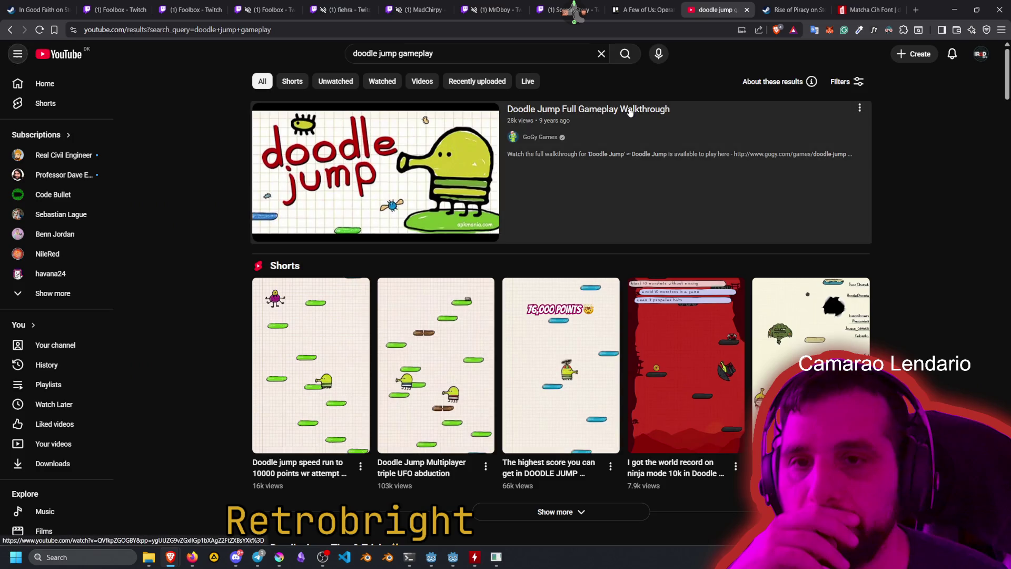
{"action": "left_click", "coordinate": [617, 171]}
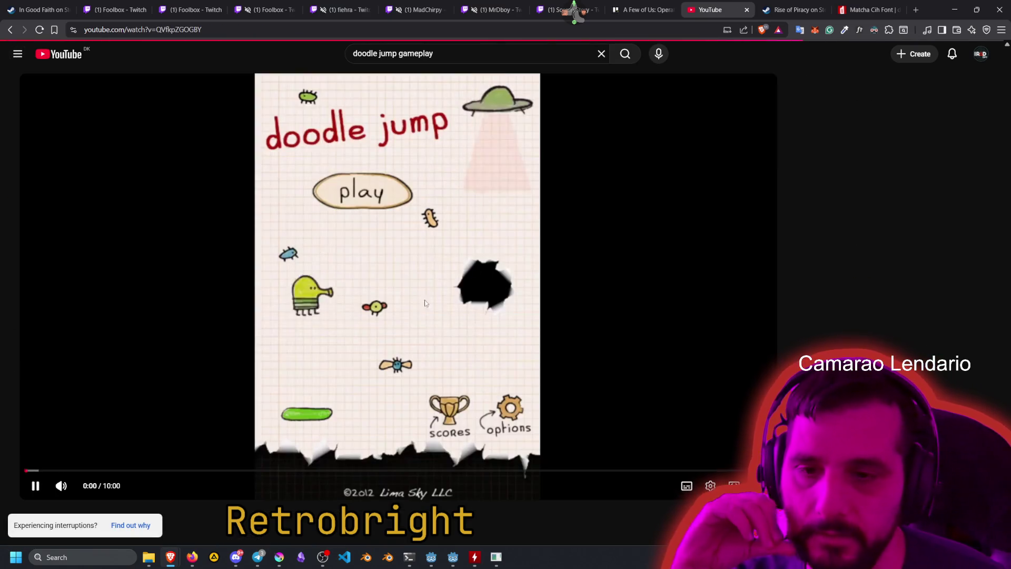
- Mute the Doodle Jump gameplay video and let it play
{"action": "left_click", "coordinate": [61, 485]}
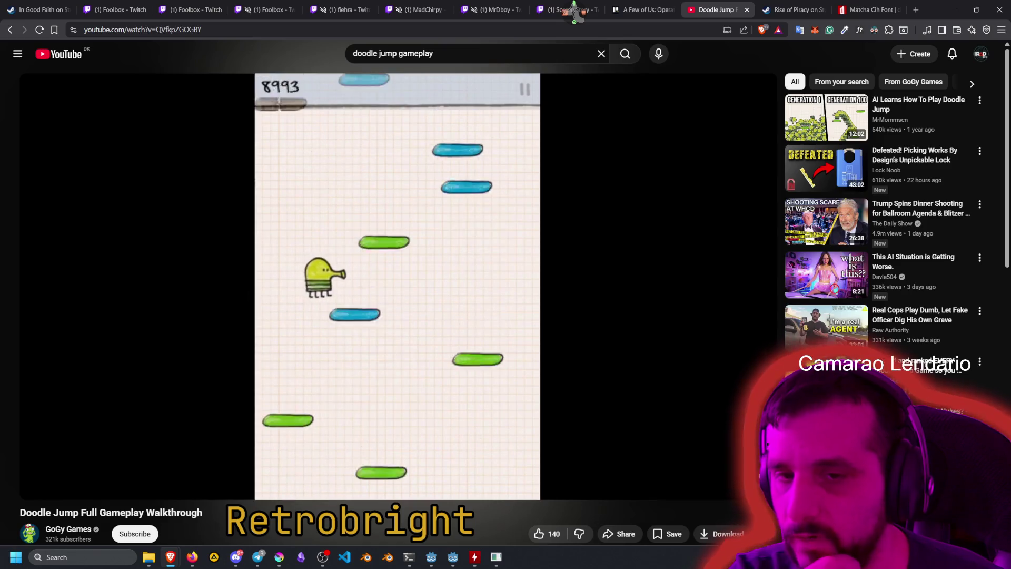
{"action": "mouse_move", "coordinate": [475, 276]}
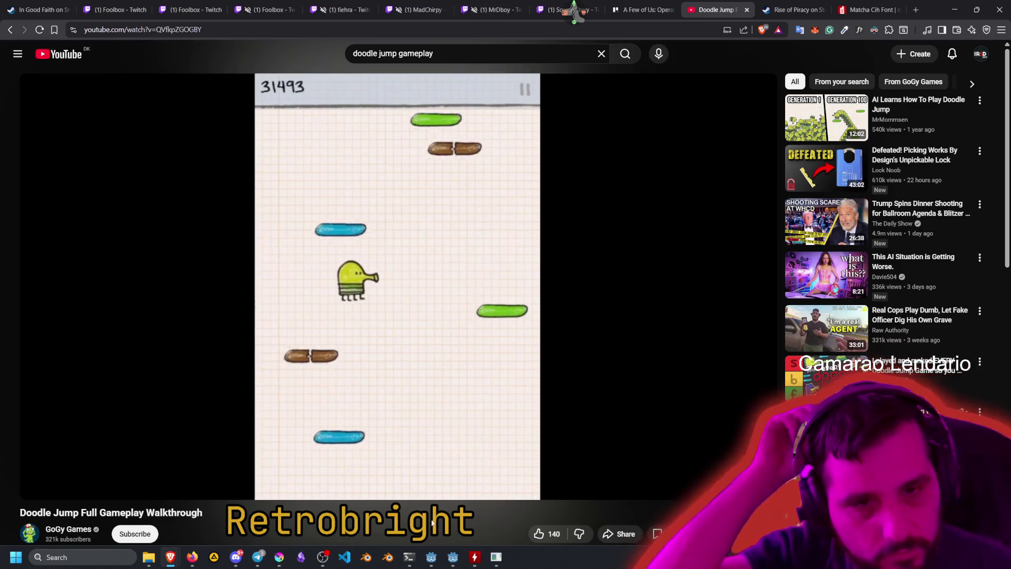
{"action": "mouse_move", "coordinate": [575, 327]}
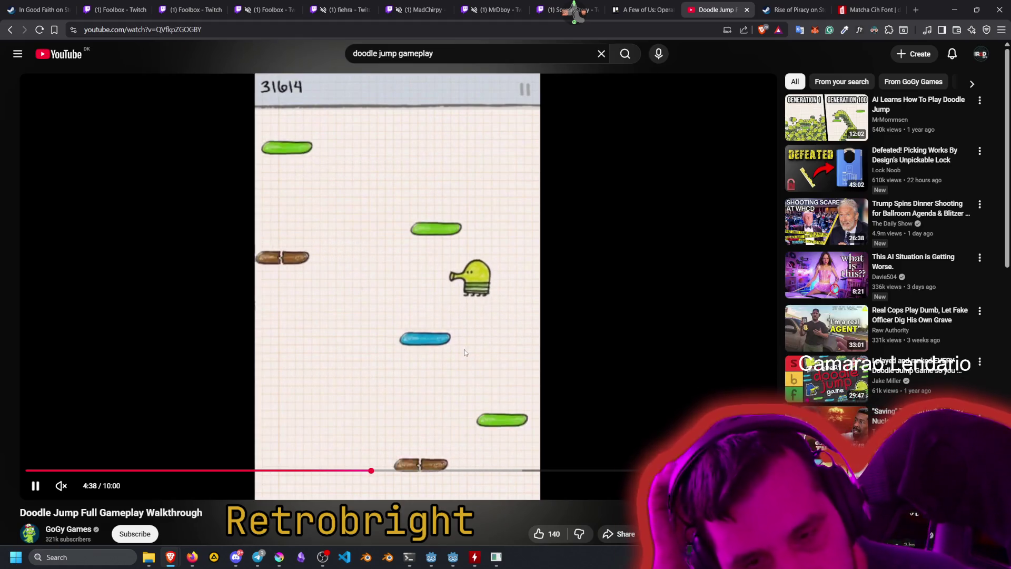